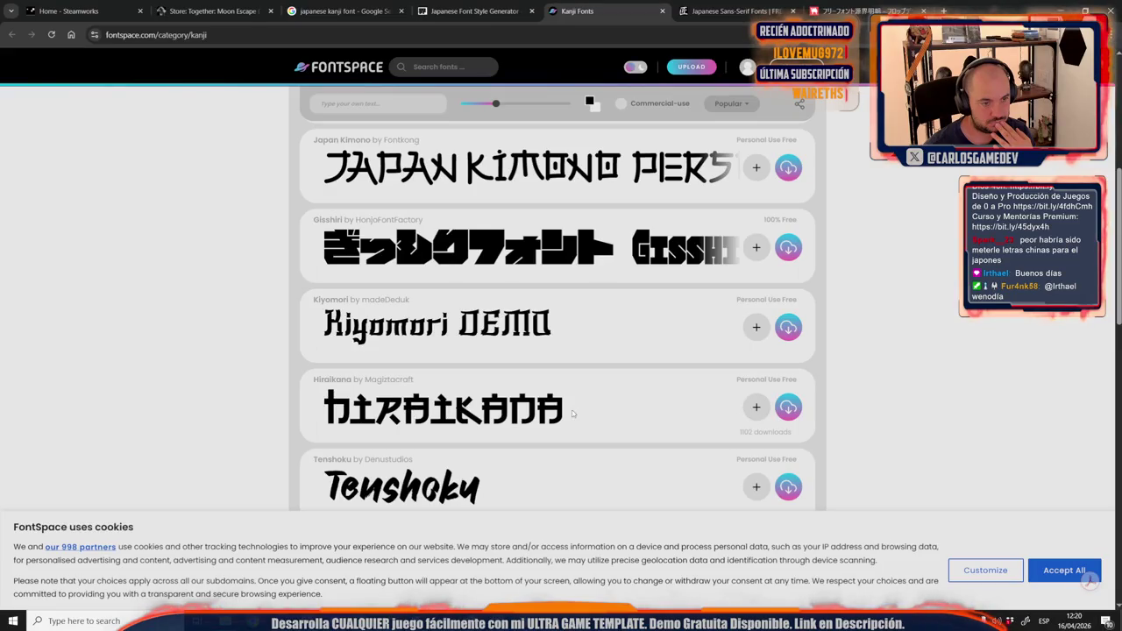
# Open the Hiraikana font page on FontSpace and request its free download.
pyautogui.click(537, 410)
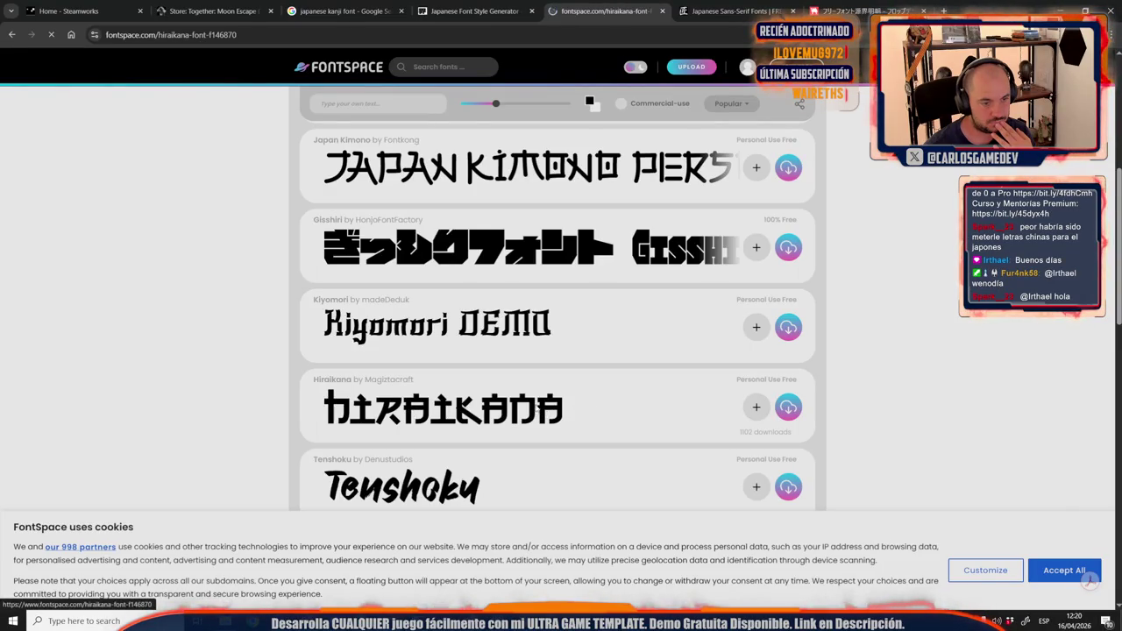
pyautogui.scroll(-3, 346, 360)
pyautogui.scroll(-1, 347, 360)
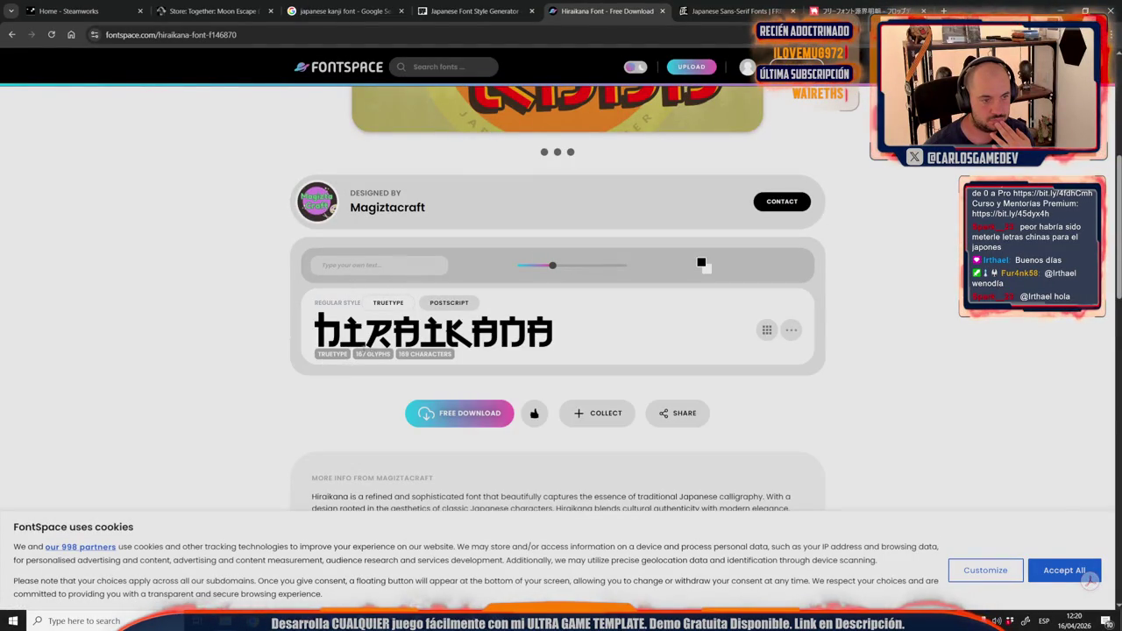
pyautogui.click(454, 416)
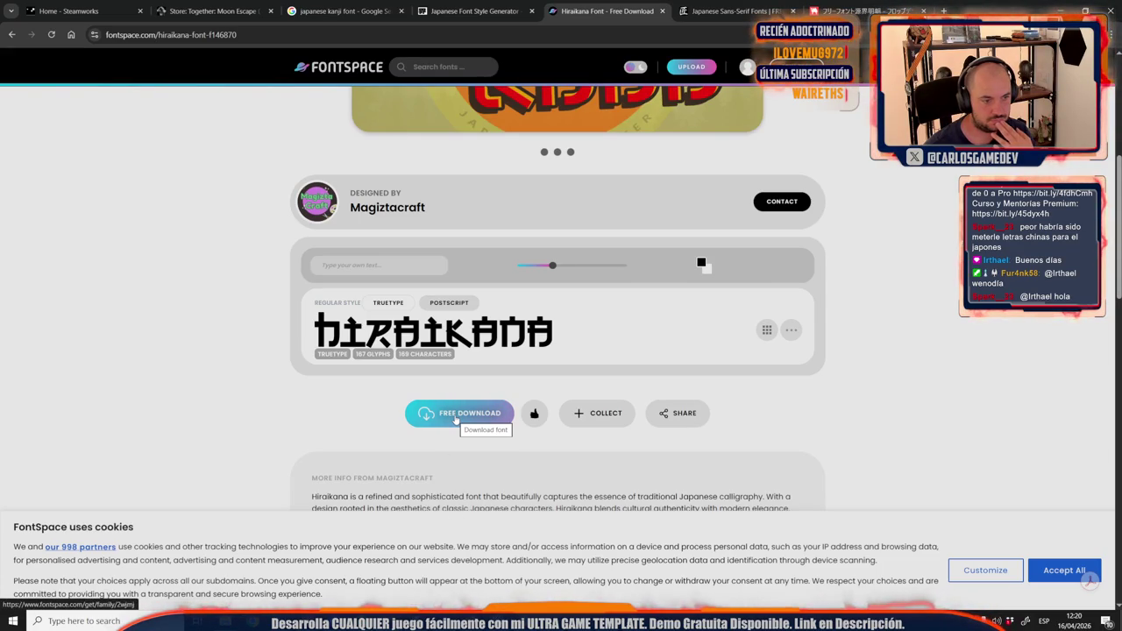
pyautogui.hotkey('alt', 'Tab')
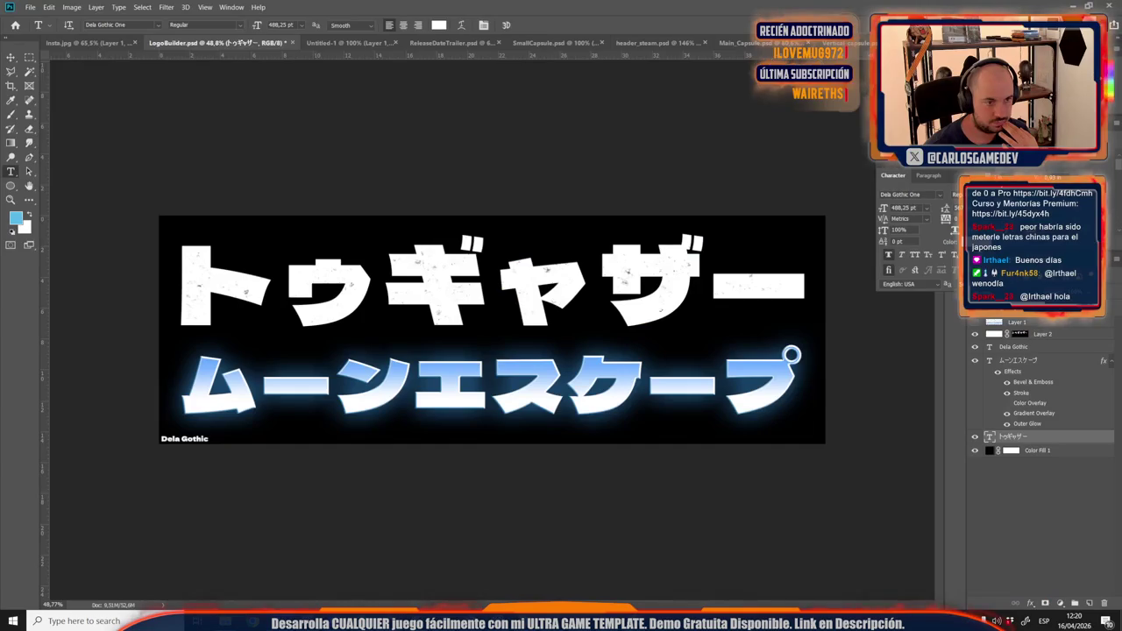
# Select the whole LogoBuilder canvas, Copy Merged the katakana logo, and deselect.
pyautogui.click(30, 58)
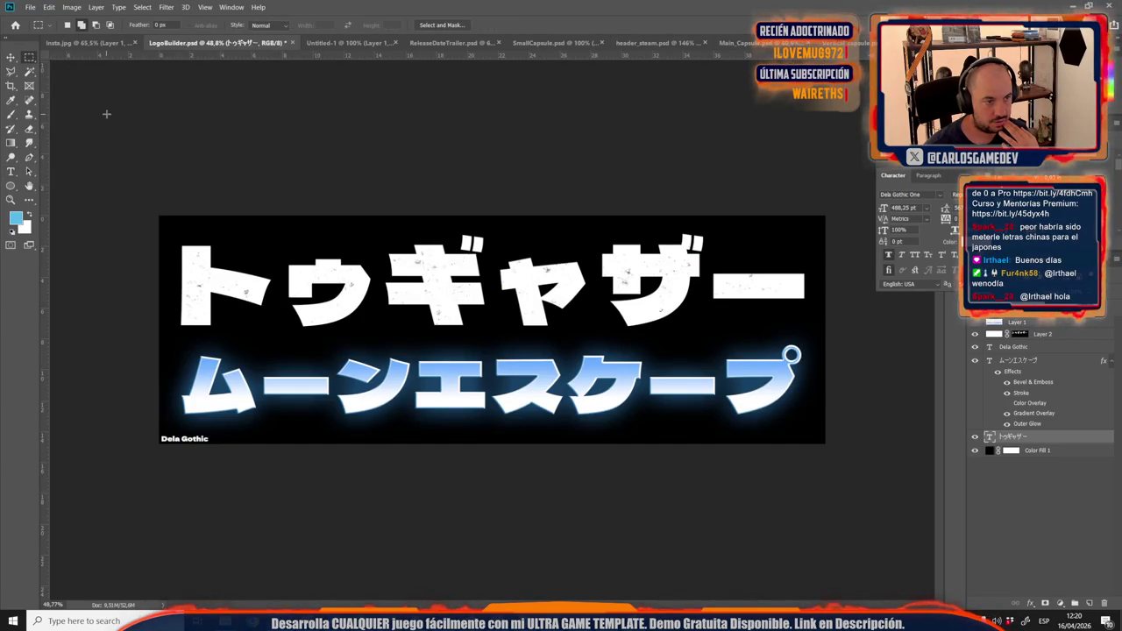
pyautogui.hotkey('ctrl', 'a')
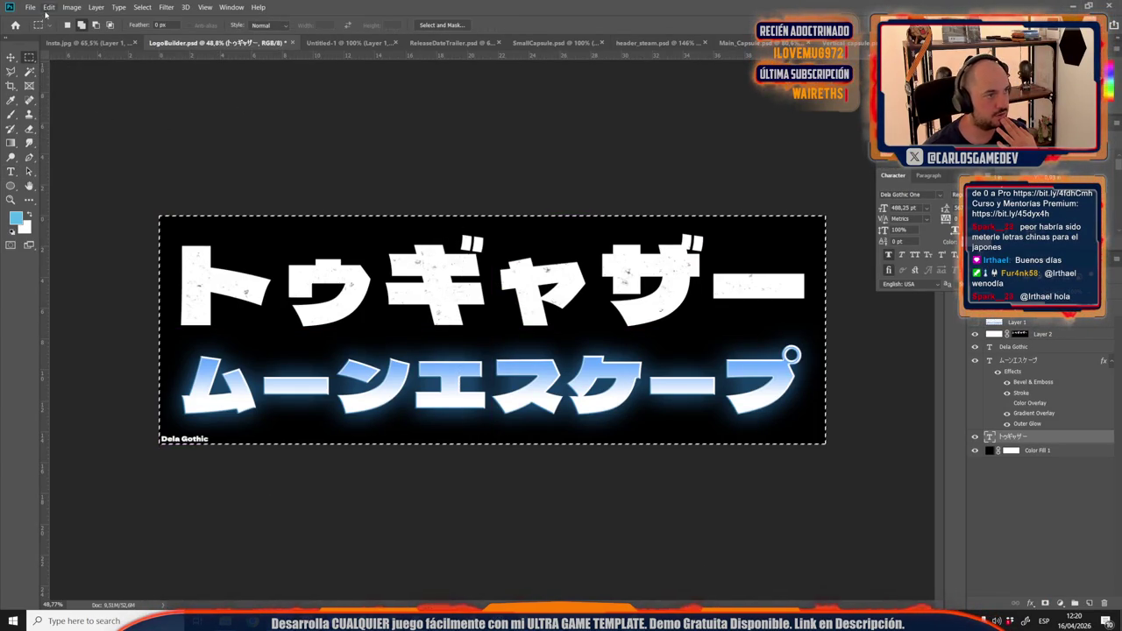
pyautogui.click(49, 7)
pyautogui.click(70, 88)
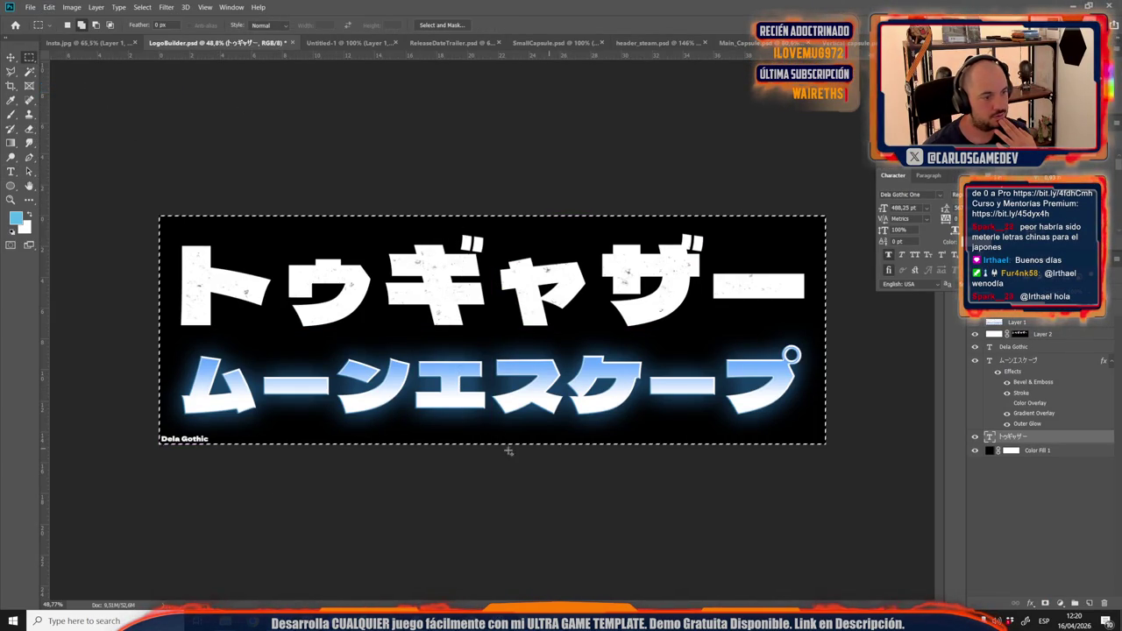
pyautogui.hotkey('ctrl', 'd')
pyautogui.moveTo(389, 621)
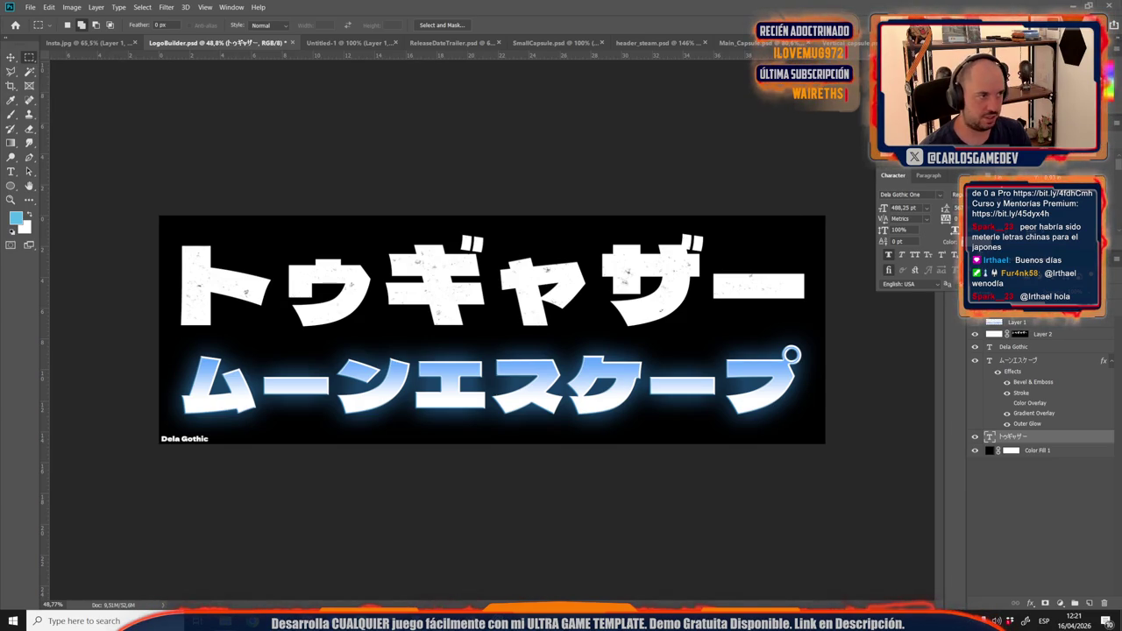
# Save LogoBuilder.psd.
pyautogui.hotkey('ctrl', 'a')
pyautogui.hotkey('ctrl', 'd')
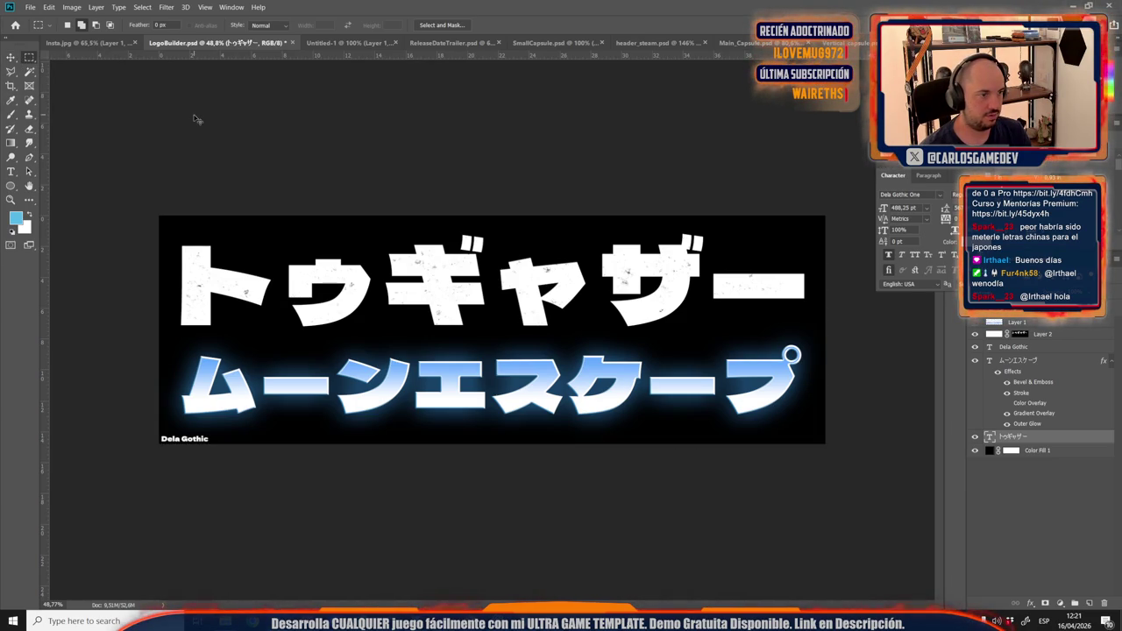
pyautogui.hotkey('ctrl', 's')
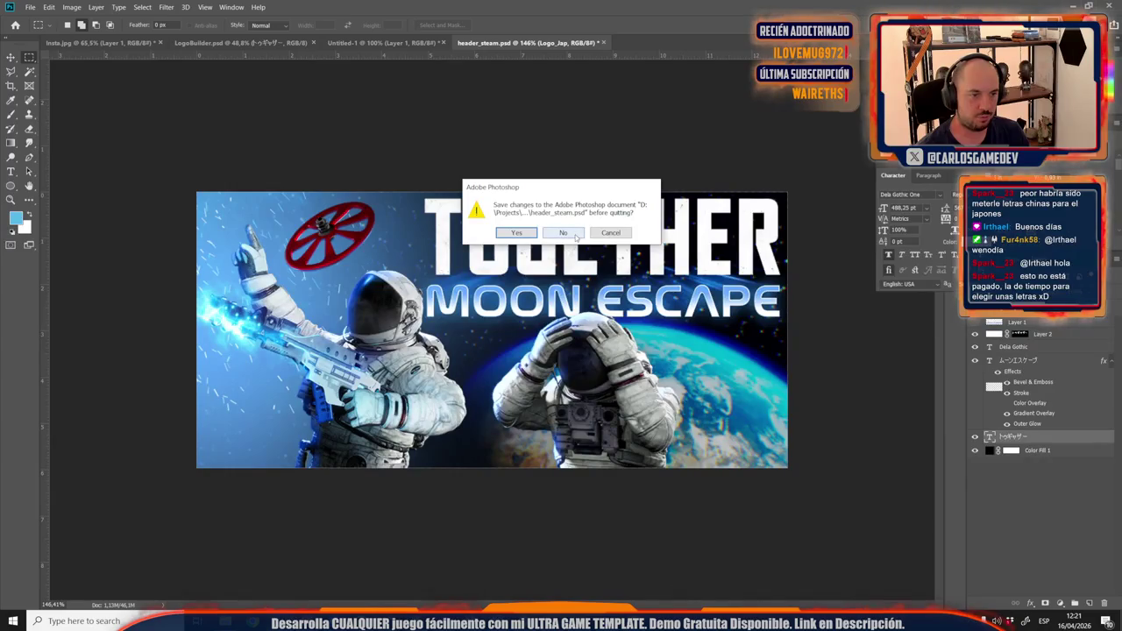
# Close header_steam.psd and the remaining document, declining to save both.
pyautogui.click(563, 232)
pyautogui.click(563, 232)
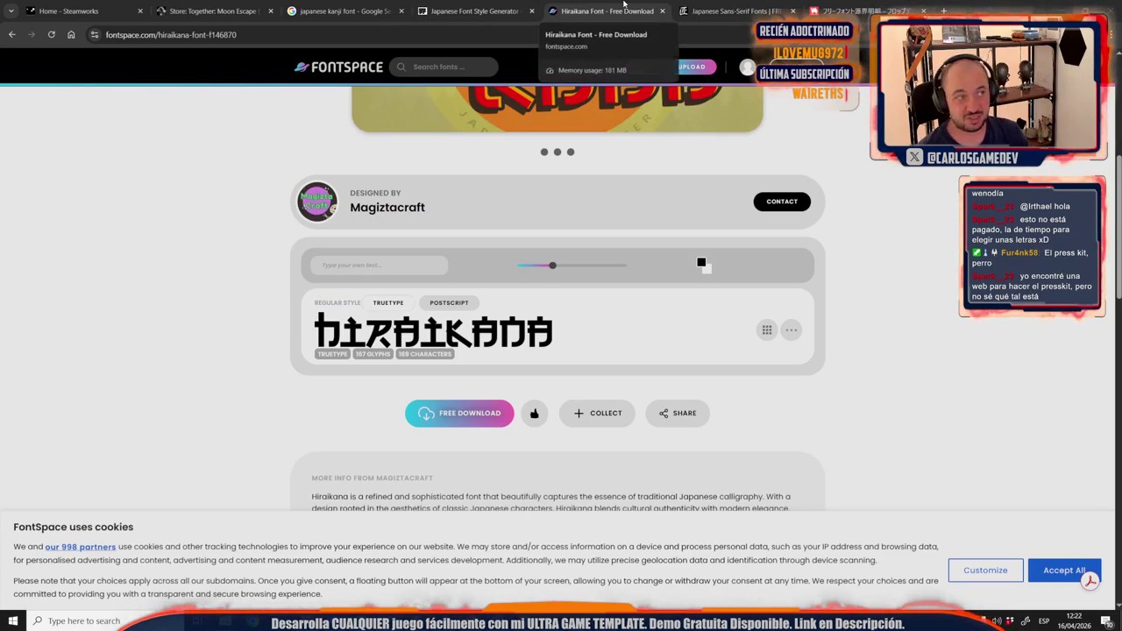
# Switch to the BOOTH font tab and load x.com in it.
pyautogui.click(868, 10)
pyautogui.click(526, 34)
pyautogui.scroll(-4, 506, 203)
pyautogui.write('x.com')
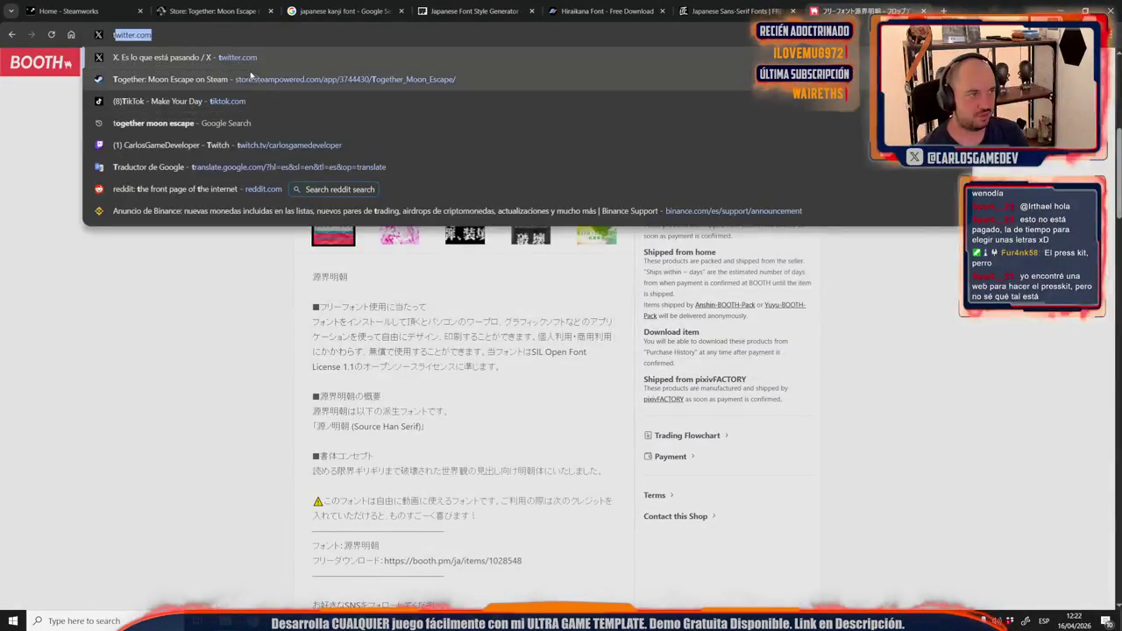
pyautogui.press('Return')
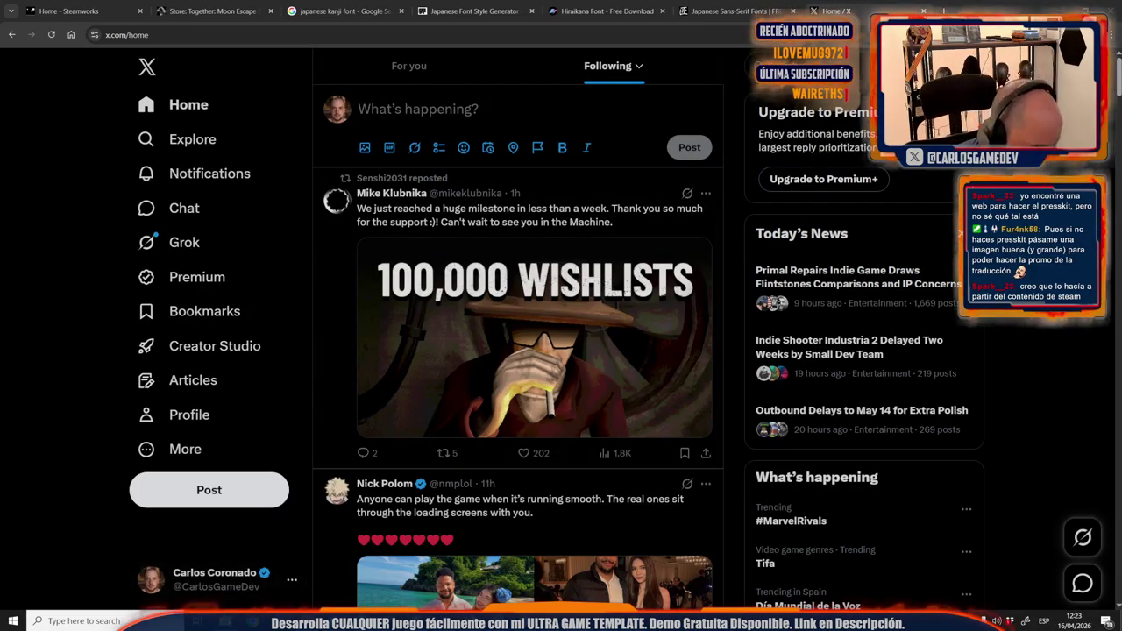
# Switch to Premiere Pro and open the FirstTrailer project from Recent projects.
pyautogui.moveTo(225, 621)
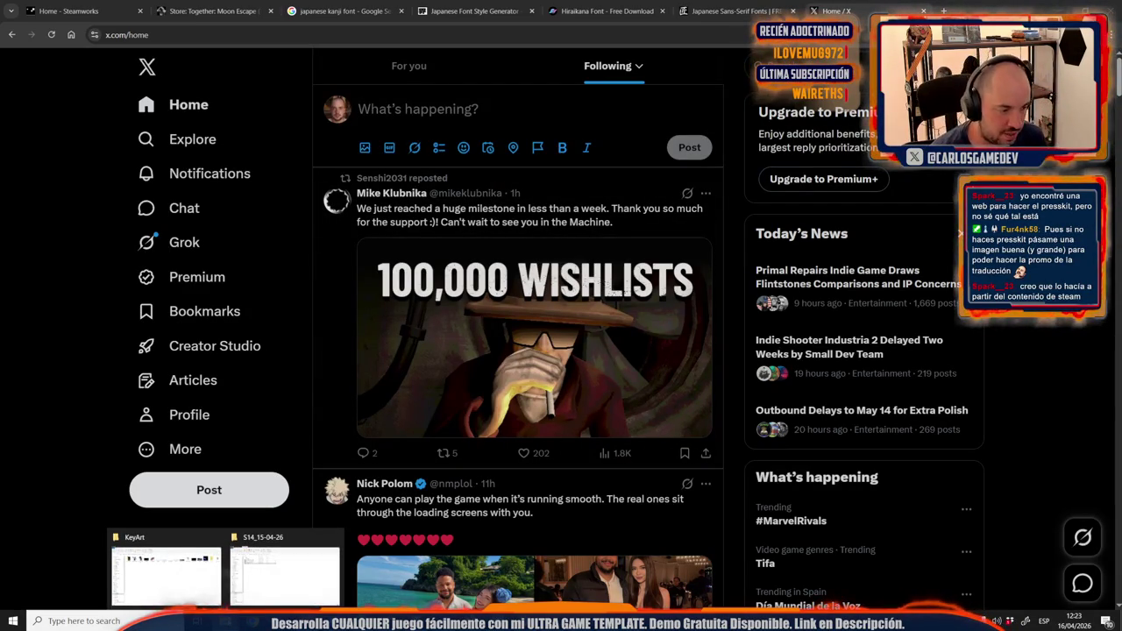
pyautogui.moveTo(348, 621)
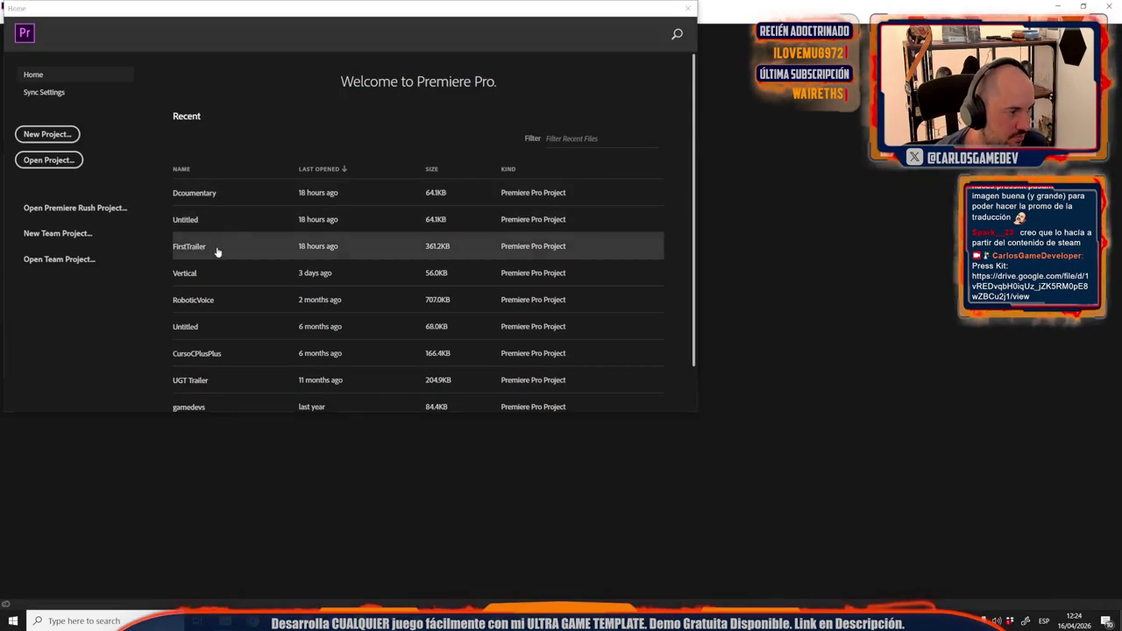
pyautogui.click(216, 247)
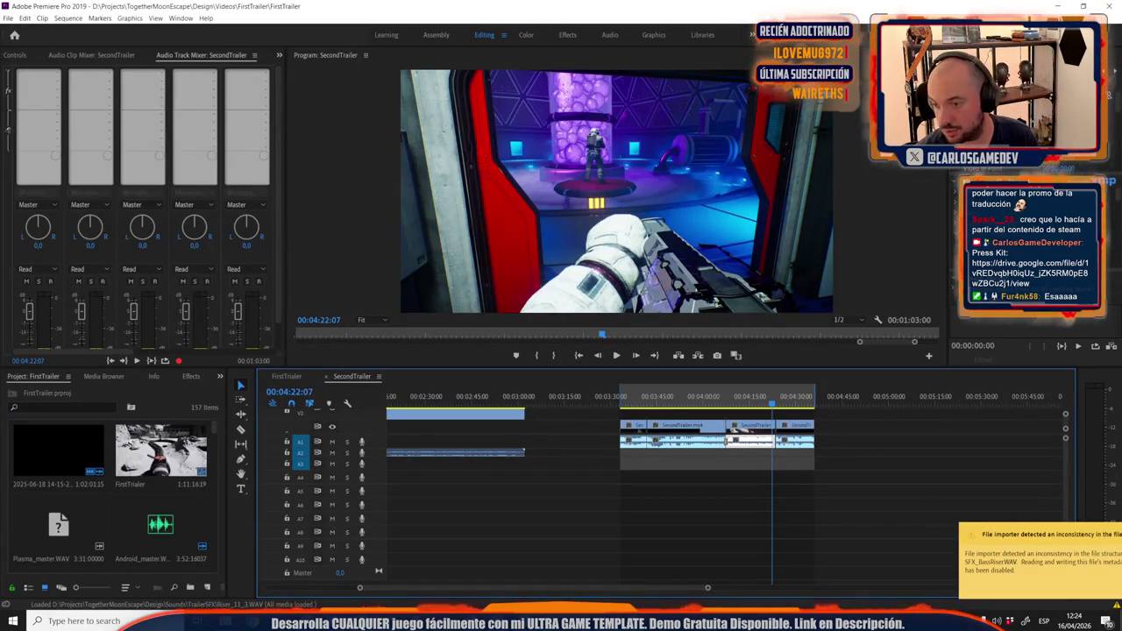
pyautogui.scroll(-4, 576, 531)
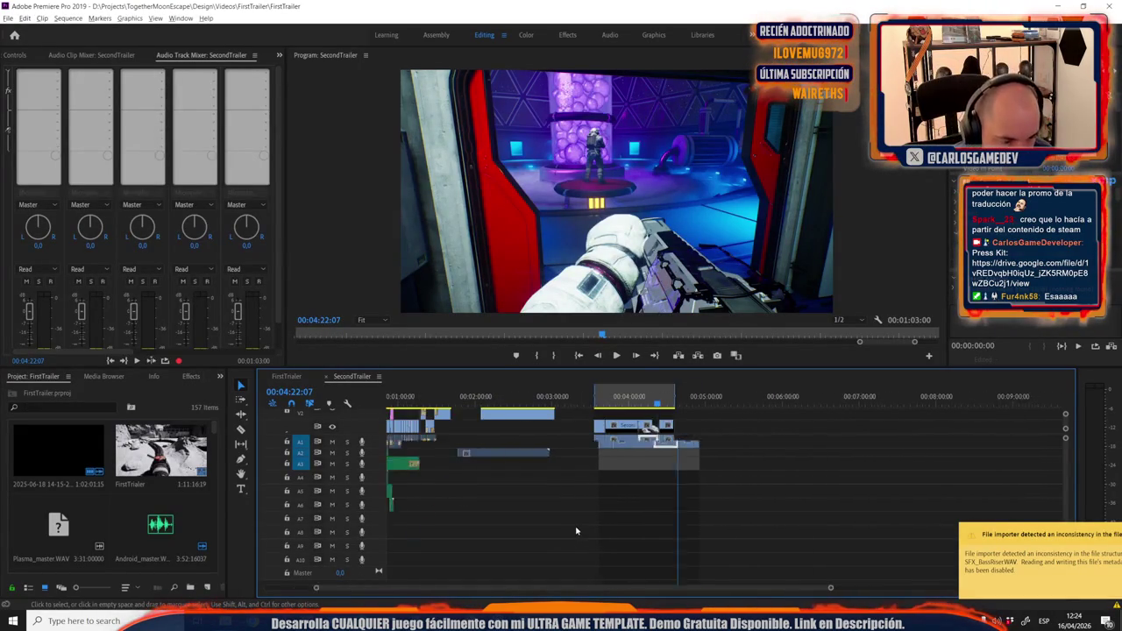
pyautogui.scroll(5, 396, 587)
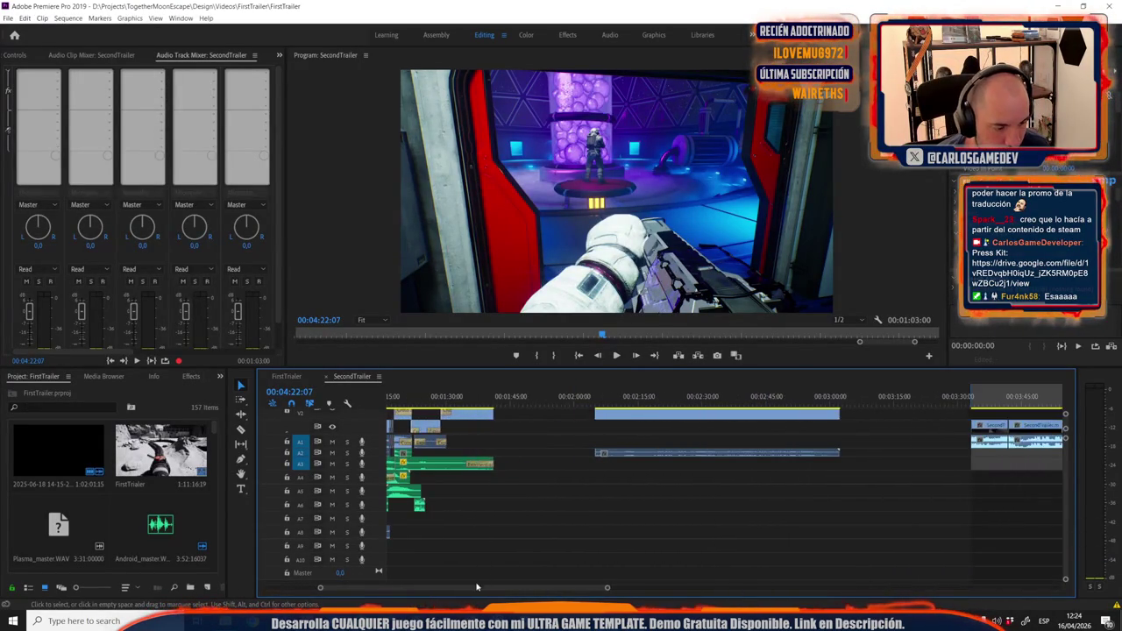
pyautogui.scroll(3, 396, 588)
pyautogui.click(406, 399)
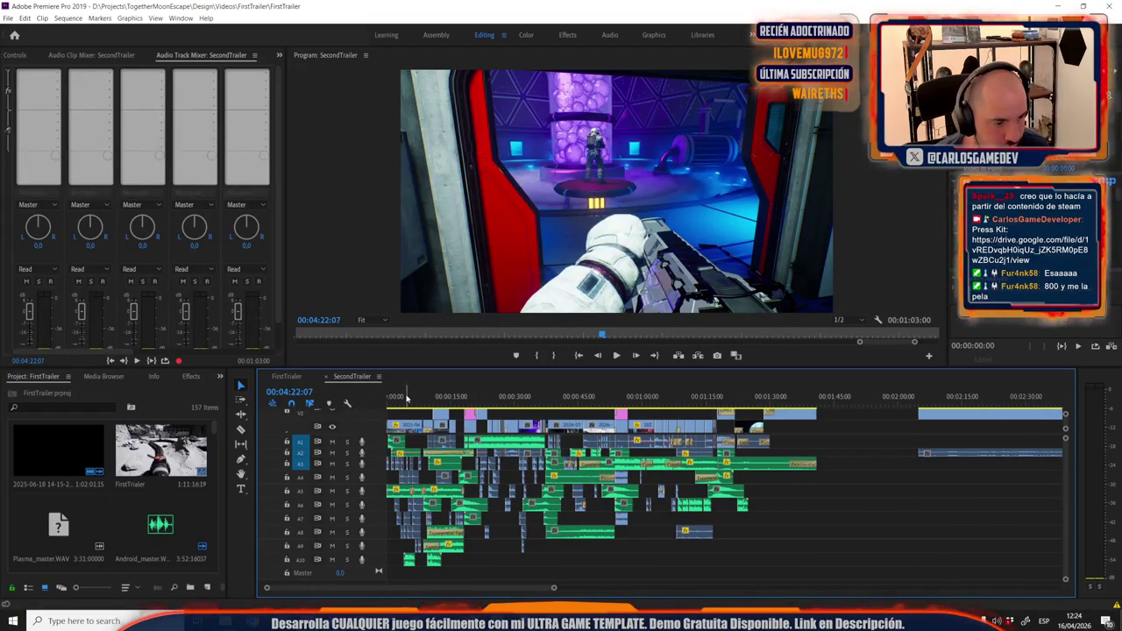
pyautogui.moveTo(406, 399); pyautogui.dragTo(805, 387)
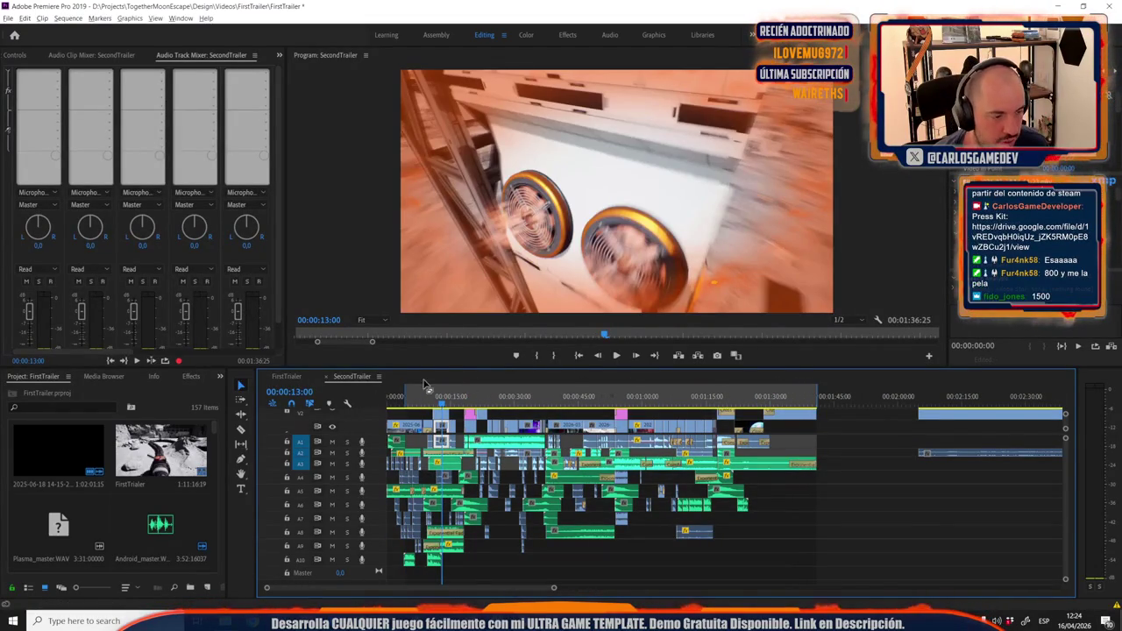
pyautogui.doubleClick(502, 512)
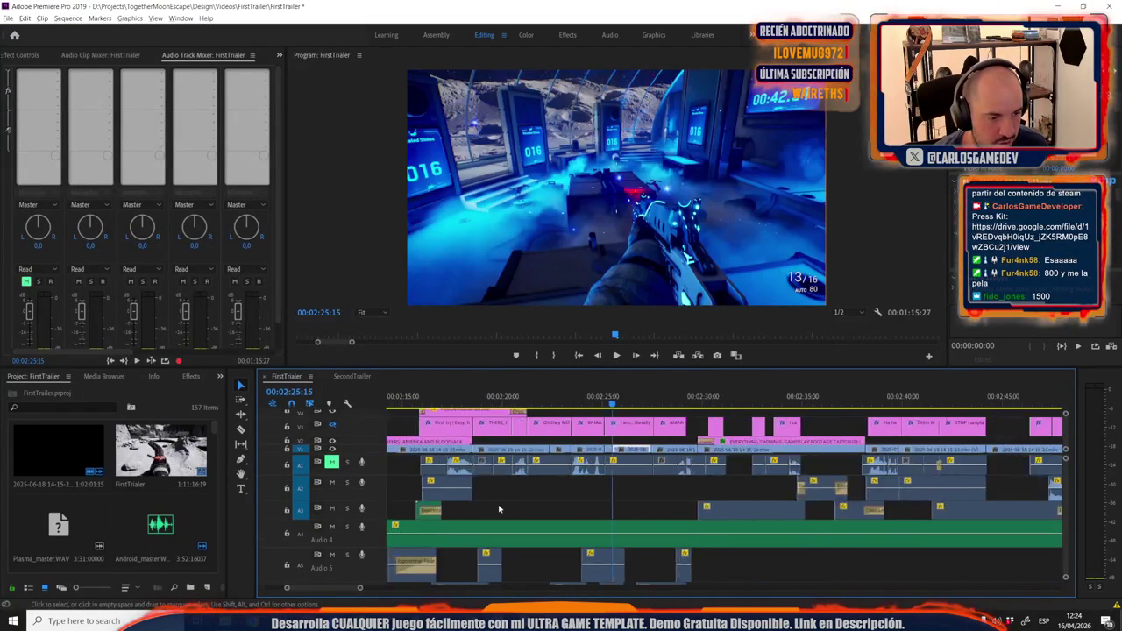
pyautogui.scroll(-6, 491, 509)
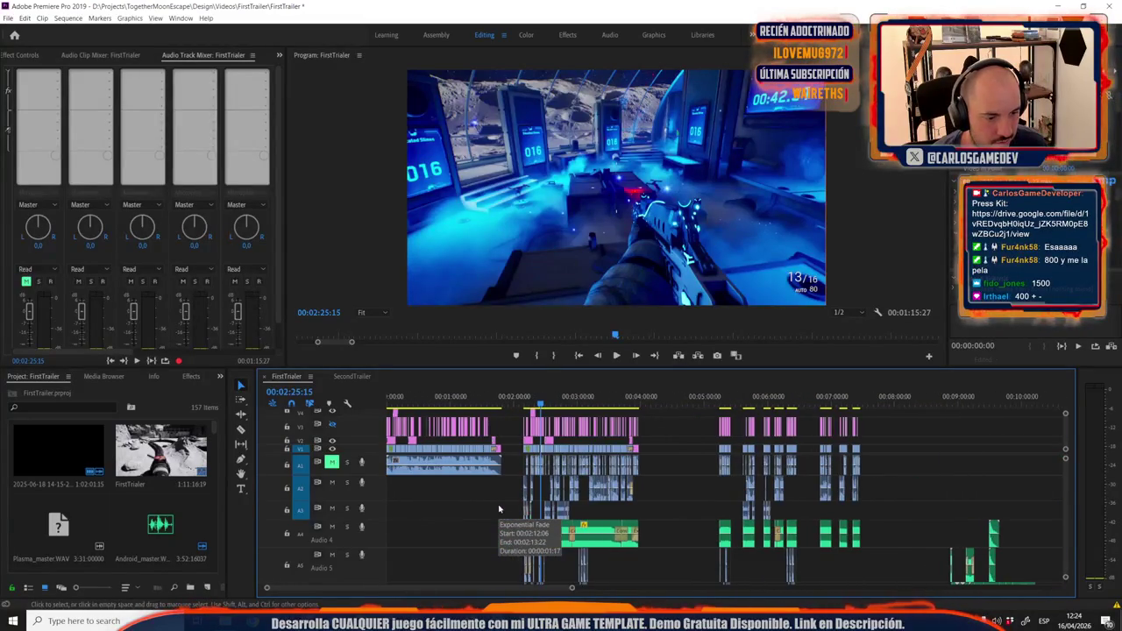
pyautogui.scroll(-3, 471, 509)
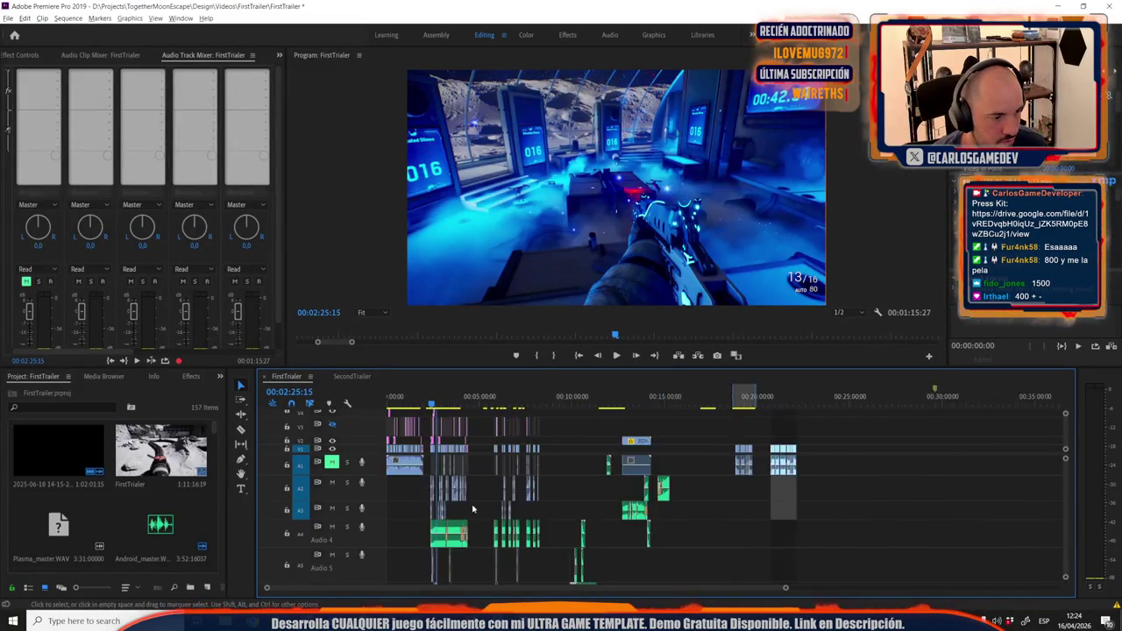
pyautogui.doubleClick(353, 377)
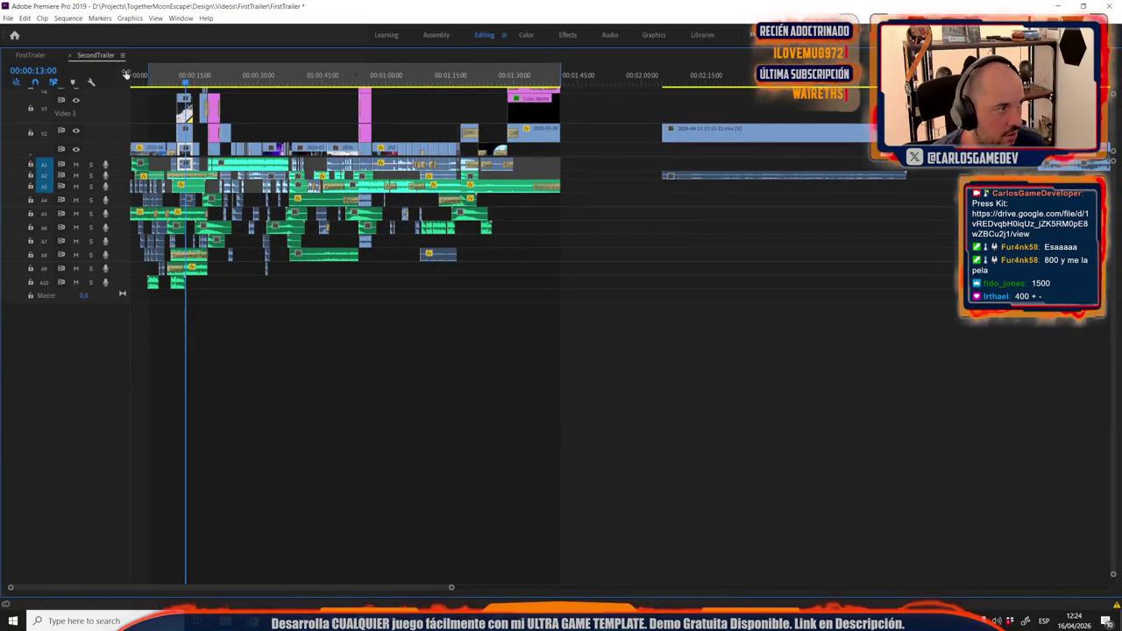
pyautogui.doubleClick(98, 55)
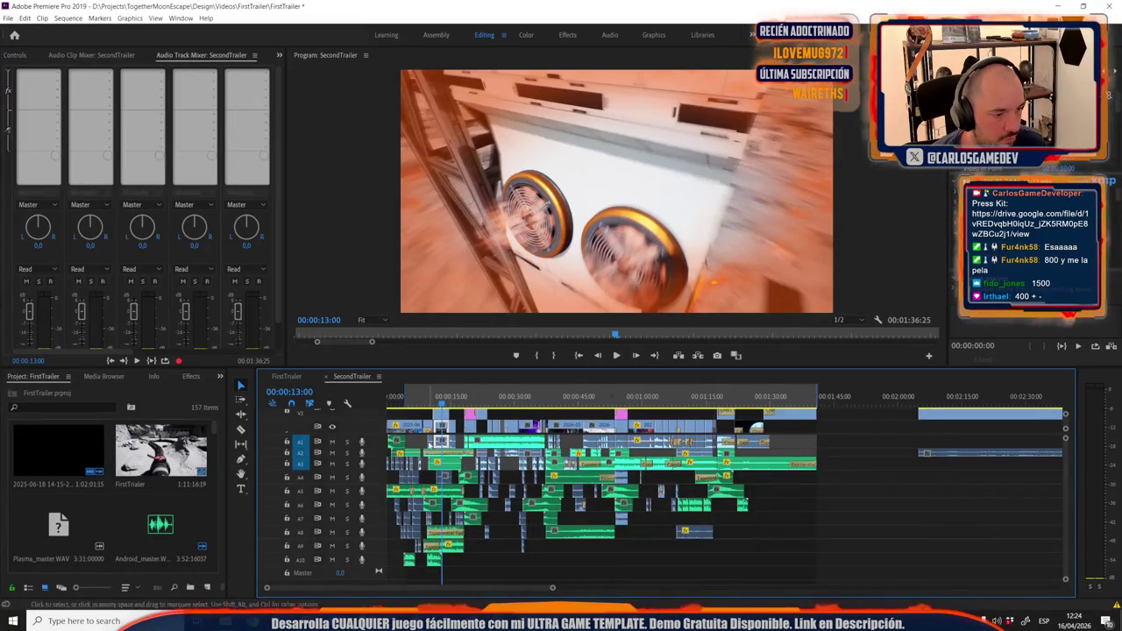
pyautogui.hscroll(-2, 448, 462)
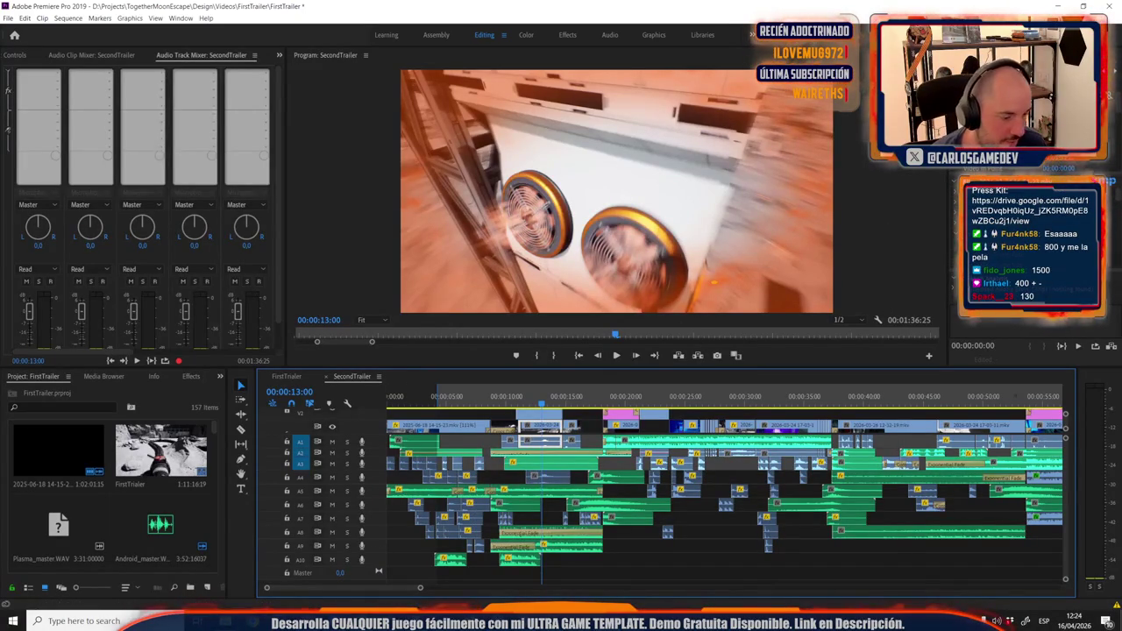
pyautogui.moveTo(391, 621)
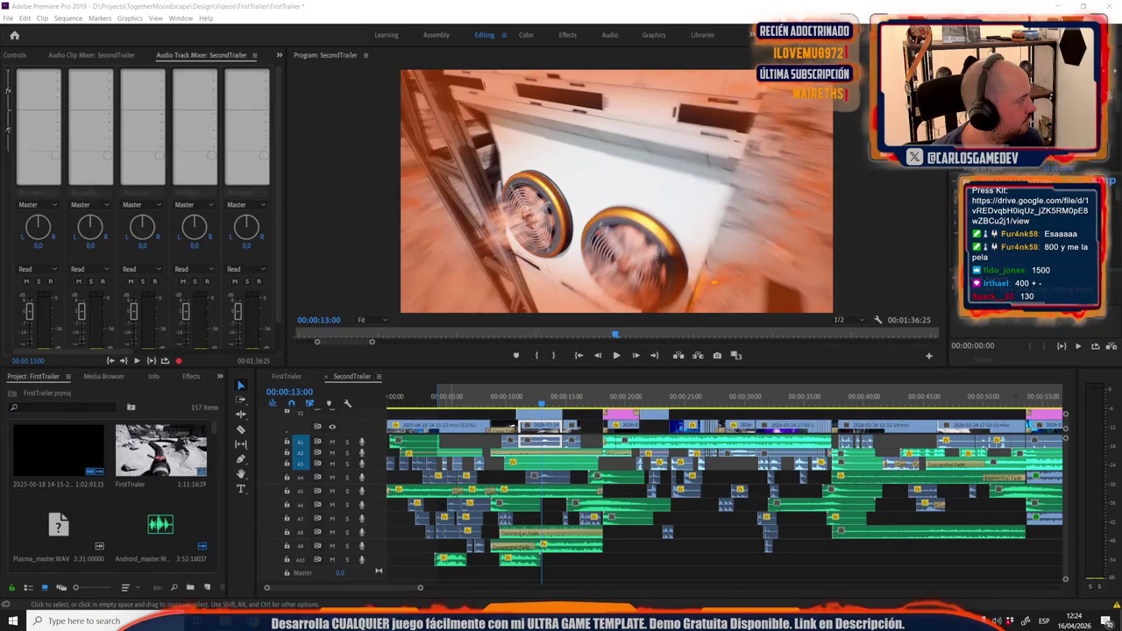
pyautogui.hotkey('alt', 'Tab')
# Maximize the Steamworks window, view Together: Moon Escape's wishlist stats, and add a blank tab.
pyautogui.moveTo(456, 129); pyautogui.dragTo(352, 111)
pyautogui.doubleClick(352, 111)
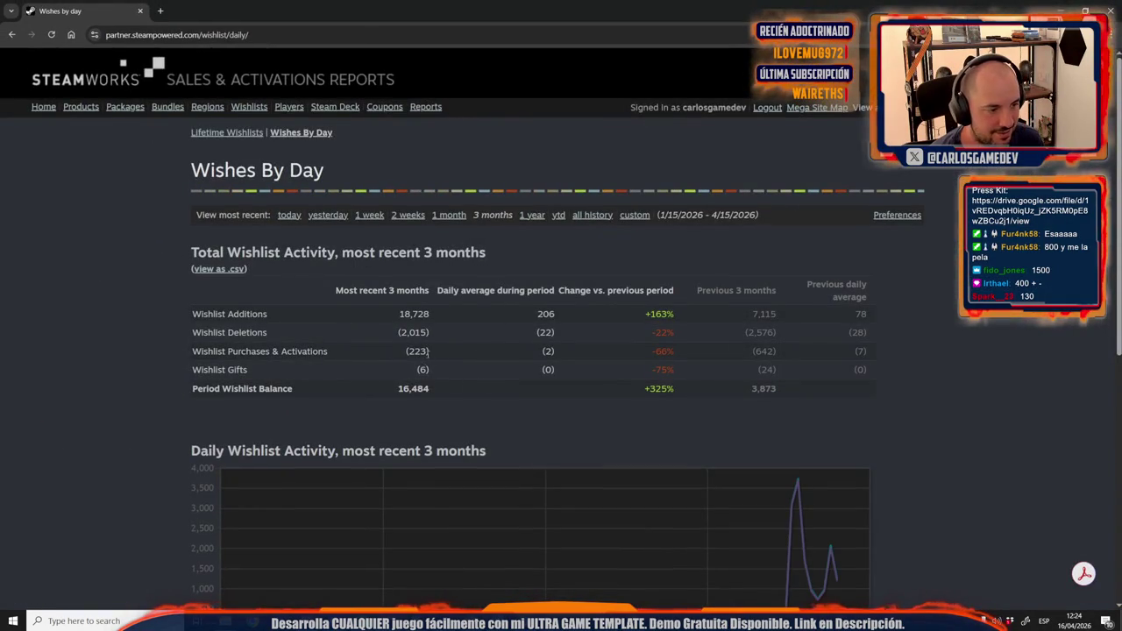
pyautogui.scroll(-4, 429, 359)
pyautogui.click(261, 408)
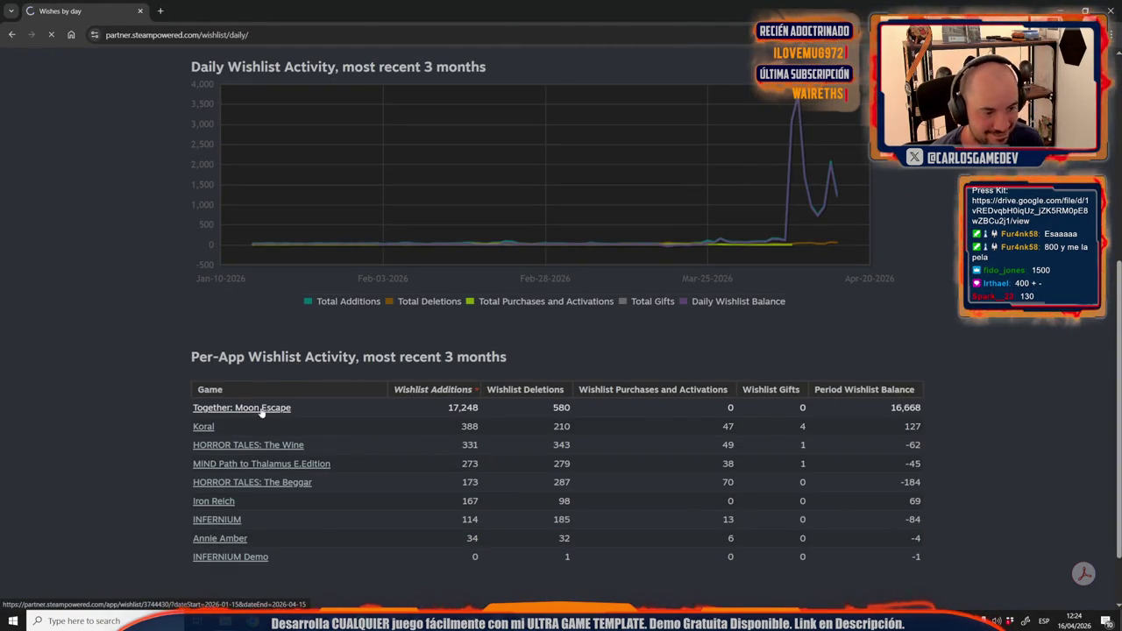
pyautogui.scroll(-3, 303, 354)
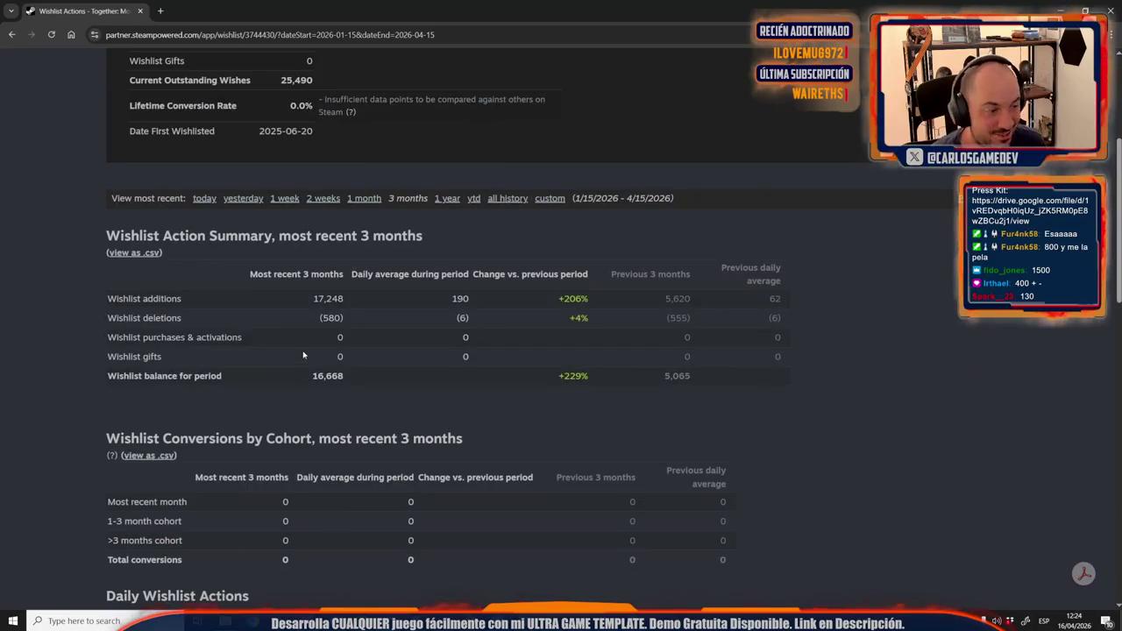
pyautogui.scroll(-5, 378, 328)
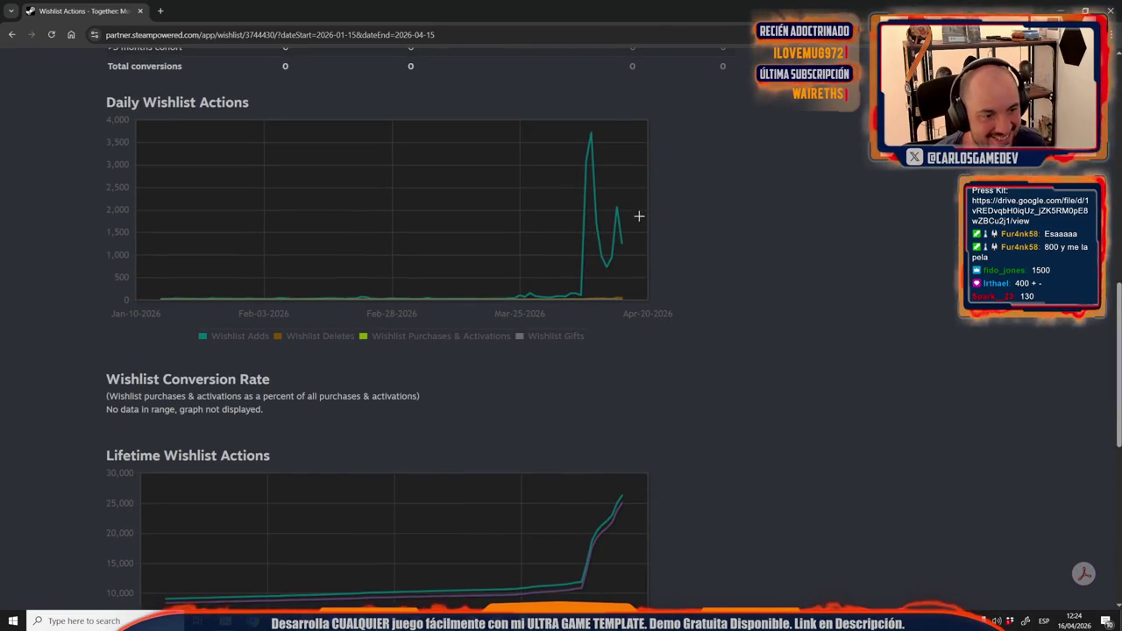
pyautogui.moveTo(626, 245)
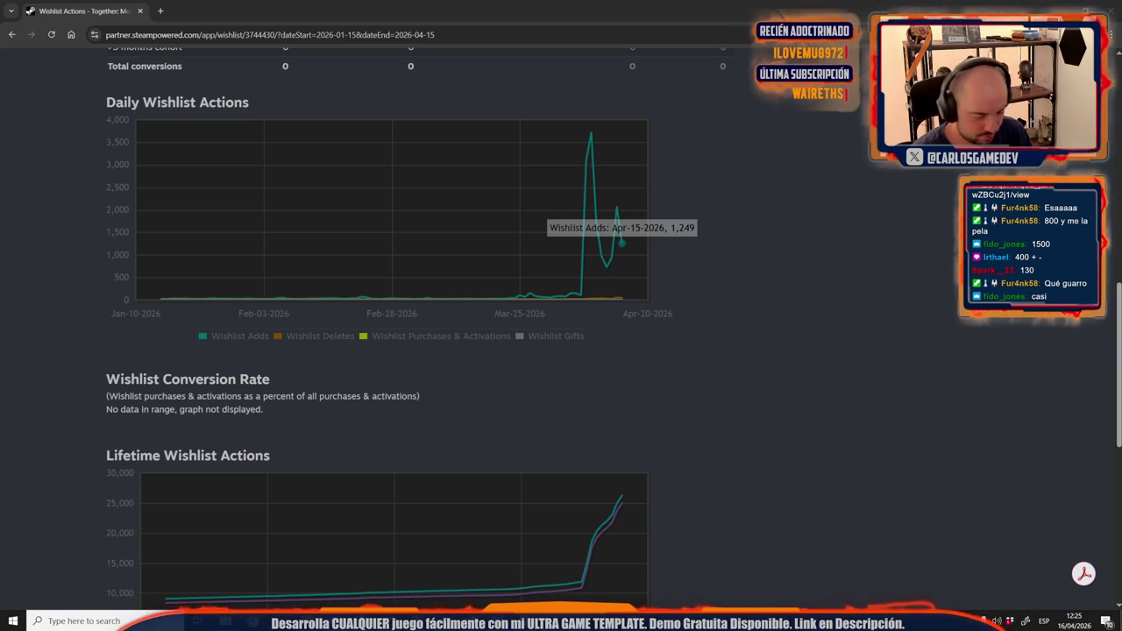
pyautogui.click(163, 8)
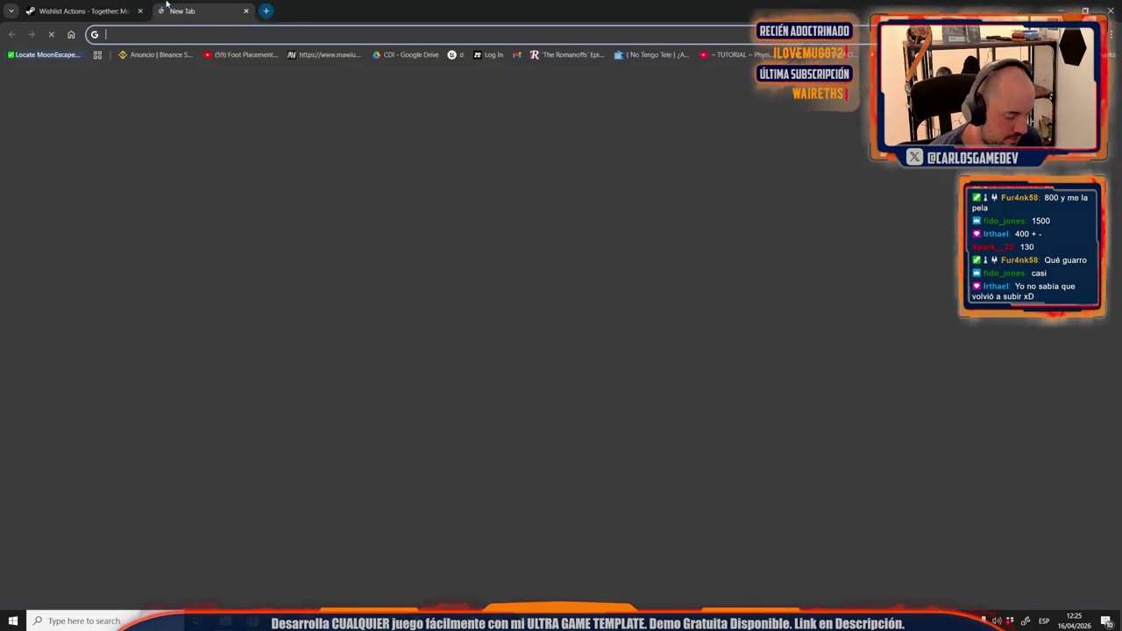
# Search Google for 'españa es cest?', then close the results tab.
pyautogui.write('españa es ce')
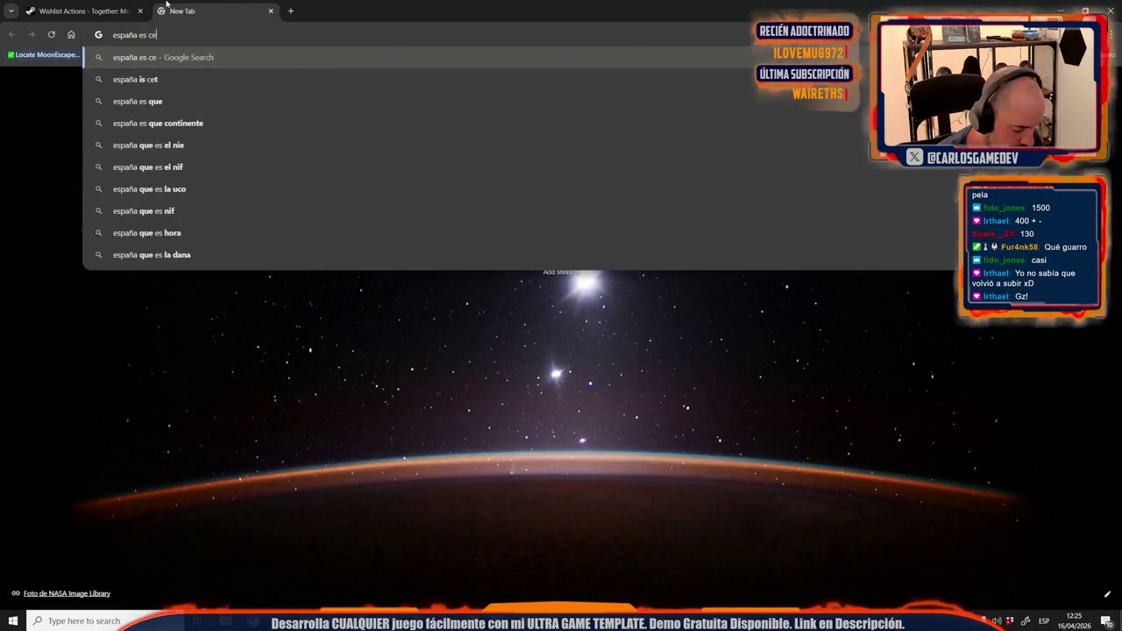
pyautogui.write('st?')
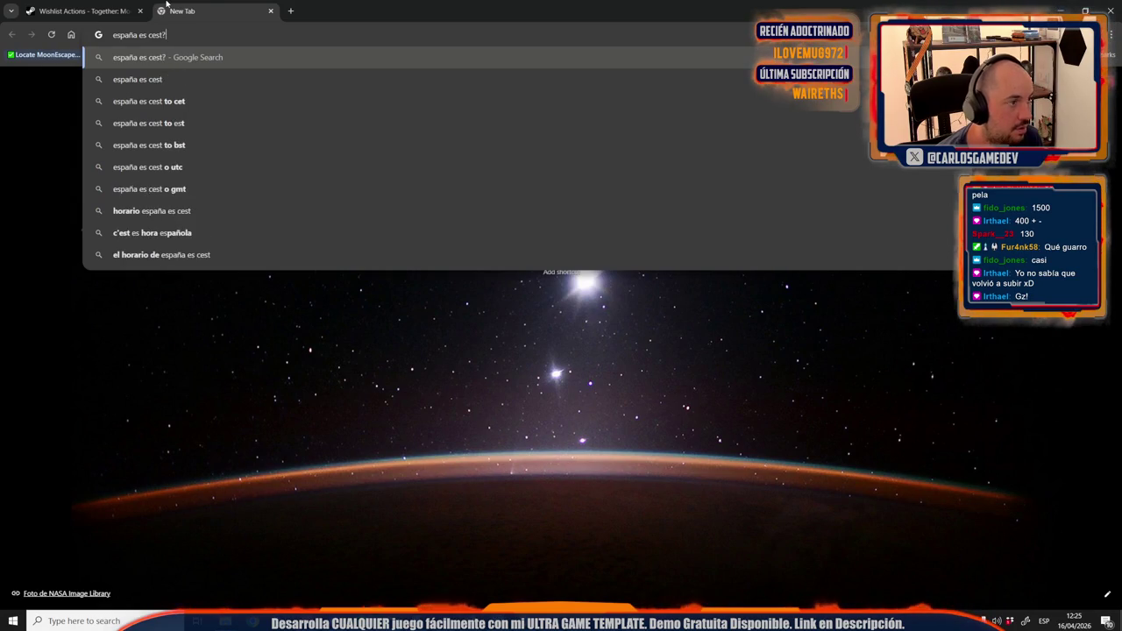
pyautogui.press('Return')
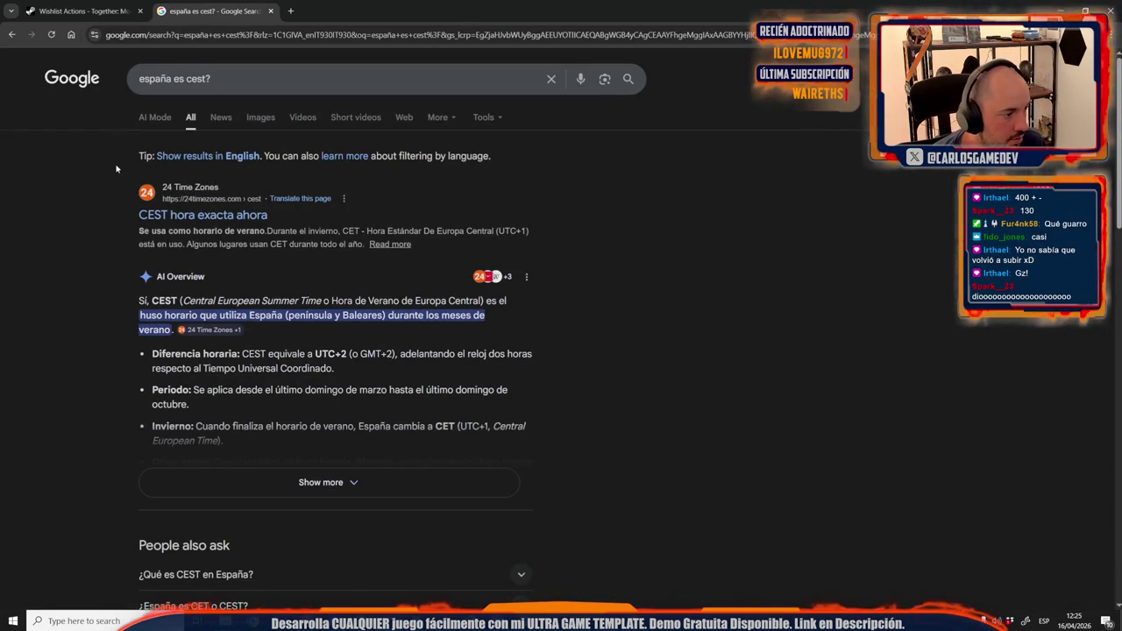
pyautogui.middleClick(219, 4)
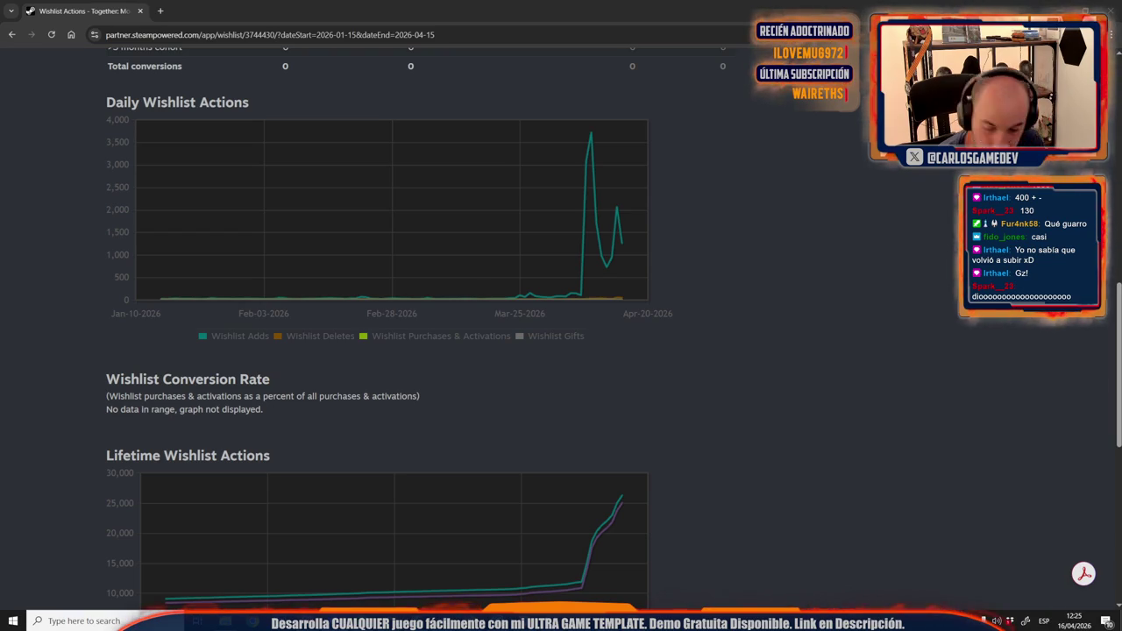
# Load the game's Steam store page in a new tab from the pasted URL.
pyautogui.click(160, 10)
pyautogui.write('store.steampowered.com/app/3744430/Together_Moon_Escape/')
pyautogui.press('Return')
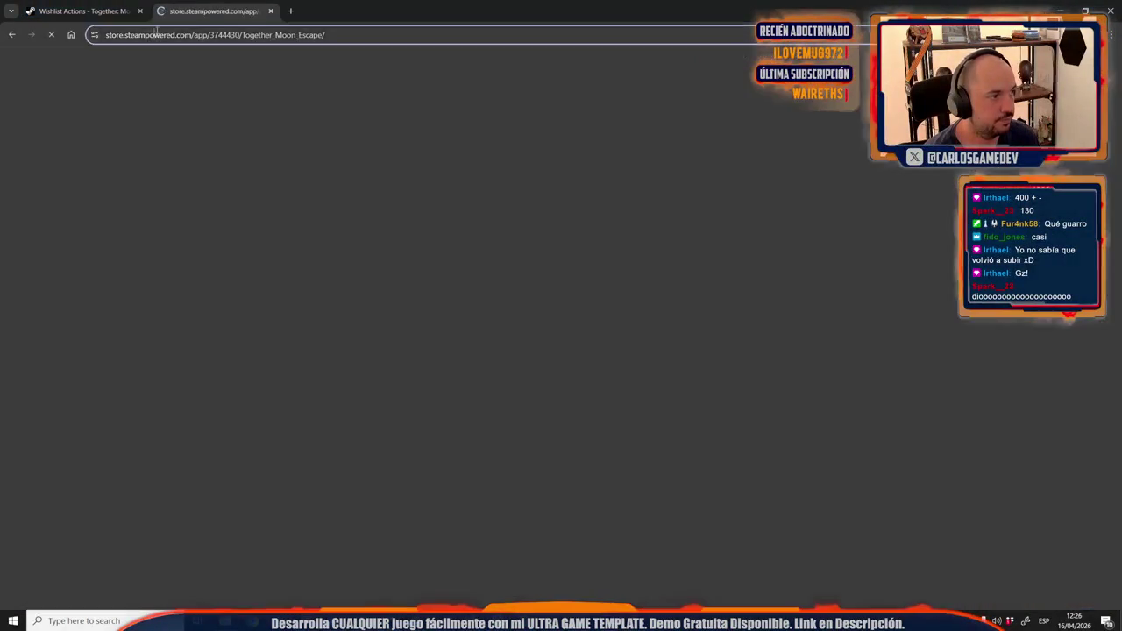
# Visit Twitch, close that tab, and minimize Chrome to reveal Premiere Pro.
pyautogui.click(156, 34)
pyautogui.write('twitch')
pyautogui.press('Return')
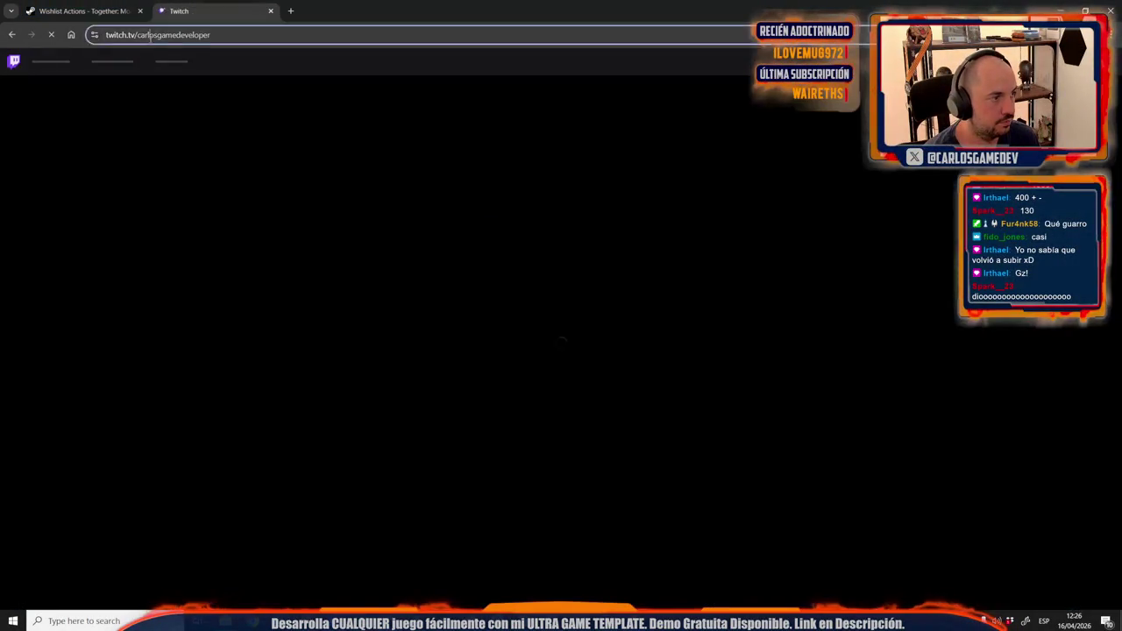
pyautogui.click(149, 35)
pyautogui.hotkey('ctrl', 'w')
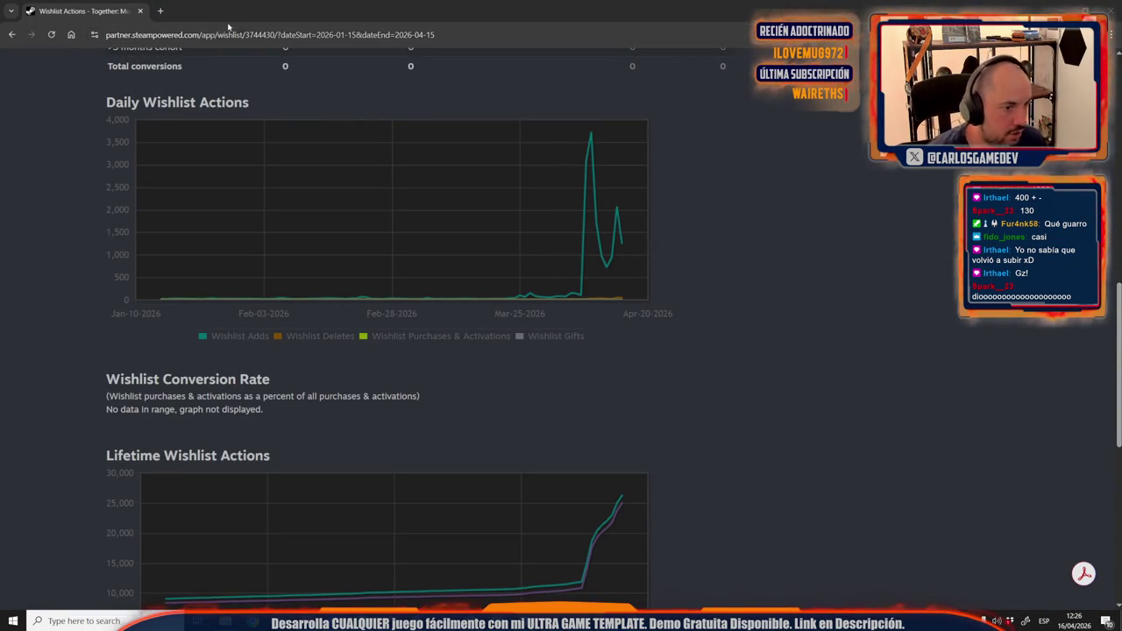
pyautogui.click(1057, 10)
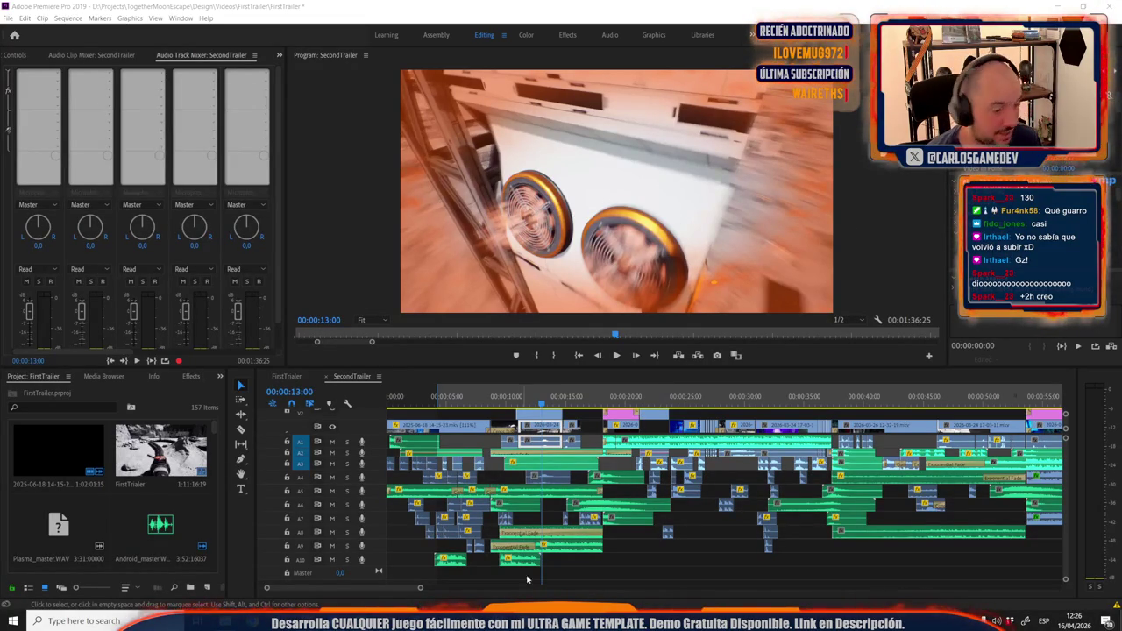
# Bring the Chrome window with the Wishlist Actions stats back to the front.
pyautogui.moveTo(389, 621)
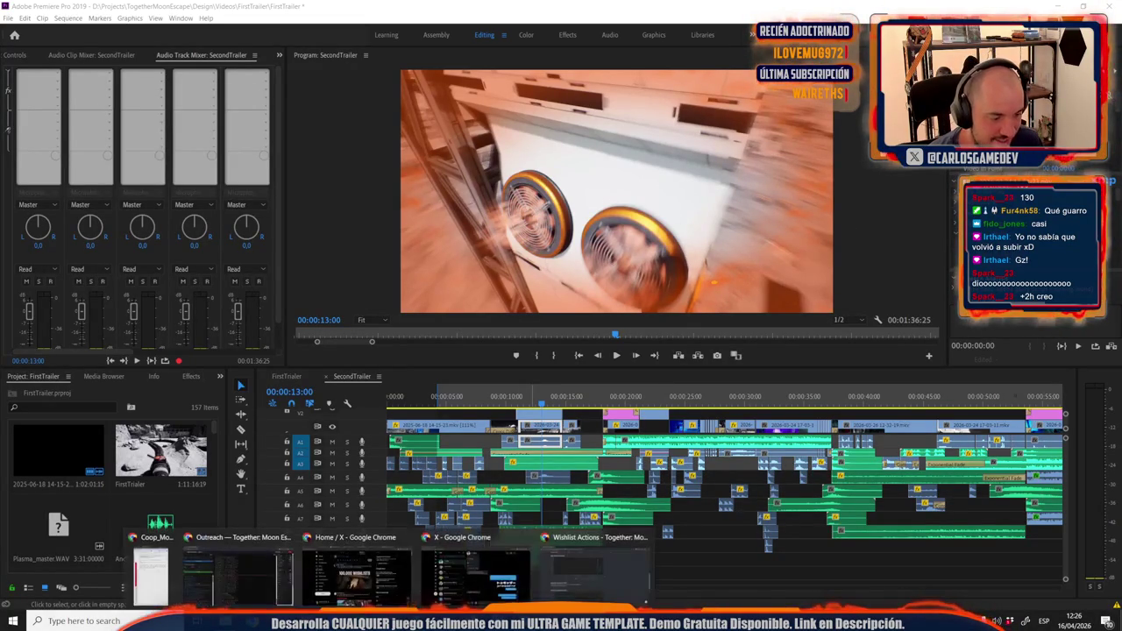
pyautogui.click(596, 566)
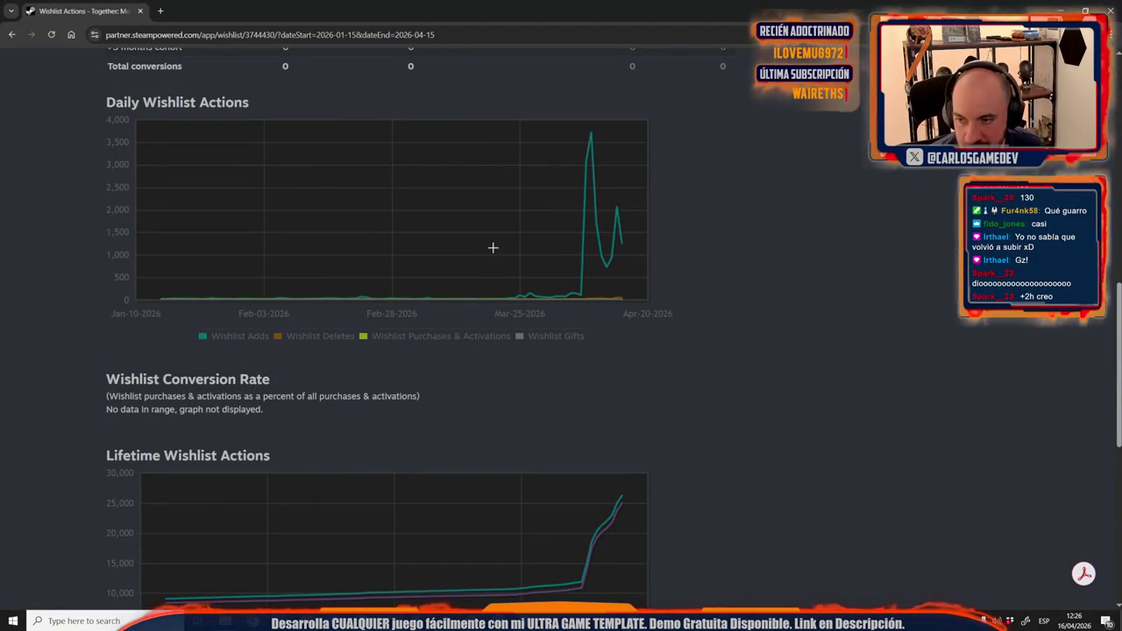
pyautogui.moveTo(609, 265)
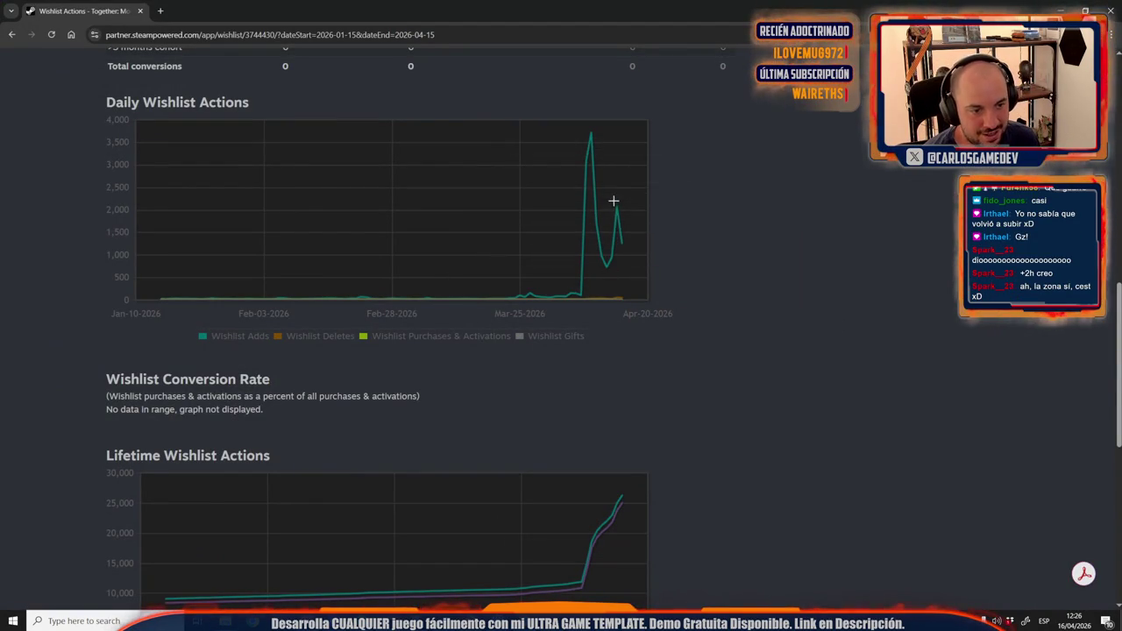
pyautogui.scroll(-5, 752, 408)
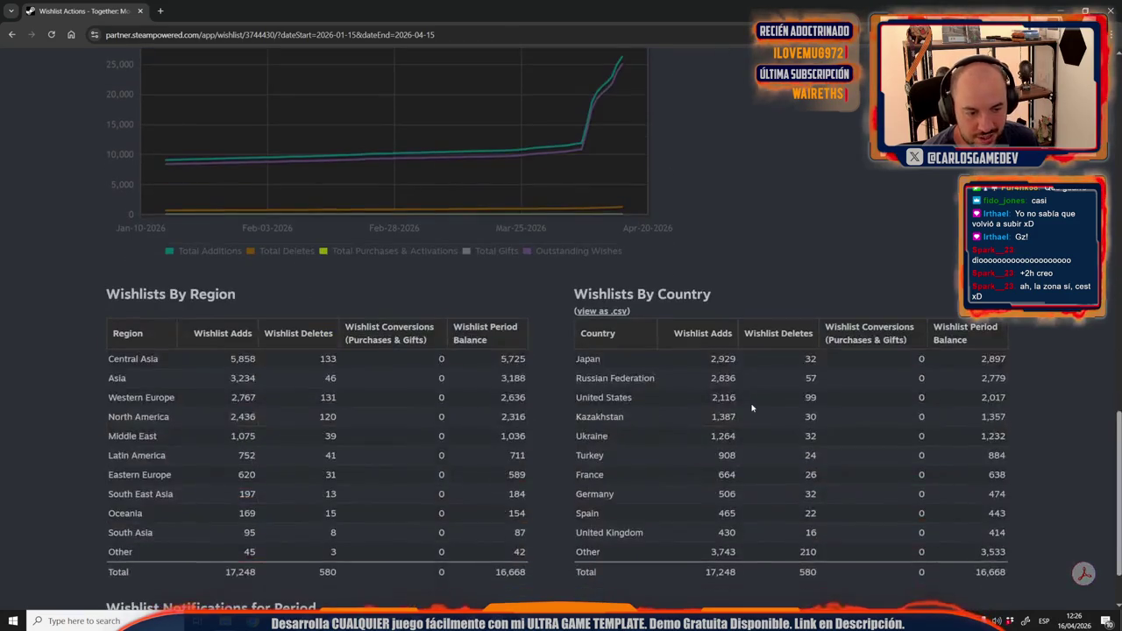
pyautogui.moveTo(1009, 574); pyautogui.dragTo(727, 362)
pyautogui.click(726, 362)
pyautogui.doubleClick(726, 378)
pyautogui.click(738, 399)
pyautogui.moveTo(752, 401); pyautogui.dragTo(690, 400)
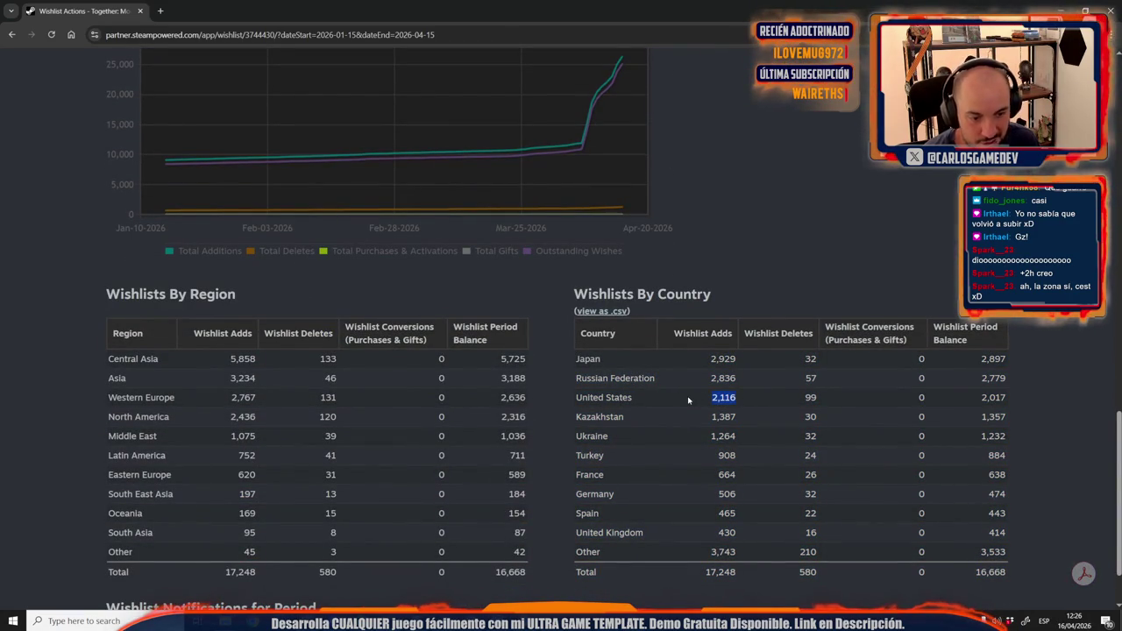
pyautogui.scroll(5, 714, 395)
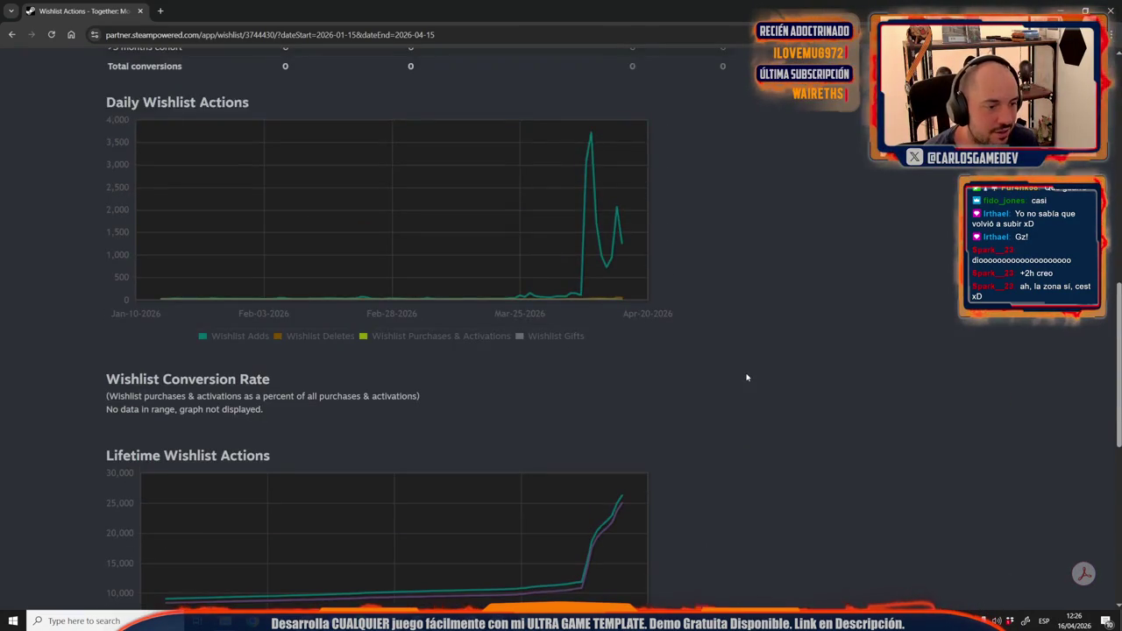
pyautogui.scroll(-2, 746, 375)
pyautogui.scroll(2, 747, 377)
pyautogui.scroll(10, 747, 377)
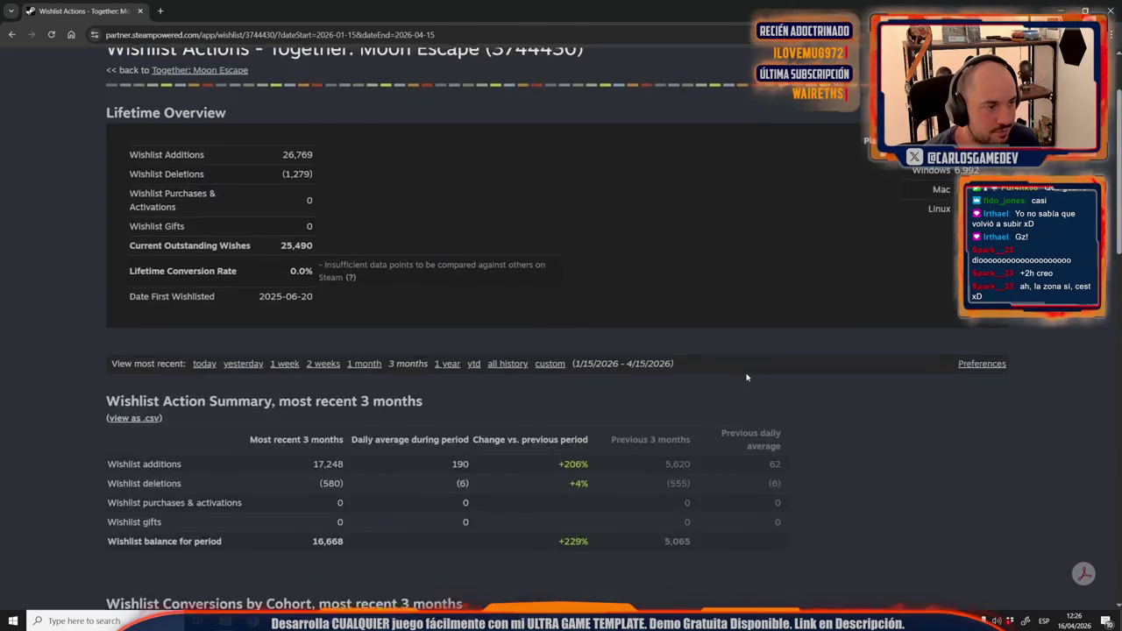
pyautogui.scroll(-2, 747, 377)
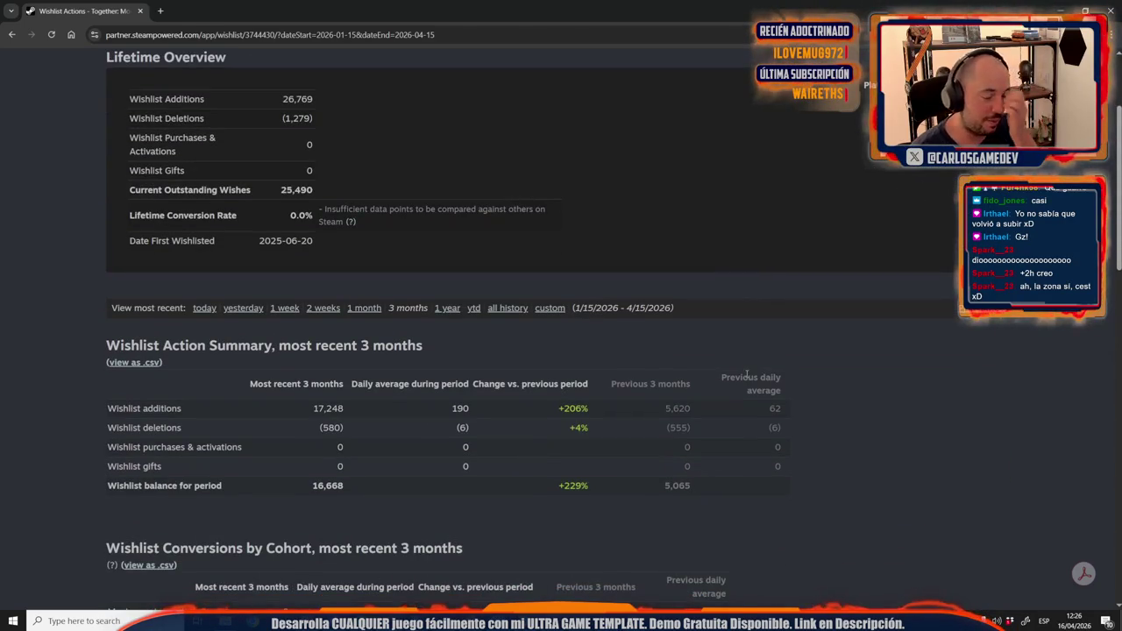
pyautogui.scroll(1, 747, 374)
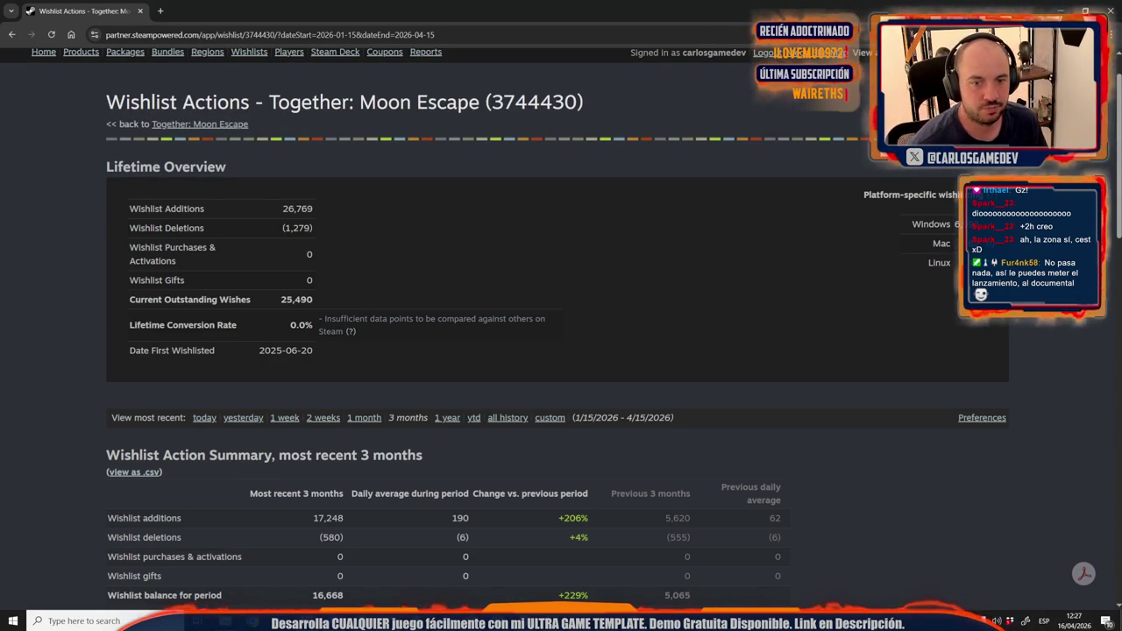
pyautogui.scroll(-3, 644, 331)
pyautogui.scroll(-3, 645, 332)
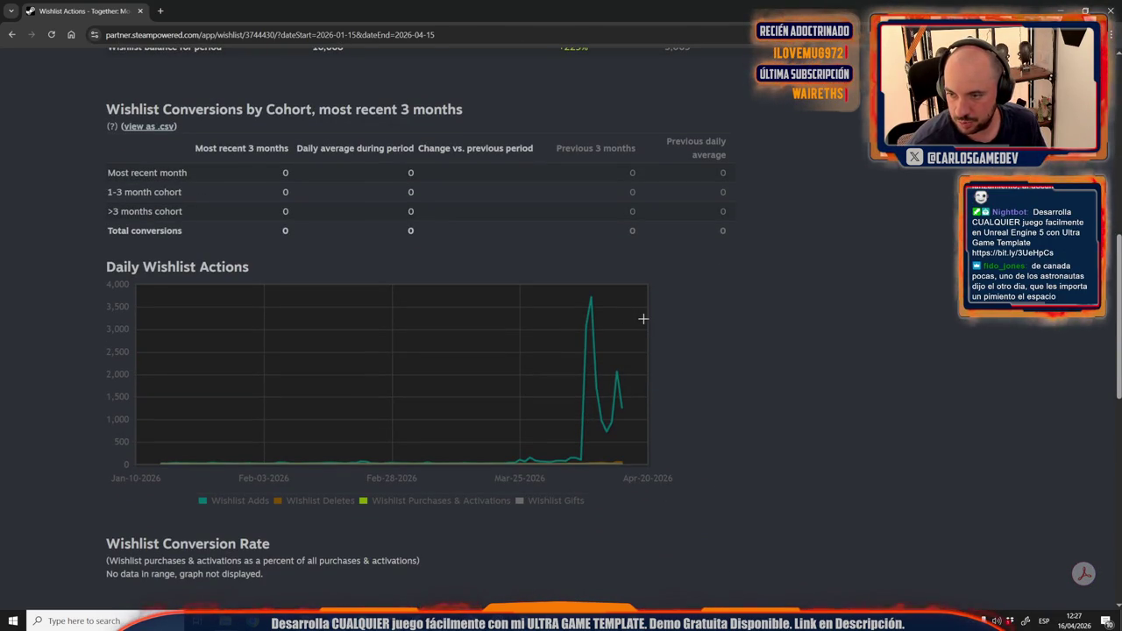
pyautogui.scroll(-4, 645, 350)
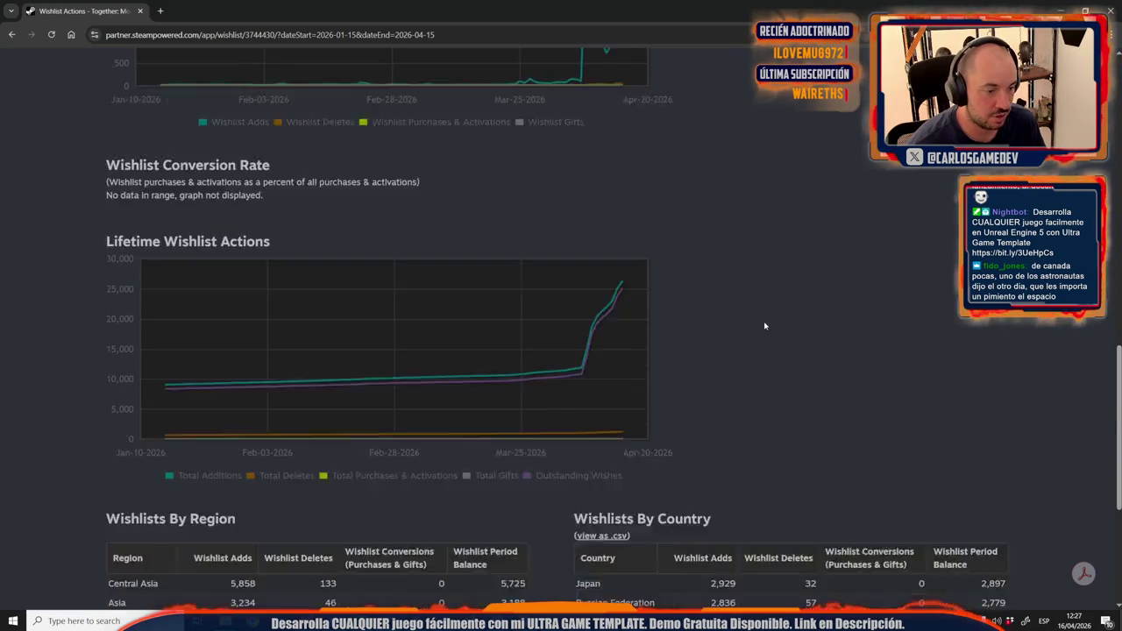
pyautogui.scroll(-4, 763, 321)
pyautogui.scroll(3, 764, 321)
pyautogui.scroll(-3, 763, 321)
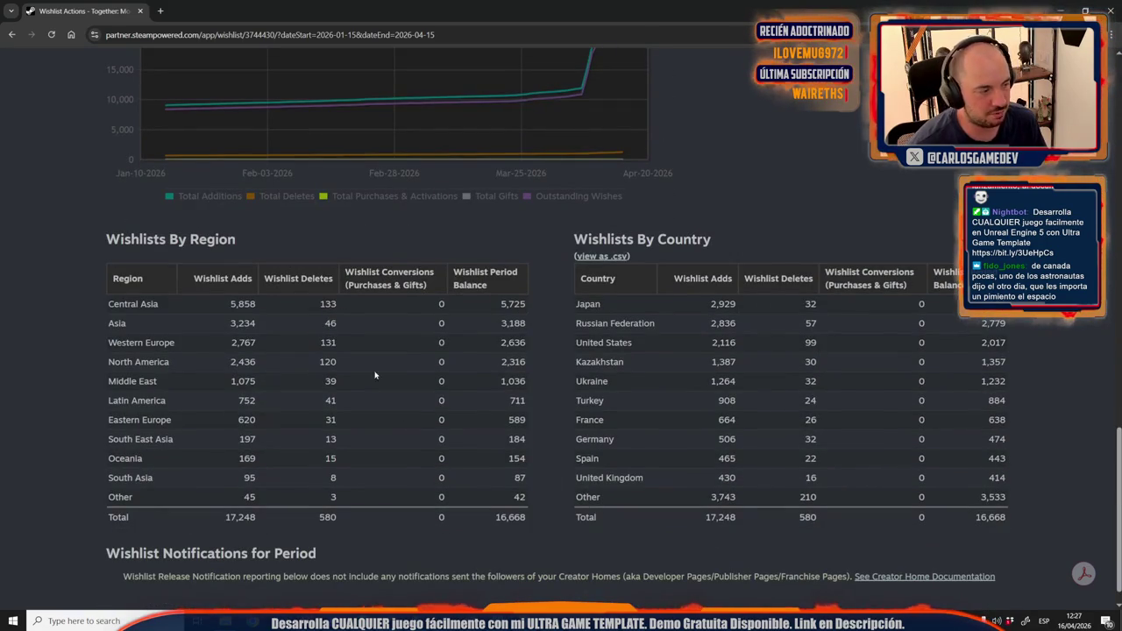
pyautogui.scroll(8, 399, 396)
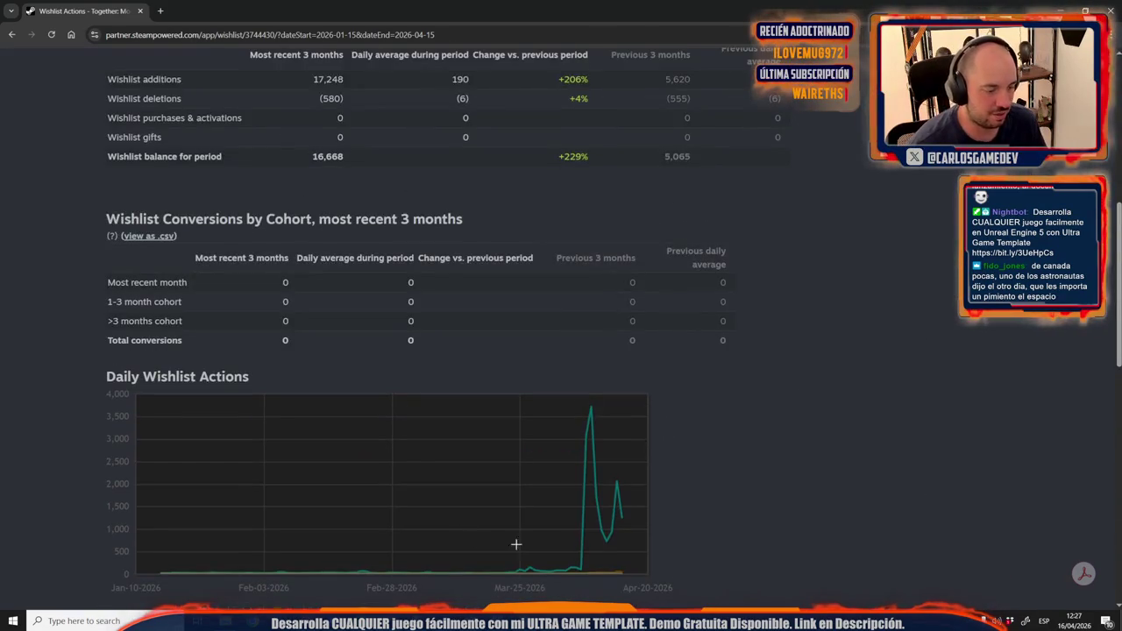
pyautogui.hotkey('alt', 'Tab')
pyautogui.click(425, 400)
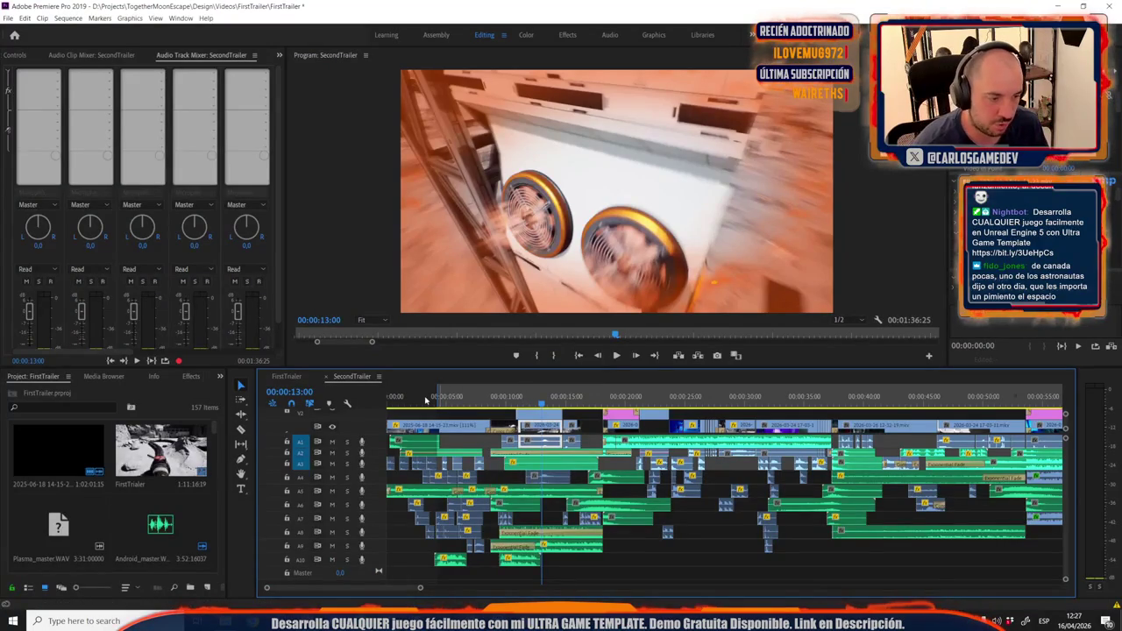
pyautogui.click(473, 401)
pyautogui.press('space')
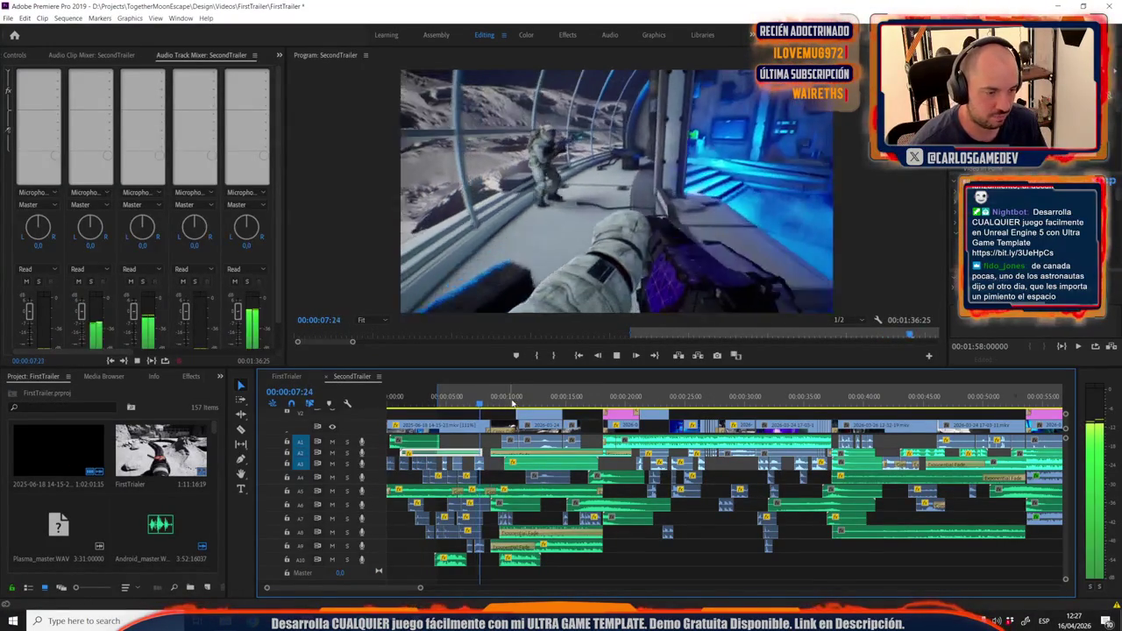
pyautogui.press('space')
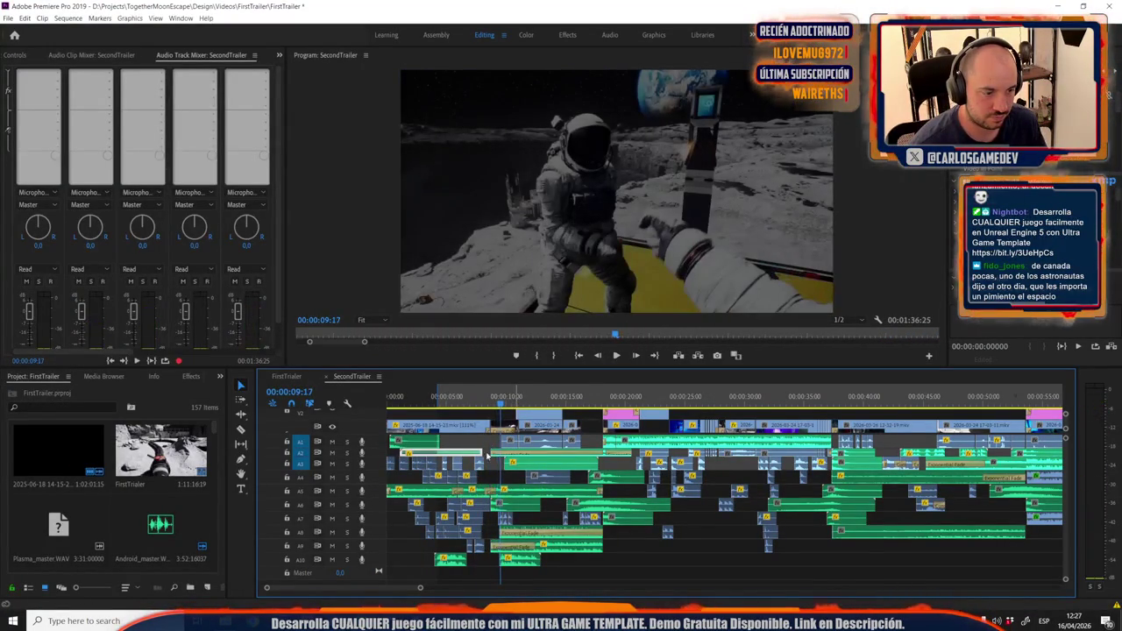
pyautogui.press('=')
pyautogui.click(517, 397)
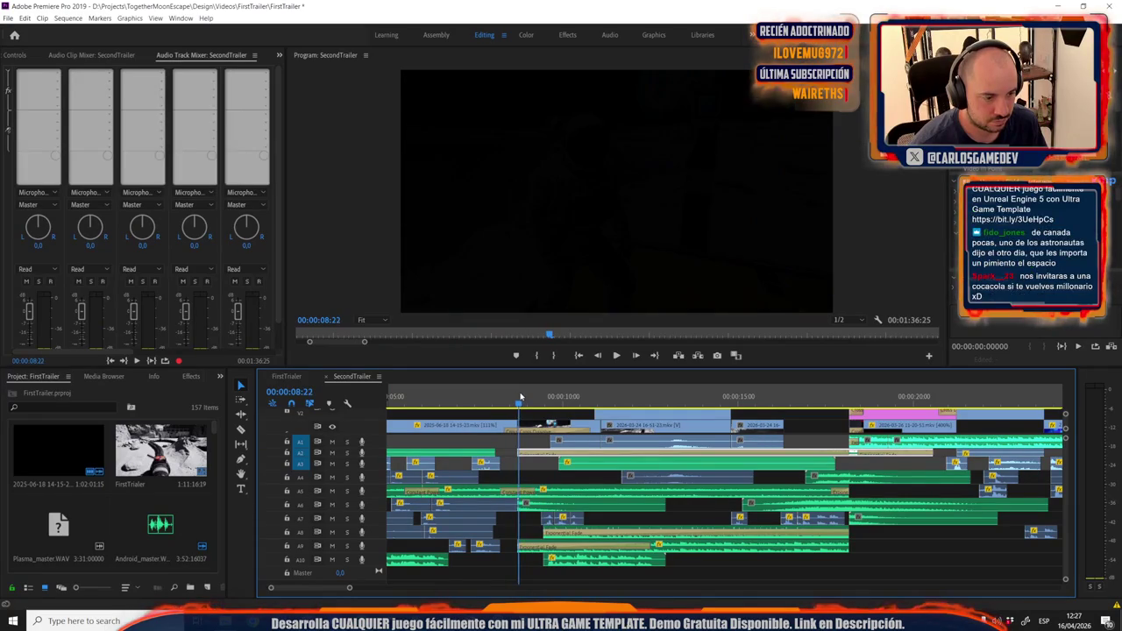
pyautogui.press('space')
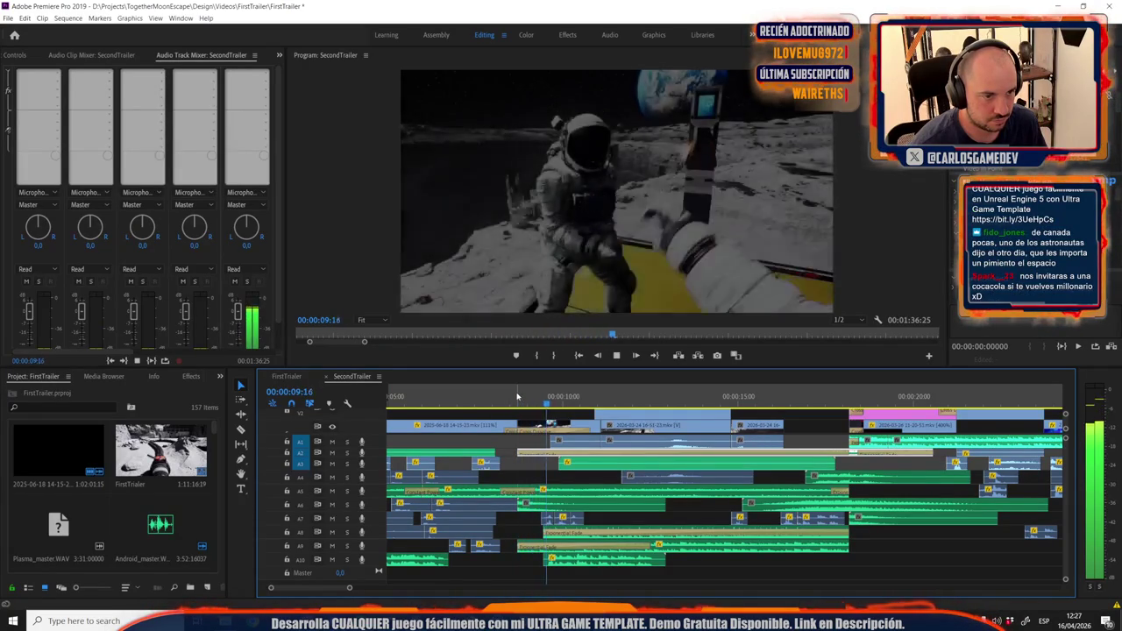
pyautogui.press('space')
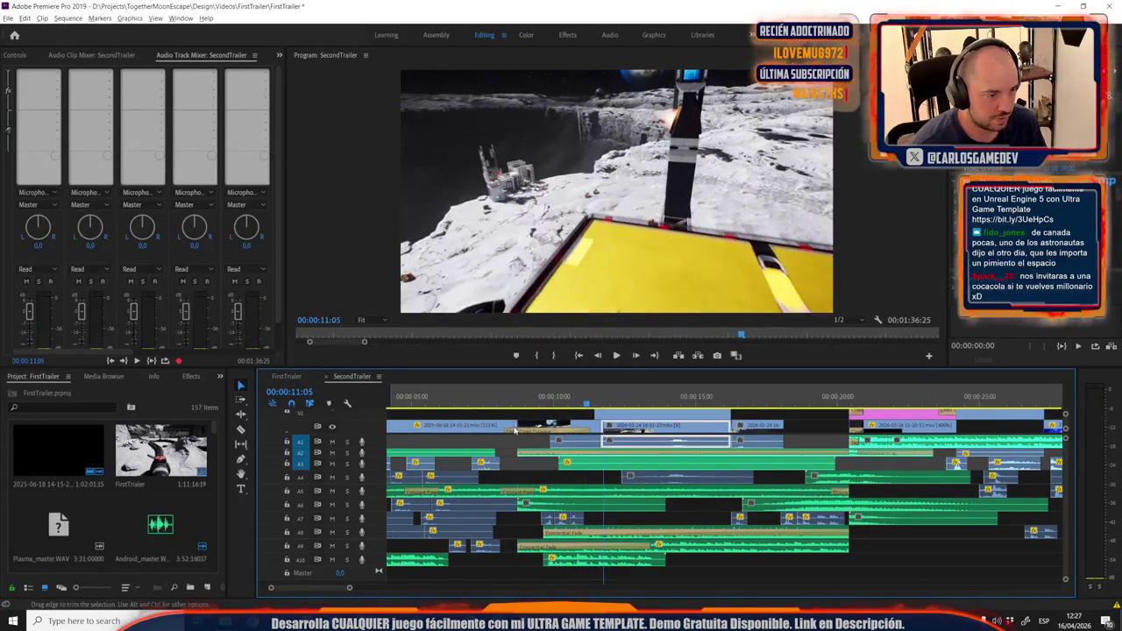
pyautogui.press('-')
pyautogui.moveTo(448, 397); pyautogui.dragTo(515, 399)
pyautogui.scroll(5, 516, 399)
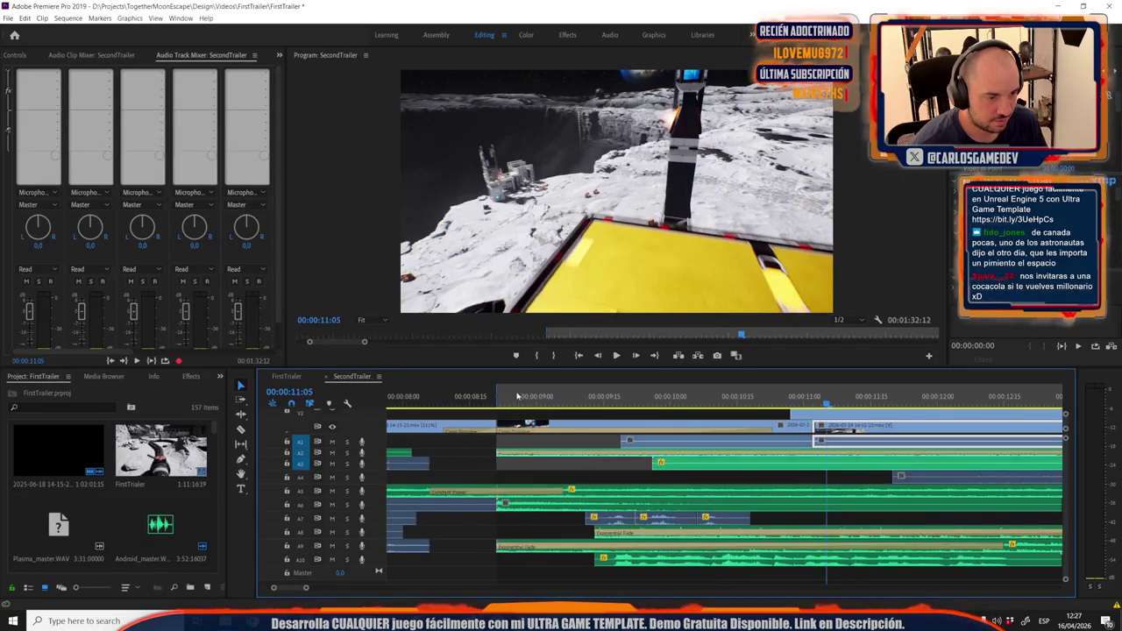
pyautogui.click(494, 399)
pyautogui.moveTo(771, 429); pyautogui.dragTo(535, 441)
pyautogui.press('space')
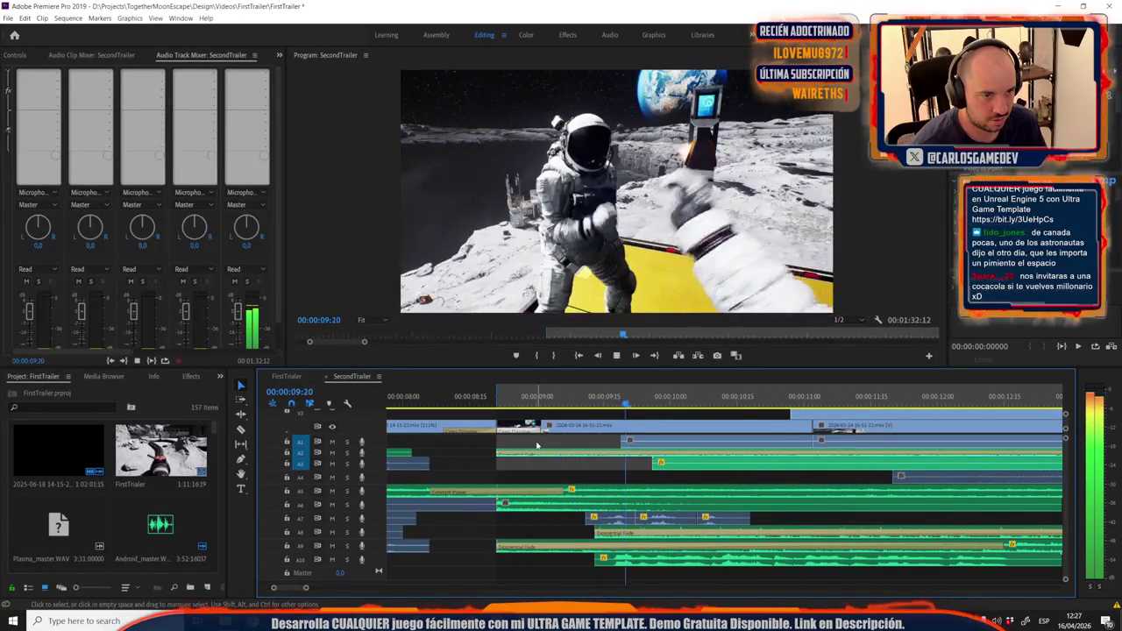
pyautogui.click(493, 401)
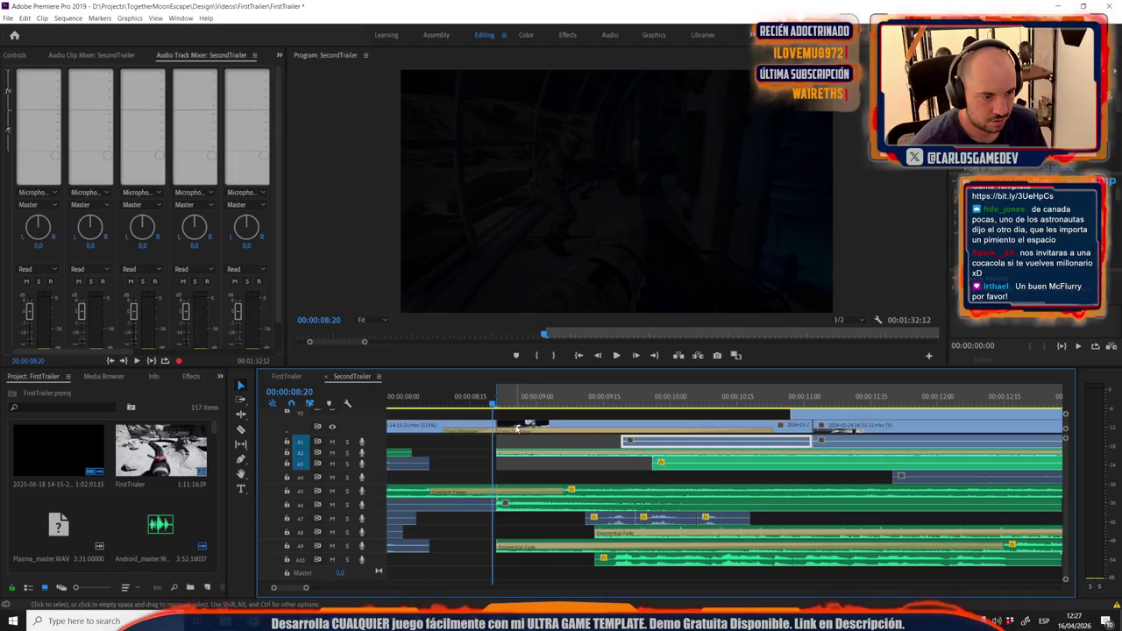
pyautogui.click(514, 431)
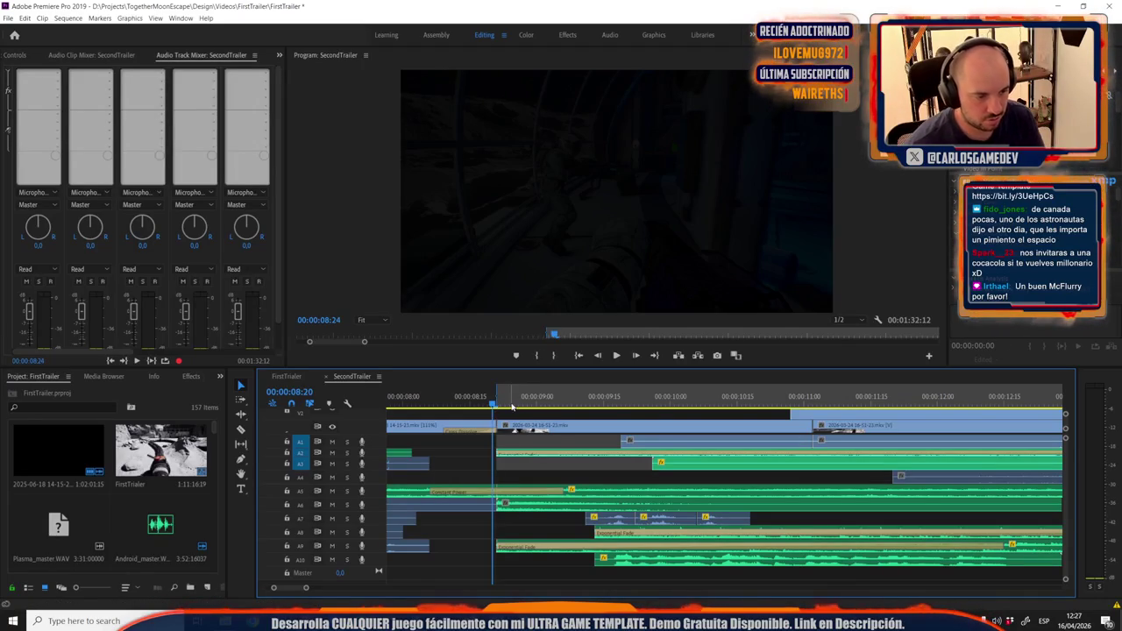
pyautogui.click(498, 402)
pyautogui.press('space')
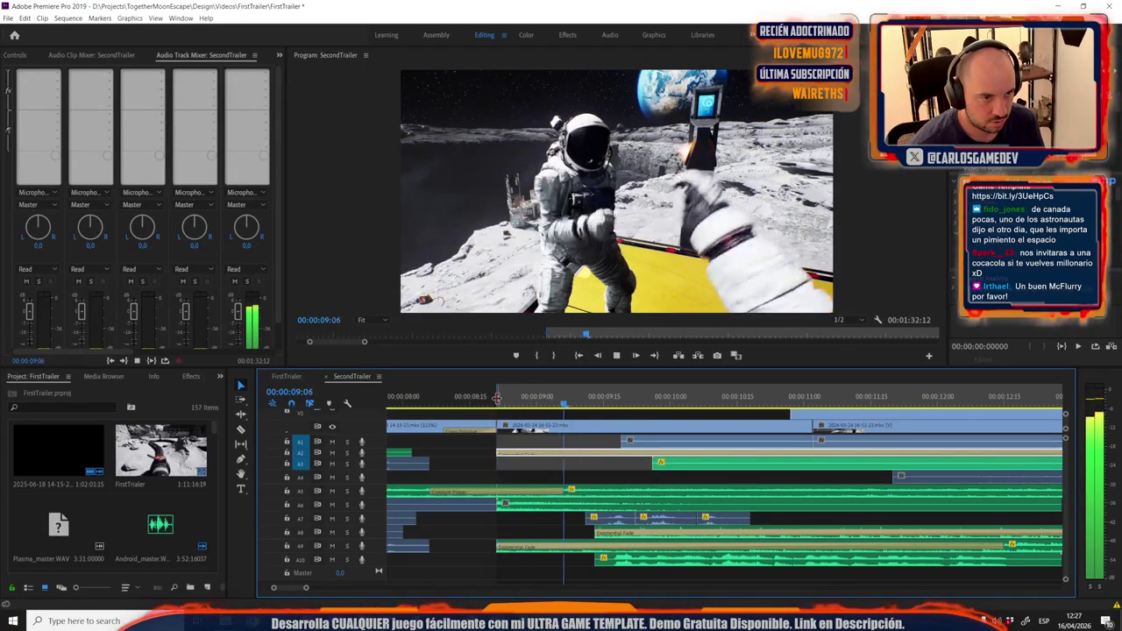
pyautogui.press('space')
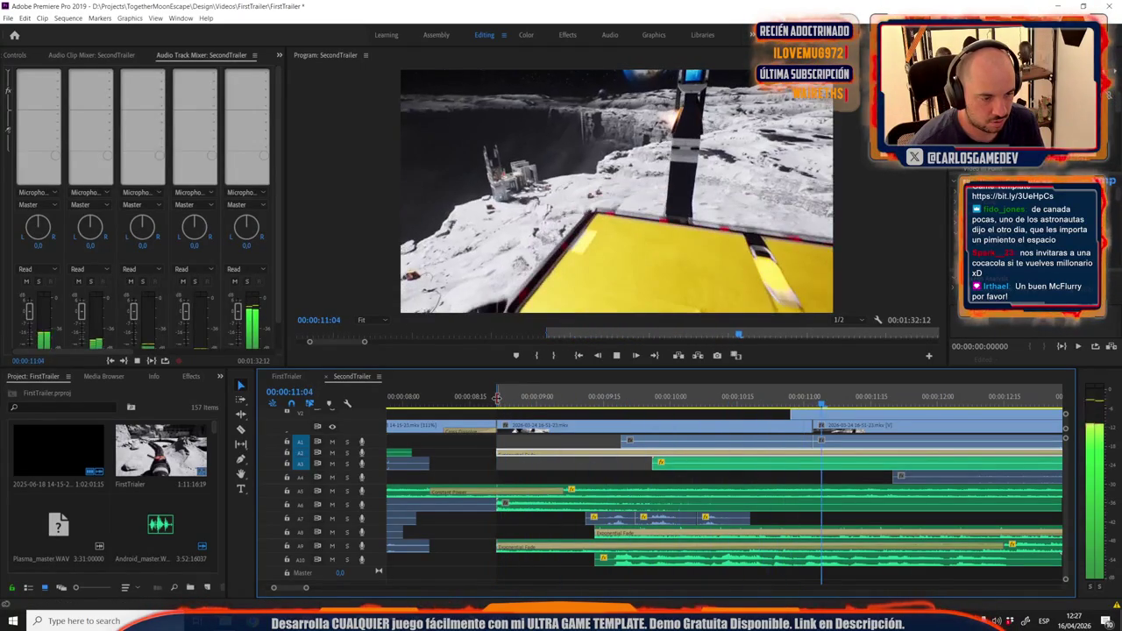
pyautogui.click(592, 433)
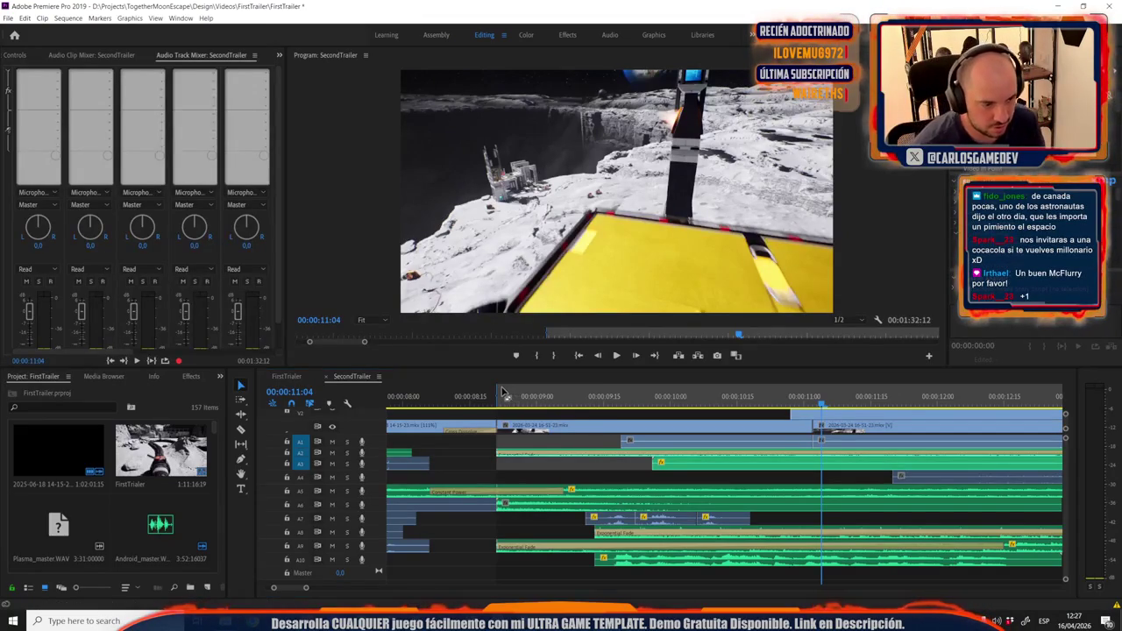
pyautogui.click(496, 399)
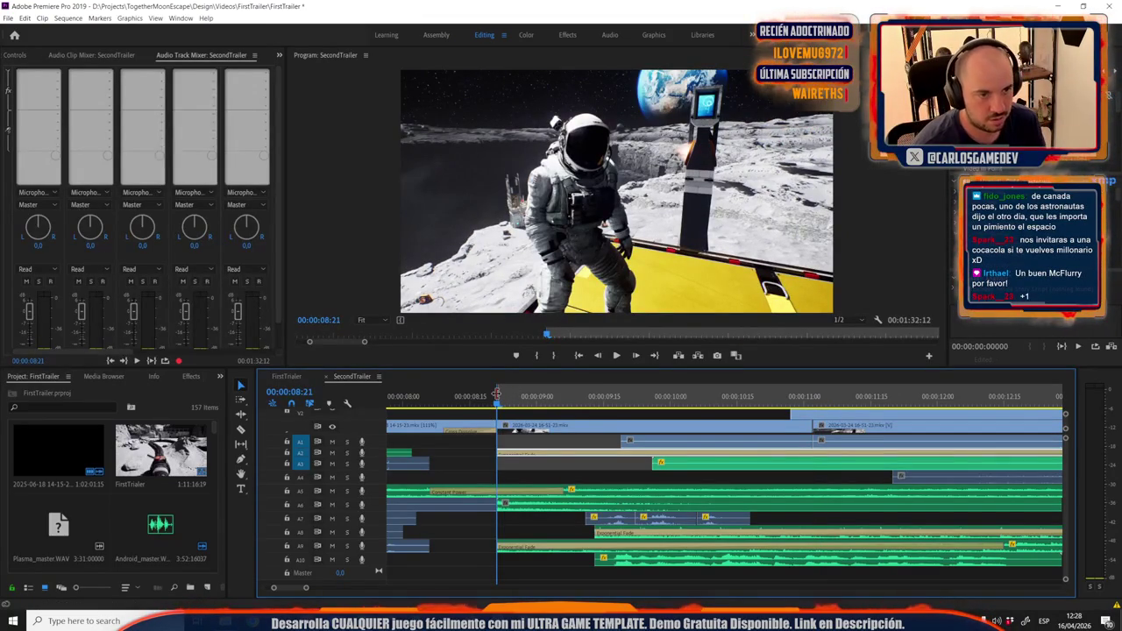
pyautogui.press('space')
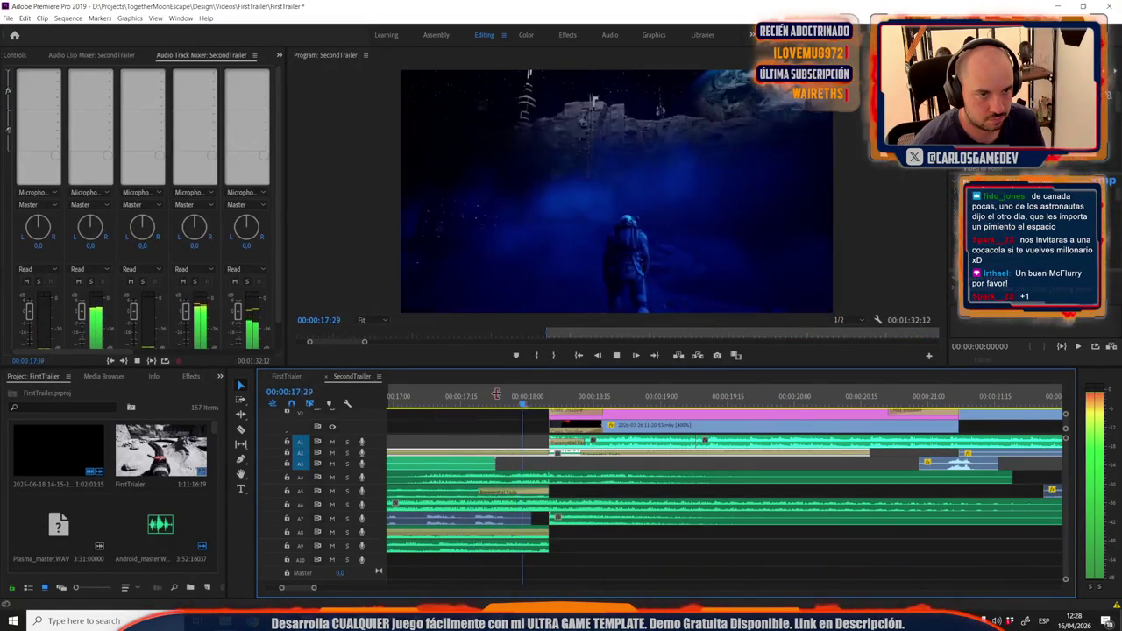
pyautogui.press('space')
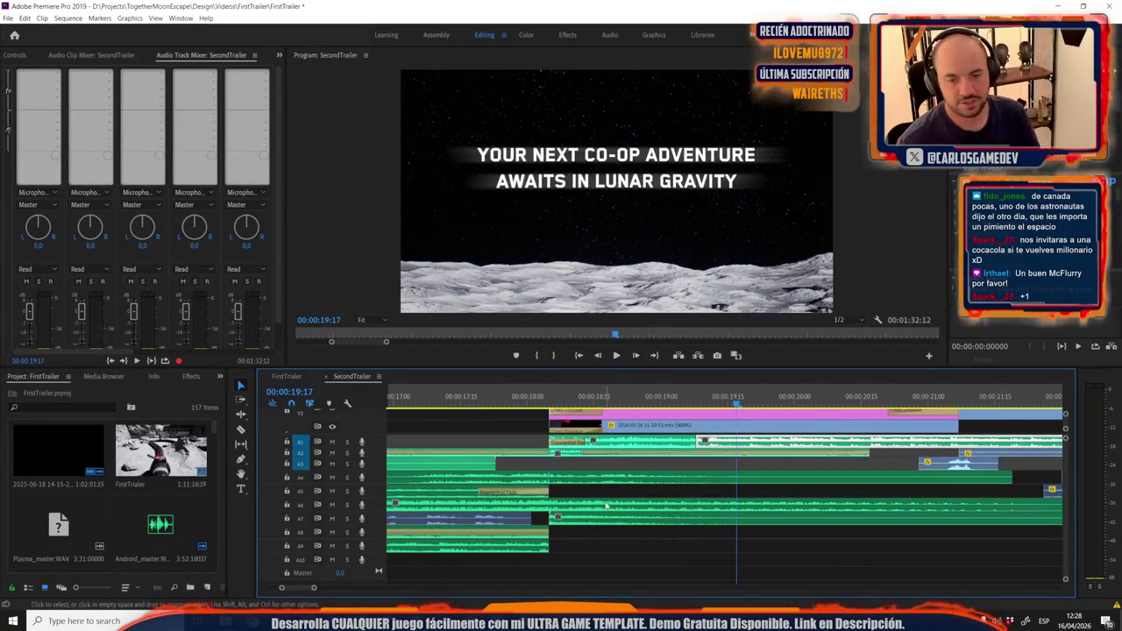
pyautogui.press('-')
pyautogui.press('-')
pyautogui.press('-')
pyautogui.press('-')
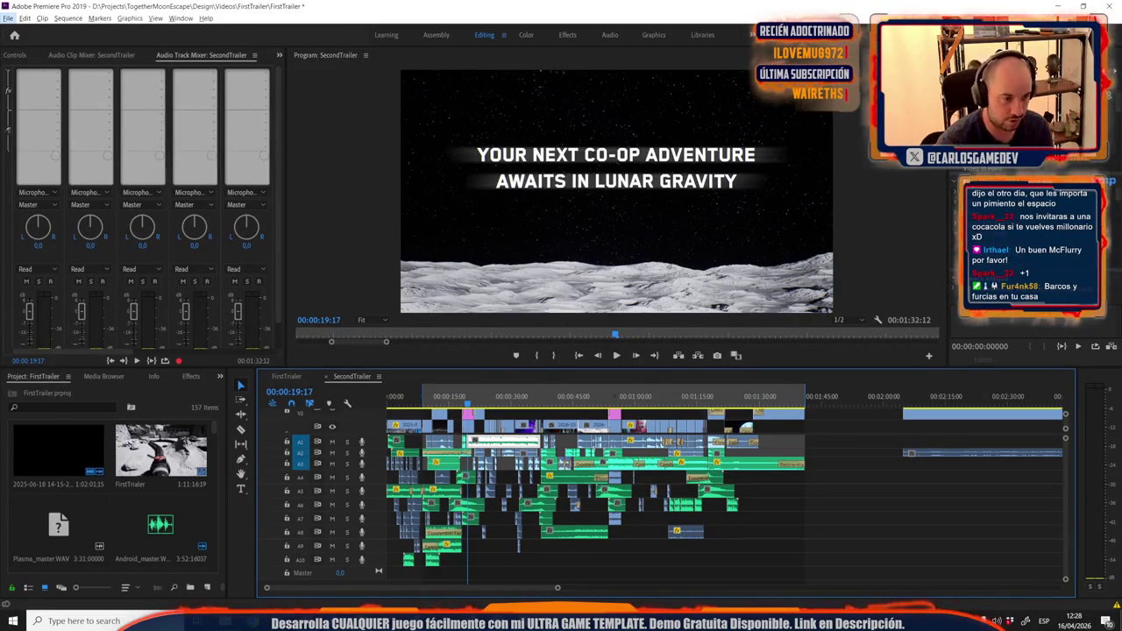
pyautogui.click(404, 397)
pyautogui.press('space')
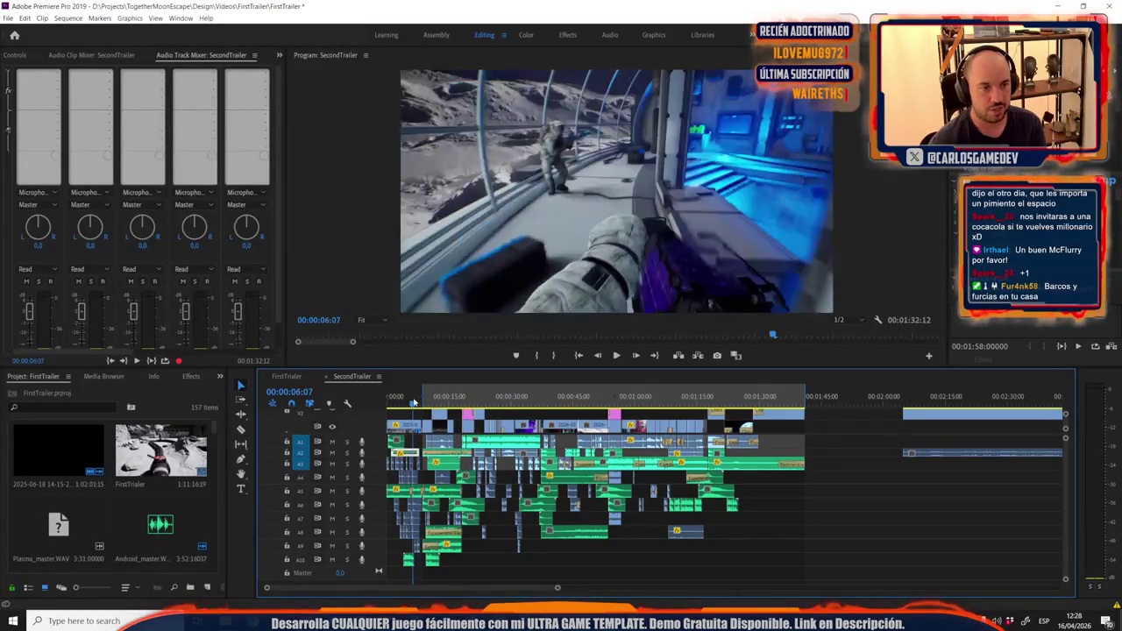
pyautogui.click(397, 399)
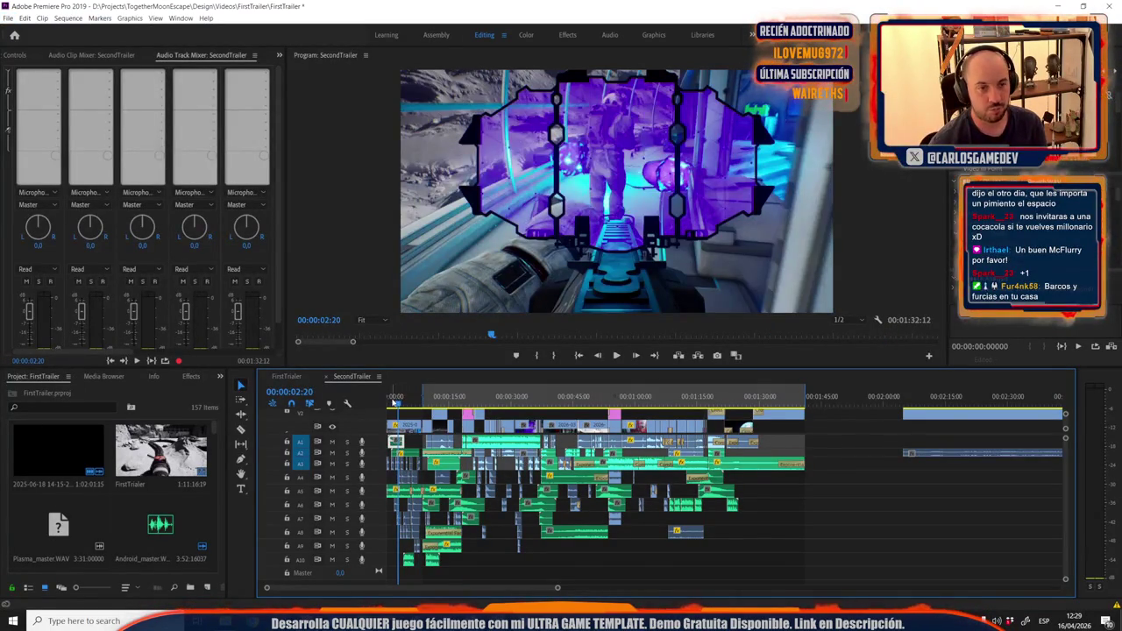
pyautogui.click(391, 399)
pyautogui.click(401, 400)
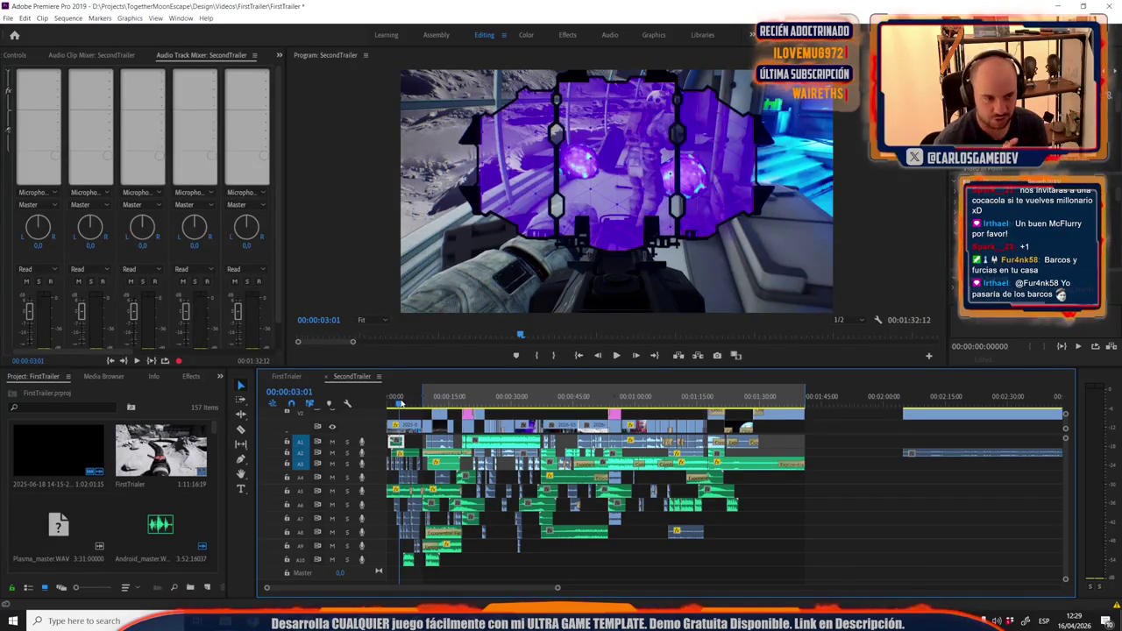
pyautogui.click(439, 399)
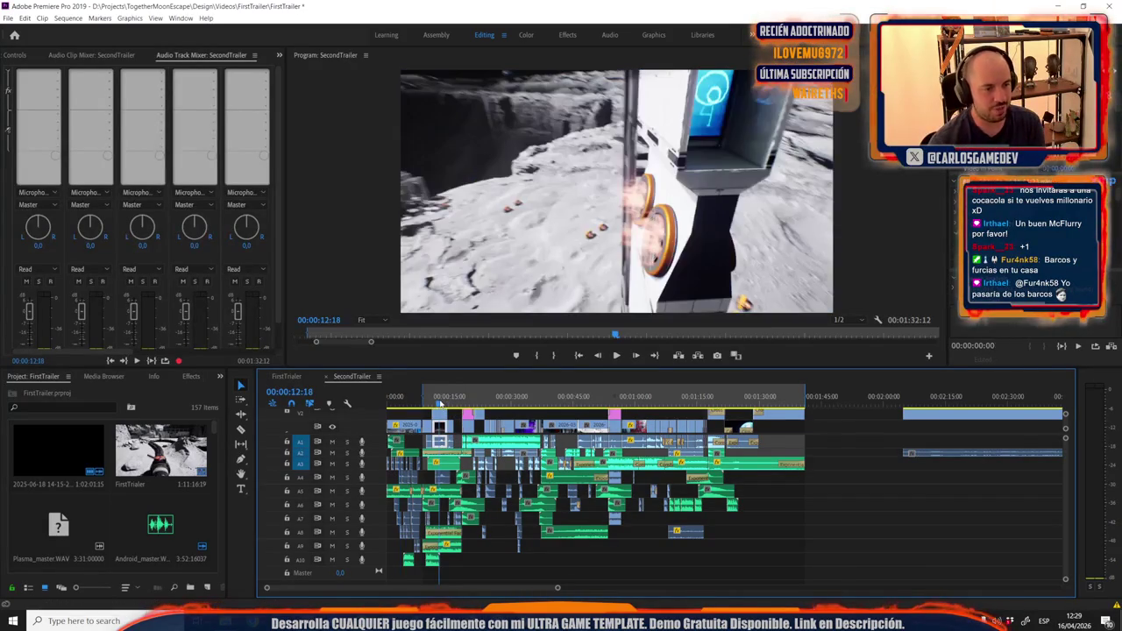
# Scrub the trailer preview around fifteen seconds to the cratered landscape shot.
pyautogui.click(448, 399)
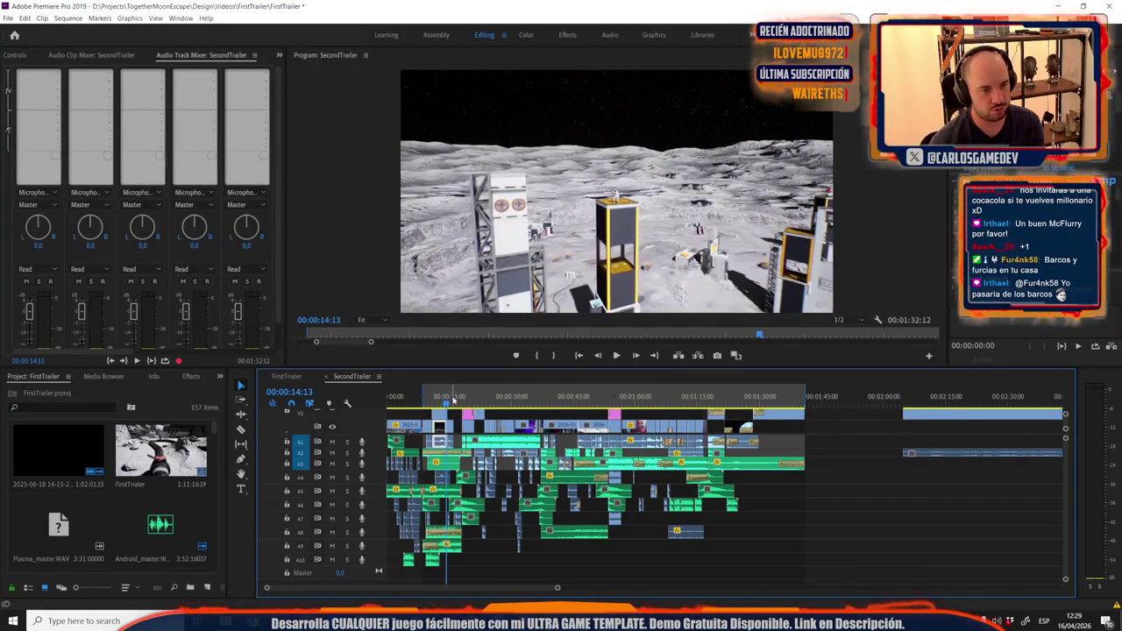
pyautogui.click(452, 401)
pyautogui.click(427, 399)
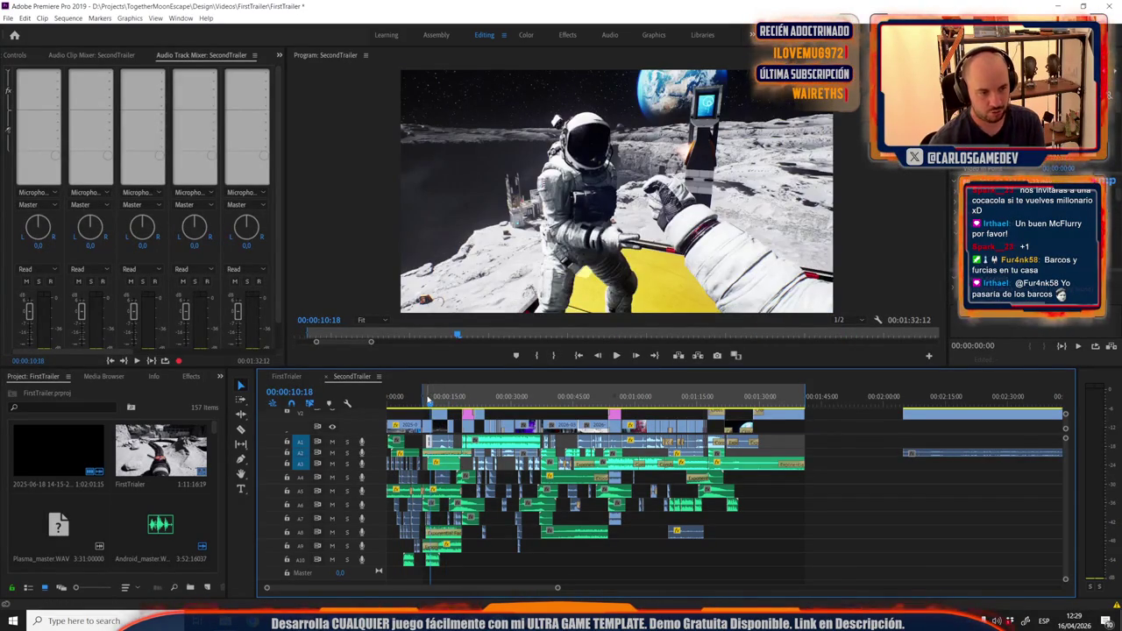
pyautogui.click(451, 399)
pyautogui.click(455, 397)
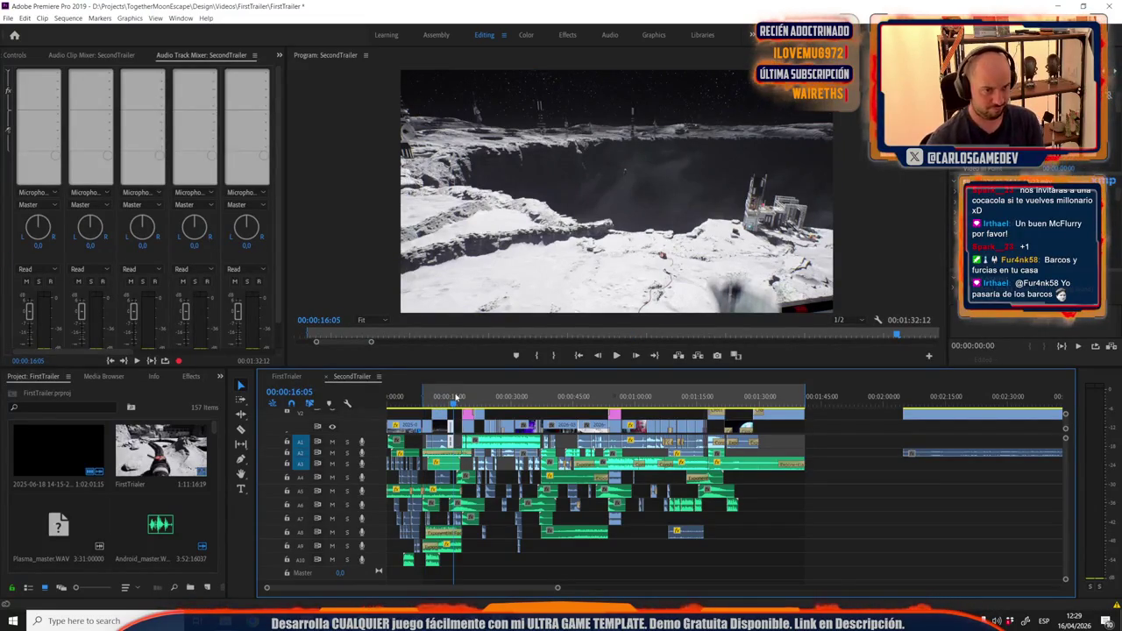
# Advance the preview to the astronaut scene at 00:00:50:27 and bring the YouTube trailer window over the editor.
pyautogui.click(481, 399)
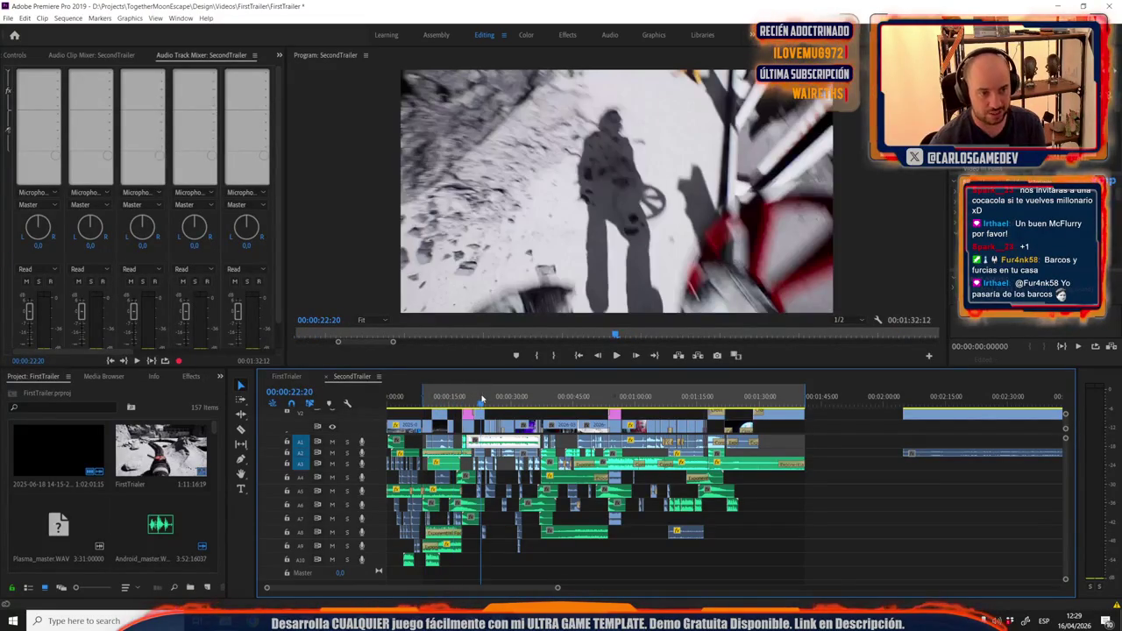
pyautogui.click(558, 399)
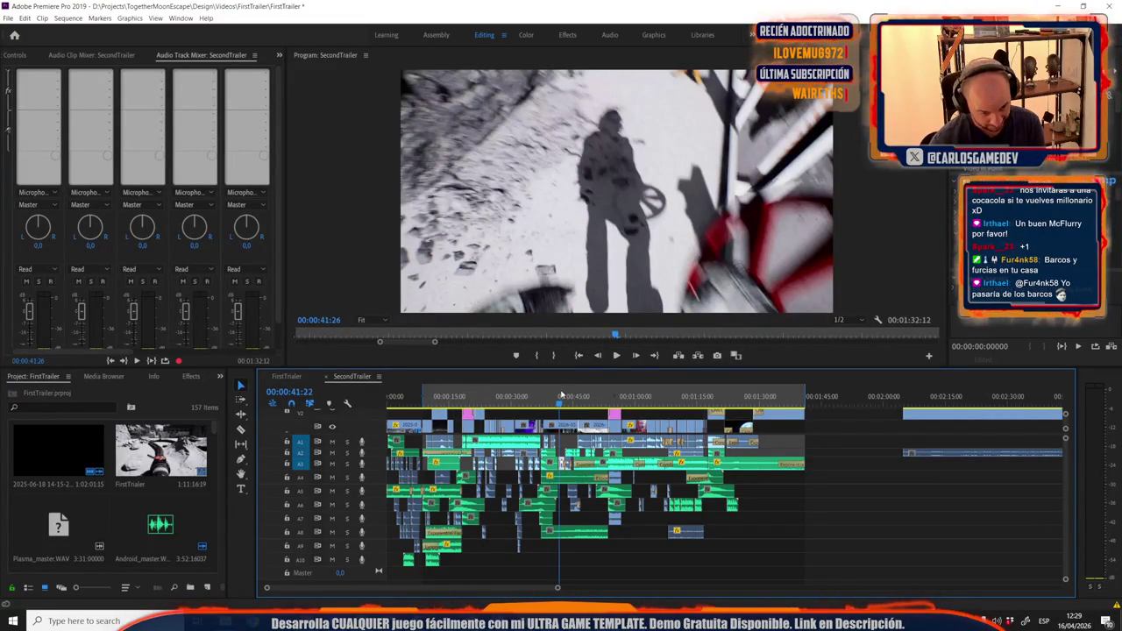
pyautogui.click(577, 398)
pyautogui.click(600, 400)
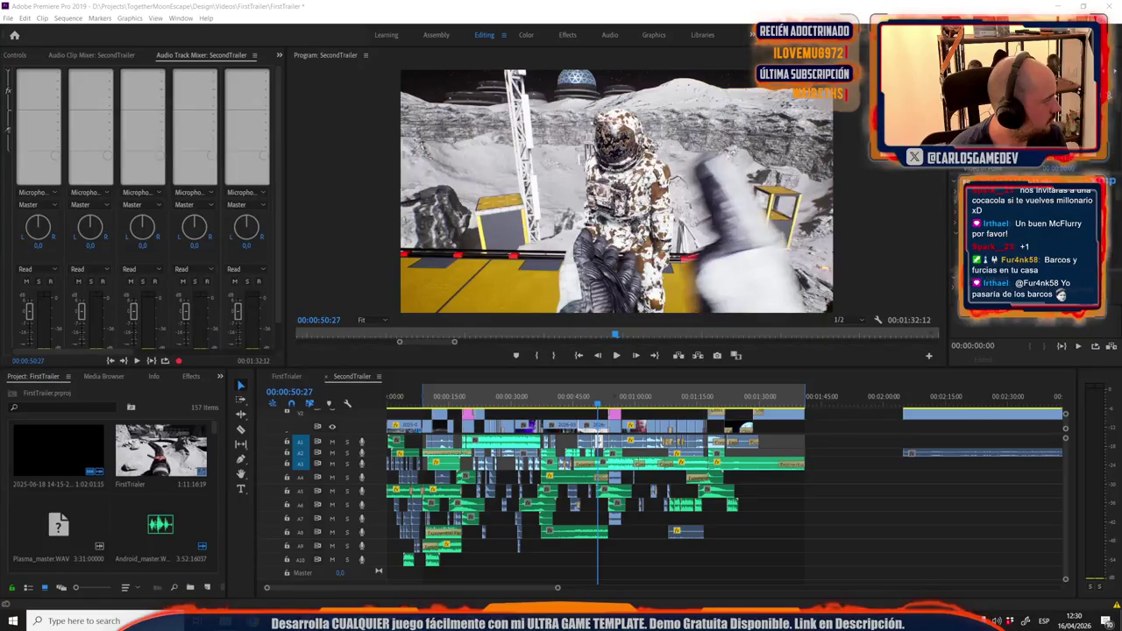
pyautogui.moveTo(0, 116); pyautogui.dragTo(381, 116)
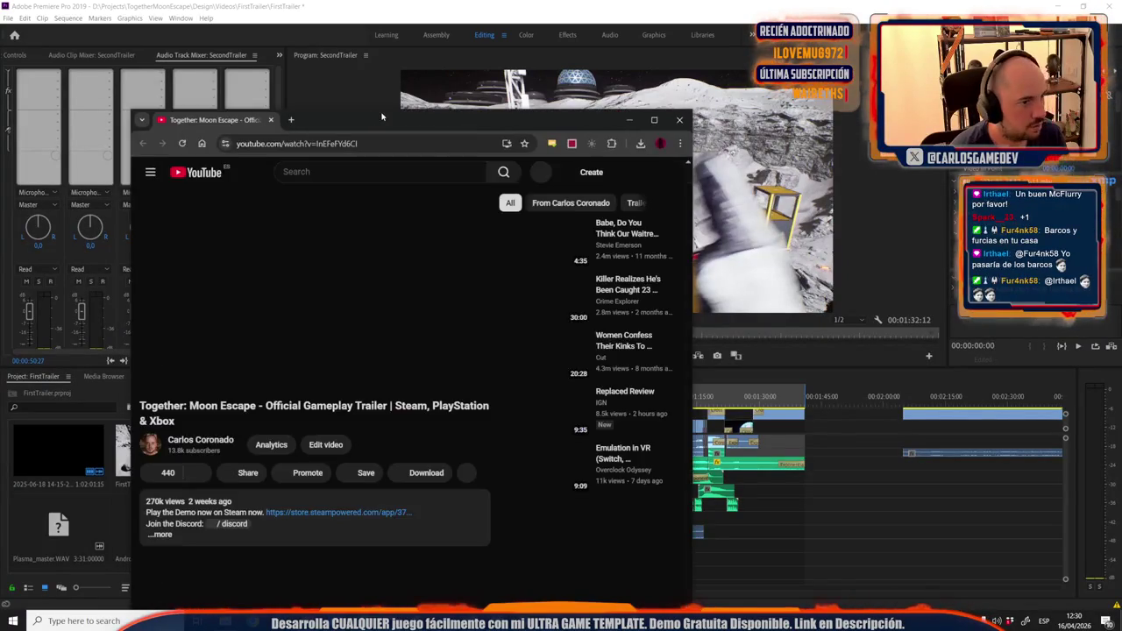
# Watch the published YouTube trailer full screen at 1440p, then restore and minimize the browser.
pyautogui.doubleClick(381, 116)
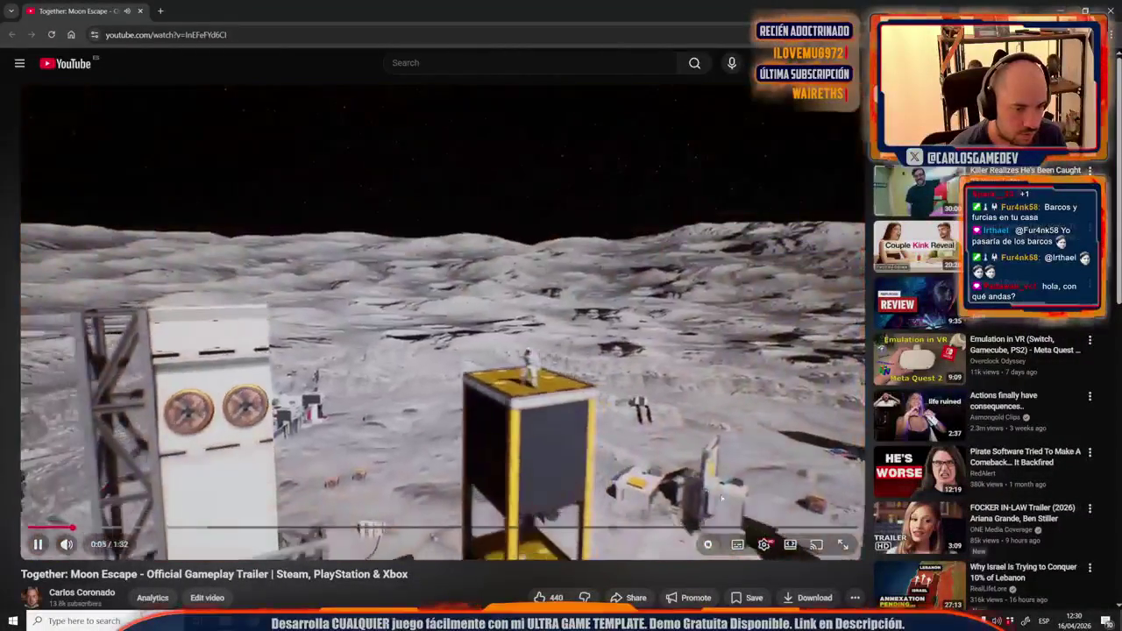
pyautogui.click(765, 545)
pyautogui.click(780, 516)
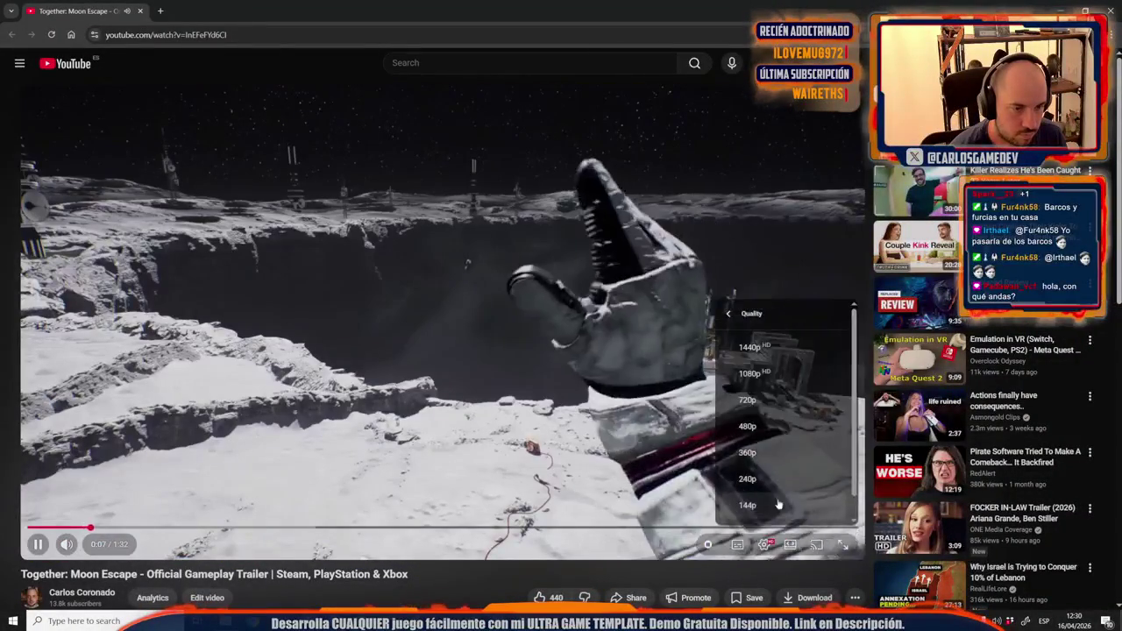
pyautogui.click(765, 348)
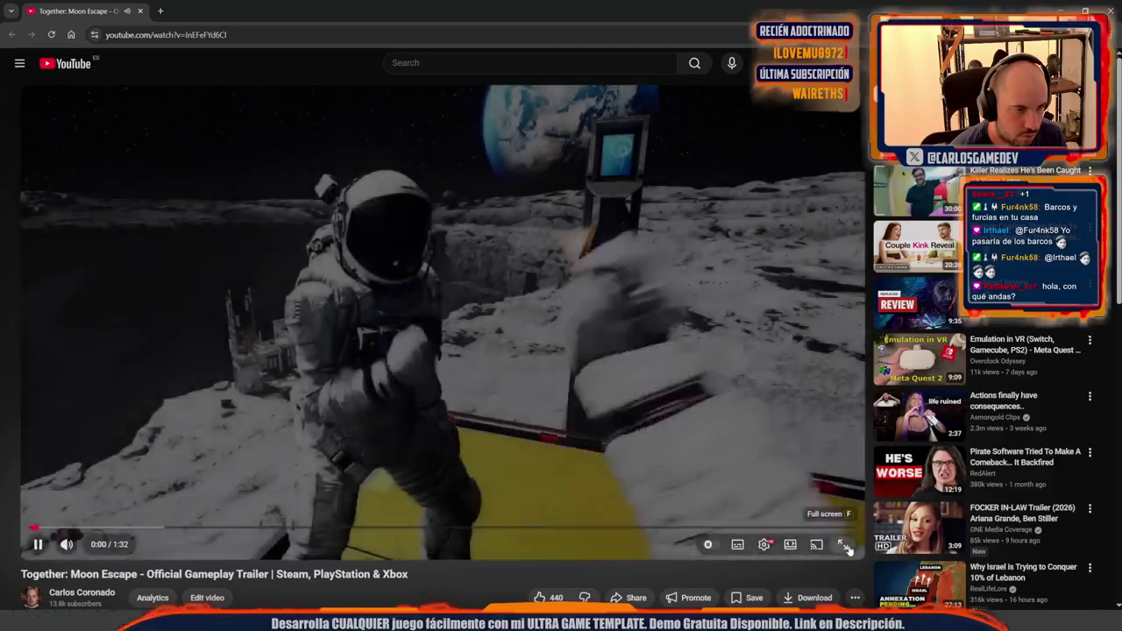
pyautogui.click(843, 545)
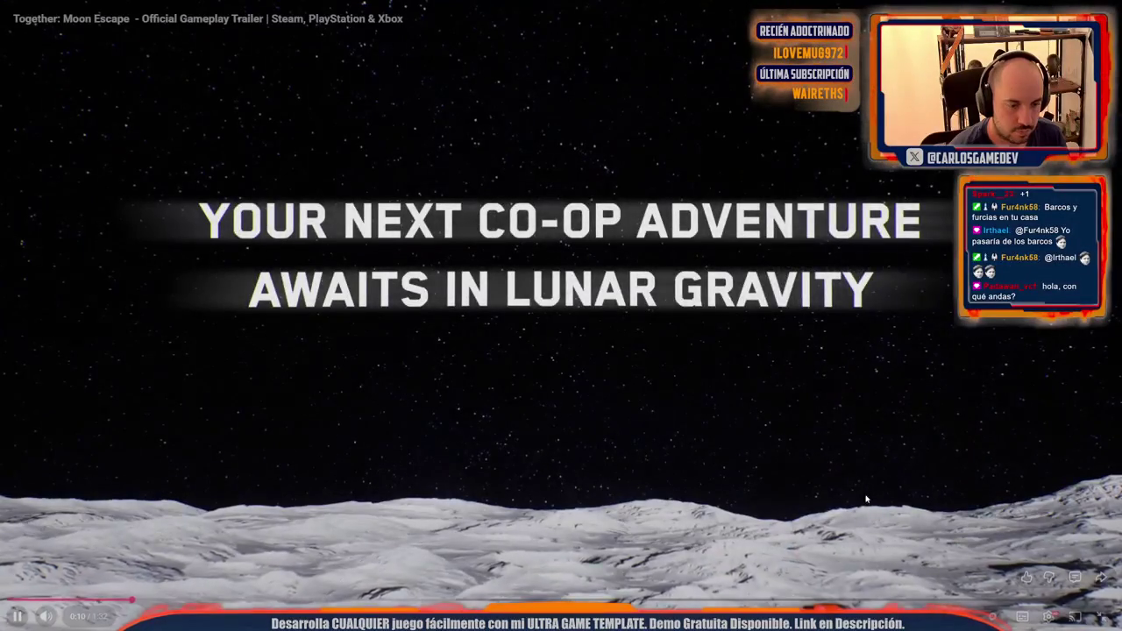
pyautogui.doubleClick(865, 499)
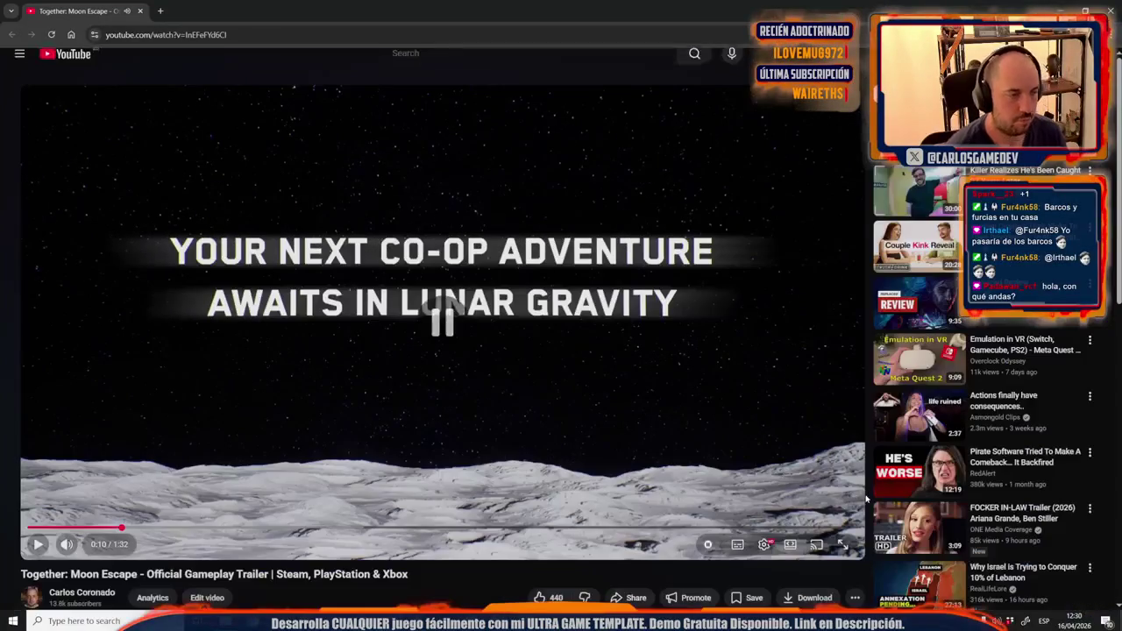
pyautogui.moveTo(527, 8); pyautogui.dragTo(527, 74)
pyautogui.click(744, 69)
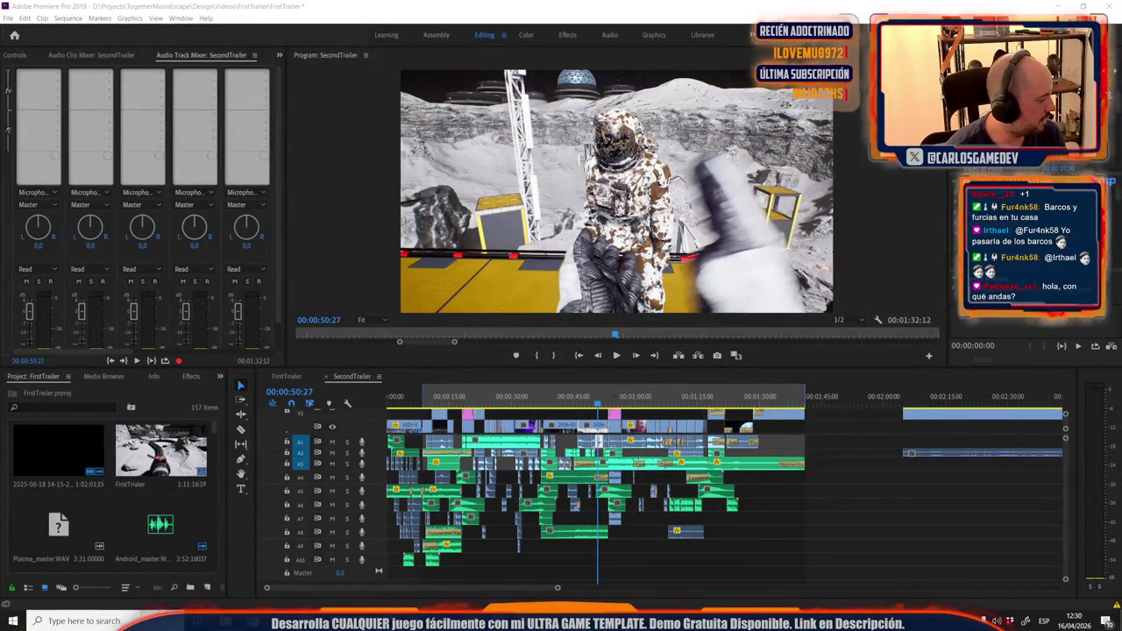
pyautogui.hotkey('alt', 'Tab')
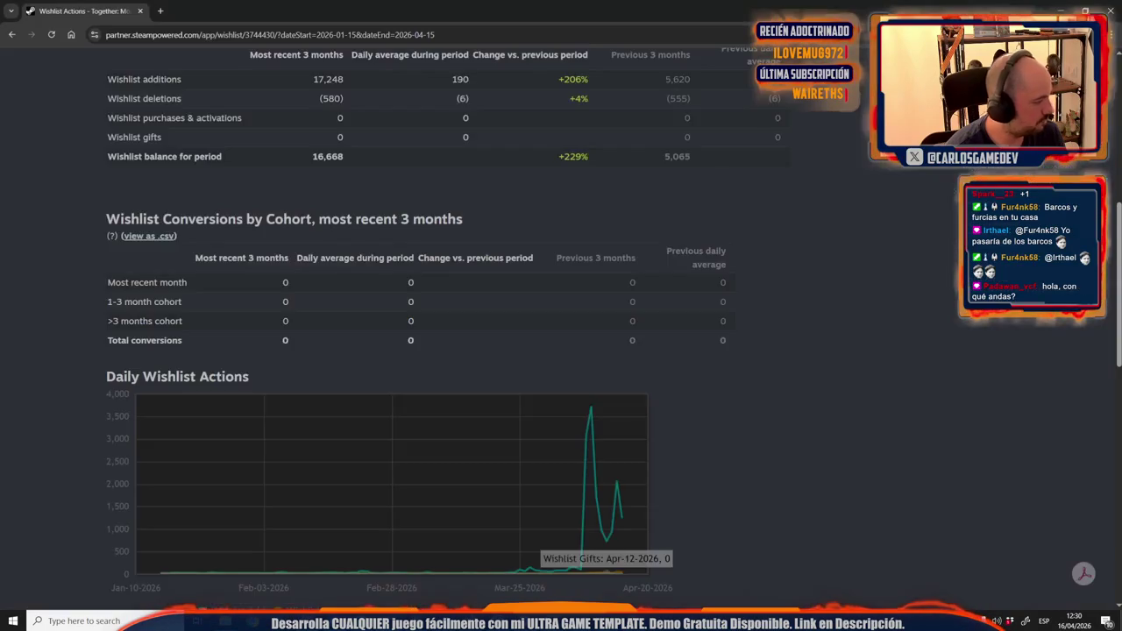
pyautogui.scroll(-4, 502, 332)
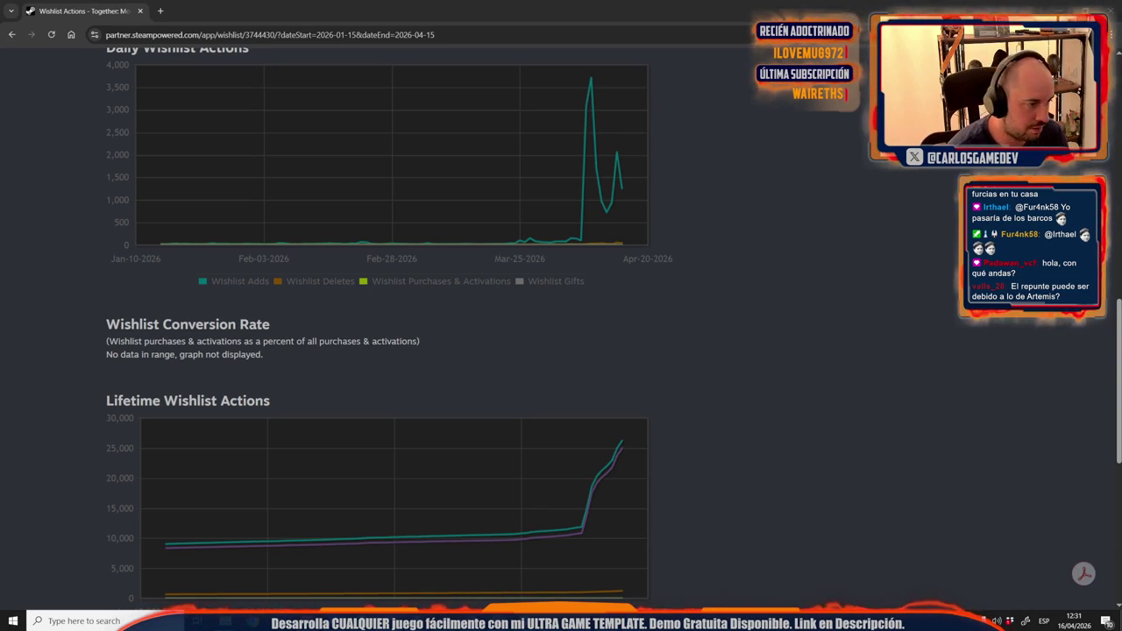
pyautogui.hotkey('alt', 'Tab')
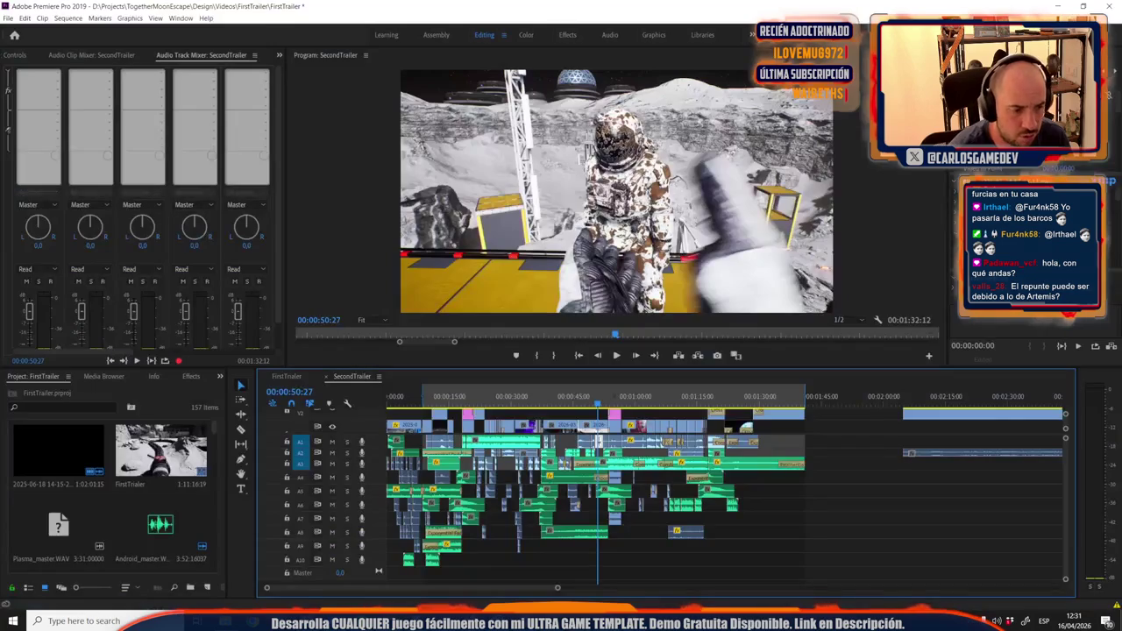
# Export the SecondTrailer sequence at 2560×1440 as SecondTrailer_NoSlimesIntro.mp4 to the desktop.
pyautogui.click(780, 400)
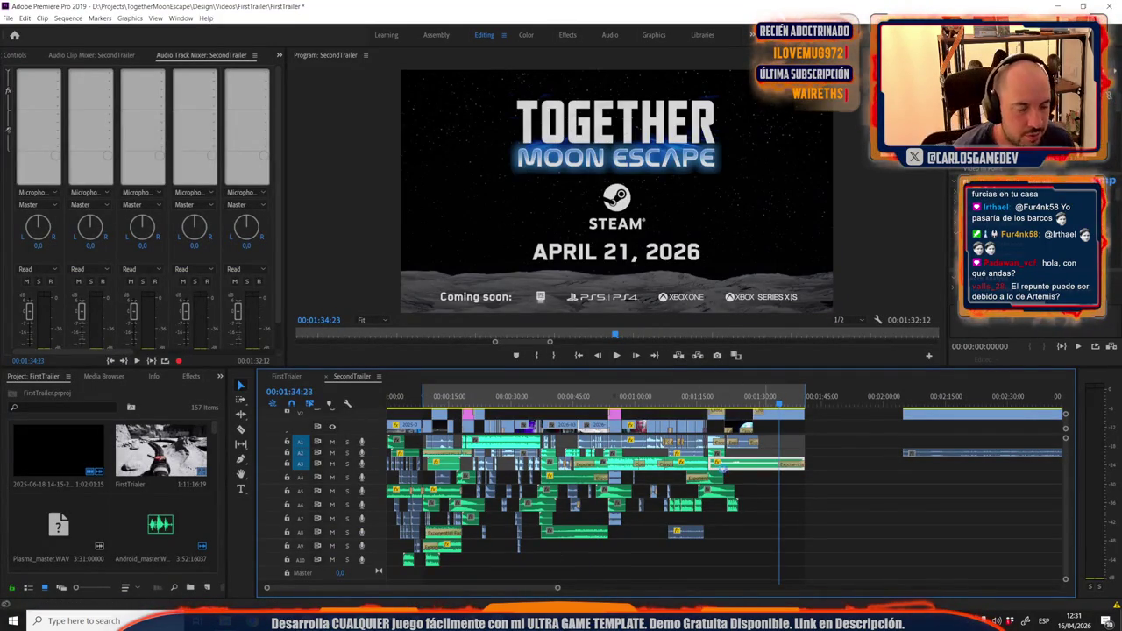
pyautogui.hotkey('ctrl', 'm')
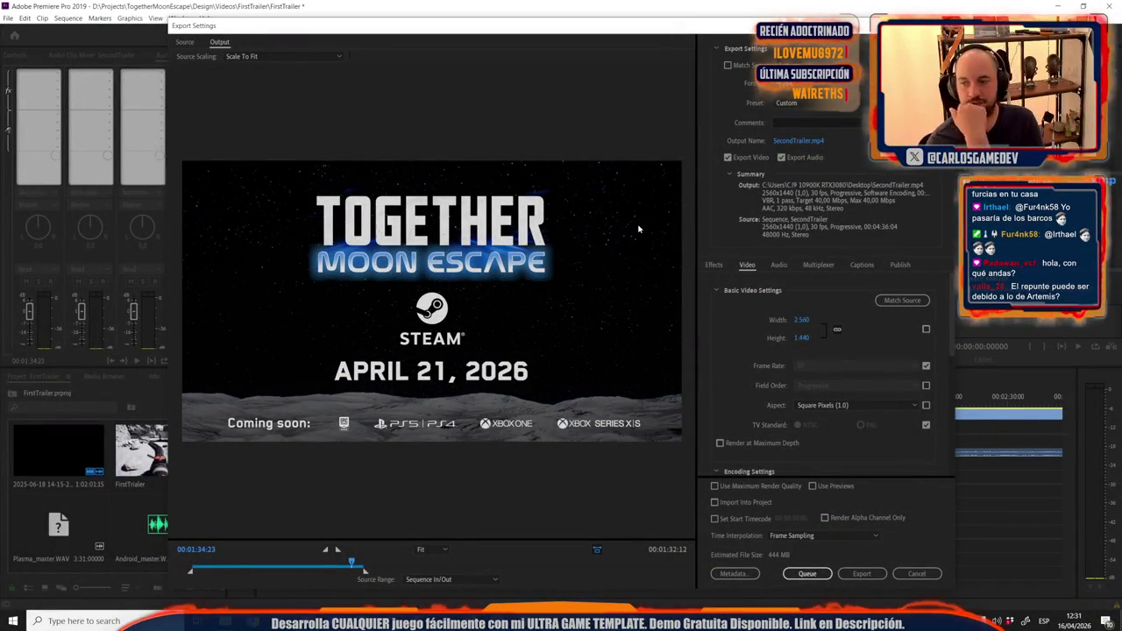
pyautogui.click(798, 140)
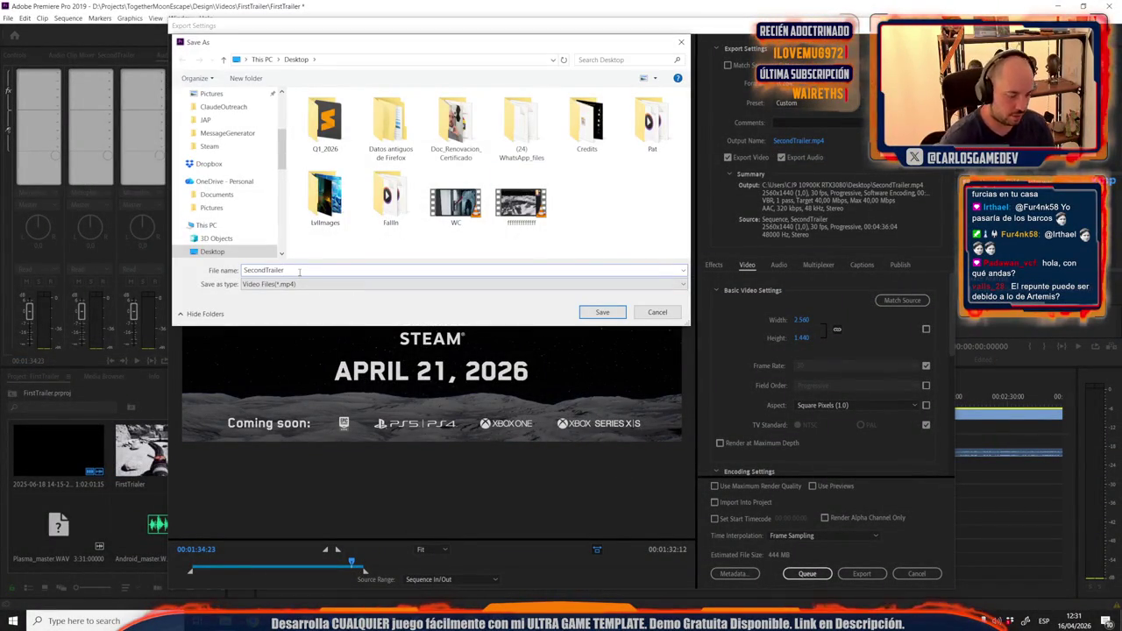
pyautogui.write('_no')
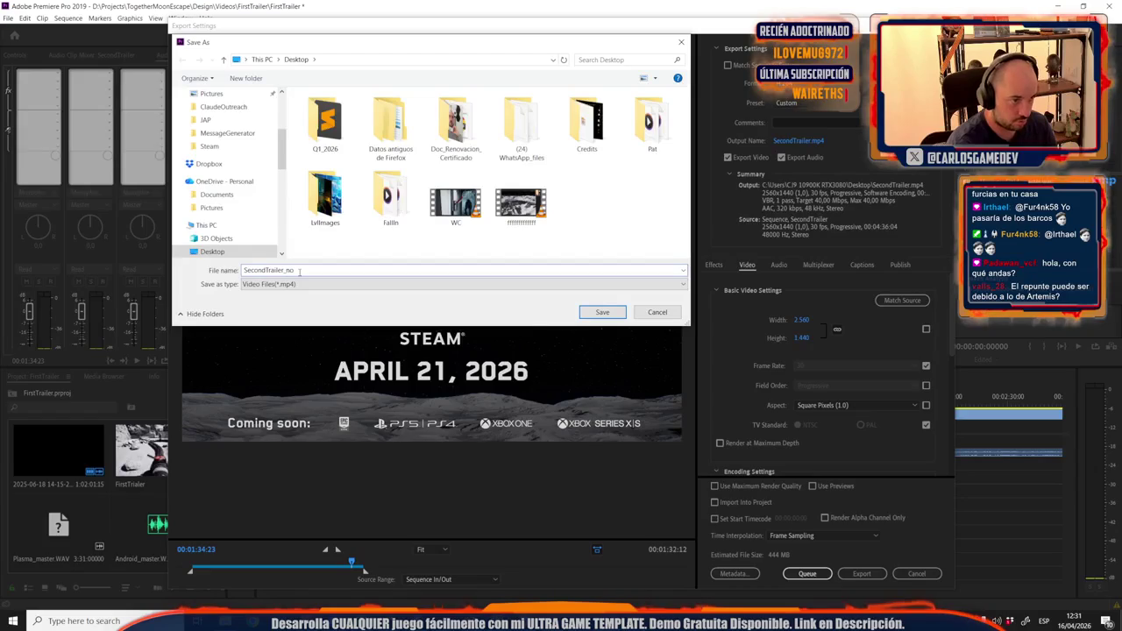
pyautogui.press('BackSpace')
pyautogui.press('BackSpace')
pyautogui.press('BackSpace')
pyautogui.write('cenesInt')
pyautogui.press('Return')
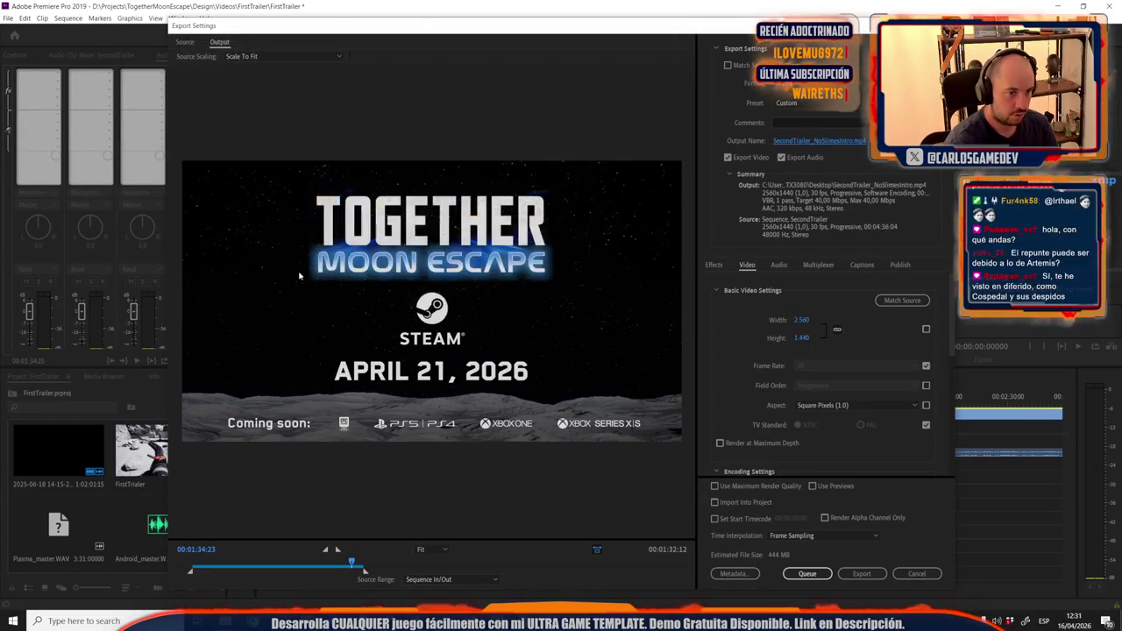
pyautogui.click(848, 572)
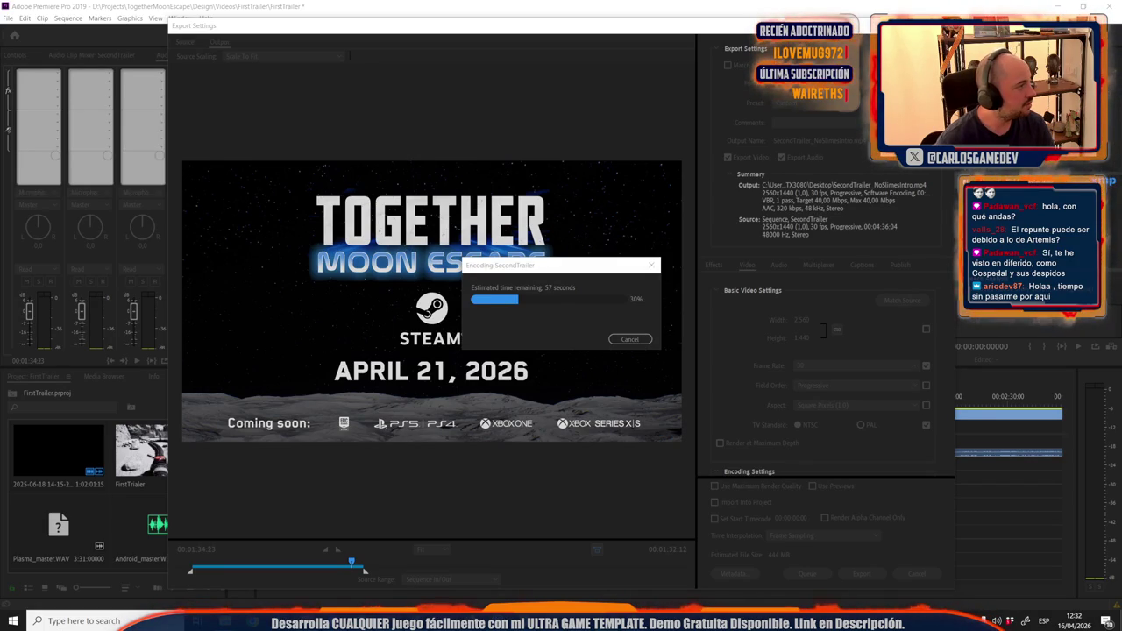
pyautogui.click(198, 621)
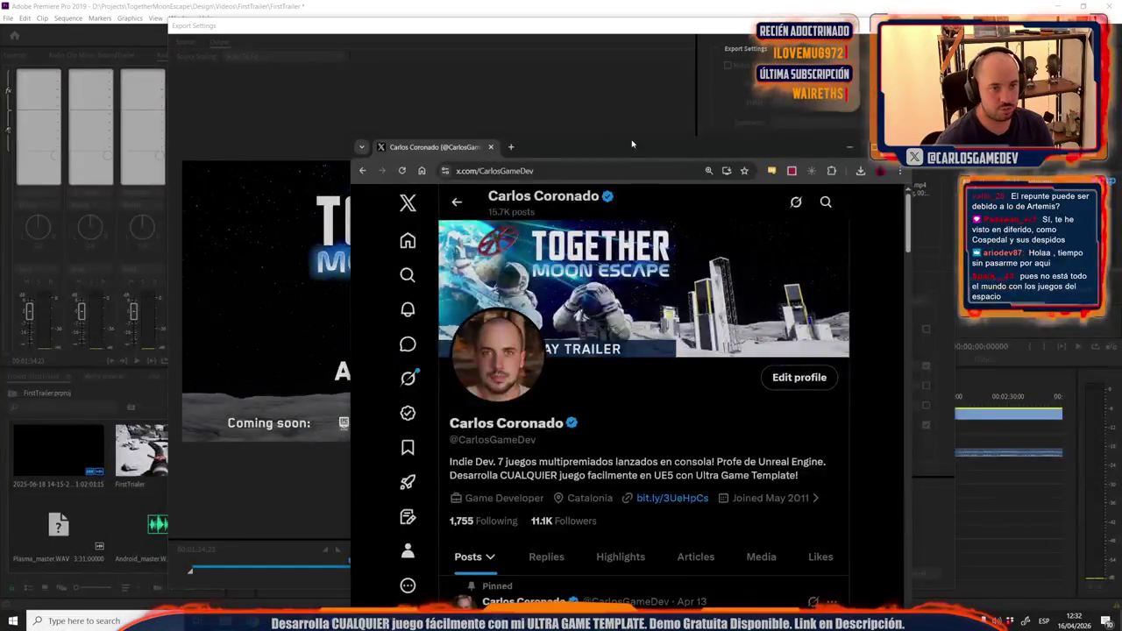
# Maximize Chrome and open the quoted Japanese post about Together: Moon Escape on X.
pyautogui.doubleClick(628, 143)
pyautogui.scroll(-4, 448, 348)
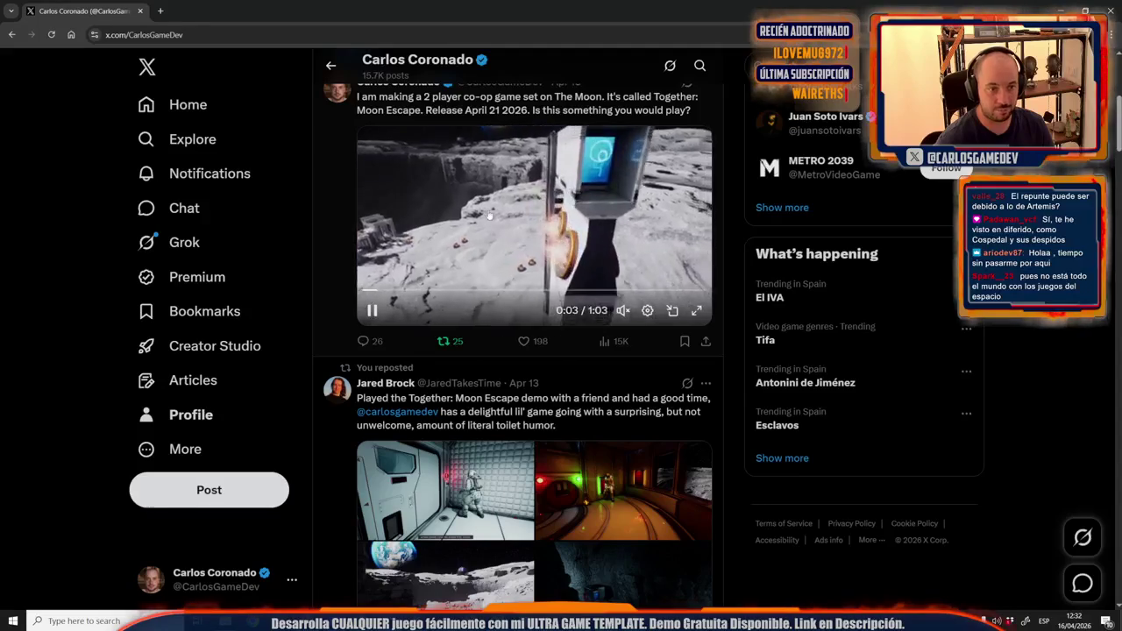
pyautogui.scroll(-4, 506, 408)
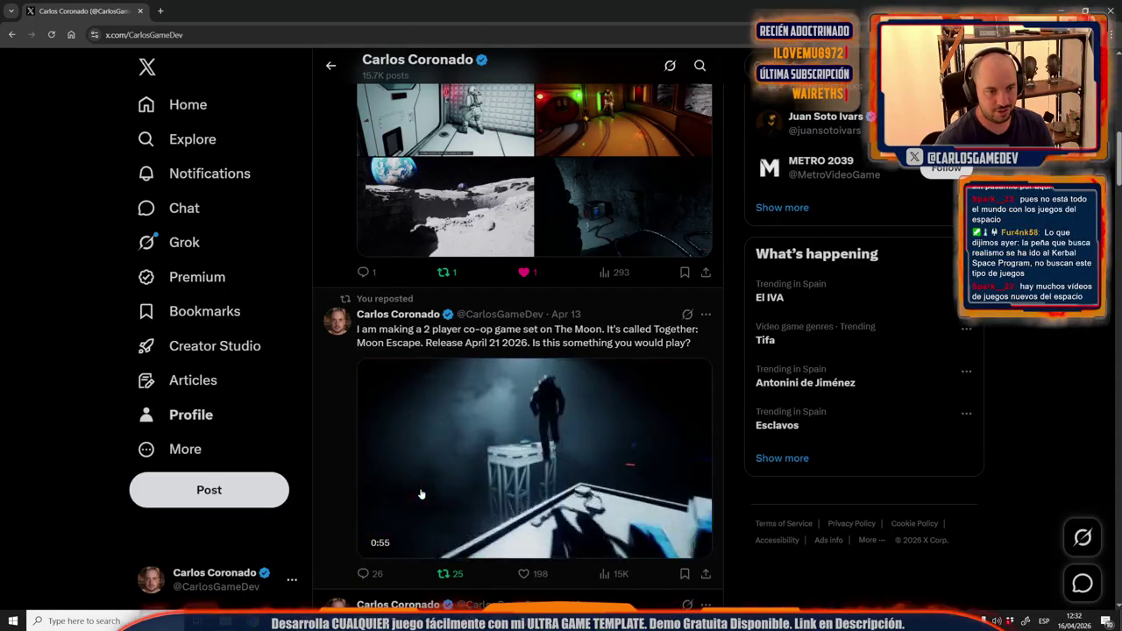
pyautogui.scroll(-1, 420, 495)
pyautogui.scroll(-10, 421, 494)
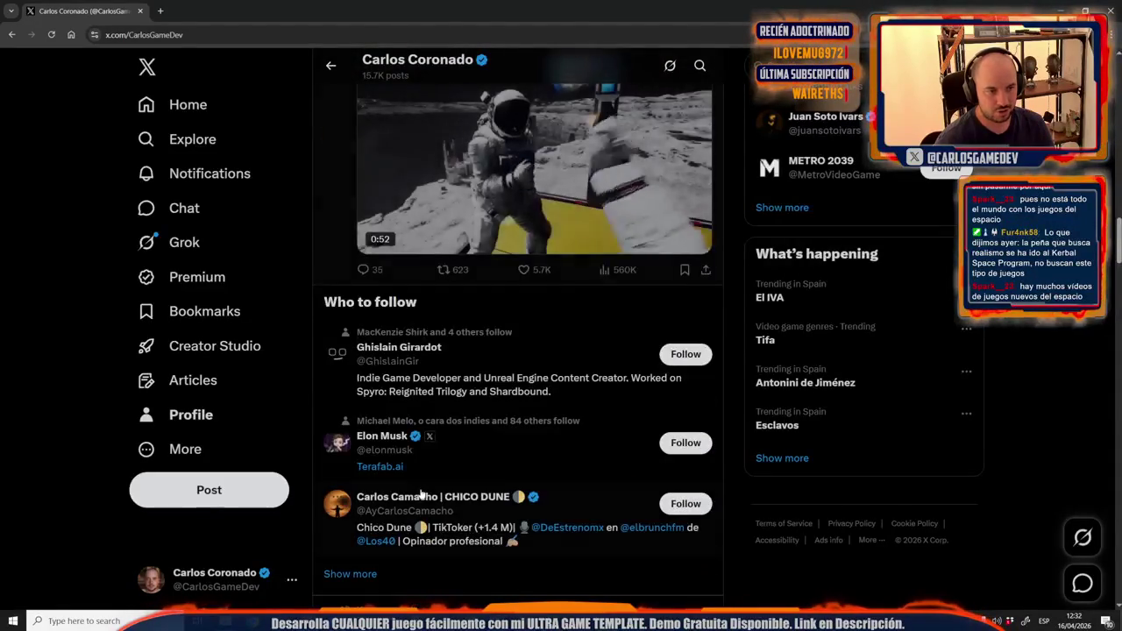
pyautogui.scroll(3, 396, 427)
pyautogui.click(470, 276)
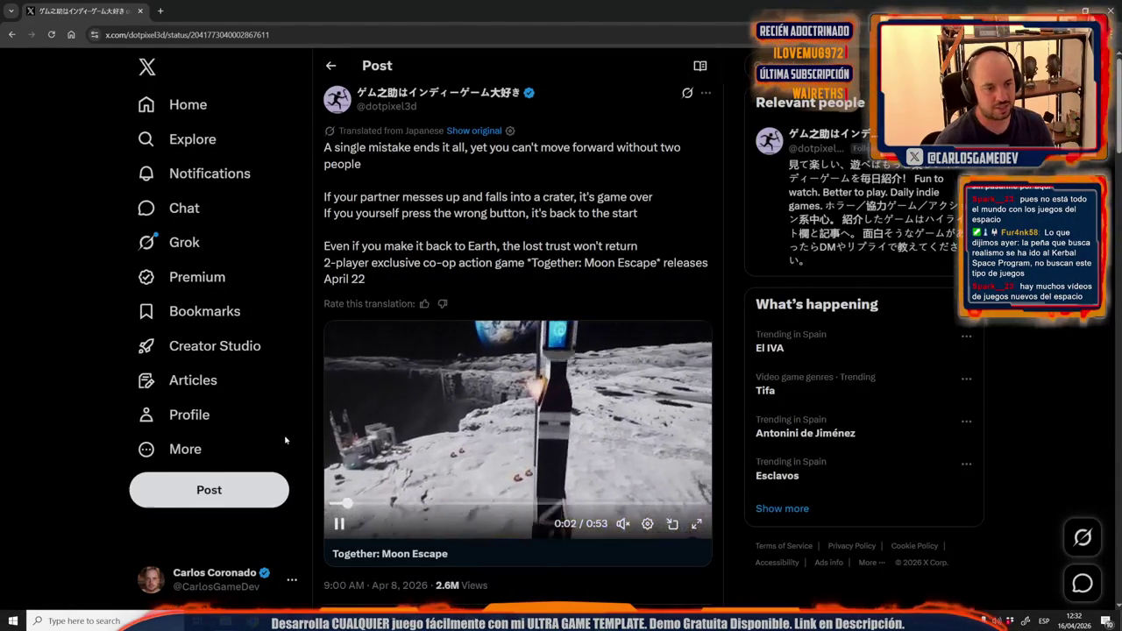
# Watch the post's video with sound, pause it, and switch back to Premiere Pro.
pyautogui.click(623, 523)
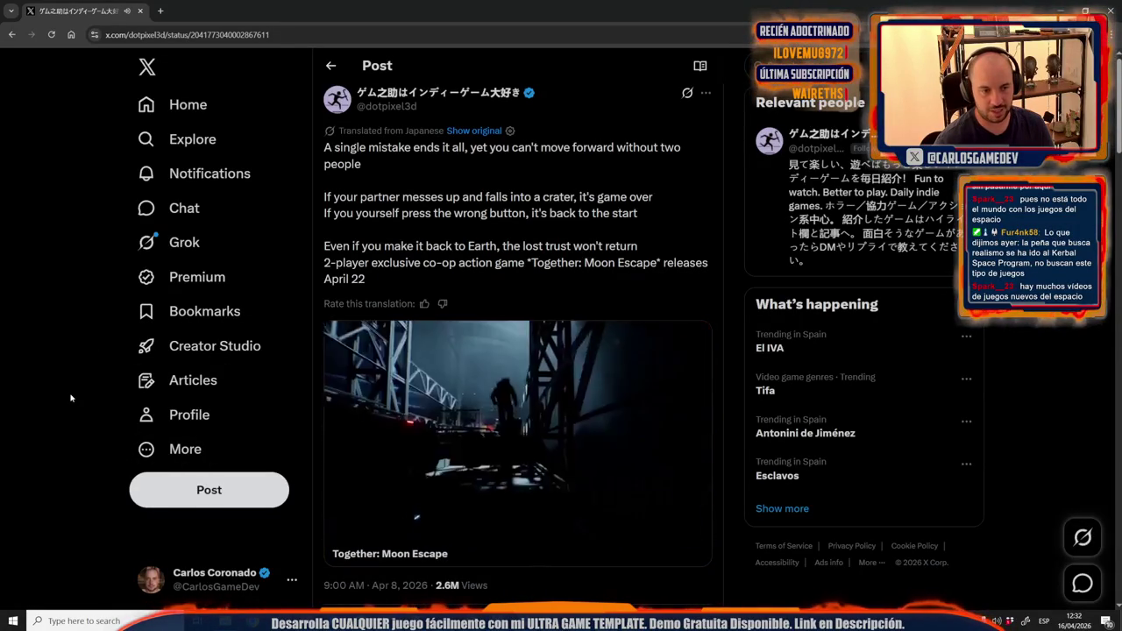
pyautogui.click(338, 524)
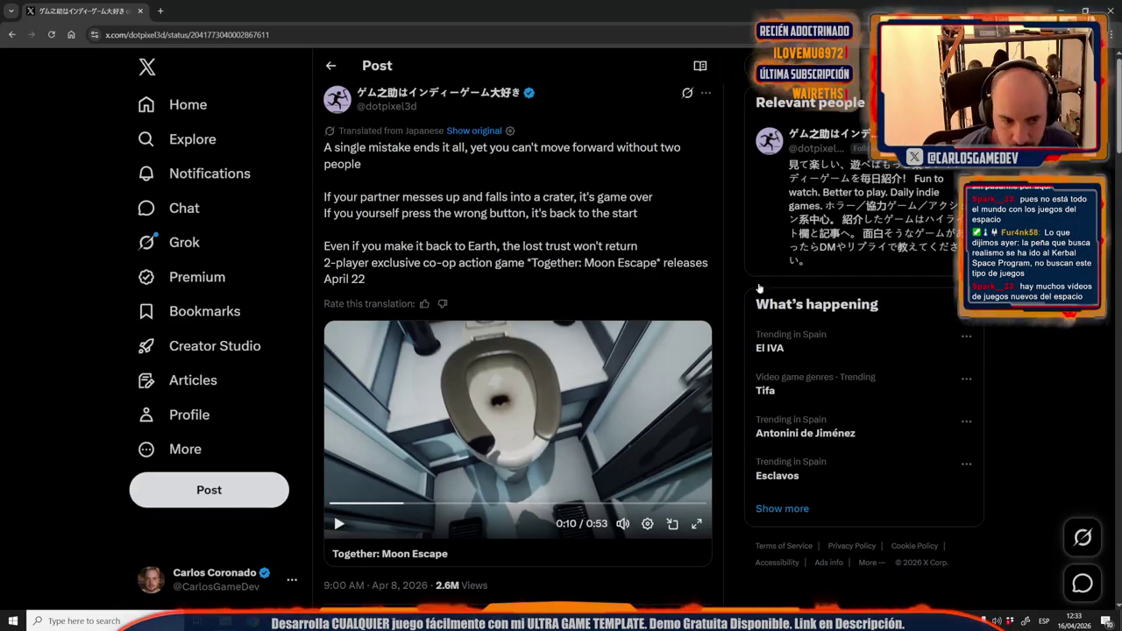
pyautogui.hotkey('alt', 'Tab')
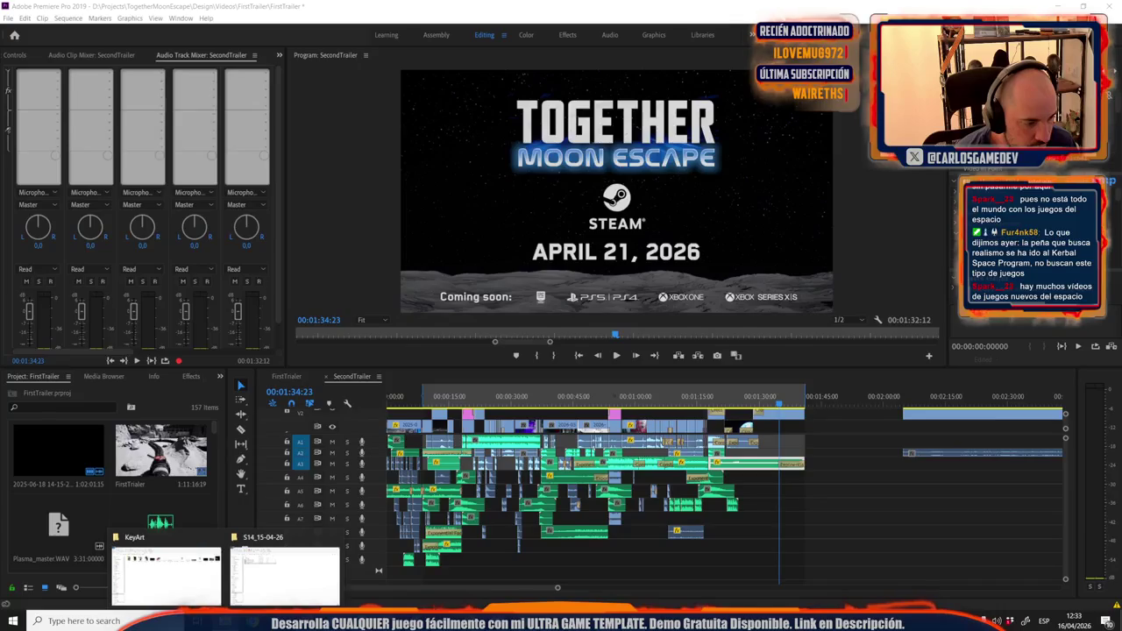
# Copy SecondTrailer_NoSlimesIntro from the desktop into the project's Design/Videos folder.
pyautogui.click(142, 569)
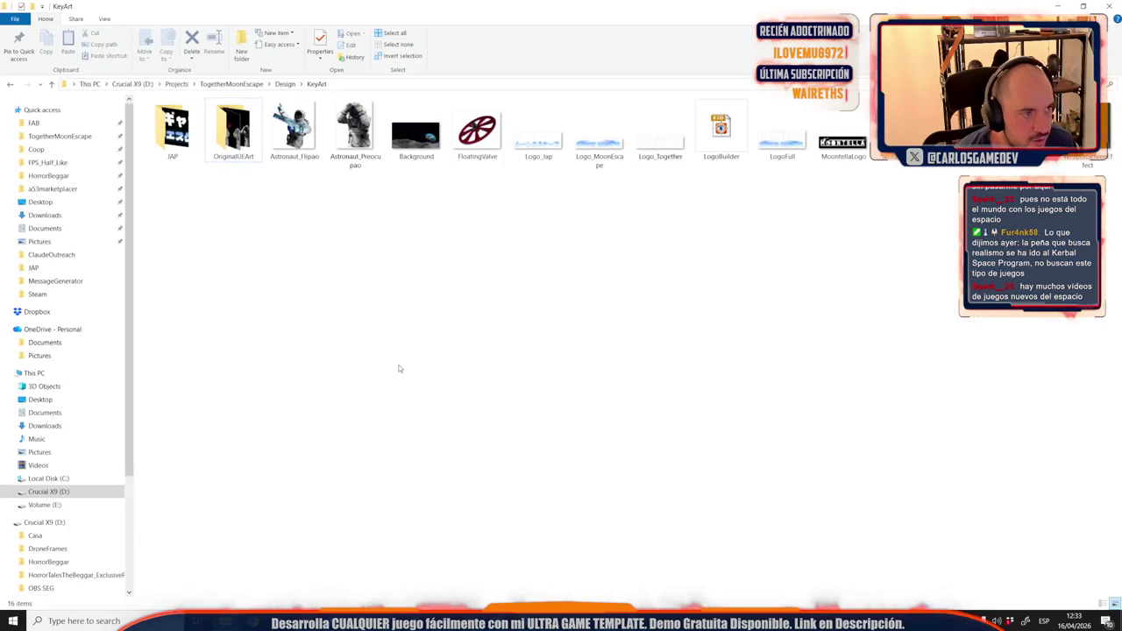
pyautogui.click(285, 83)
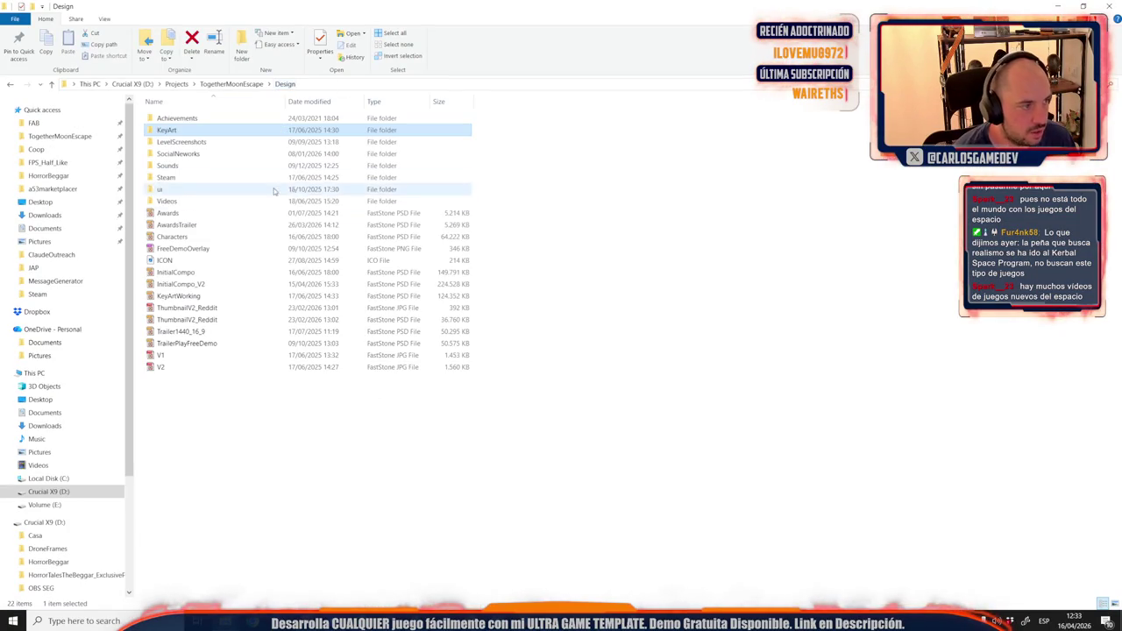
pyautogui.doubleClick(171, 201)
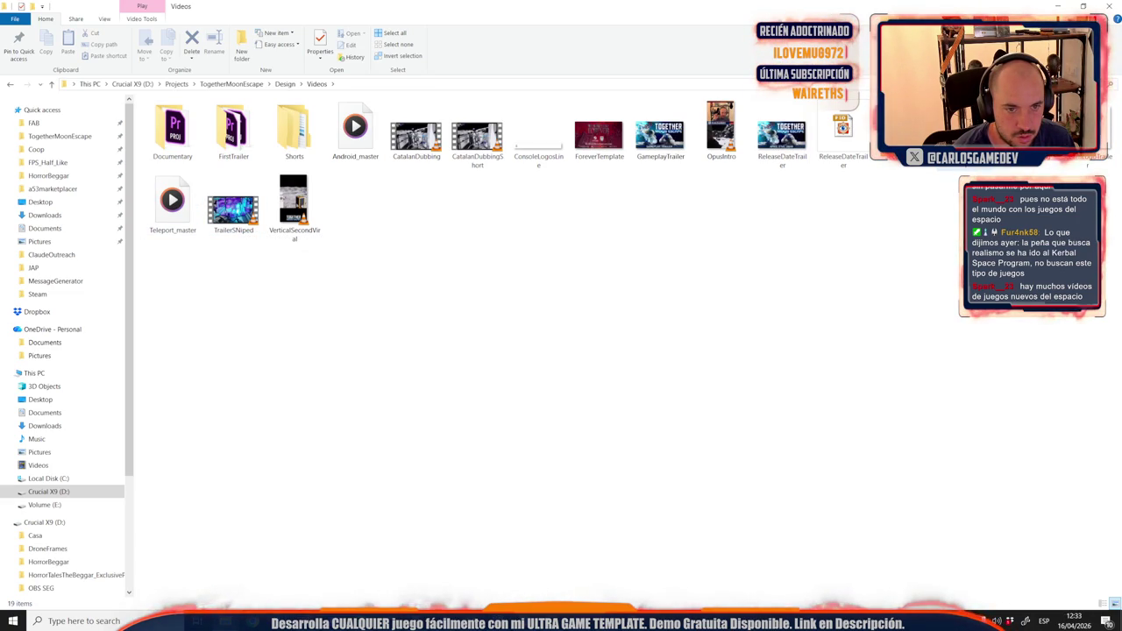
pyautogui.press('super+d')
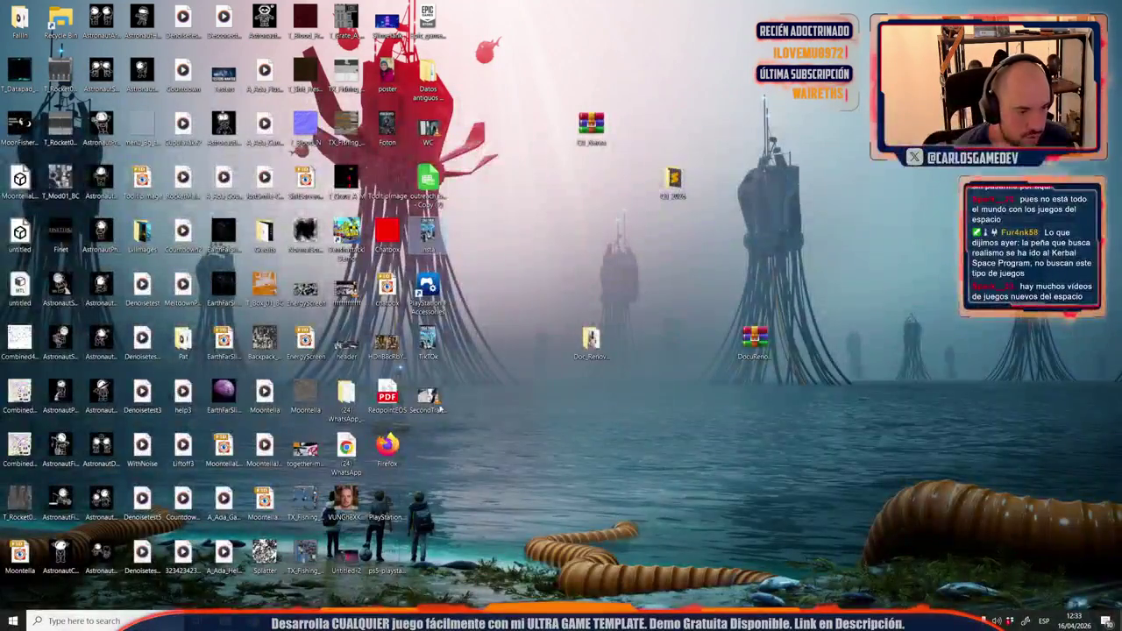
pyautogui.click(429, 400)
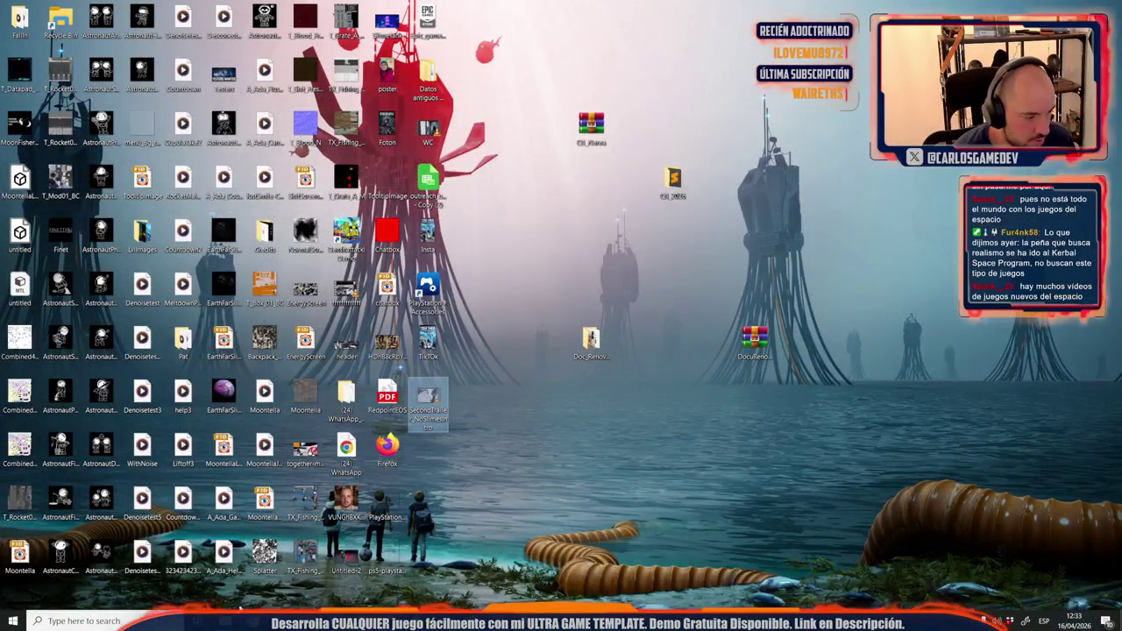
pyautogui.moveTo(225, 621)
pyautogui.click(193, 569)
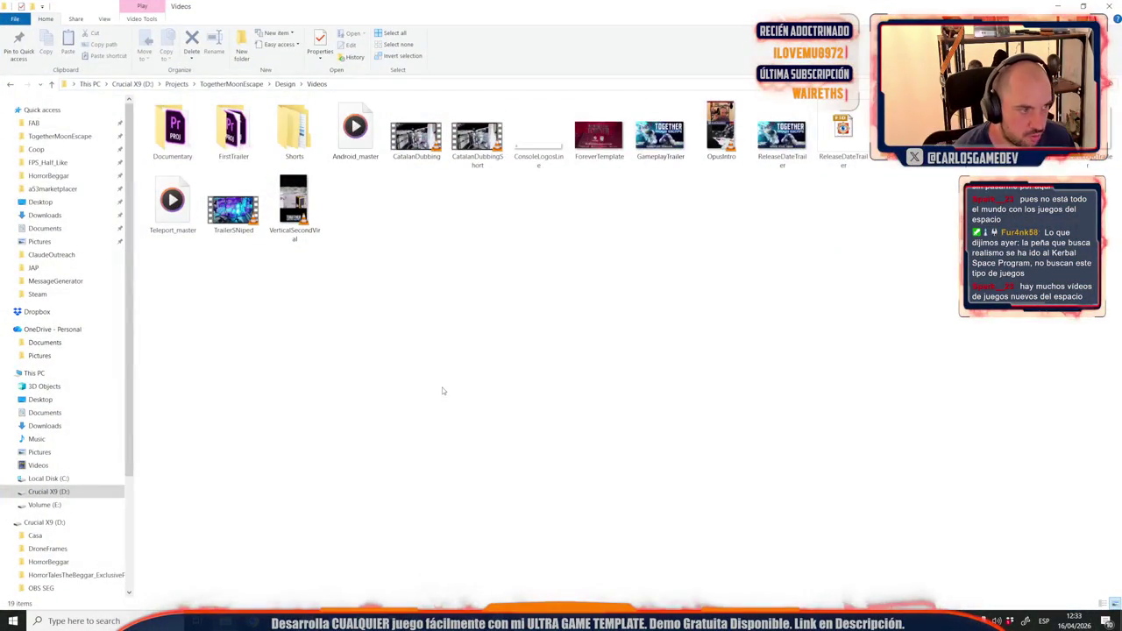
pyautogui.hotkey('ctrl', 'v')
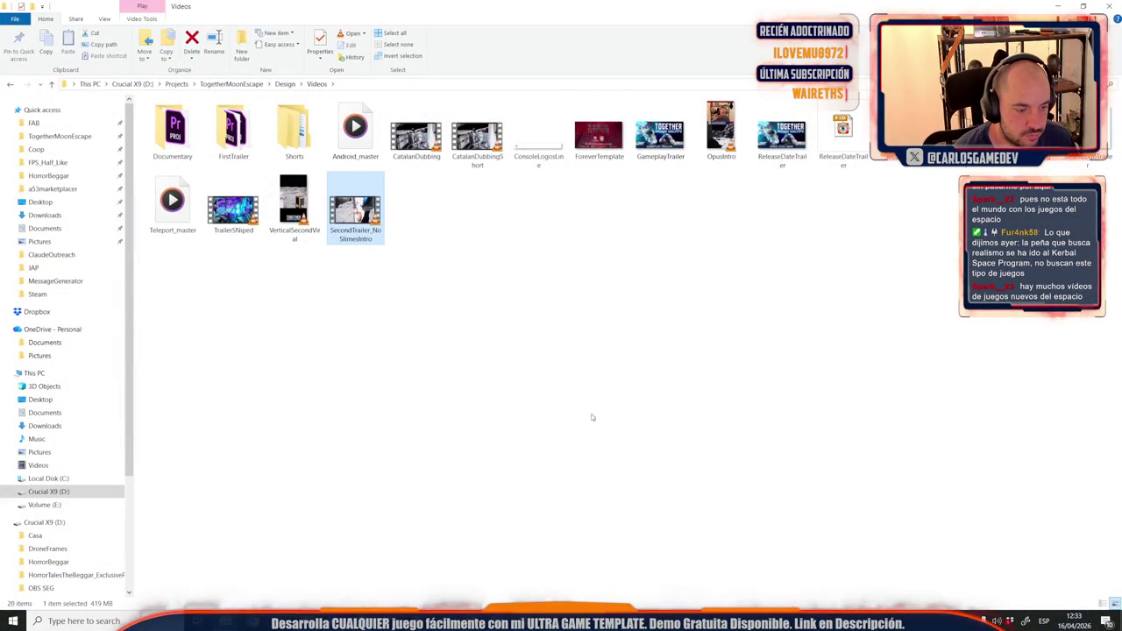
# Open SecondTrailer_NoSlimesIntro from the Videos folder in the video player.
pyautogui.hotkey('alt', 'Tab')
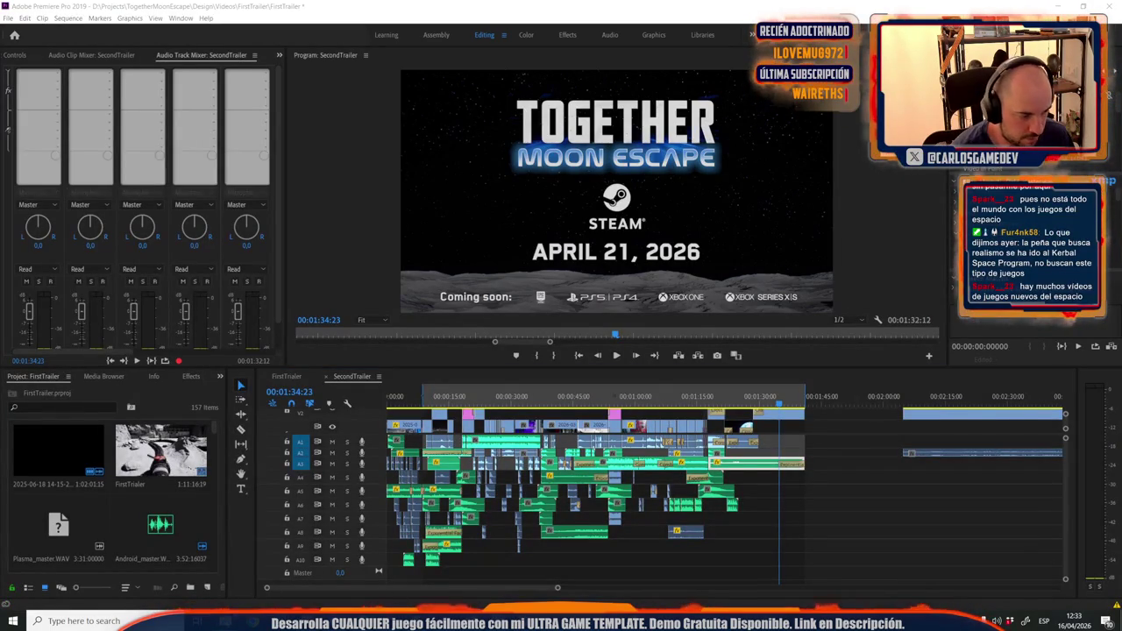
pyautogui.moveTo(223, 621)
pyautogui.click(285, 548)
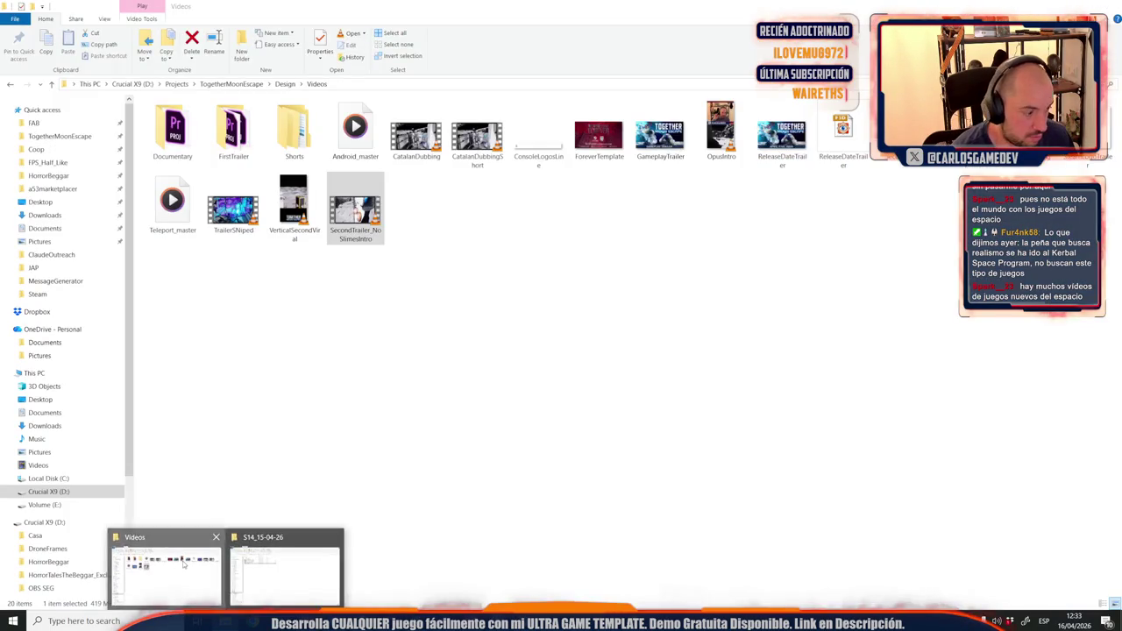
pyautogui.doubleClick(347, 220)
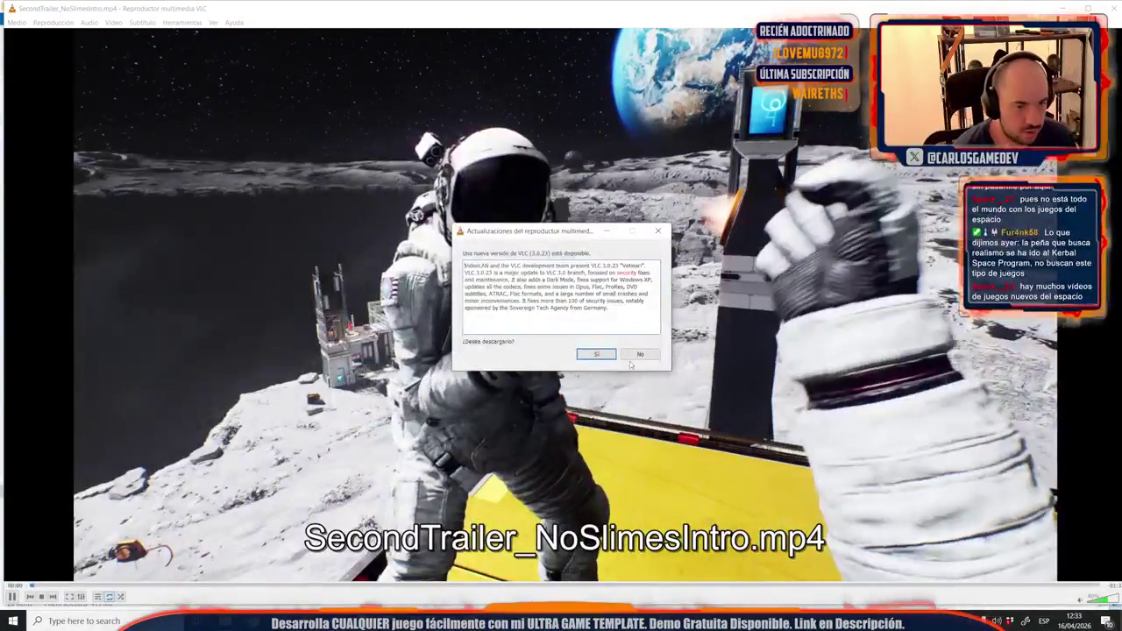
# Decline the VLC update, watch SecondTrailer_NoSlimesIntro.mp4 to the end, and close VLC.
pyautogui.click(640, 355)
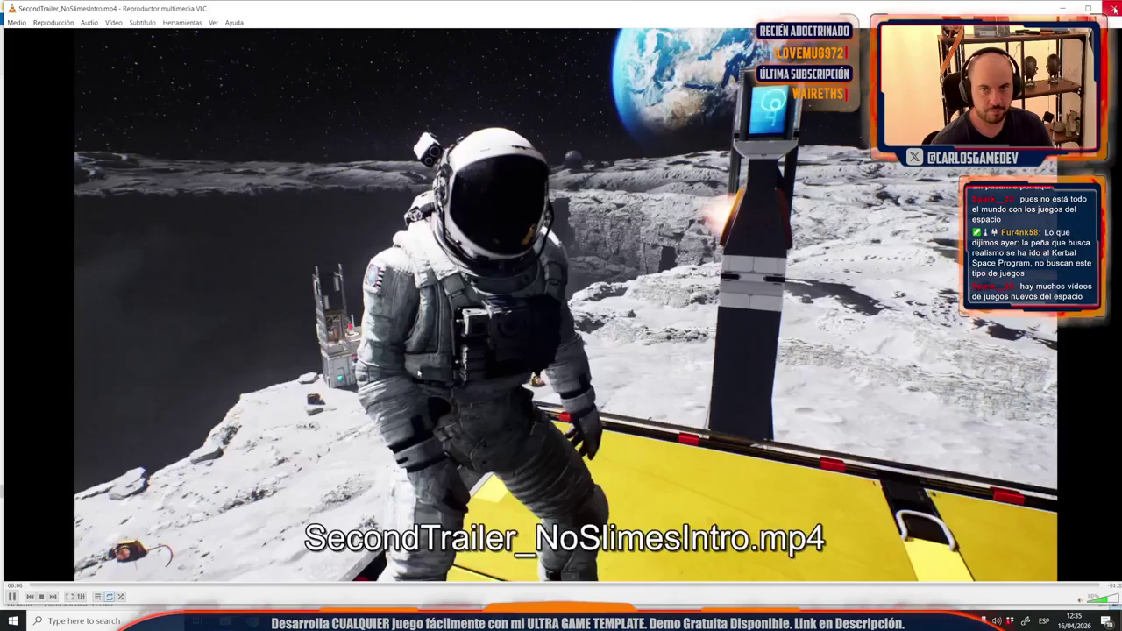
pyautogui.click(1110, 6)
pyautogui.click(328, 359)
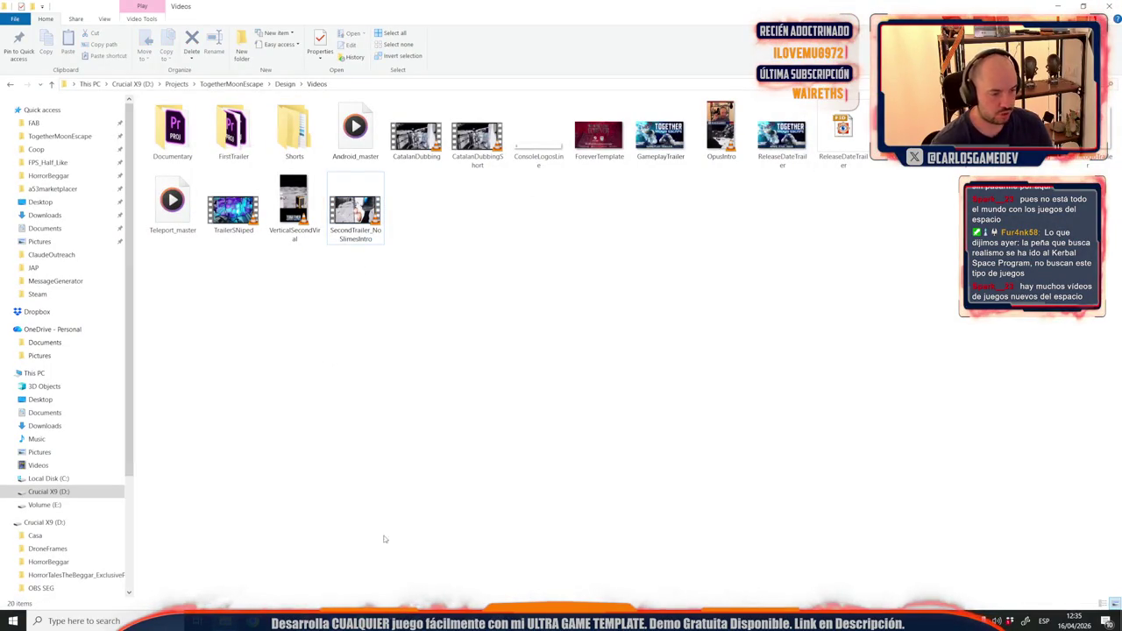
# Close the X post tab and the Wishlist Actions window, then return to the Steamworks home tab.
pyautogui.moveTo(393, 620)
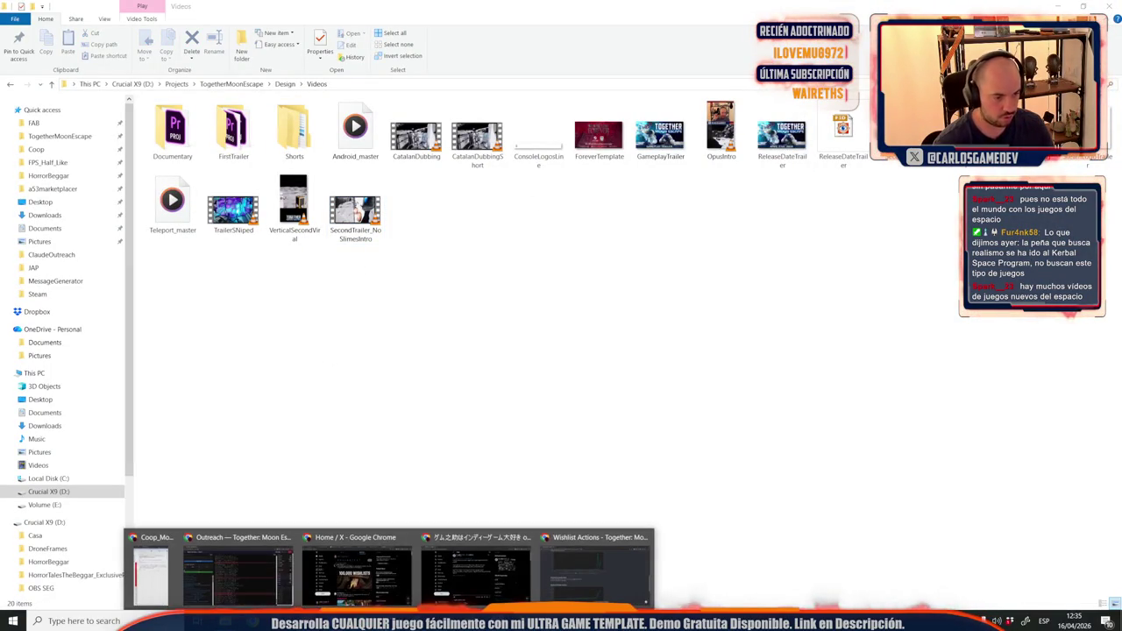
pyautogui.click(355, 570)
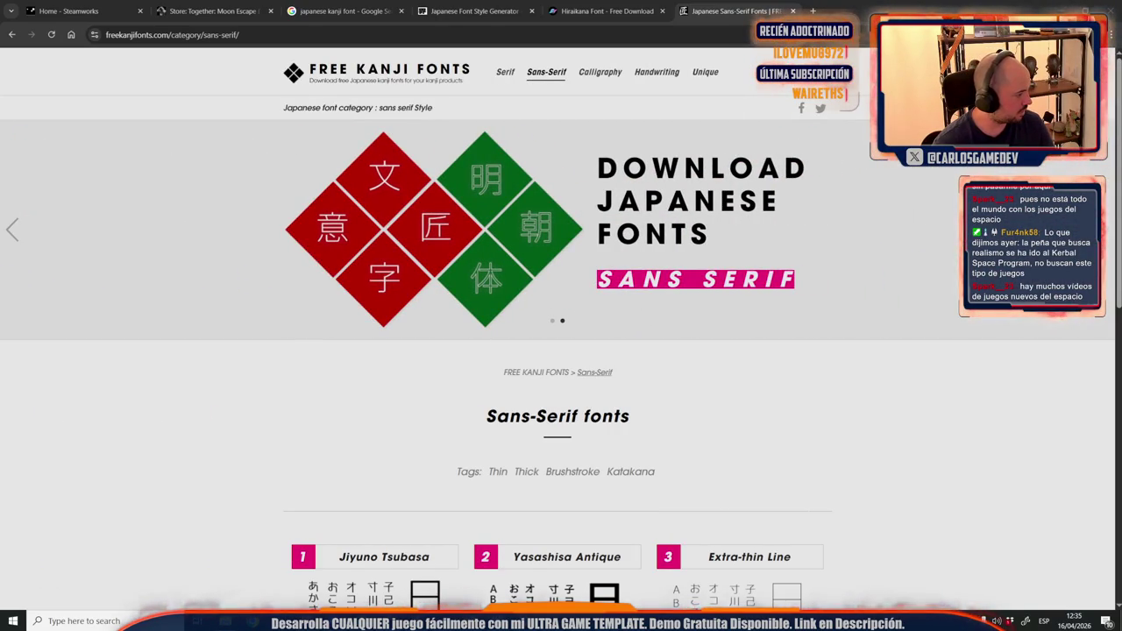
pyautogui.hotkey('alt', 'Tab')
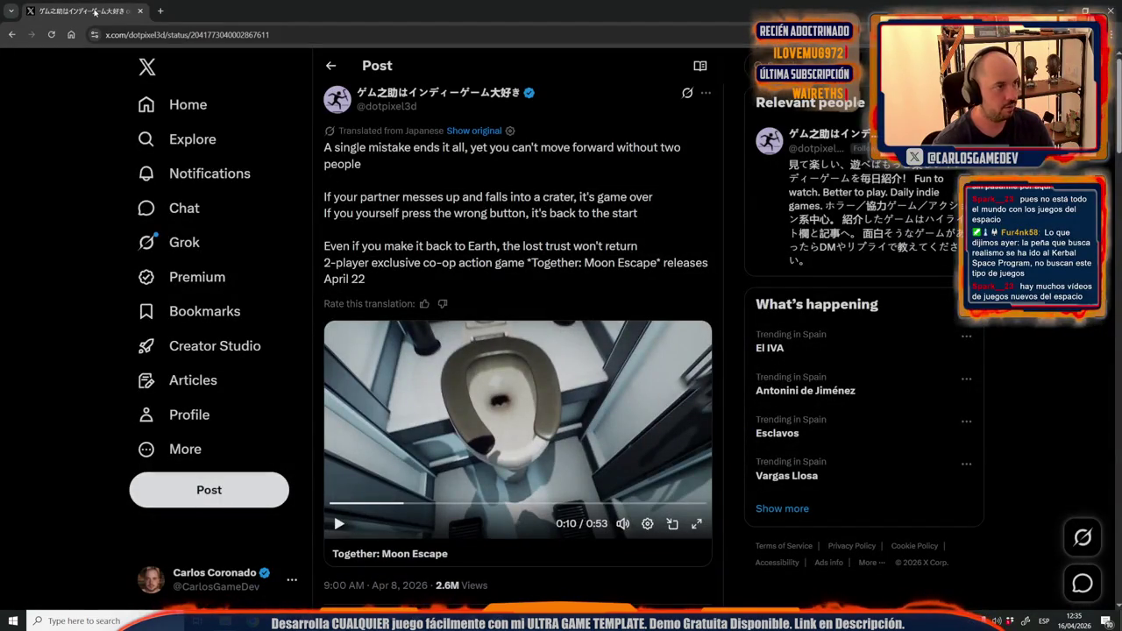
pyautogui.scroll(-1, 324, 320)
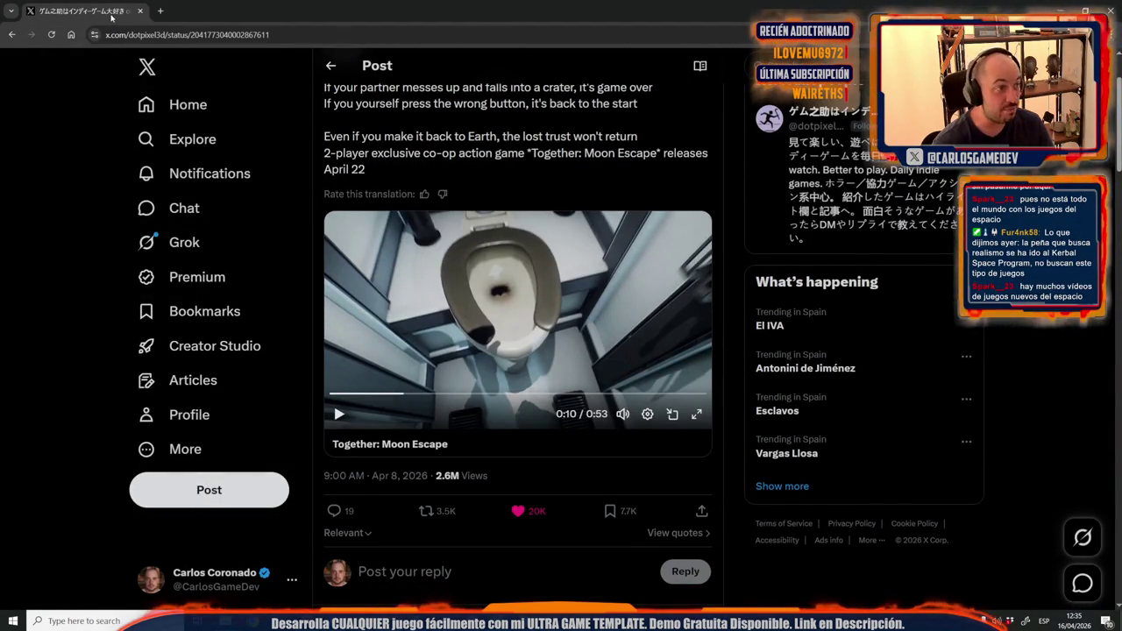
pyautogui.click(142, 10)
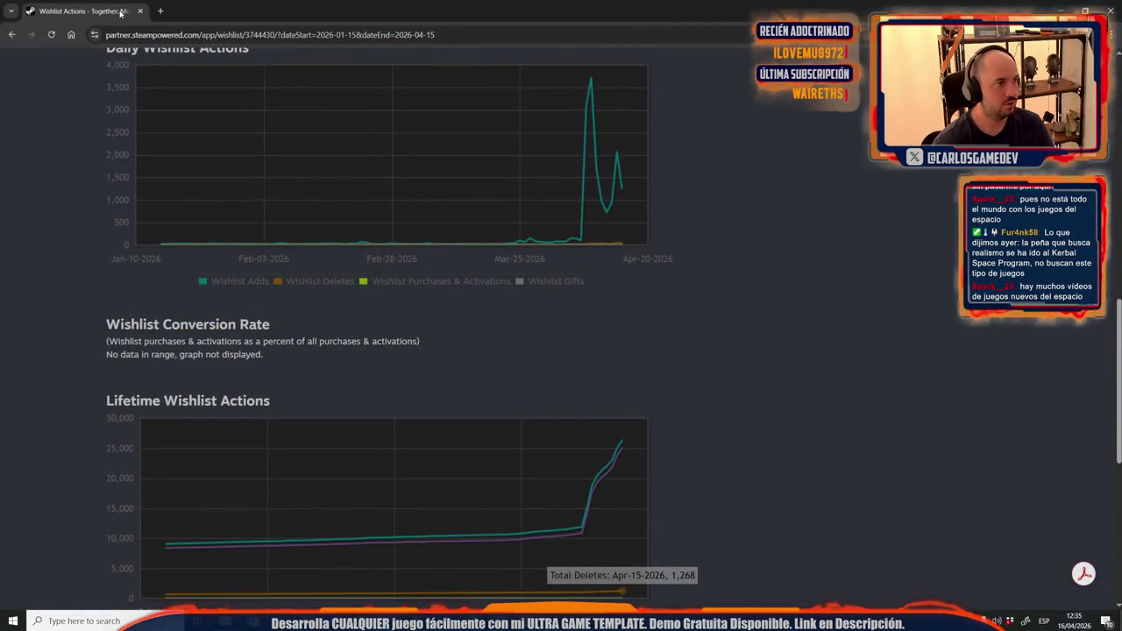
pyautogui.click(141, 11)
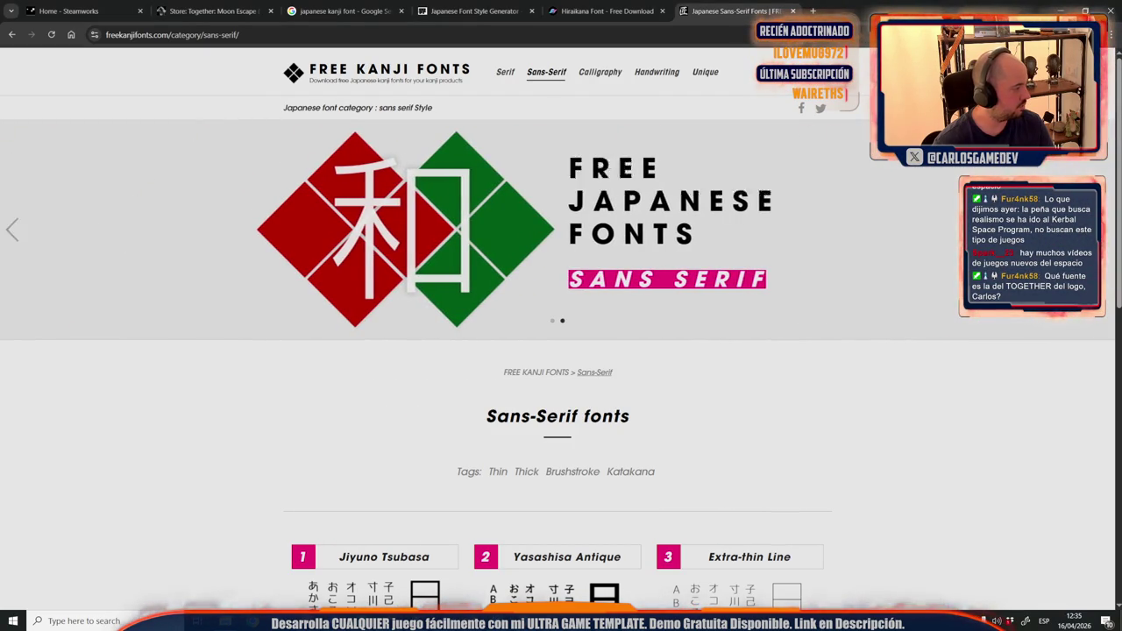
pyautogui.click(70, 11)
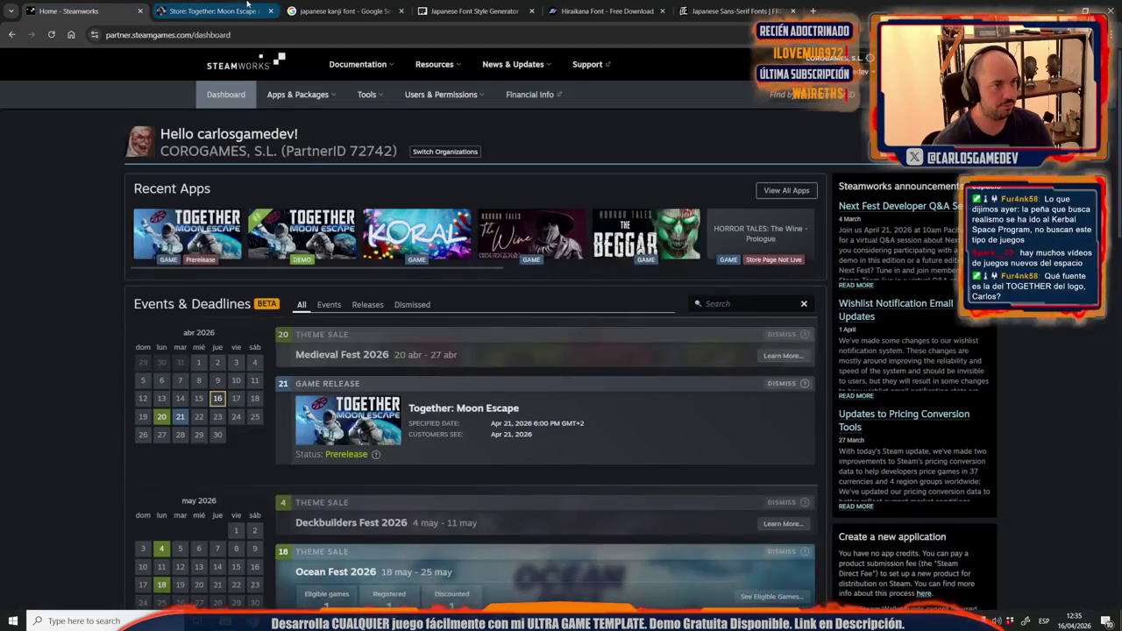
# Open the trailers section of Together: Moon Escape's store page admin.
pyautogui.click(210, 10)
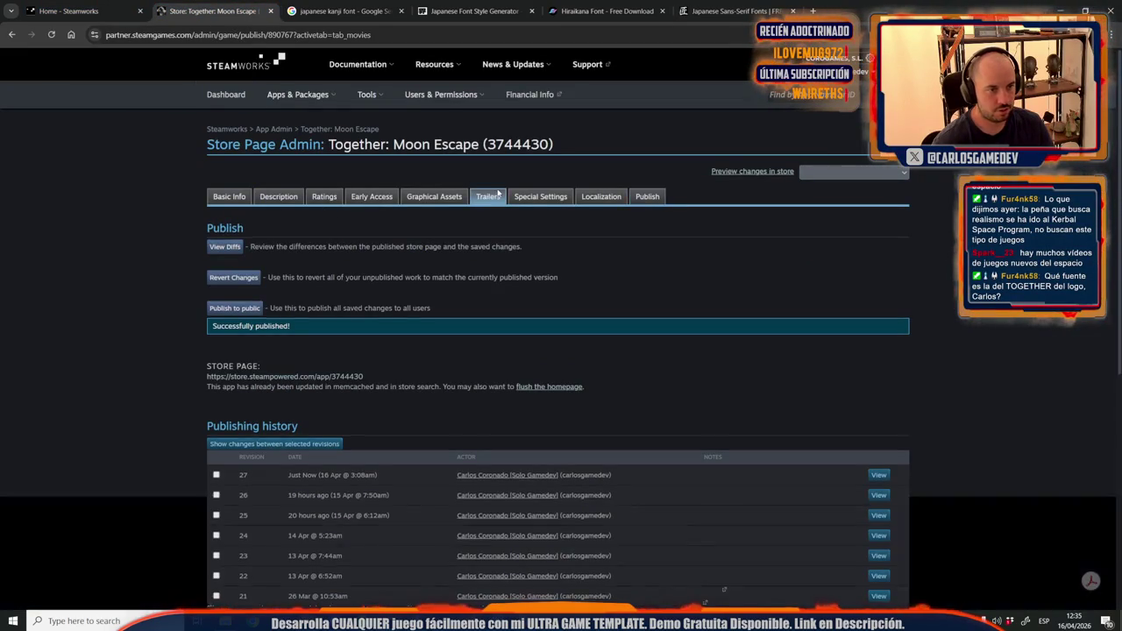
pyautogui.click(495, 195)
pyautogui.scroll(-2, 386, 358)
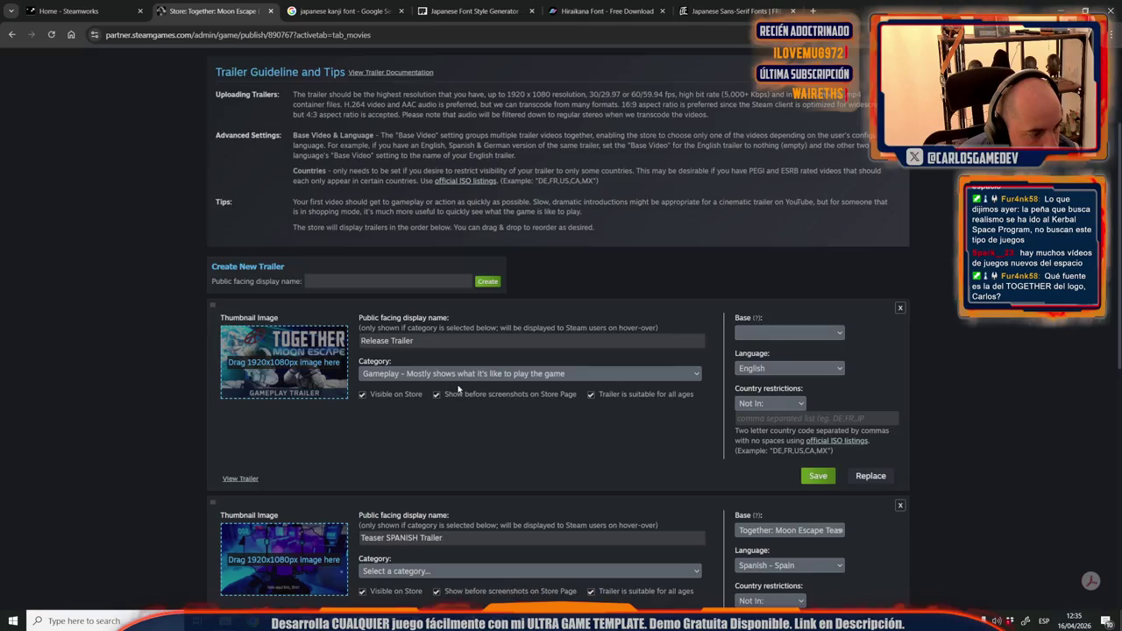
pyautogui.scroll(-2, 444, 402)
pyautogui.scroll(-3, 283, 460)
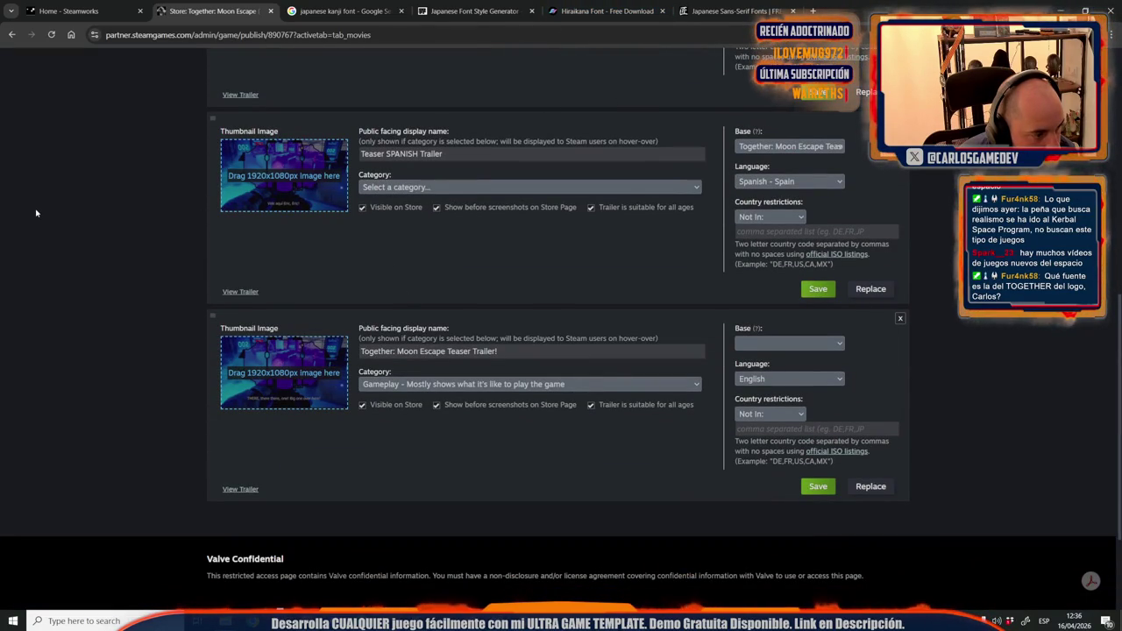
pyautogui.scroll(3, 187, 296)
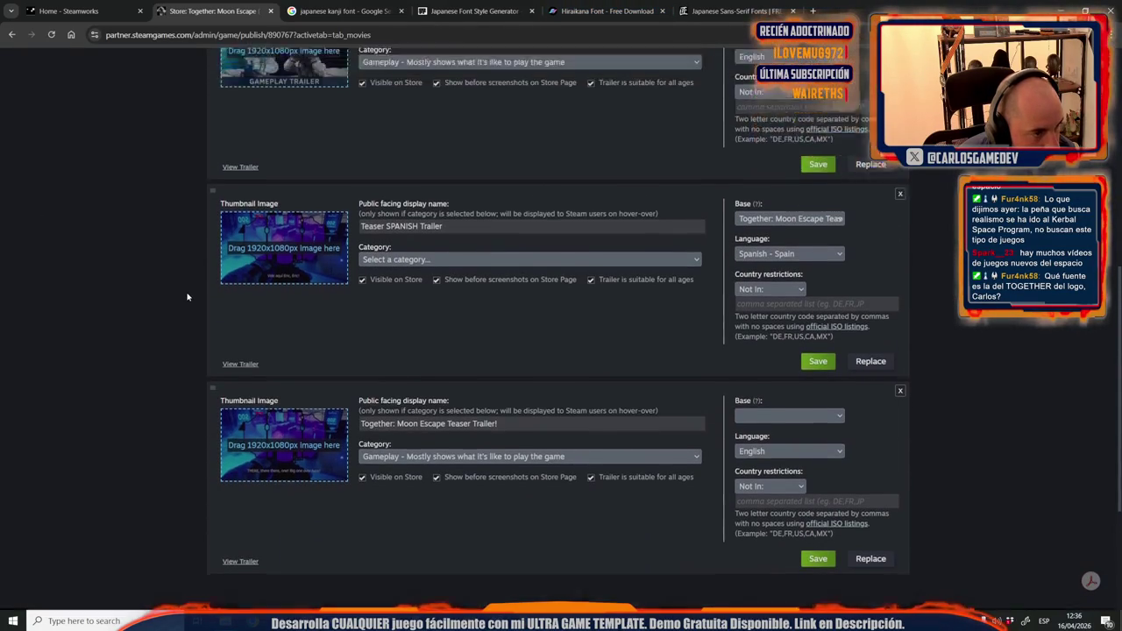
pyautogui.scroll(-2, 187, 297)
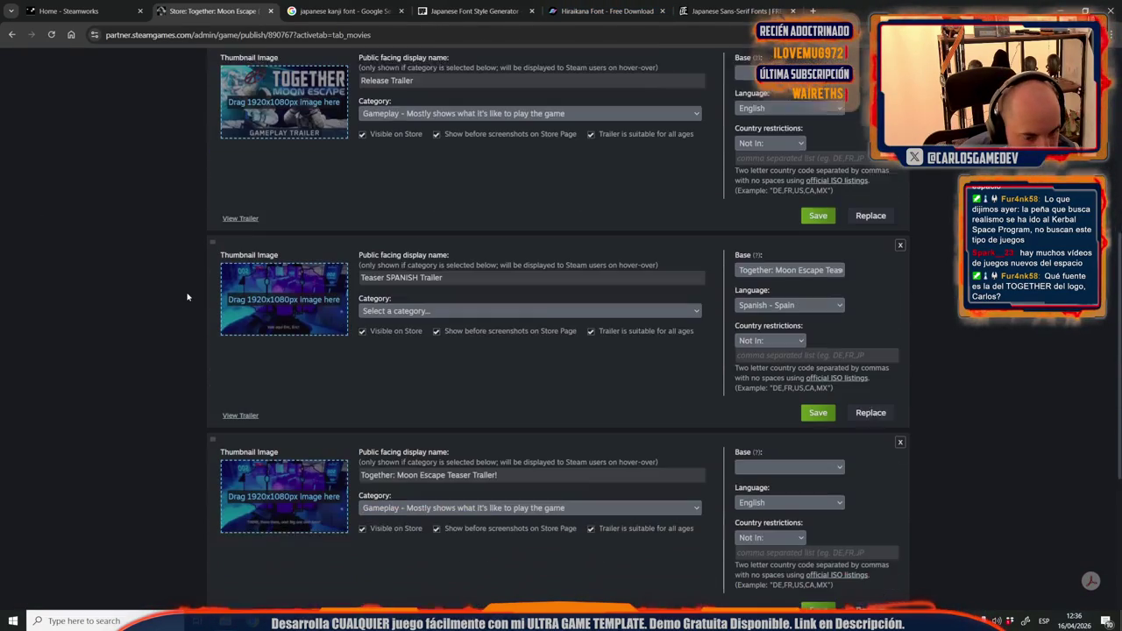
pyautogui.scroll(2, 719, 326)
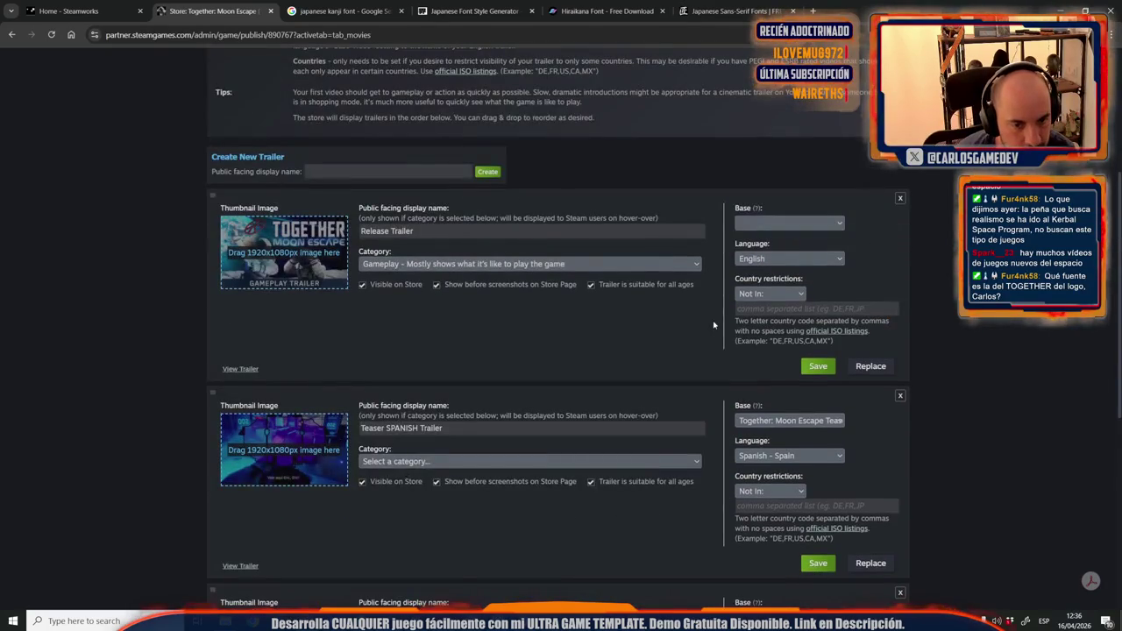
# Reload the store admin to discard pending replacements on the Release and Teaser SPANISH trailers.
pyautogui.click(869, 363)
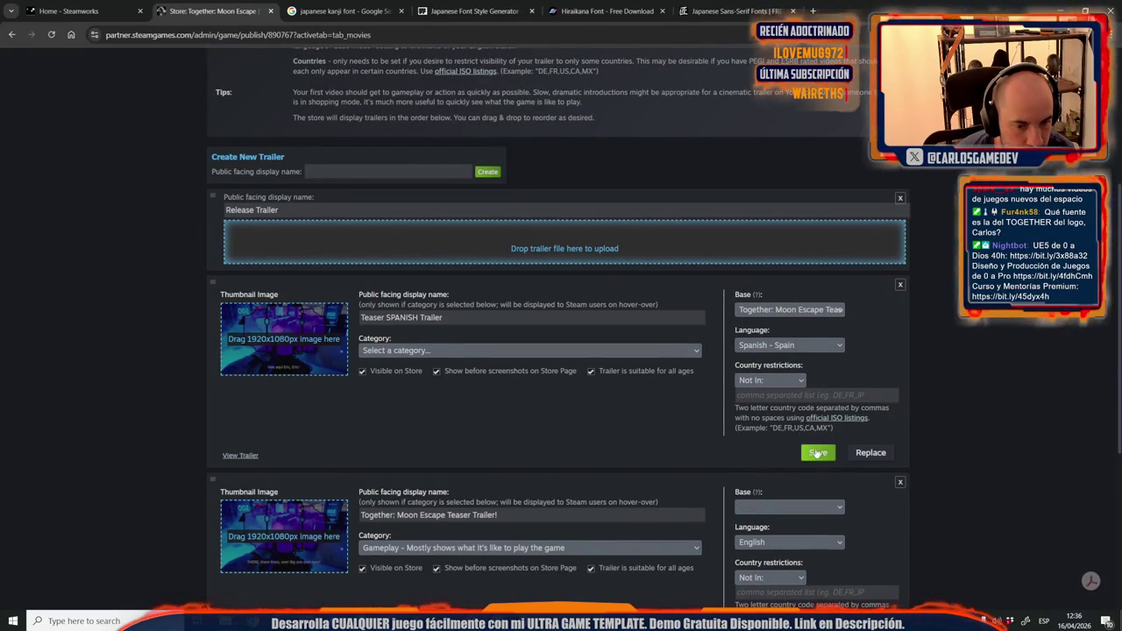
pyautogui.click(866, 454)
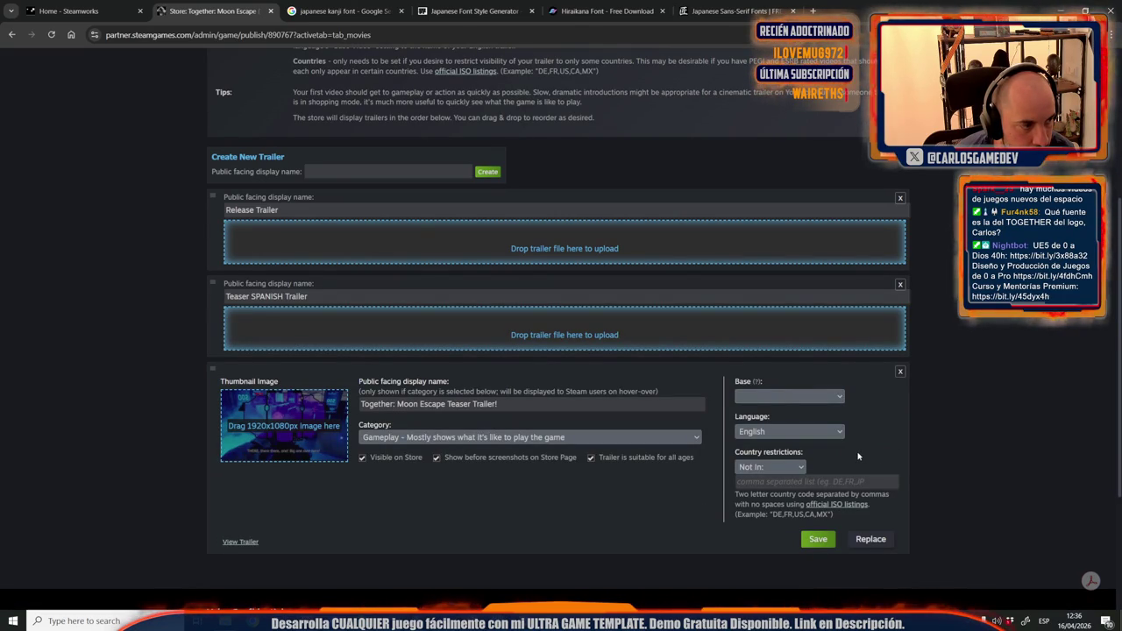
pyautogui.click(13, 35)
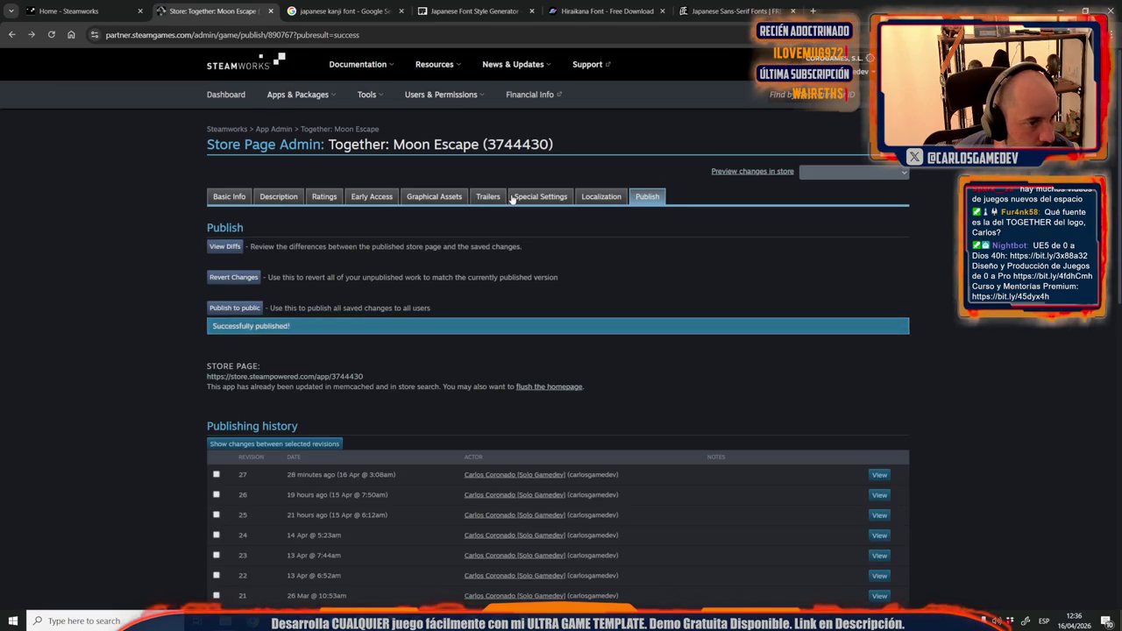
pyautogui.click(512, 198)
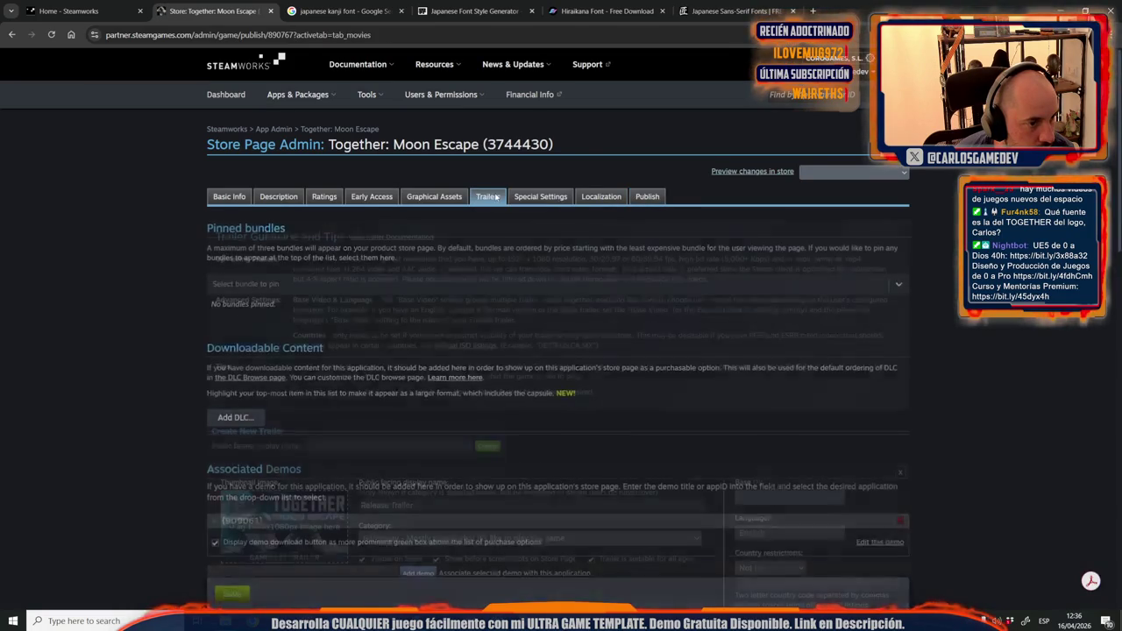
pyautogui.click(488, 196)
pyautogui.scroll(-3, 357, 391)
pyautogui.scroll(-3, 313, 451)
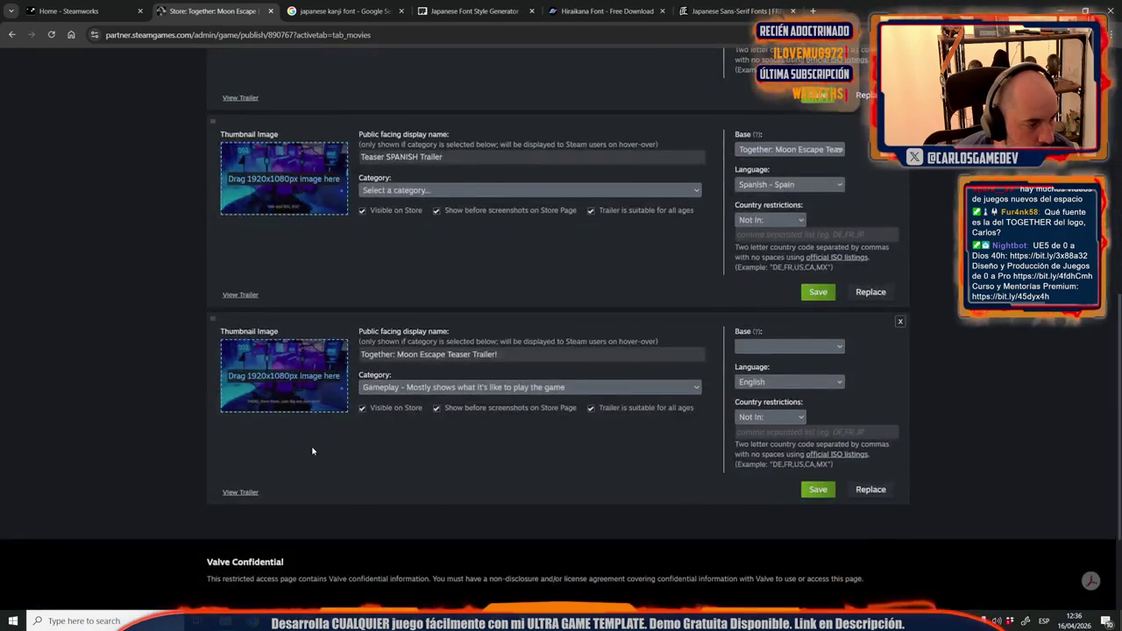
pyautogui.scroll(4, 313, 450)
# Replace the Release Trailer by dragging SecondTrailer_NoSlimesIntro from the Videos folder onto its drop zone.
pyautogui.click(866, 312)
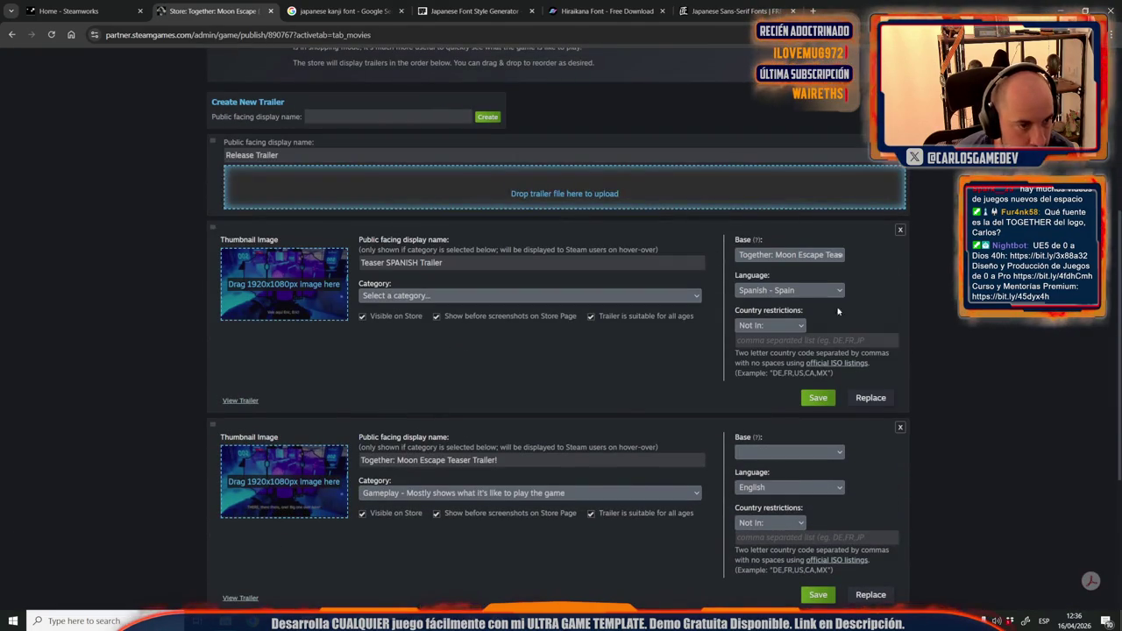
pyautogui.moveTo(225, 620)
pyautogui.click(184, 551)
pyautogui.moveTo(421, 6)
pyautogui.mouseDown()
pyautogui.moveTo(422, 26)
pyautogui.moveTo(799, 115)
pyautogui.mouseUp()
pyautogui.moveTo(1072, 397)
pyautogui.mouseDown()
pyautogui.moveTo(553, 211)
pyautogui.moveTo(458, 191)
pyautogui.mouseUp()
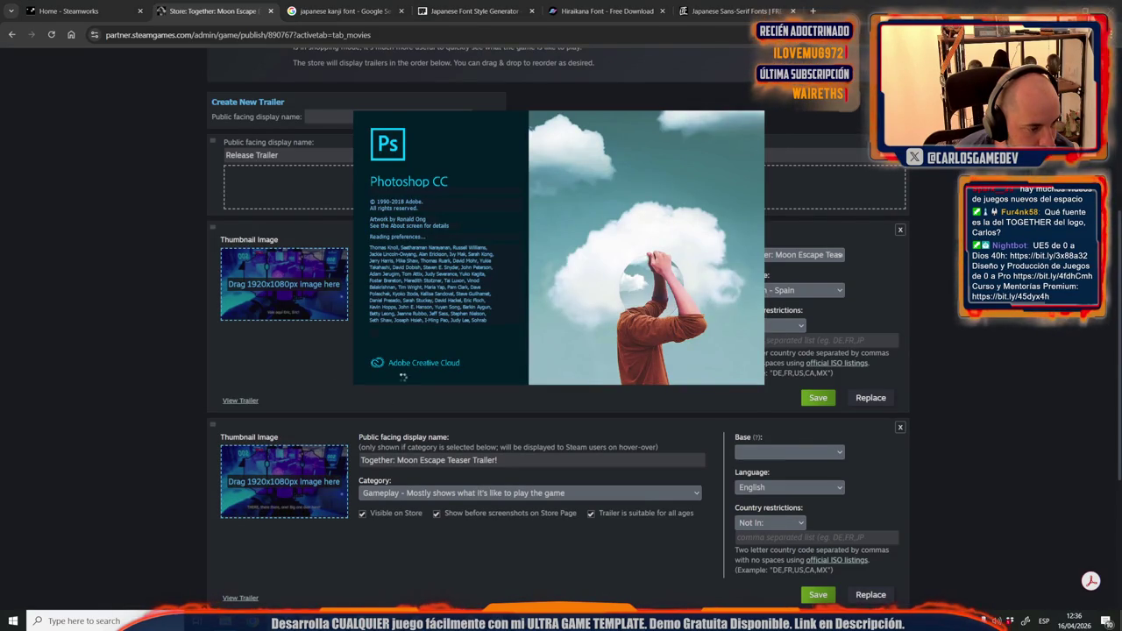
# Go up from Videos to the Design folder and open InitialCompo_V2 in the image viewer.
pyautogui.click(165, 575)
pyautogui.click(811, 495)
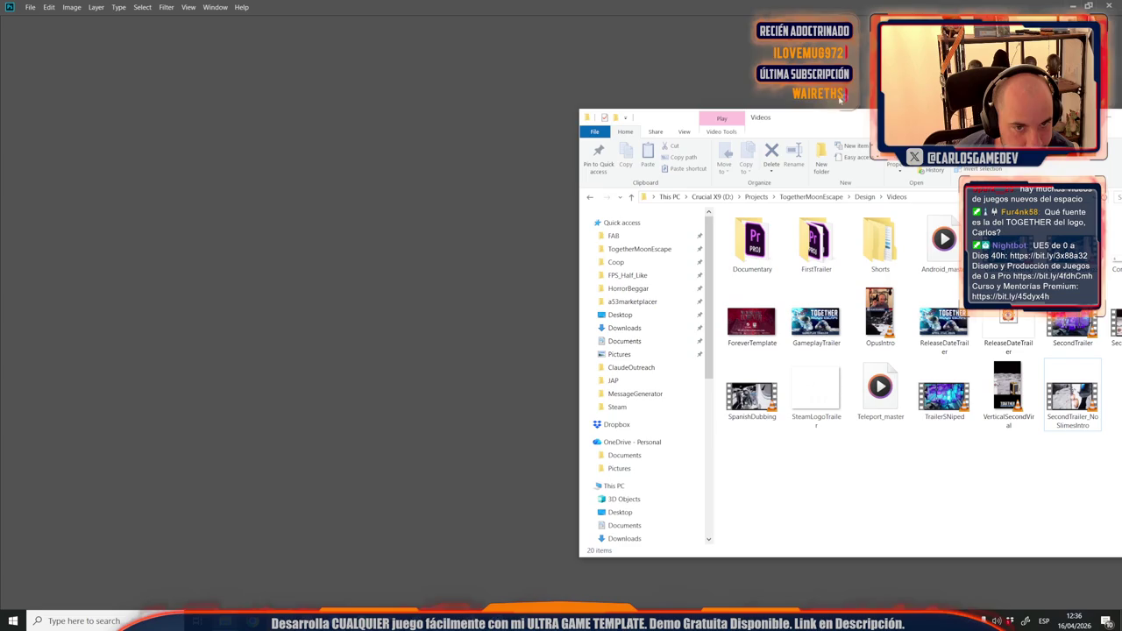
pyautogui.moveTo(776, 129); pyautogui.dragTo(489, 124)
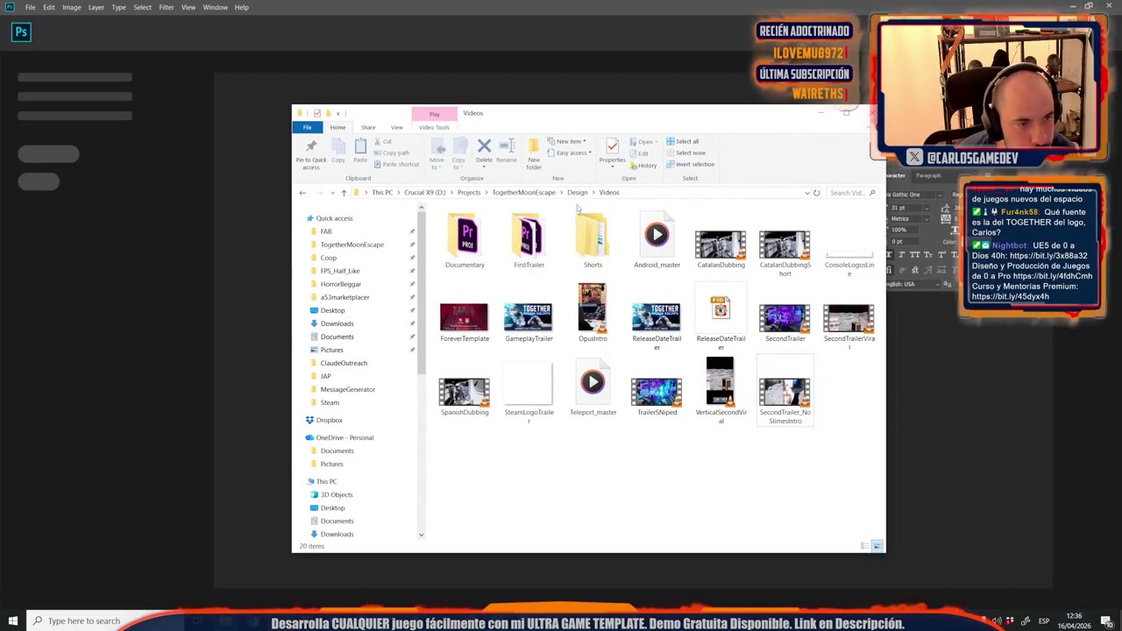
pyautogui.click(577, 192)
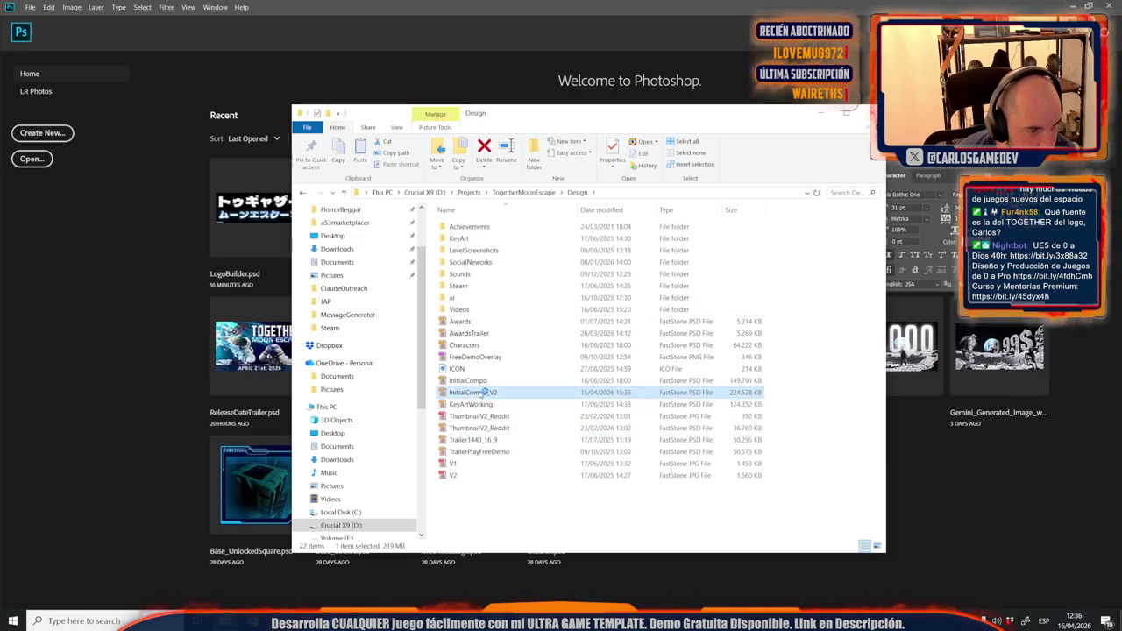
pyautogui.doubleClick(473, 392)
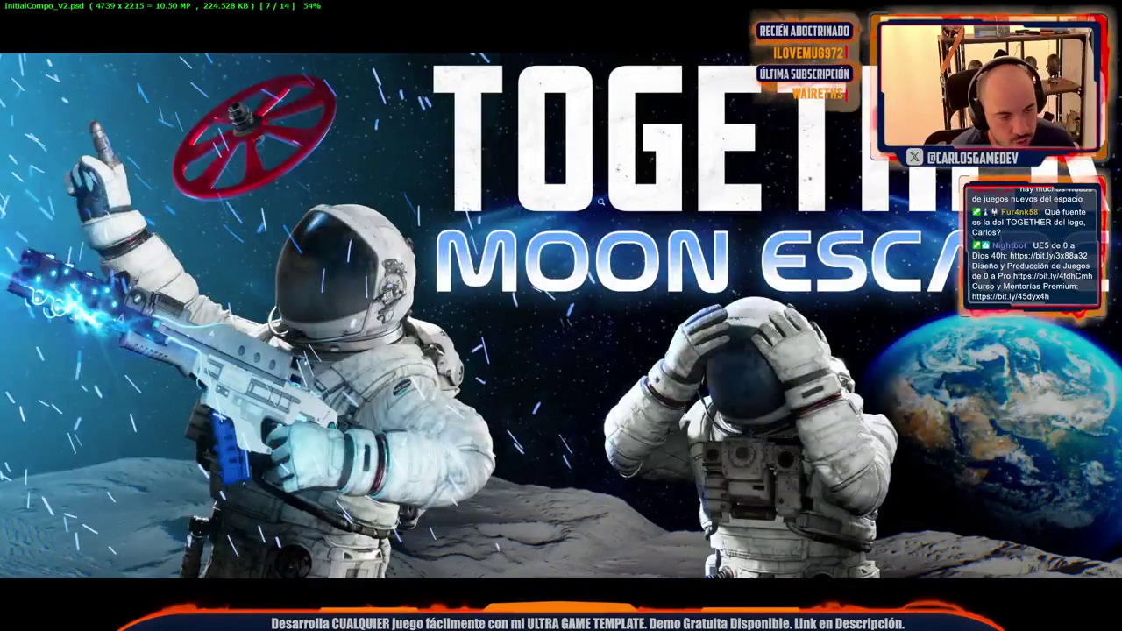
# View InitialCompo_V2 at 100% in FastStone, then close the viewer.
pyautogui.moveTo(491, 7)
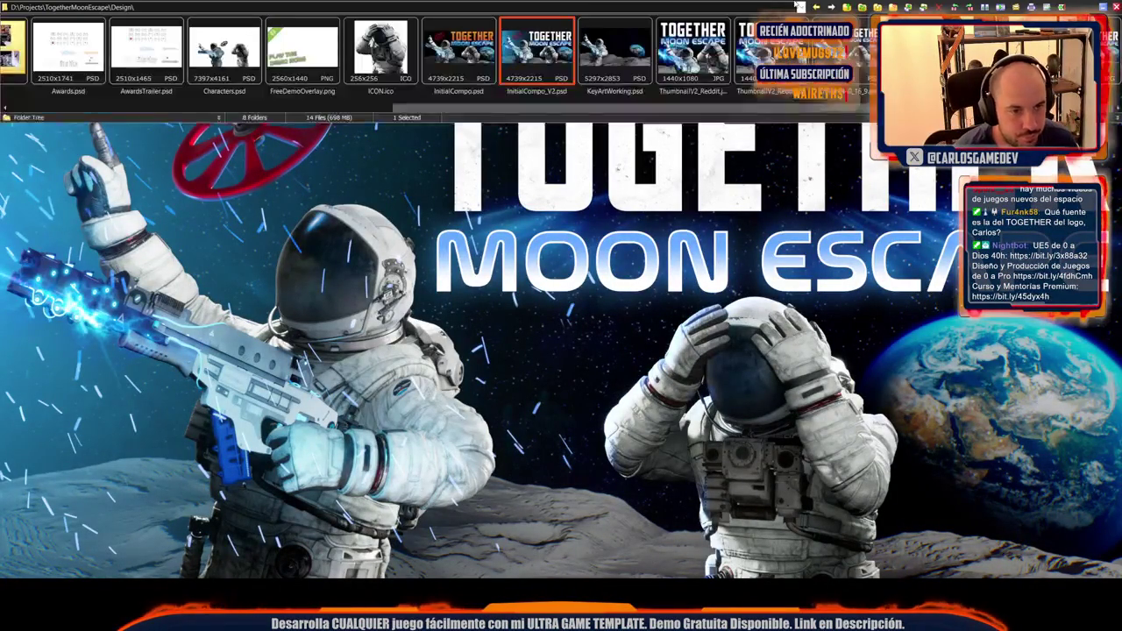
pyautogui.click(822, 278)
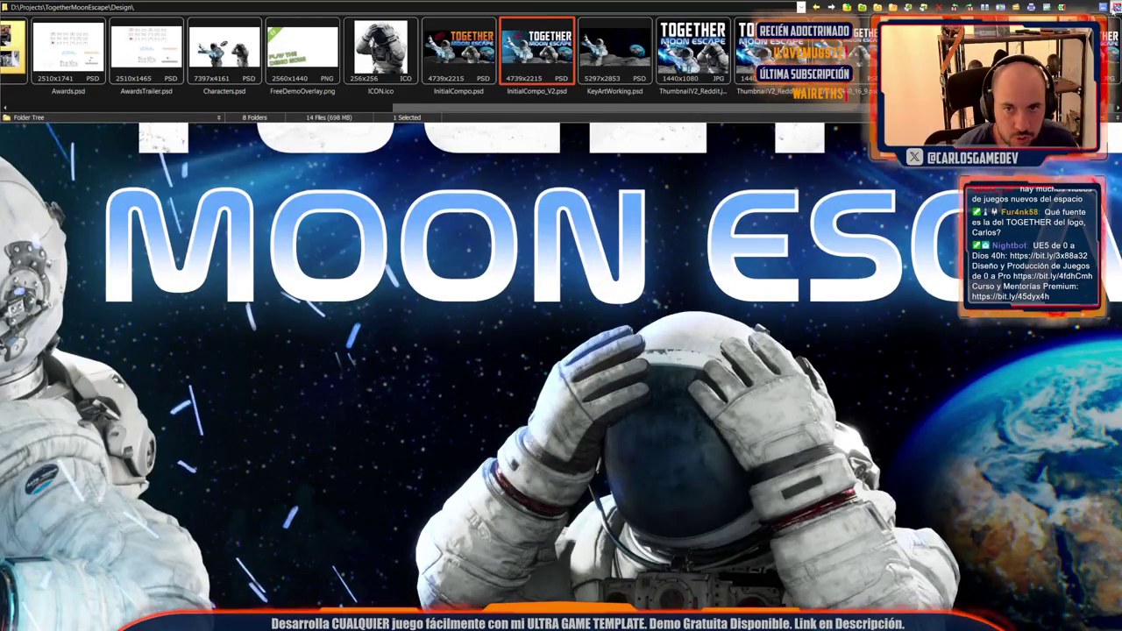
pyautogui.click(1107, 7)
# In Photoshop, check the TOGETHER title's font with the Type tool.
pyautogui.click(510, 4)
pyautogui.press('t')
pyautogui.click(513, 210)
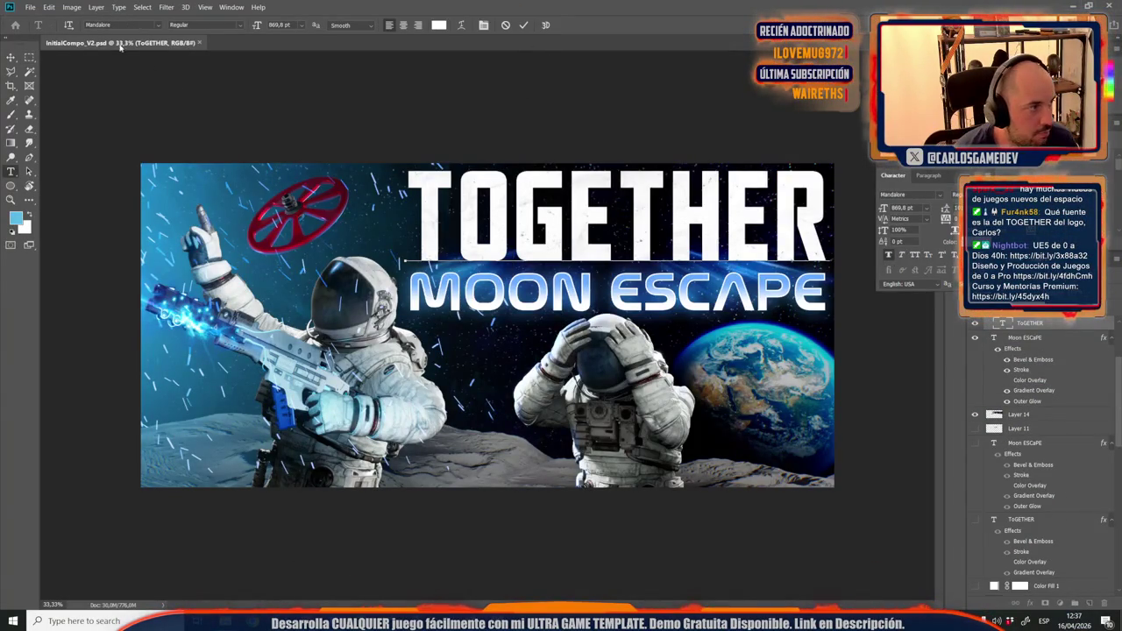
# Check the MOON ESCAPE title's font, then return to the Steamworks trailers page in Chrome.
pyautogui.click(450, 293)
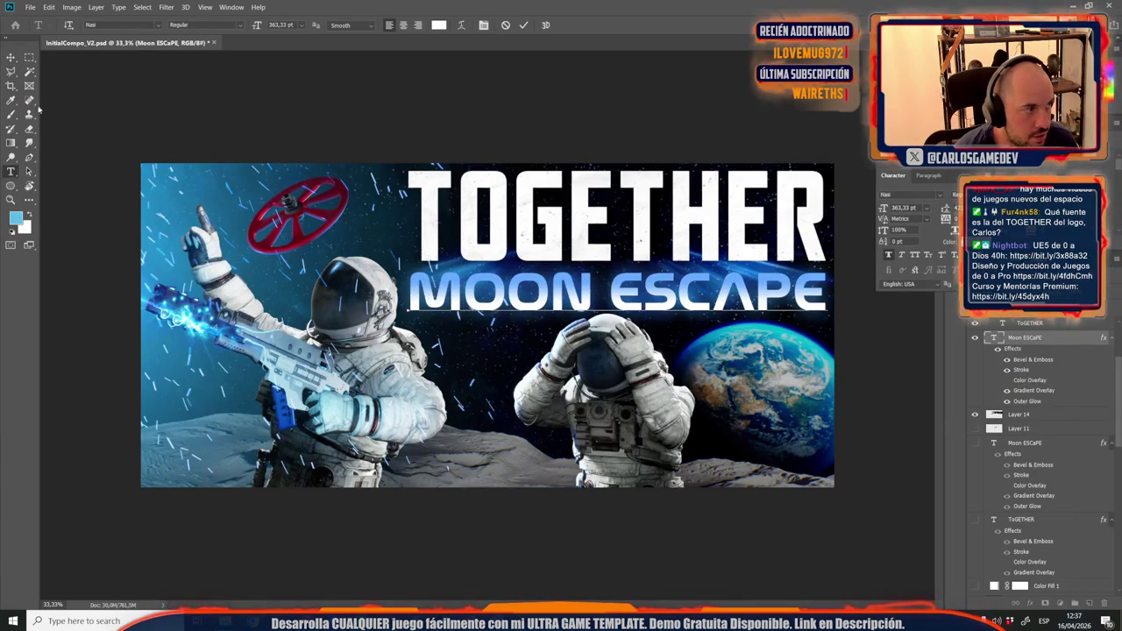
pyautogui.click(10, 57)
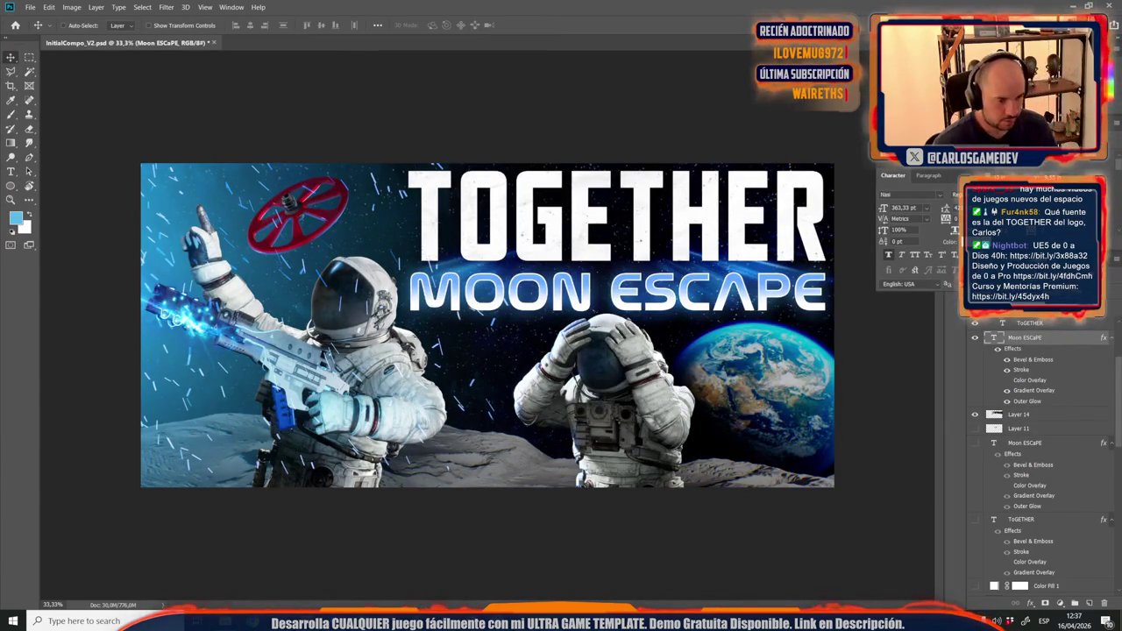
pyautogui.moveTo(390, 621)
pyautogui.click(476, 566)
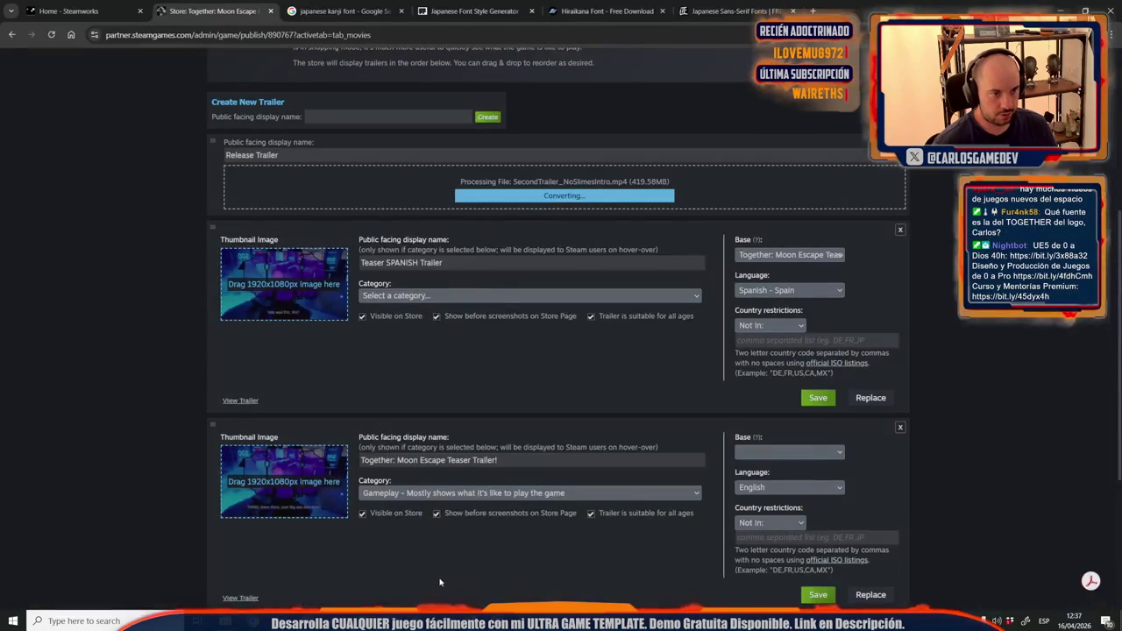
pyautogui.scroll(5, 446, 320)
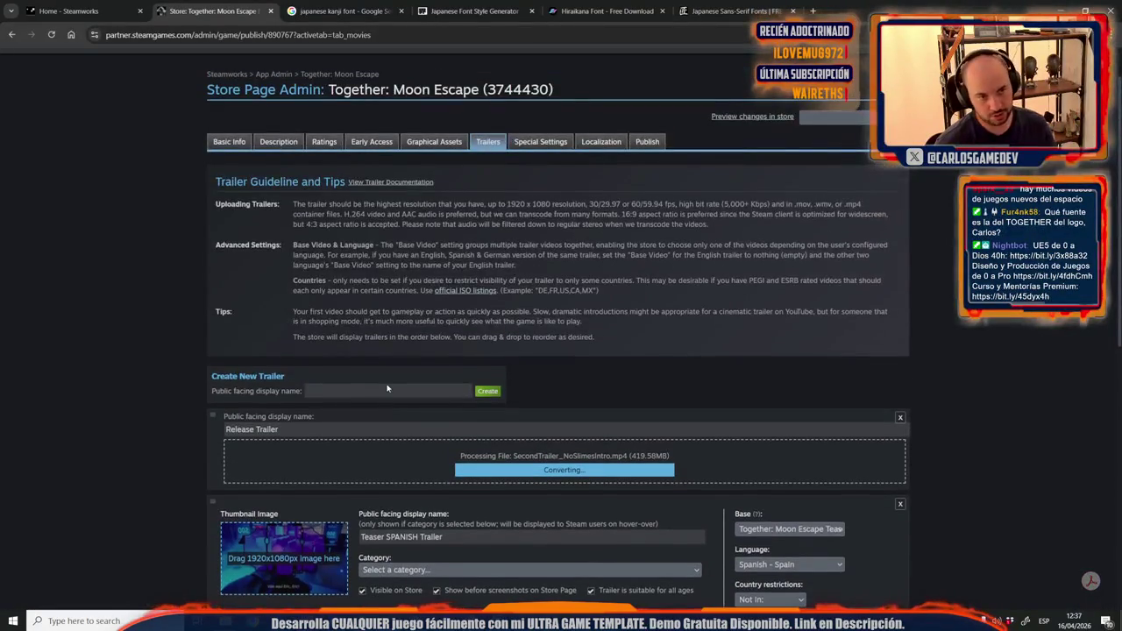
pyautogui.scroll(-4, 387, 388)
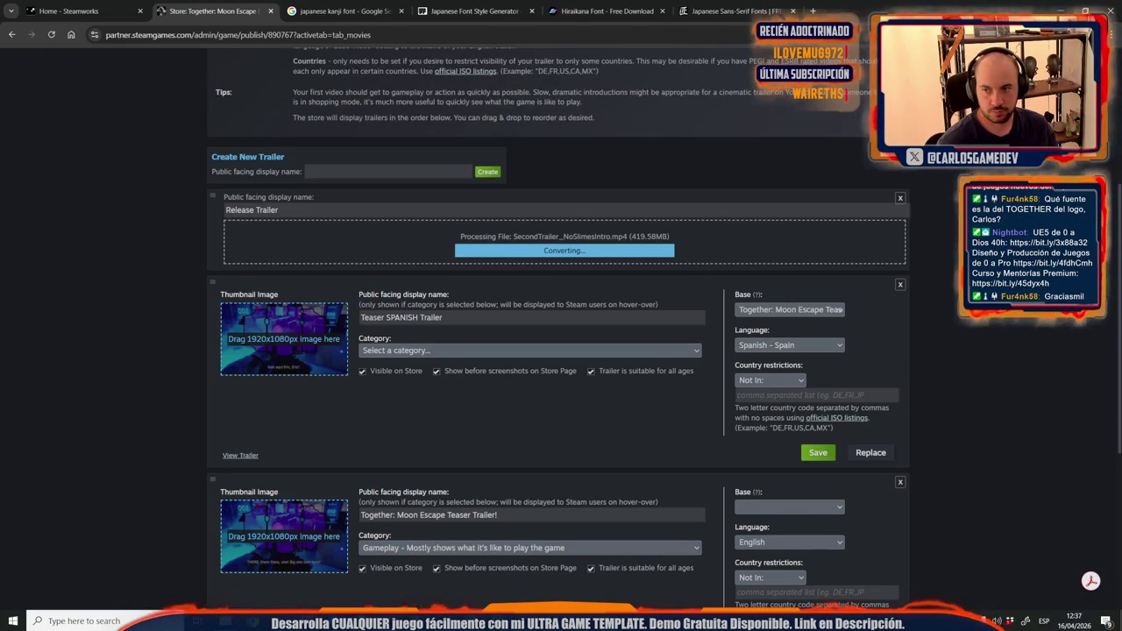
pyautogui.scroll(3, 719, 162)
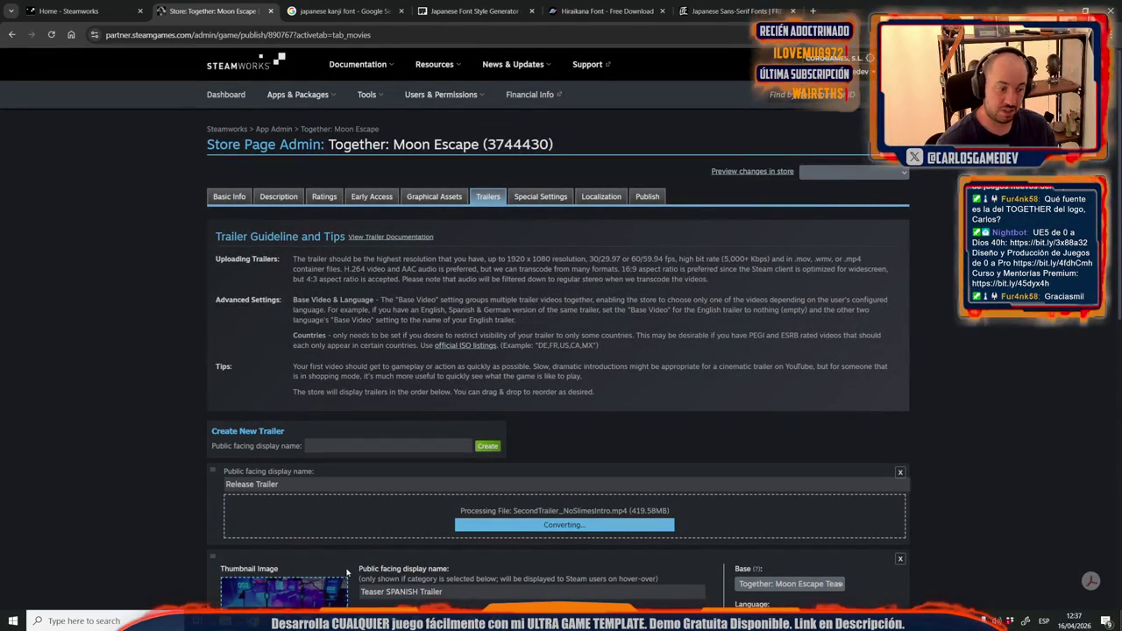
pyautogui.hotkey('alt', 'Tab')
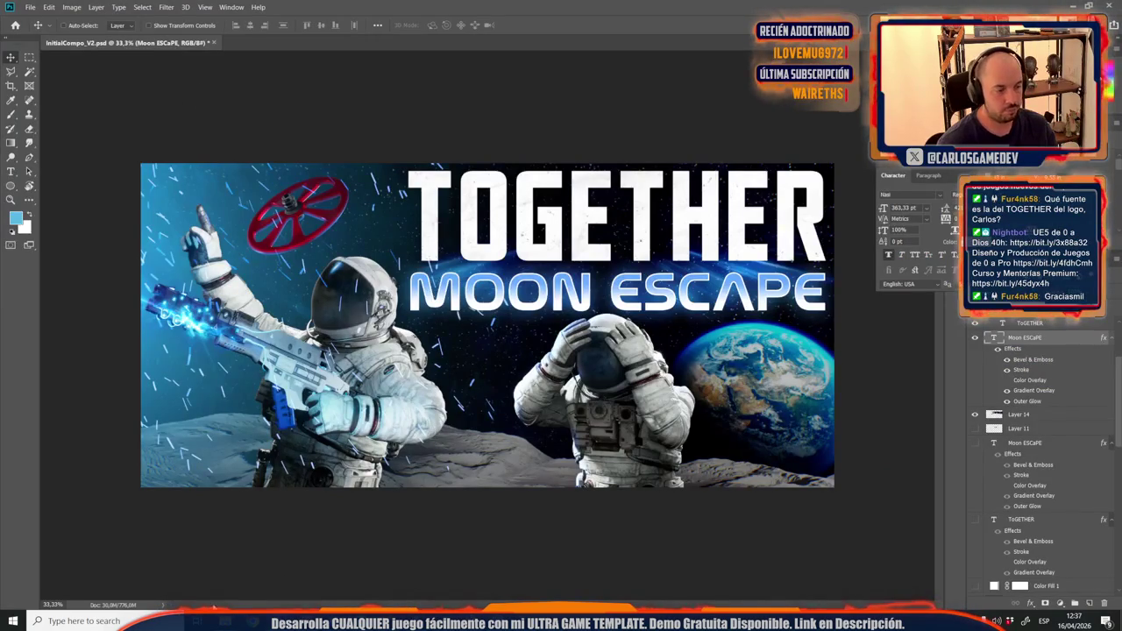
# Open LogoBuilder.psd from the Design/KeyArt folder in Photoshop.
pyautogui.moveTo(223, 621)
pyautogui.click(266, 570)
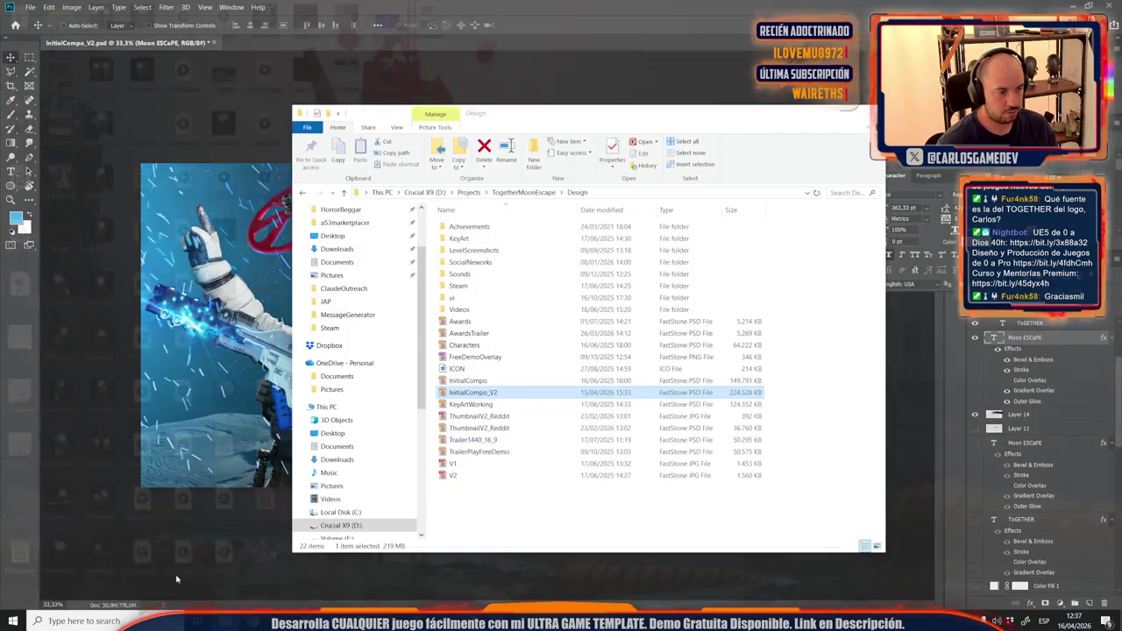
pyautogui.doubleClick(456, 238)
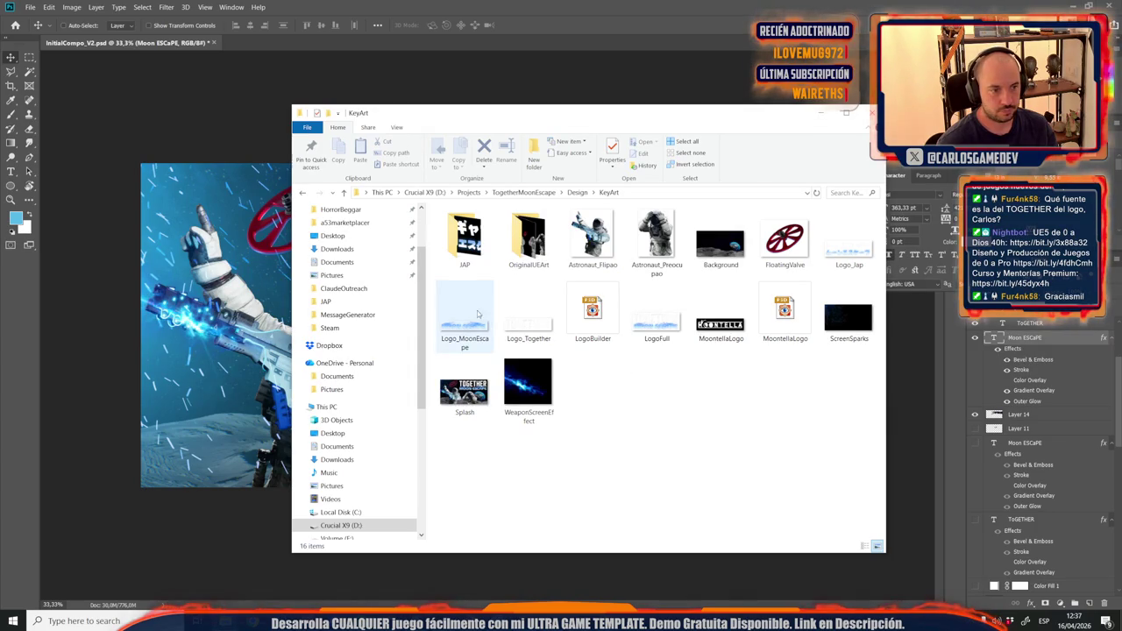
pyautogui.click(582, 299)
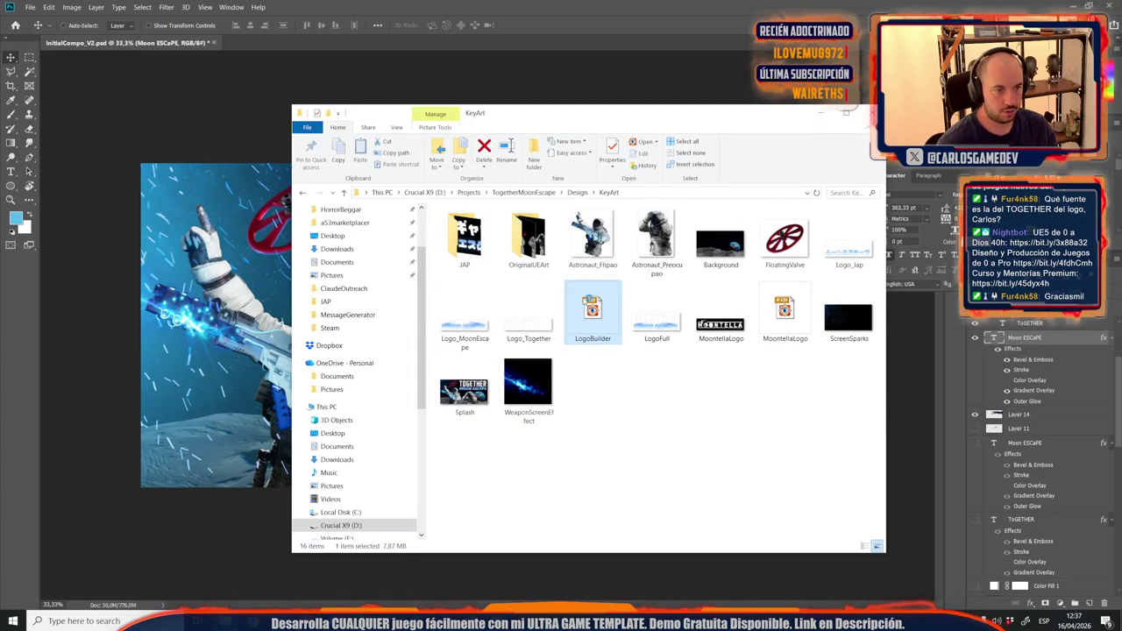
pyautogui.doubleClick(582, 299)
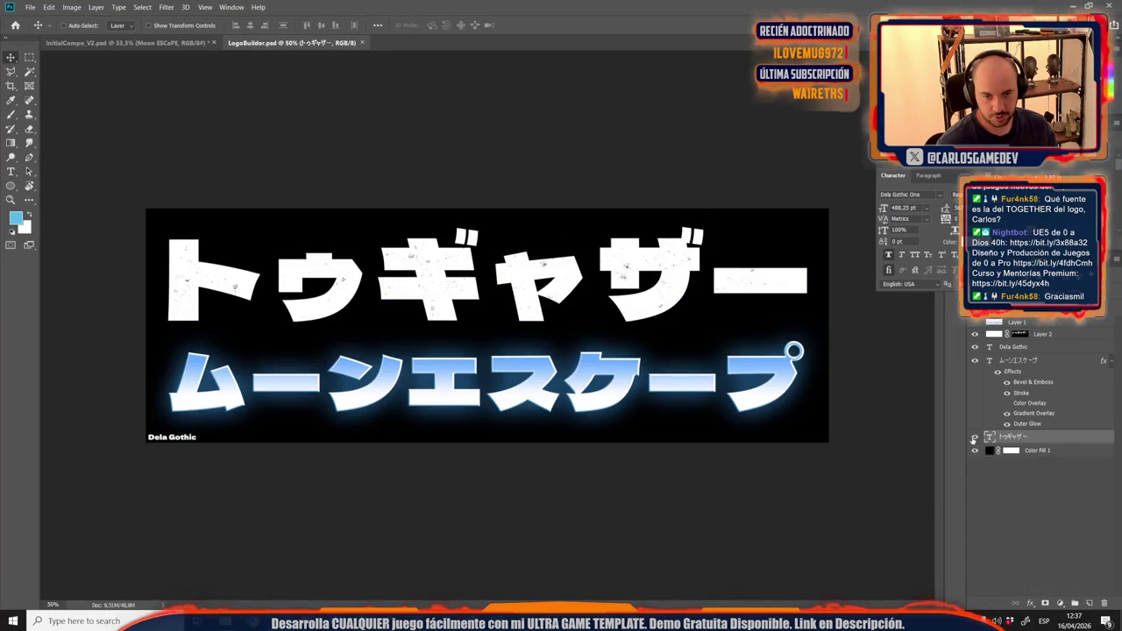
# Hide the Dela Gothic caption layer, keep the black Color Fill 1 visible, and edit its colour.
pyautogui.click(975, 347)
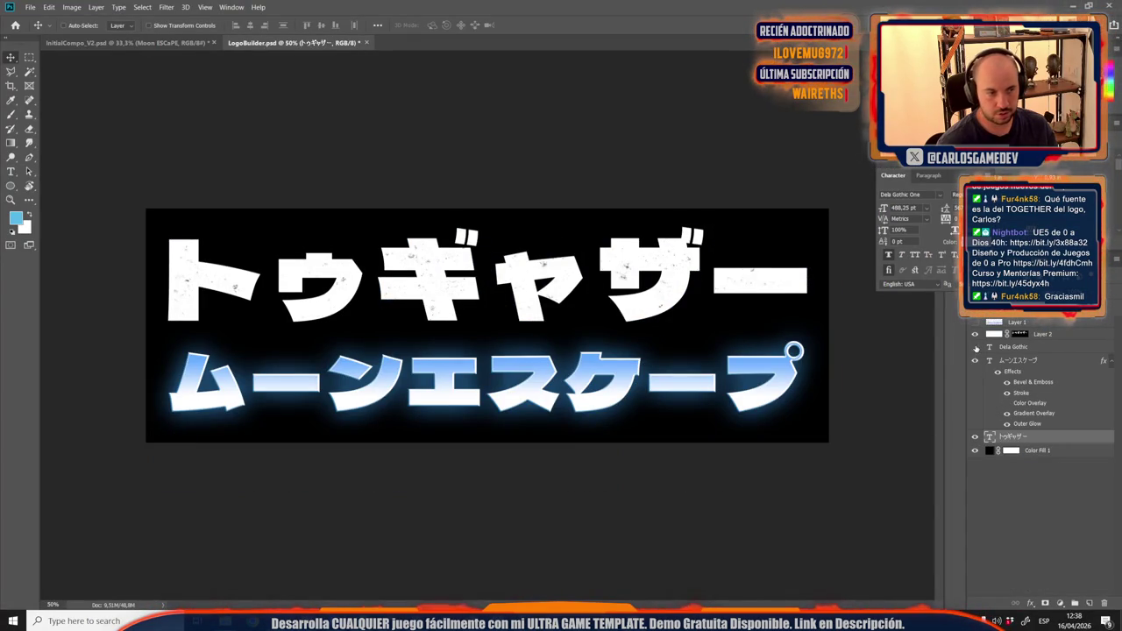
pyautogui.click(975, 457)
pyautogui.click(975, 450)
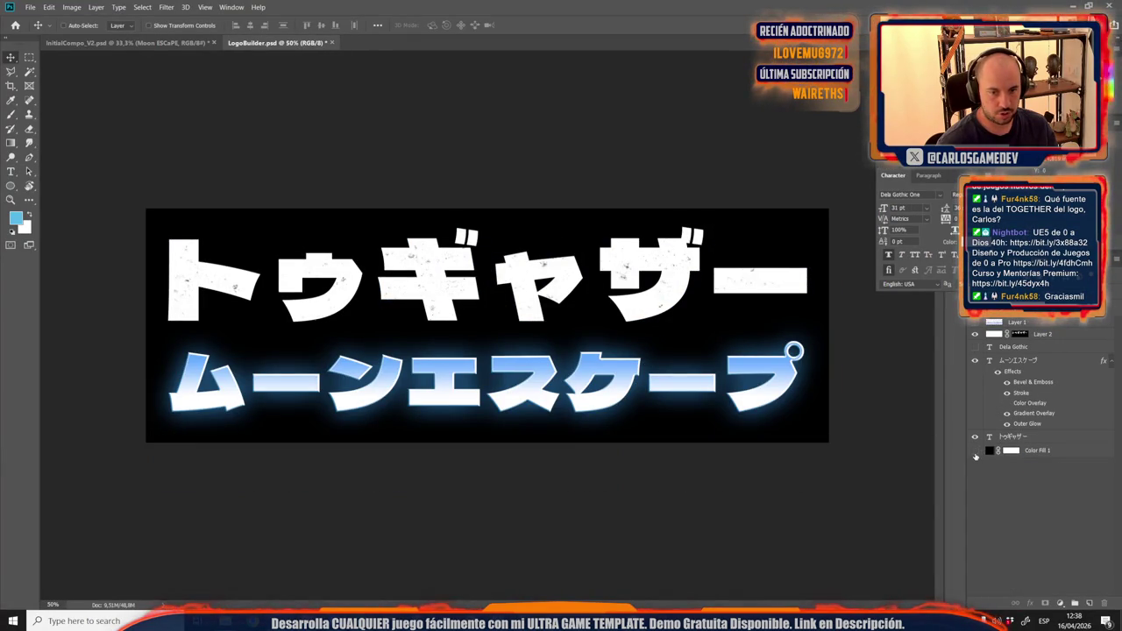
pyautogui.hotkey('ctrl', 'shift', 's')
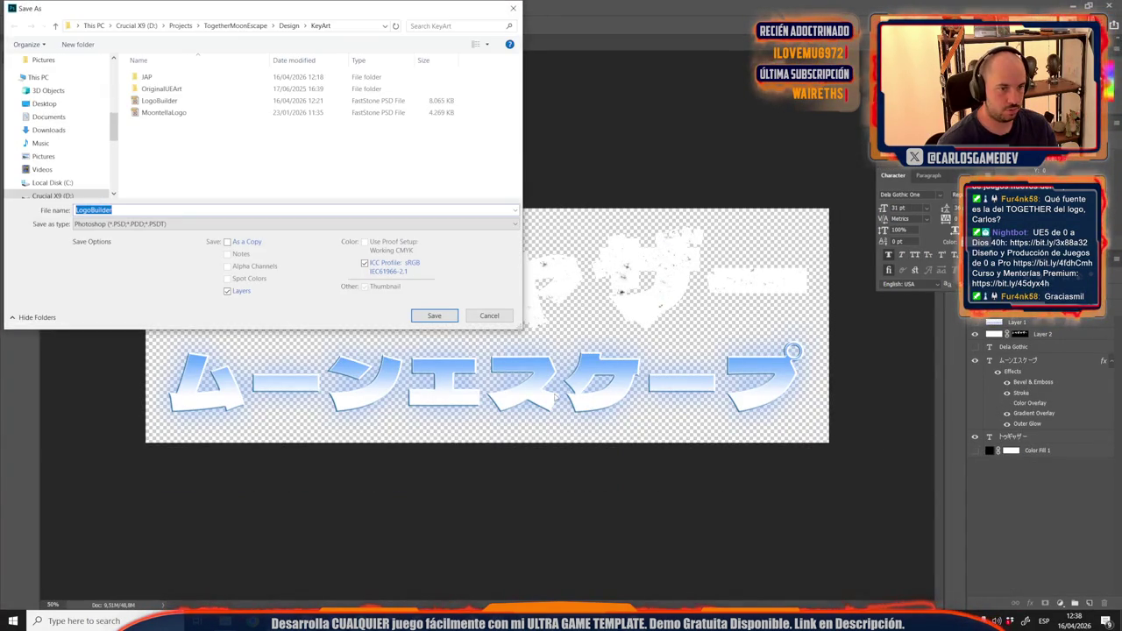
pyautogui.click(489, 315)
pyautogui.click(974, 452)
pyautogui.doubleClick(991, 452)
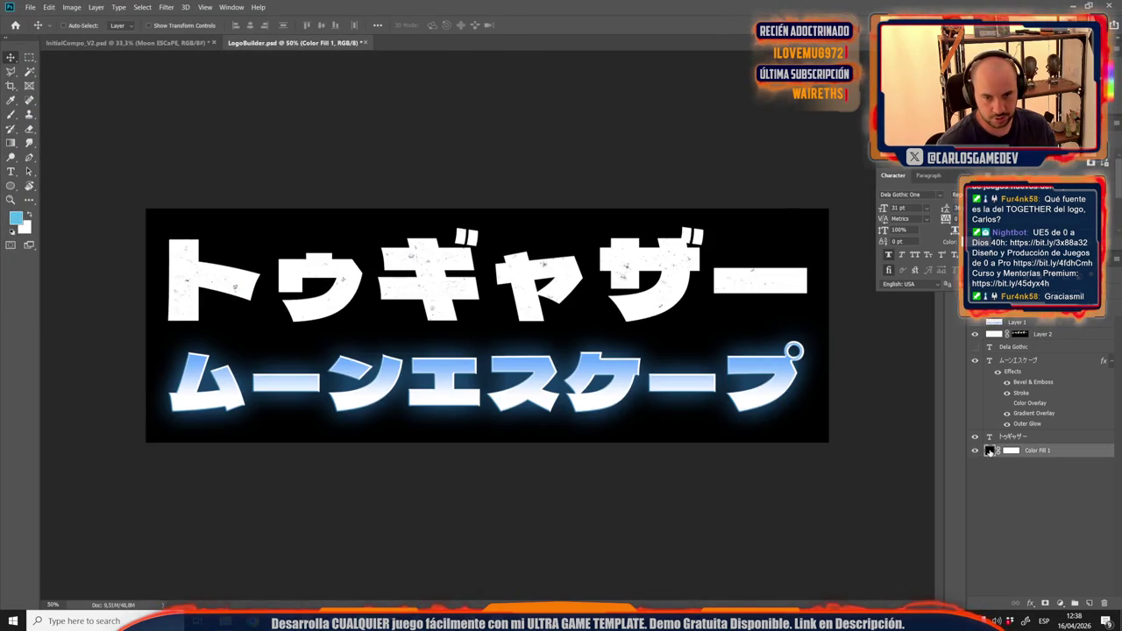
# Set the fill colour to ff0000 and permanently apply Layer 2's mask.
pyautogui.write('ff0000')
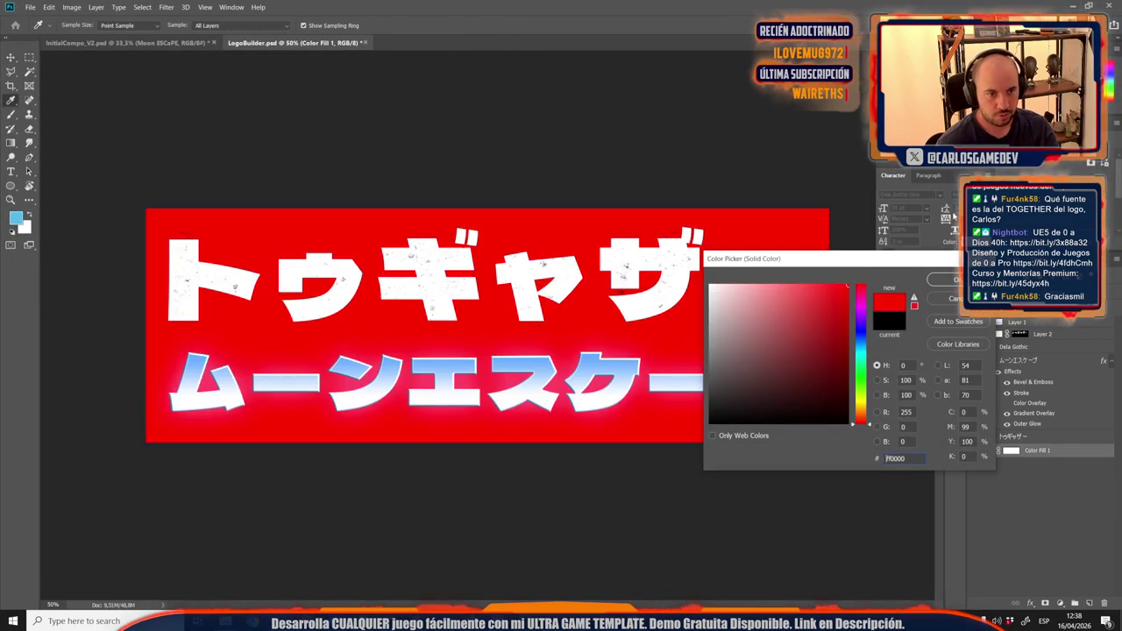
pyautogui.press('Return')
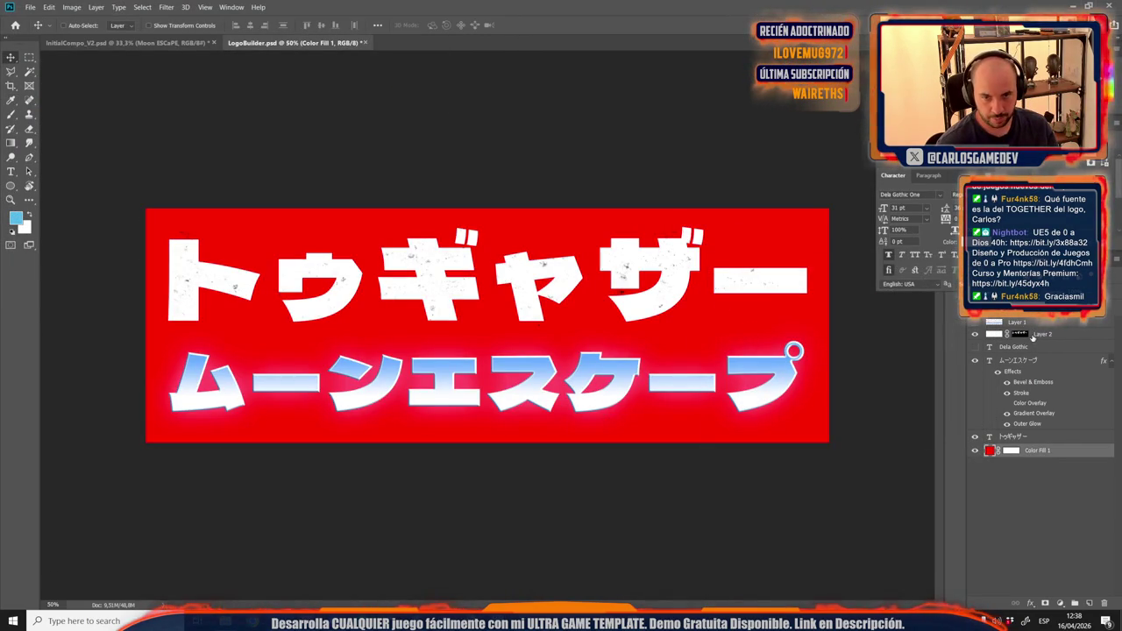
pyautogui.click(1027, 336)
pyautogui.rightClick(1020, 335)
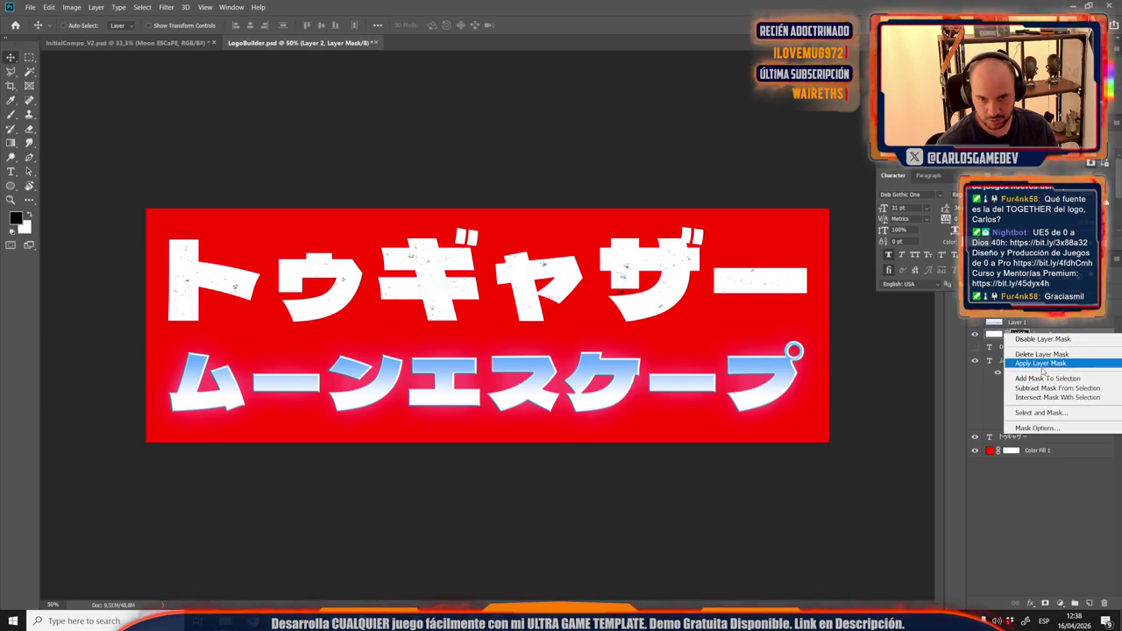
pyautogui.click(1042, 365)
# Mask the speckled Layer 2 texture to the トゥギャザー letter shapes.
pyautogui.click(1031, 361)
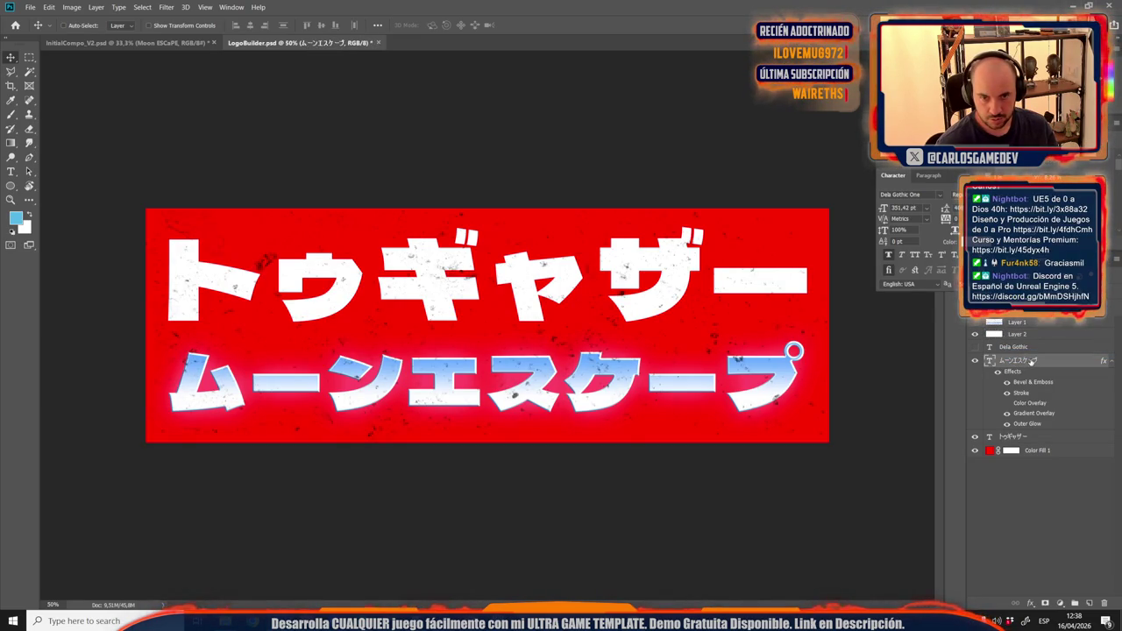
pyautogui.keyDown('ctrl'); pyautogui.click(1007, 362); pyautogui.keyUp('ctrl')
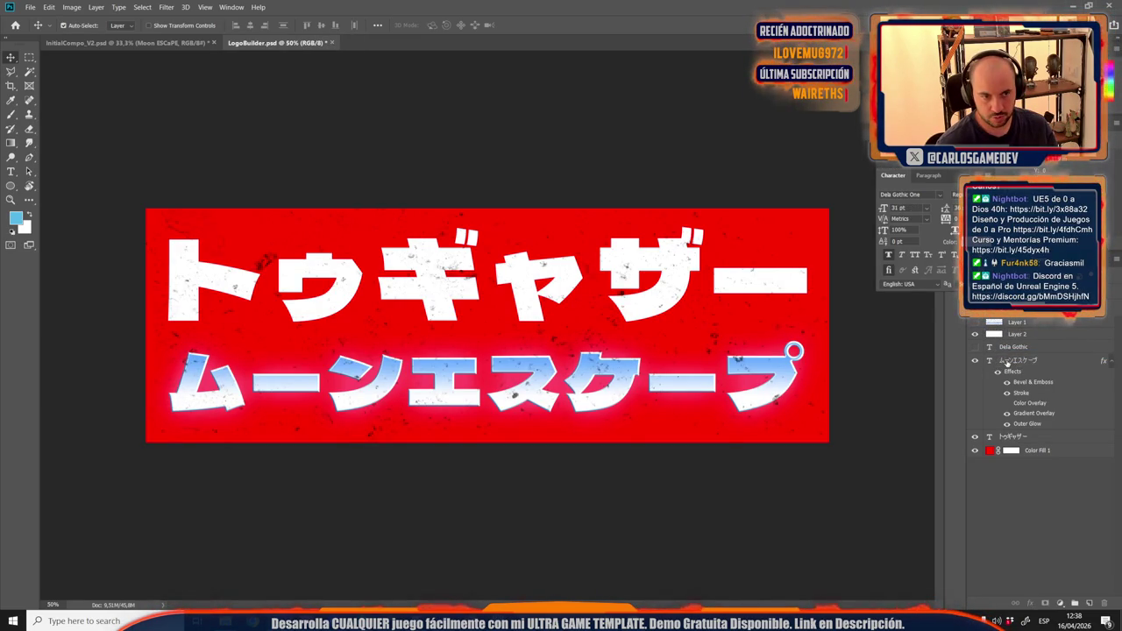
pyautogui.click(1000, 362)
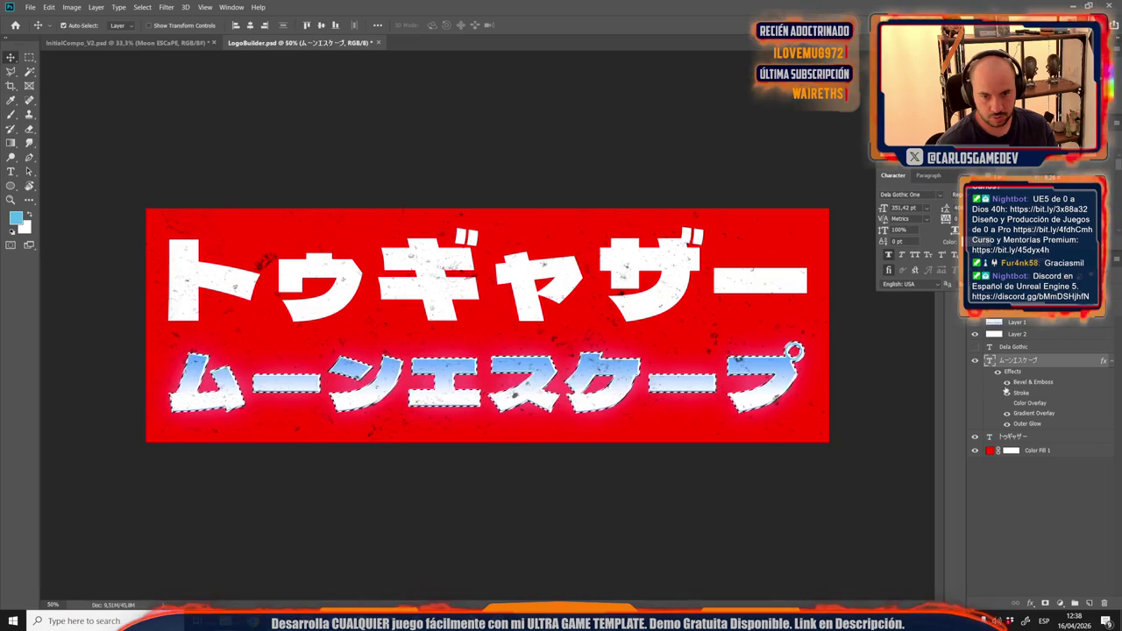
pyautogui.click(1013, 438)
pyautogui.keyDown('ctrl'); pyautogui.click(1008, 438); pyautogui.keyUp('ctrl')
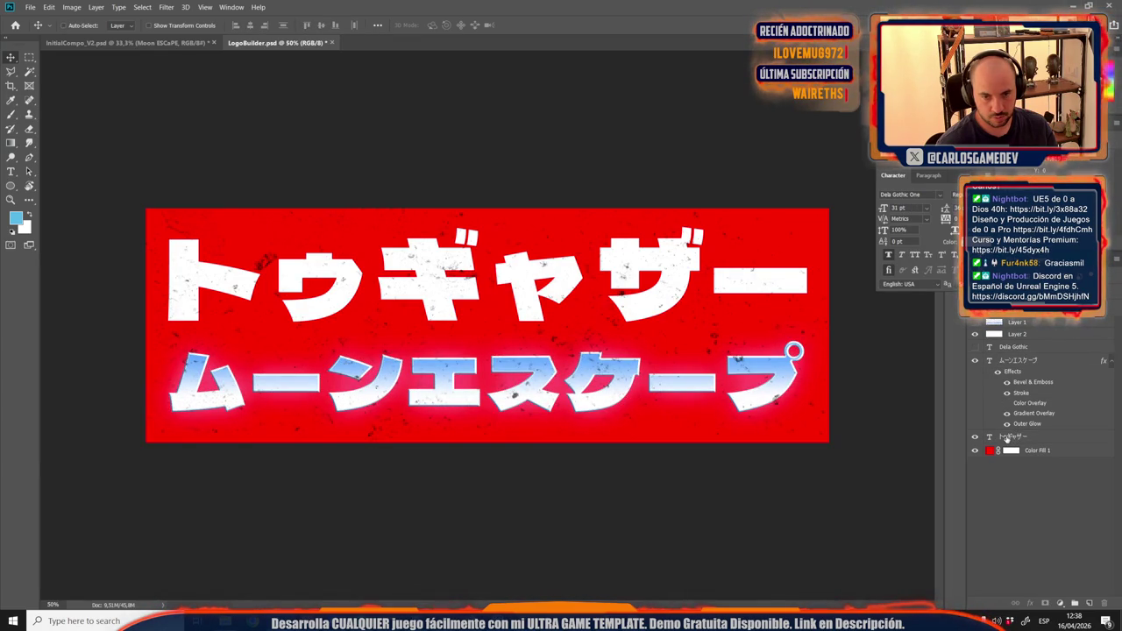
pyautogui.click(1006, 438)
pyautogui.keyDown('ctrl'); pyautogui.click(990, 438); pyautogui.keyUp('ctrl')
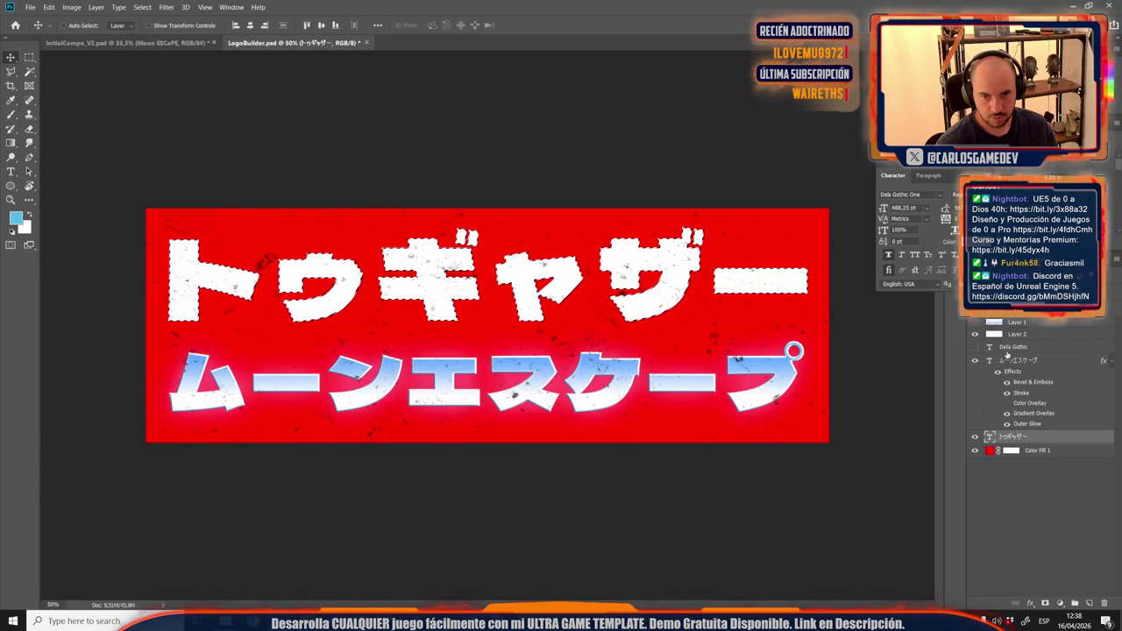
pyautogui.click(1017, 334)
pyautogui.click(1045, 603)
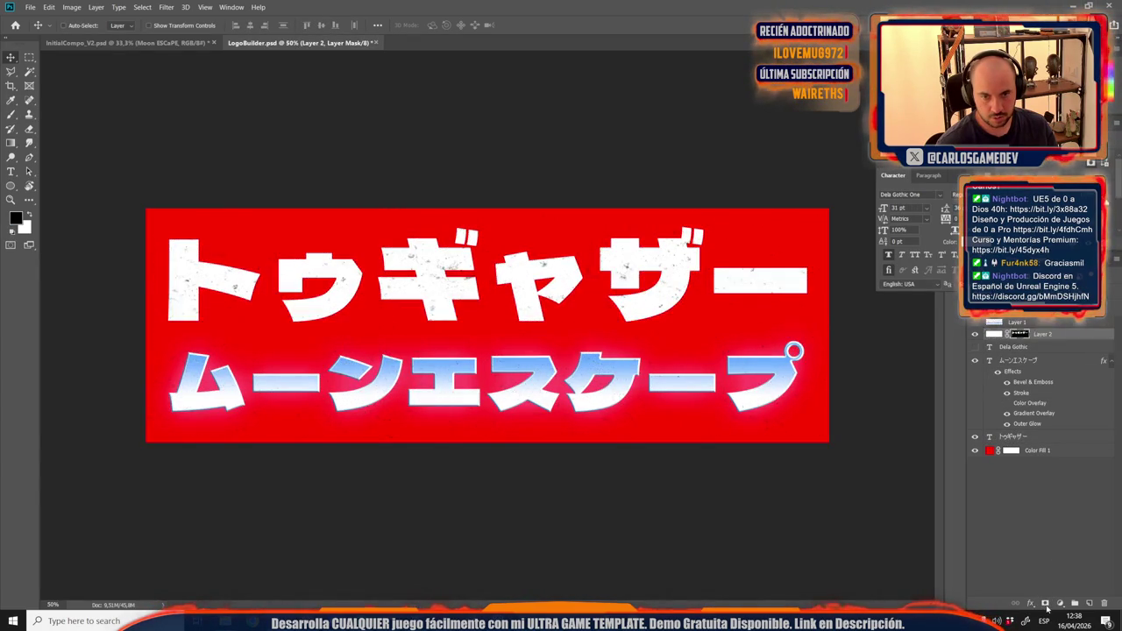
pyautogui.click(1050, 531)
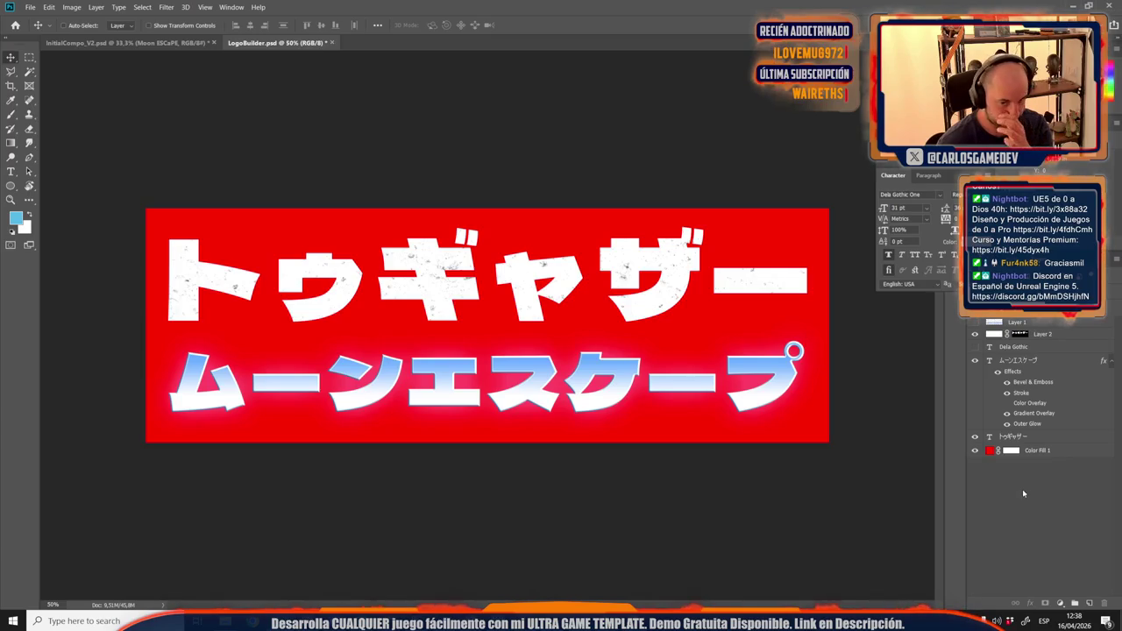
# Hide the red Color Fill background and save the layered LogoBuilder file.
pyautogui.click(975, 450)
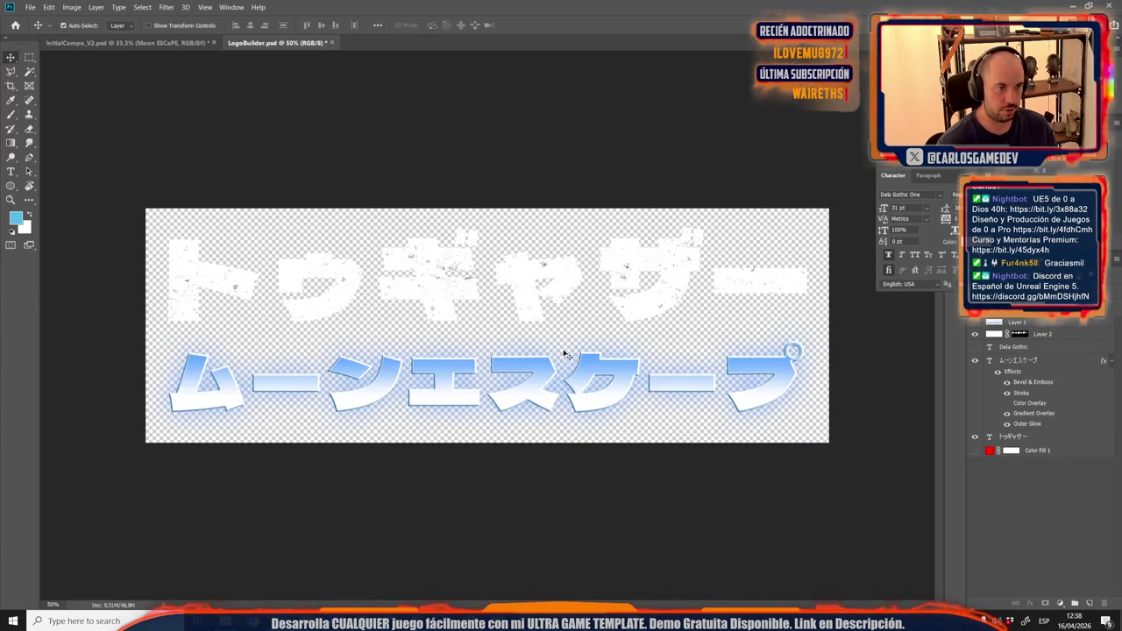
pyautogui.hotkey('ctrl', 'shift', 's')
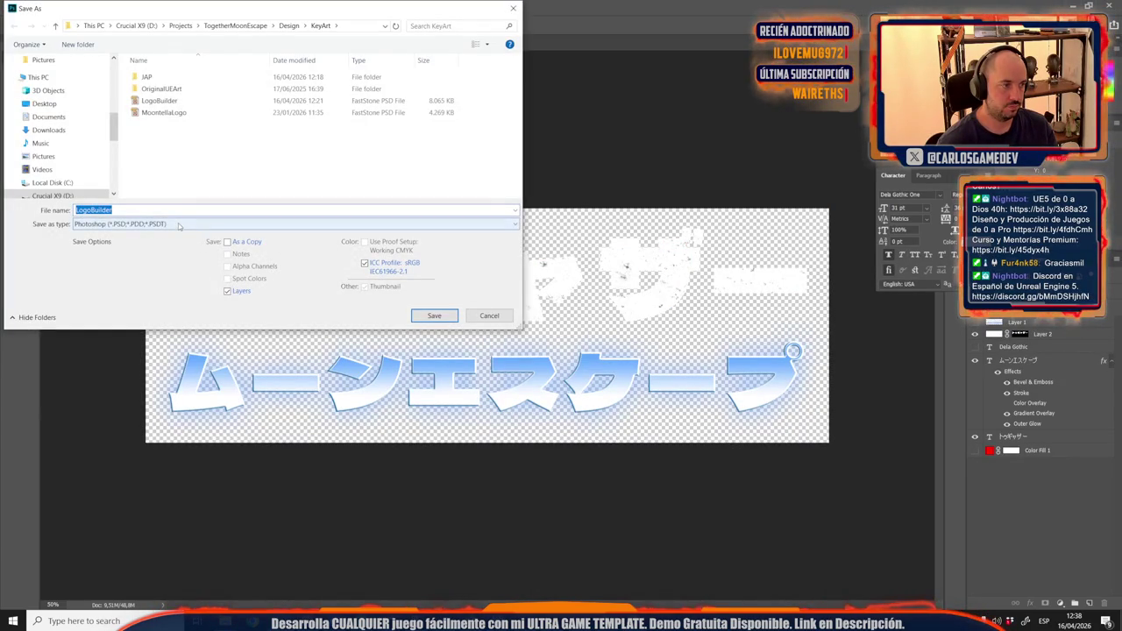
pyautogui.click(453, 319)
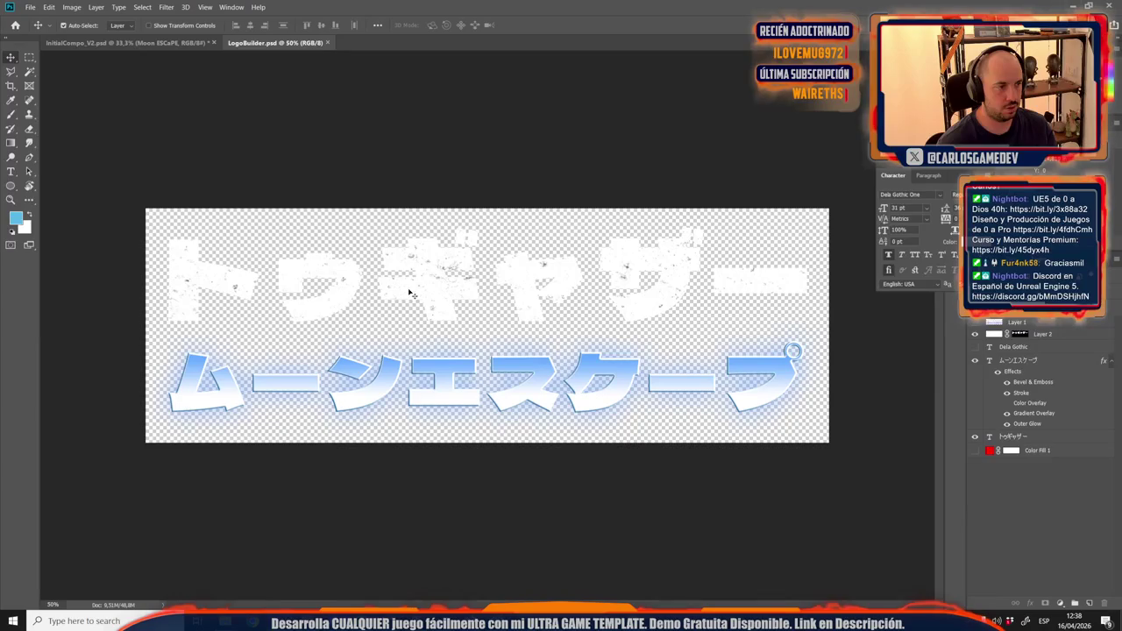
# Save a PNG copy of the logo over Logo_Jap in KeyArt, accepting the PNG options.
pyautogui.hotkey('ctrl', 'shift', 's')
pyautogui.click(207, 224)
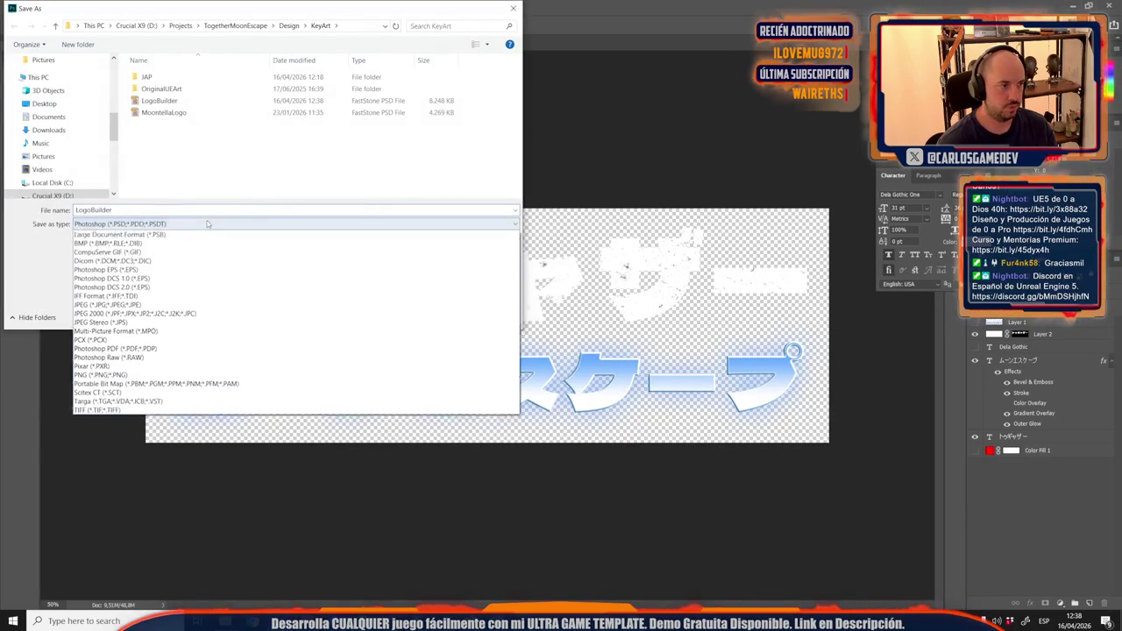
pyautogui.click(122, 383)
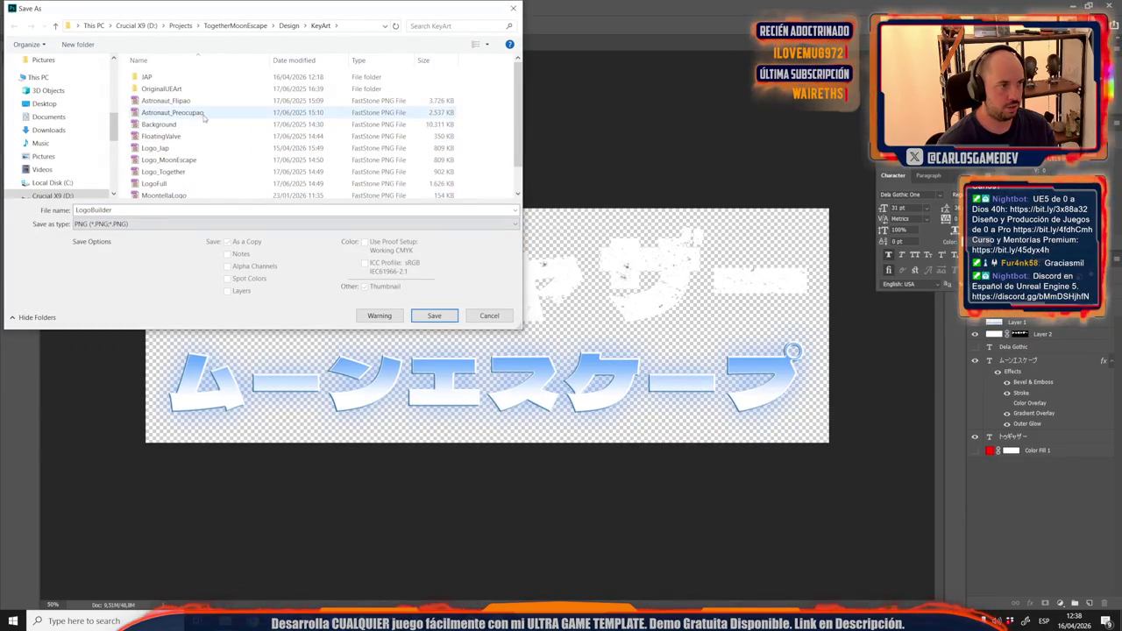
pyautogui.doubleClick(156, 147)
pyautogui.click(583, 313)
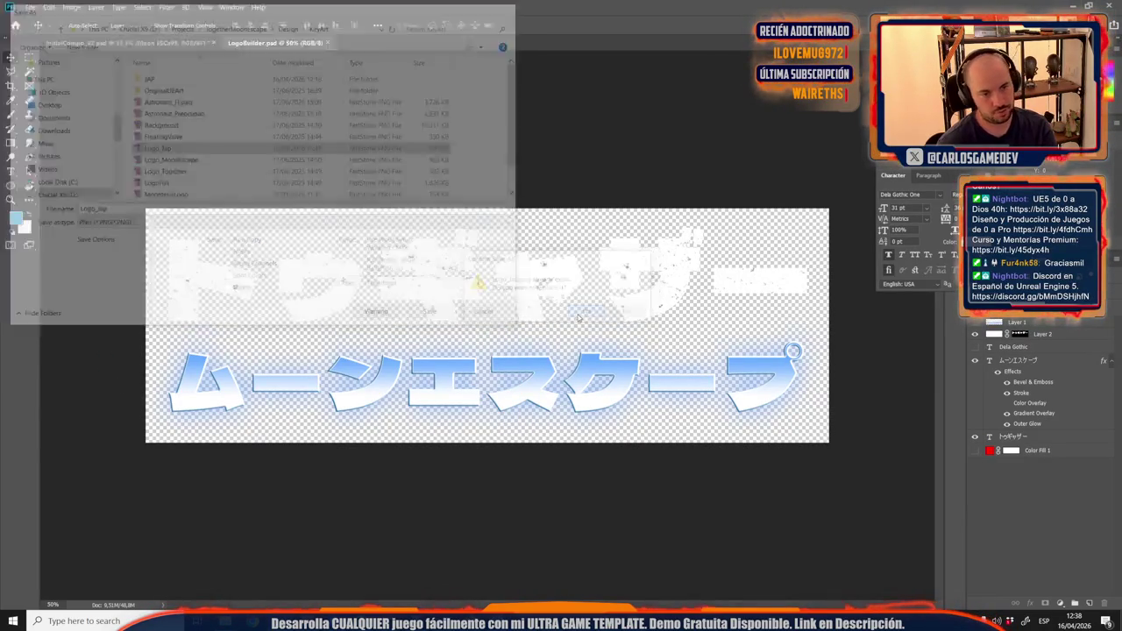
pyautogui.press('Return')
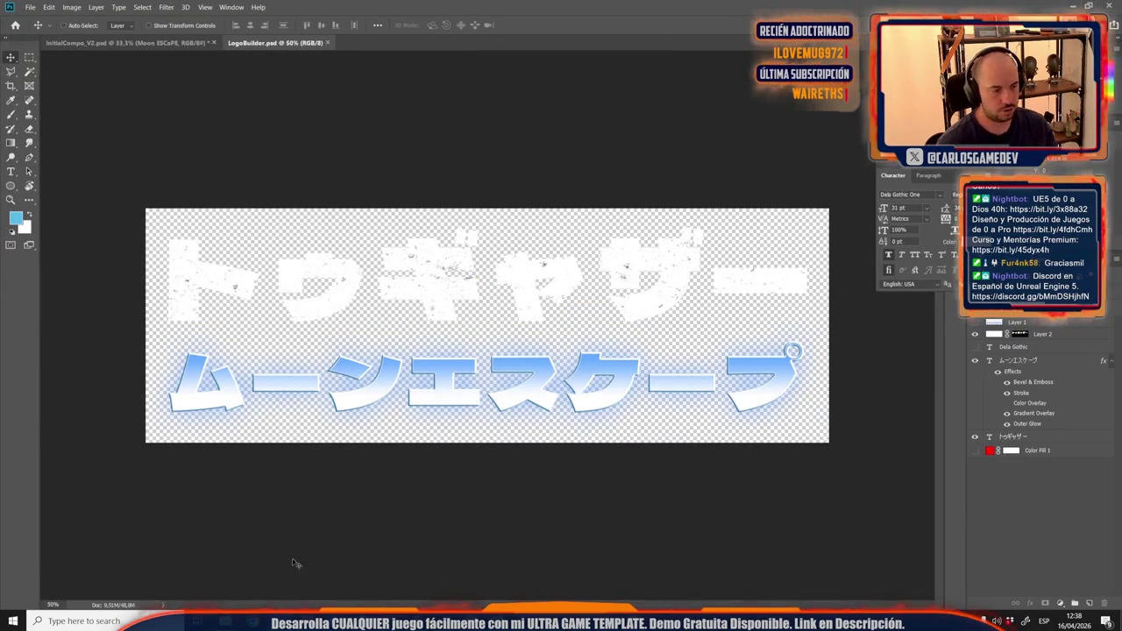
# Navigate from KeyArt up to Design/Steam and open header_steam.psd in Photoshop.
pyautogui.moveTo(225, 621)
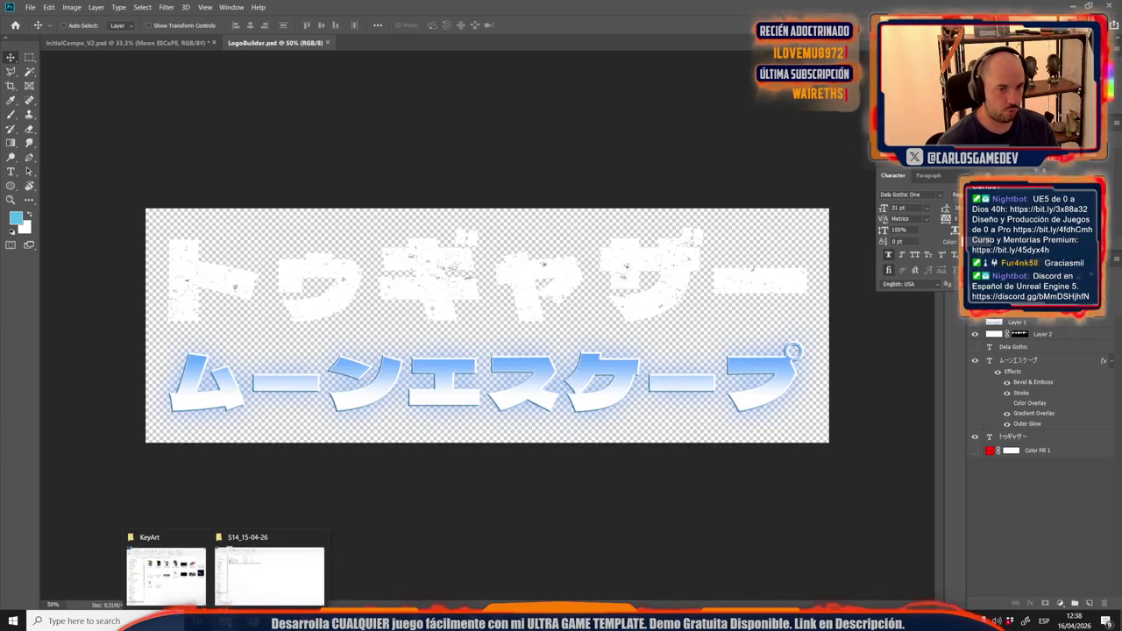
pyautogui.click(176, 579)
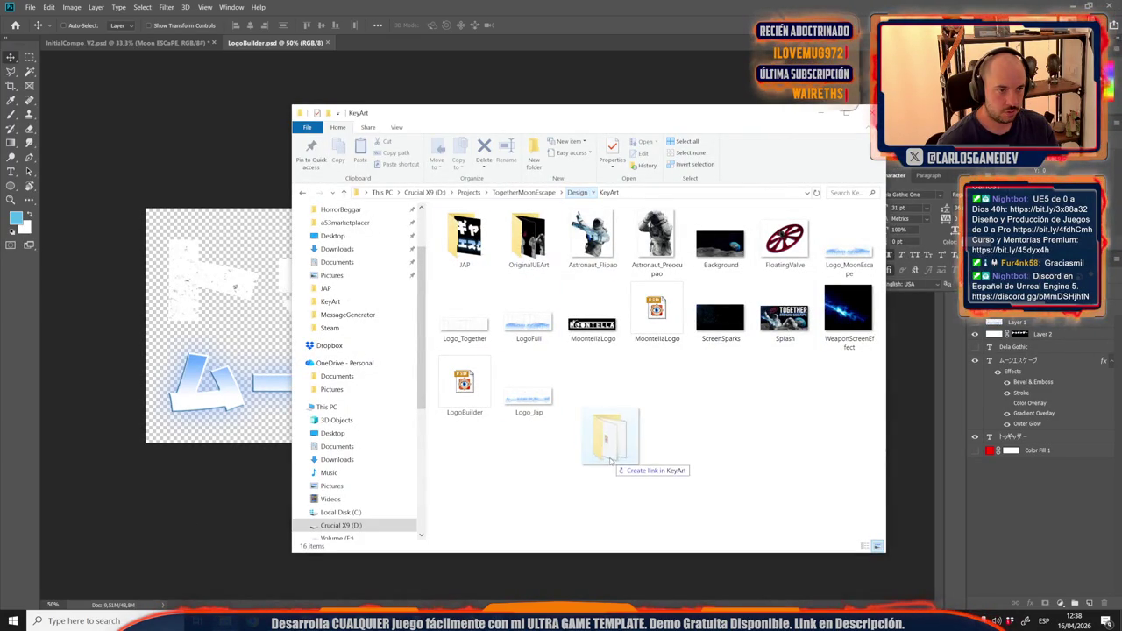
pyautogui.rightClick(594, 284)
pyautogui.doubleClick(455, 260)
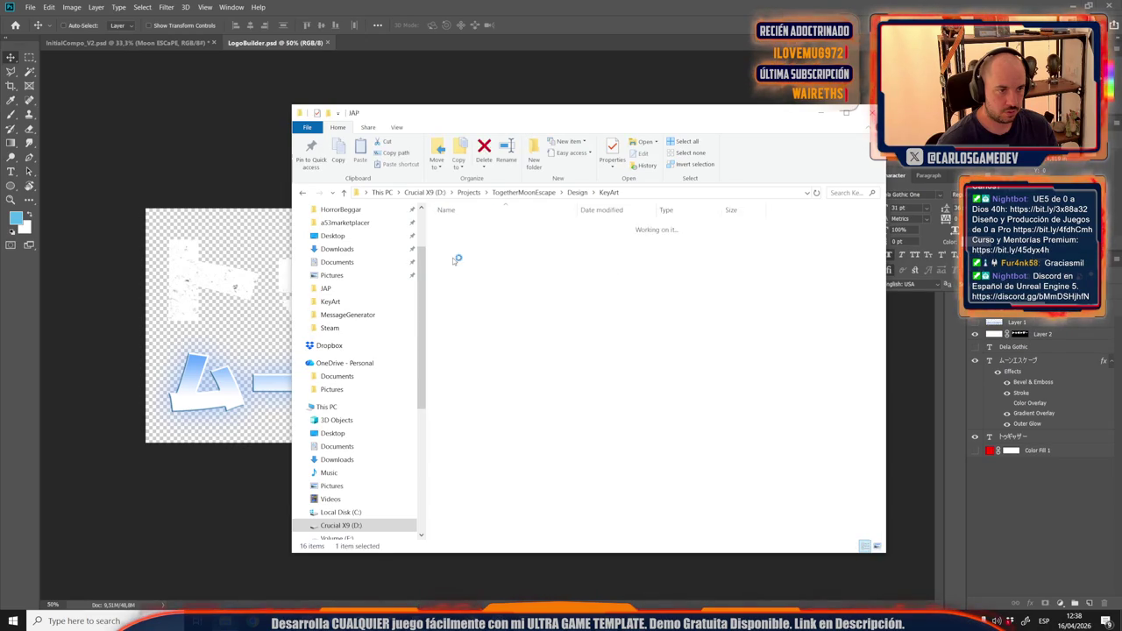
pyautogui.click(459, 249)
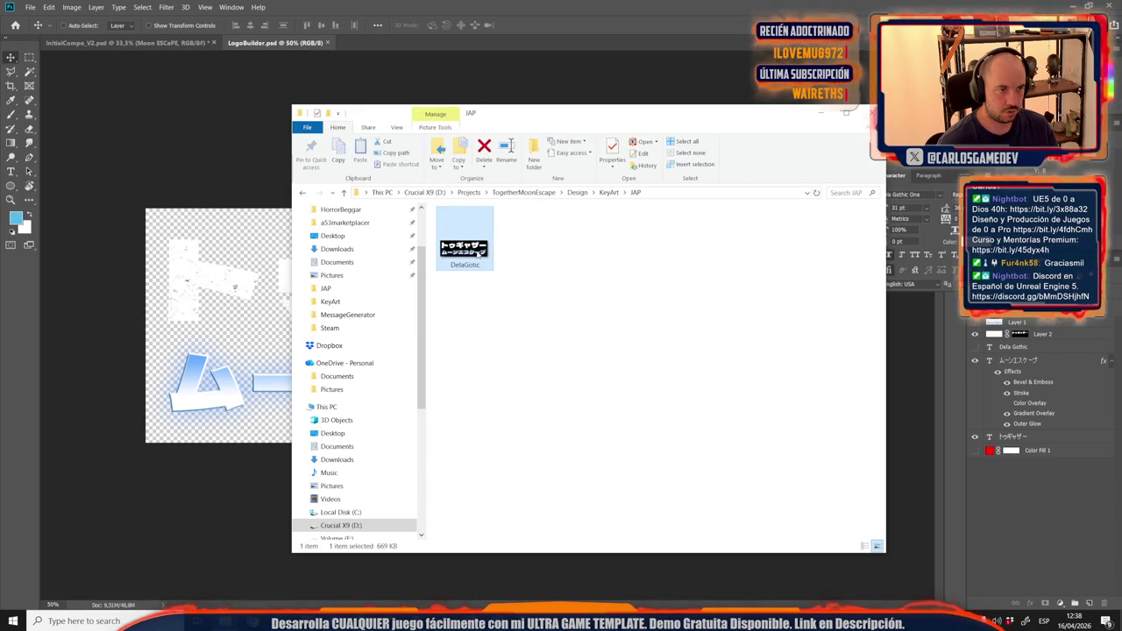
pyautogui.click(303, 192)
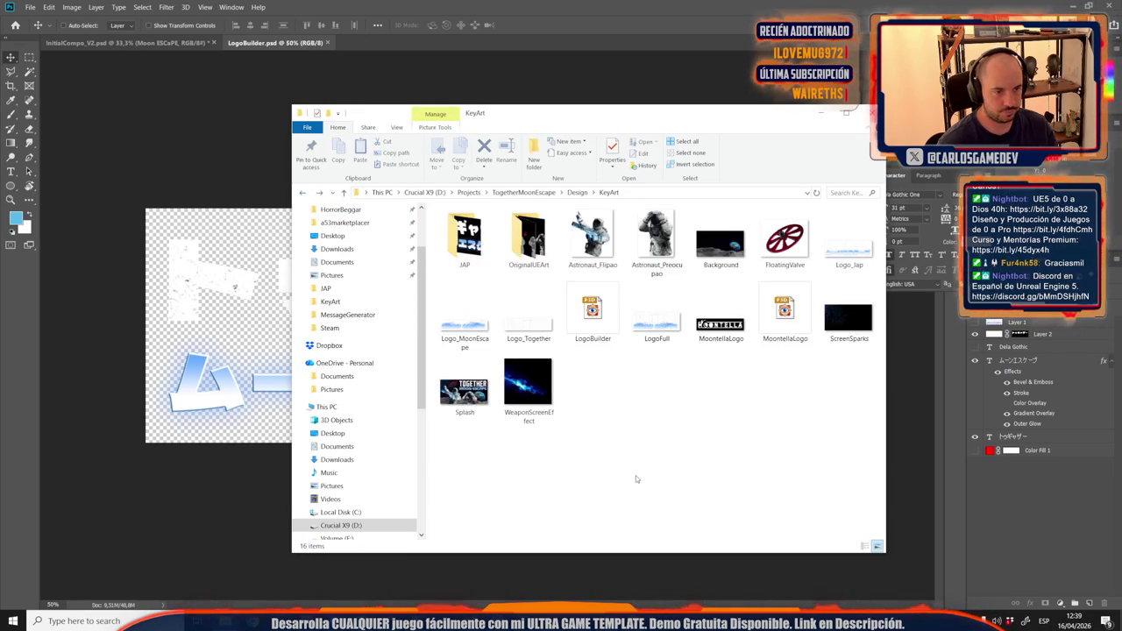
pyautogui.click(577, 192)
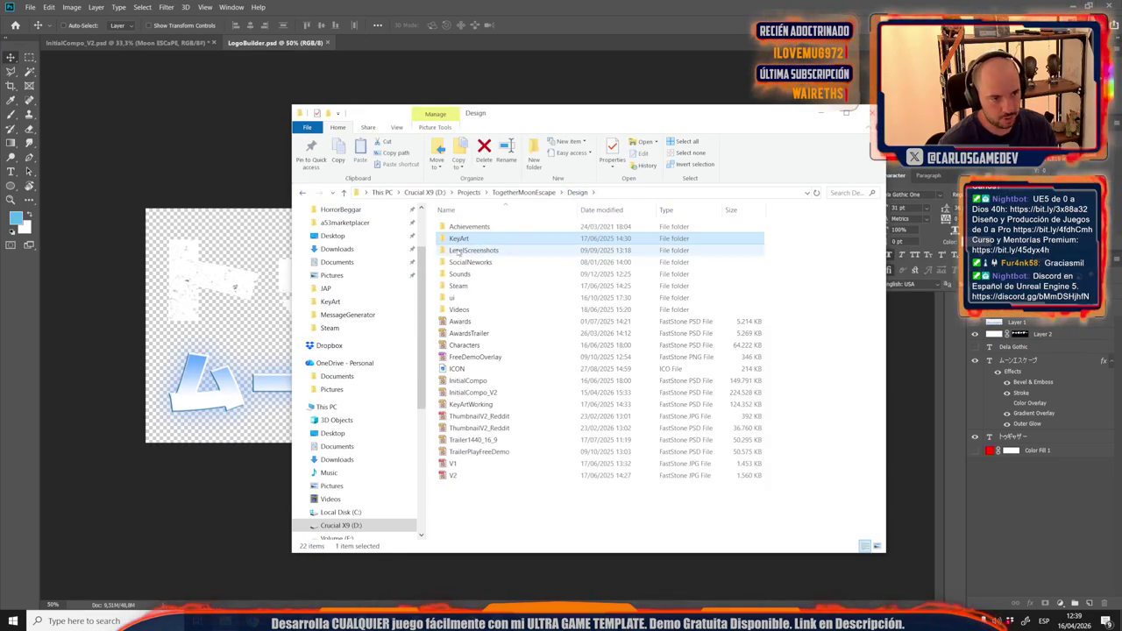
pyautogui.doubleClick(458, 286)
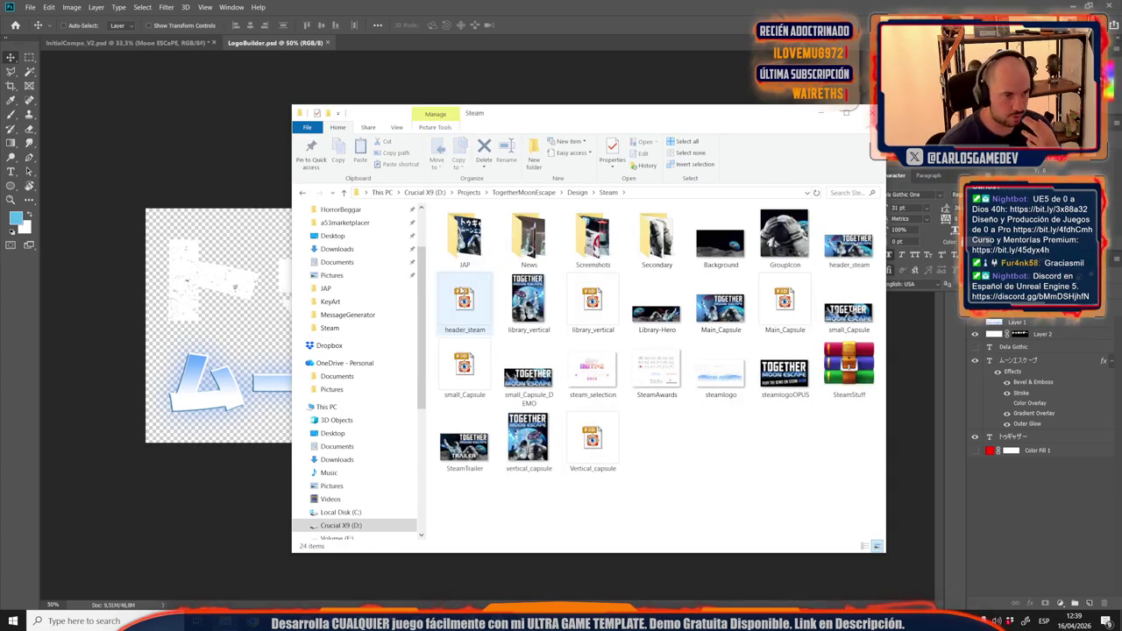
pyautogui.doubleClick(491, 292)
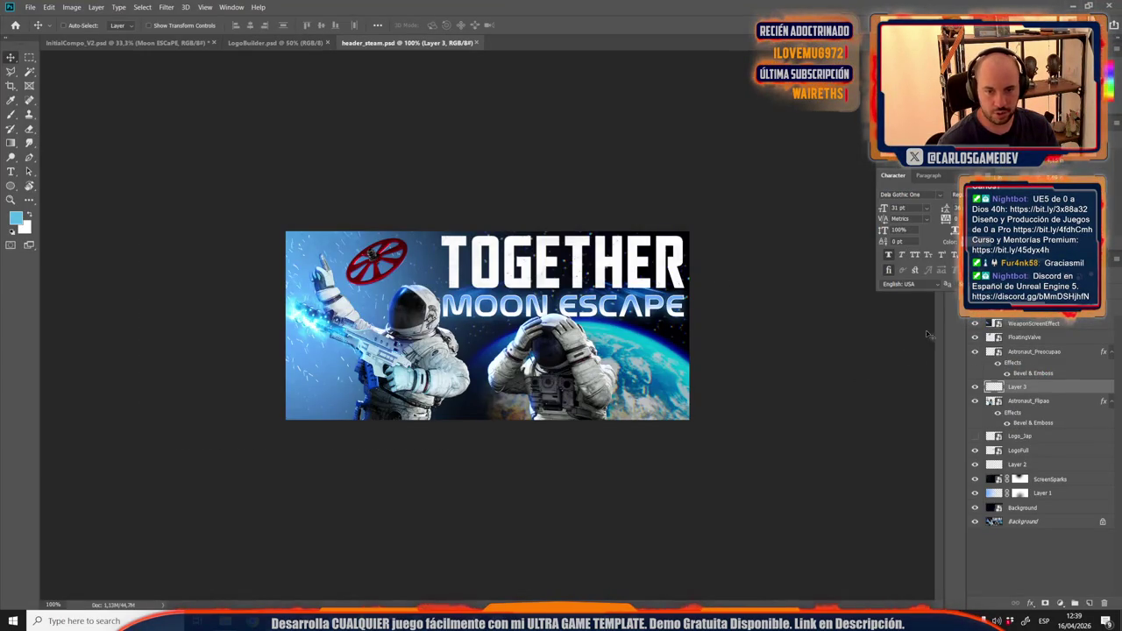
# Preview Logo_Jap on header_steam, hide both LogoFull and Logo_Jap, then close LogoBuilder.psd.
pyautogui.click(976, 437)
pyautogui.click(975, 451)
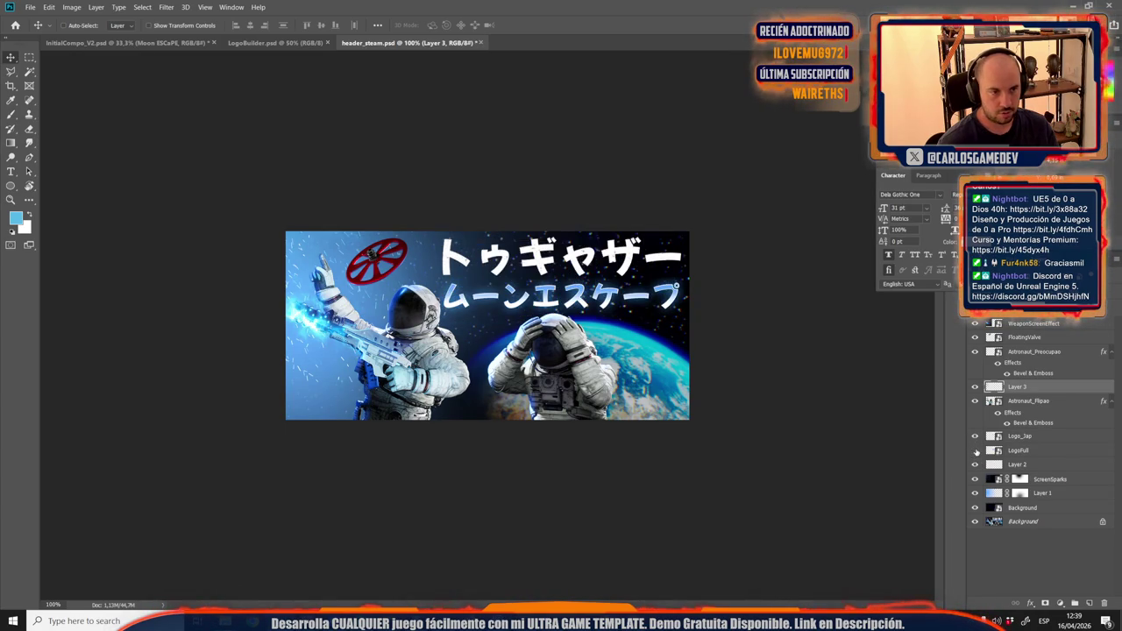
pyautogui.click(975, 437)
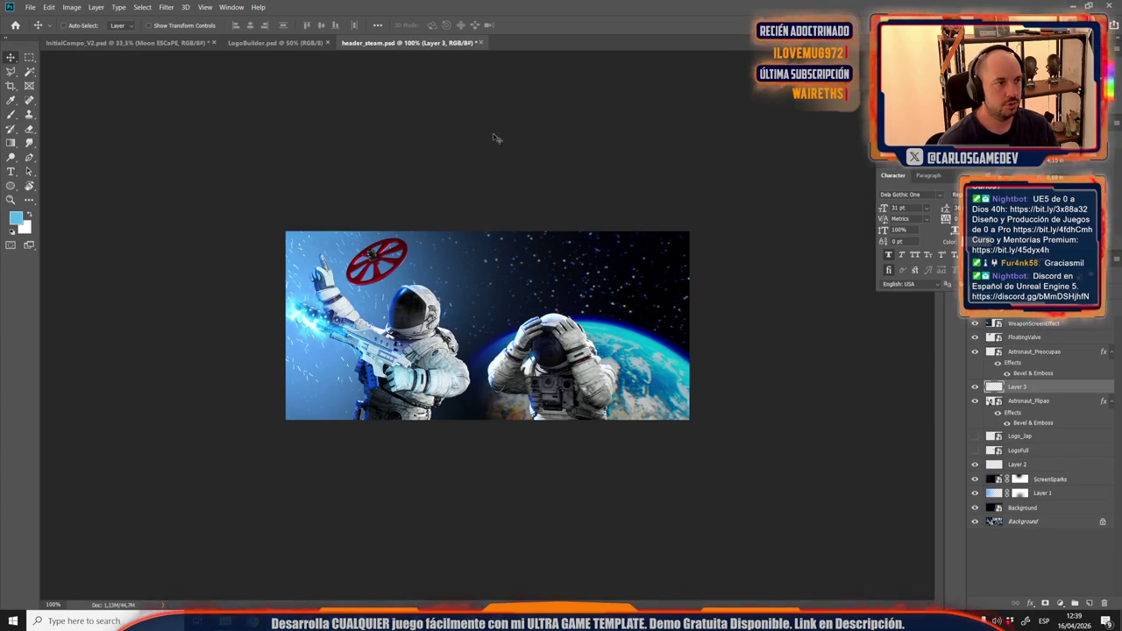
pyautogui.click(271, 42)
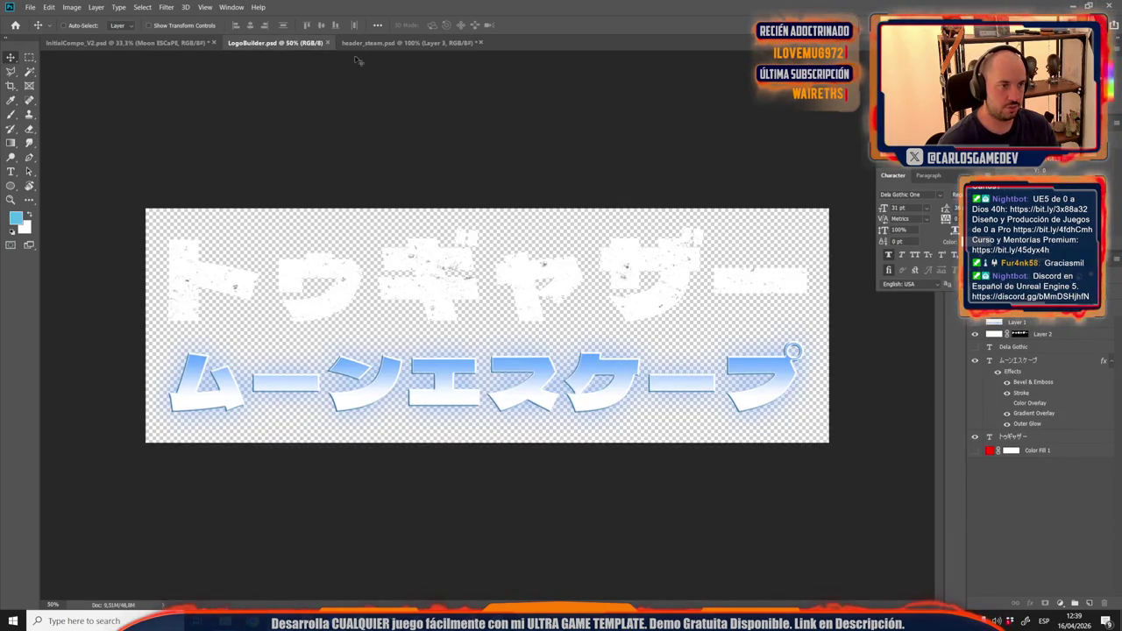
pyautogui.click(327, 42)
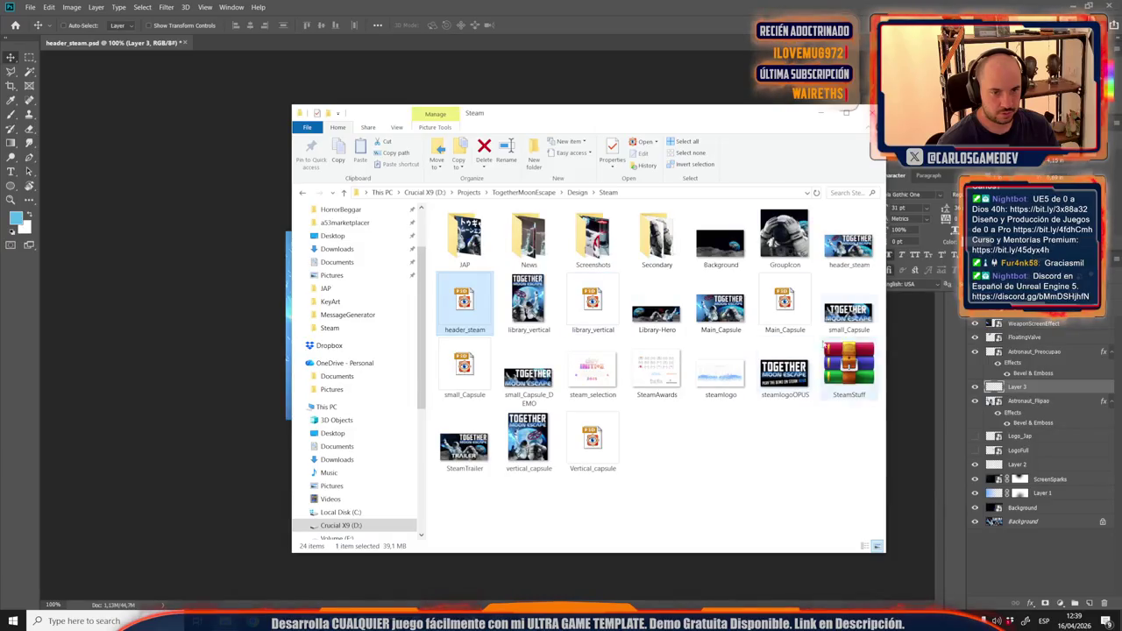
# Open Main_Capsule.psd, and open then close the old small_Capsule.psd.
pyautogui.doubleClick(803, 305)
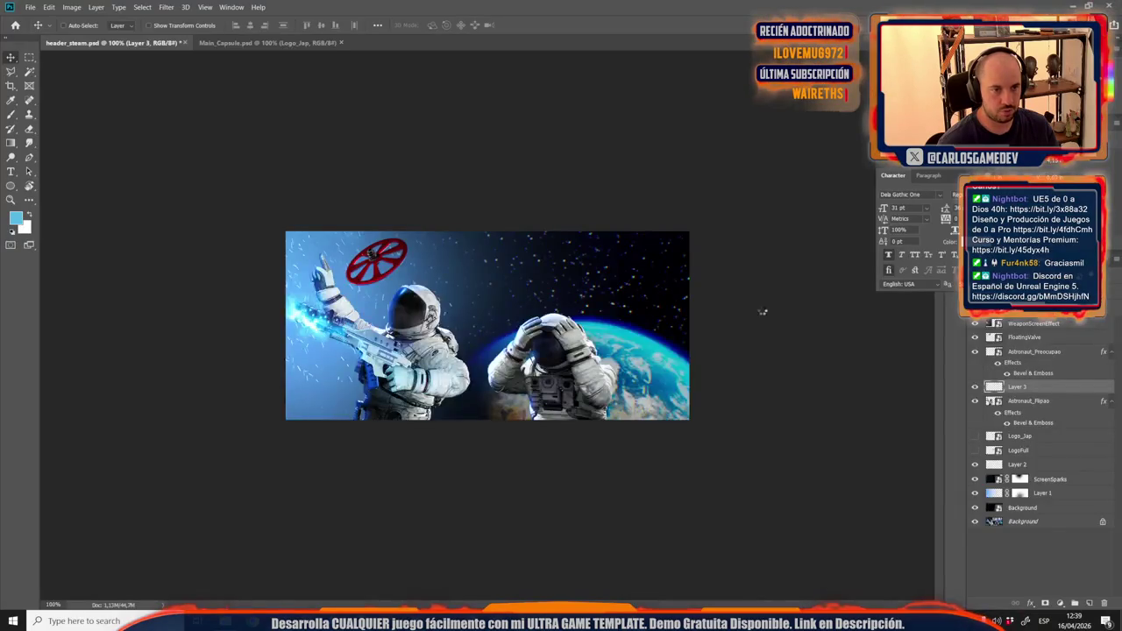
pyautogui.moveTo(226, 621)
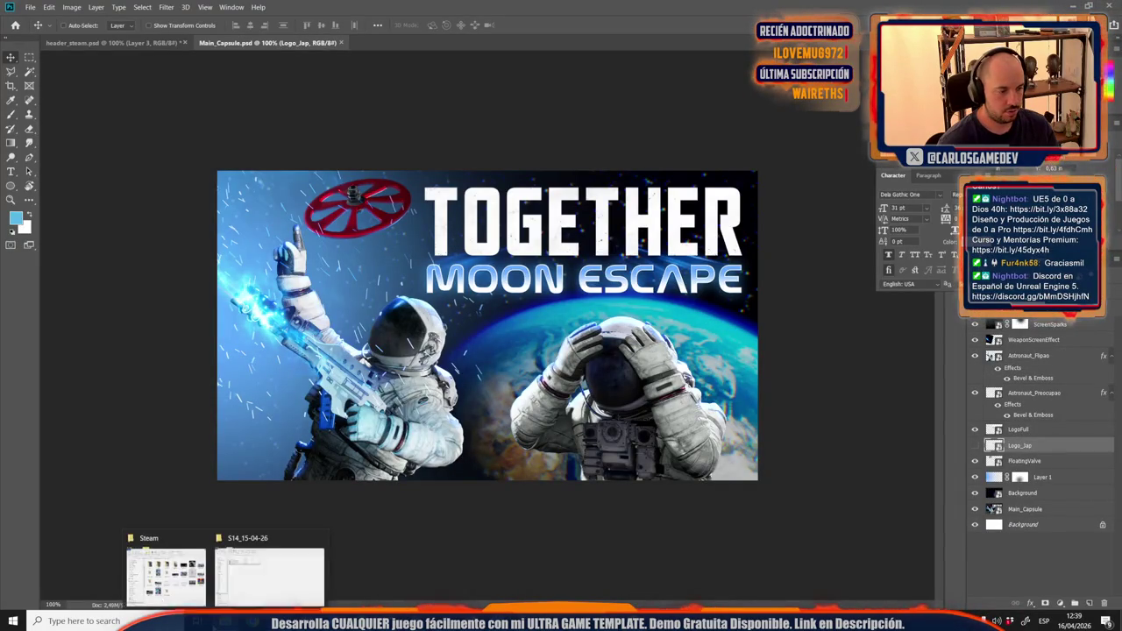
pyautogui.click(193, 536)
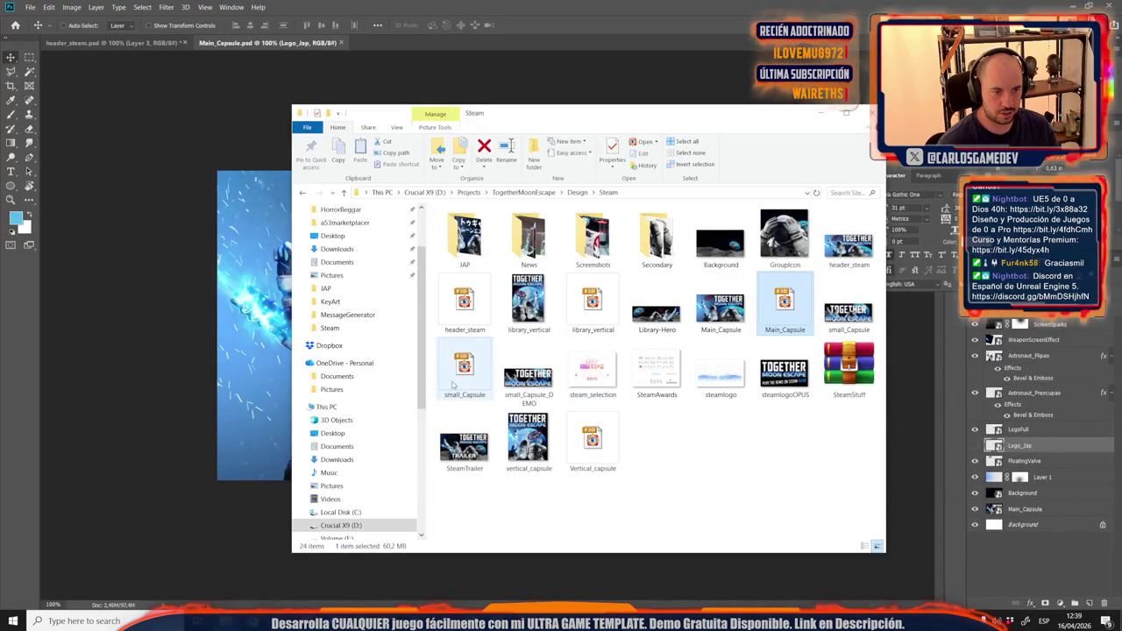
pyautogui.doubleClick(450, 391)
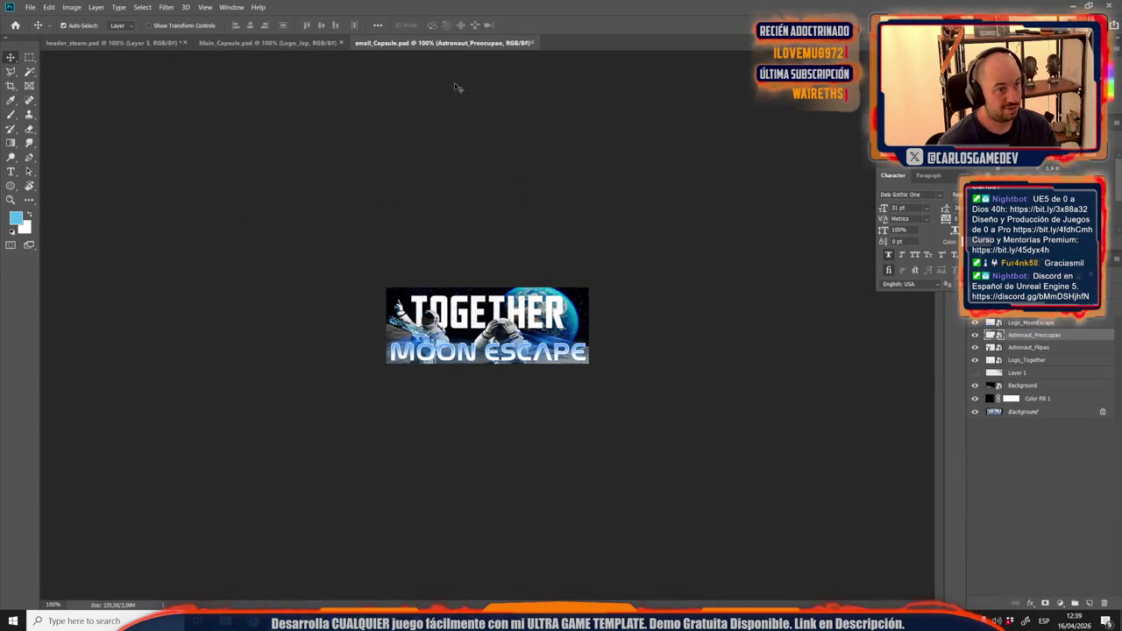
pyautogui.hotkey('ctrl', 'w')
# Open SmallCapsule.psd from the Steam/JAP folder in Photoshop.
pyautogui.moveTo(224, 621)
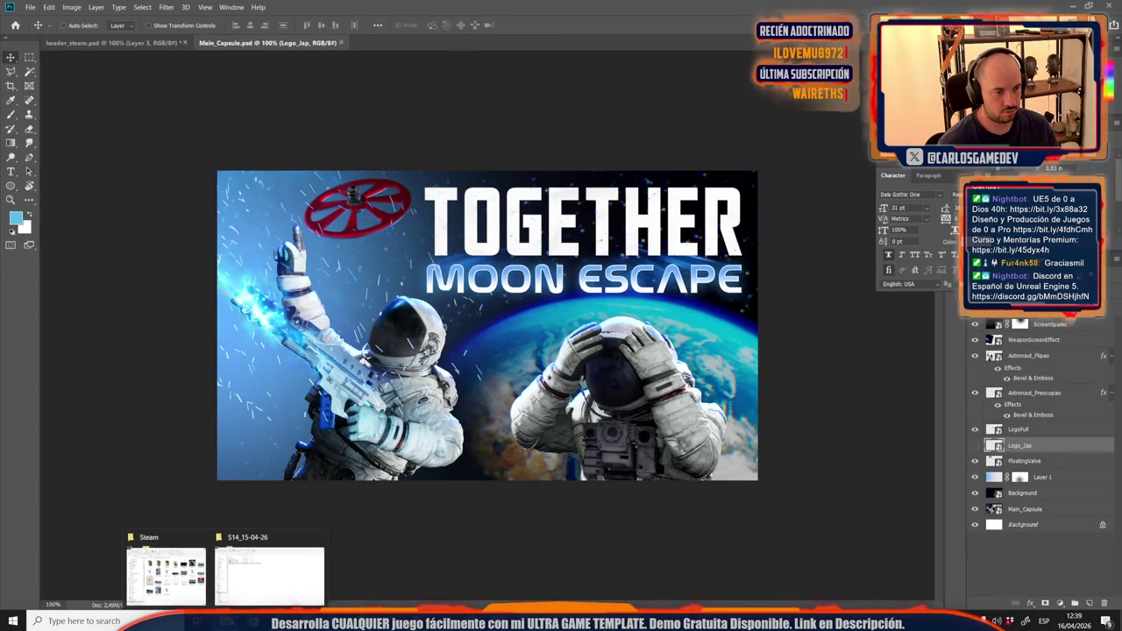
pyautogui.click(187, 572)
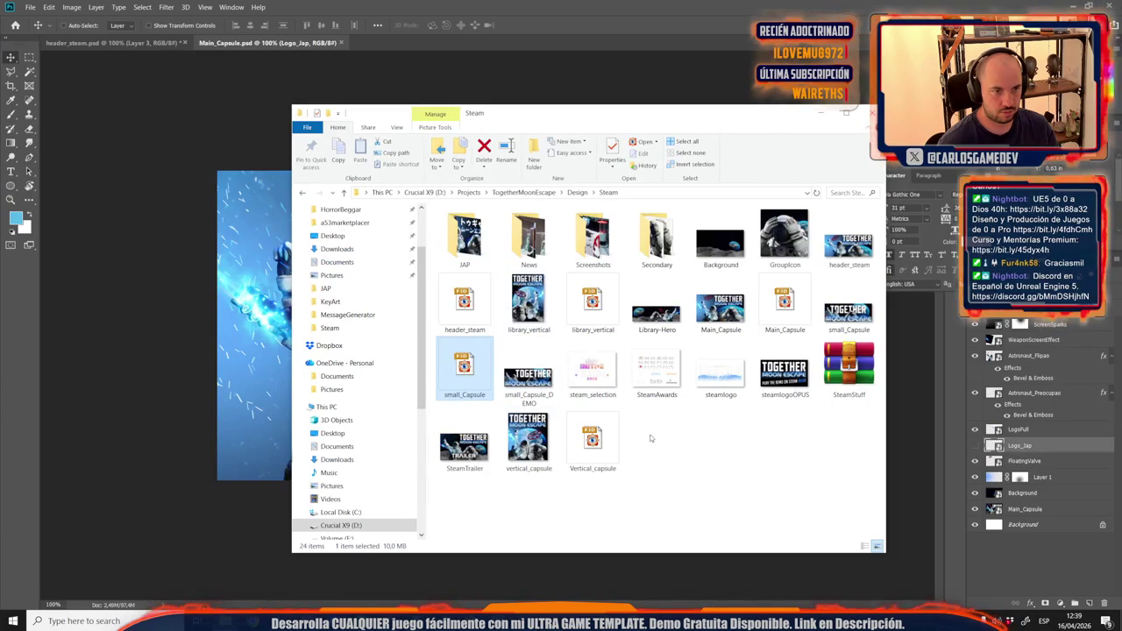
pyautogui.doubleClick(466, 238)
pyautogui.doubleClick(720, 236)
pyautogui.press('Escape')
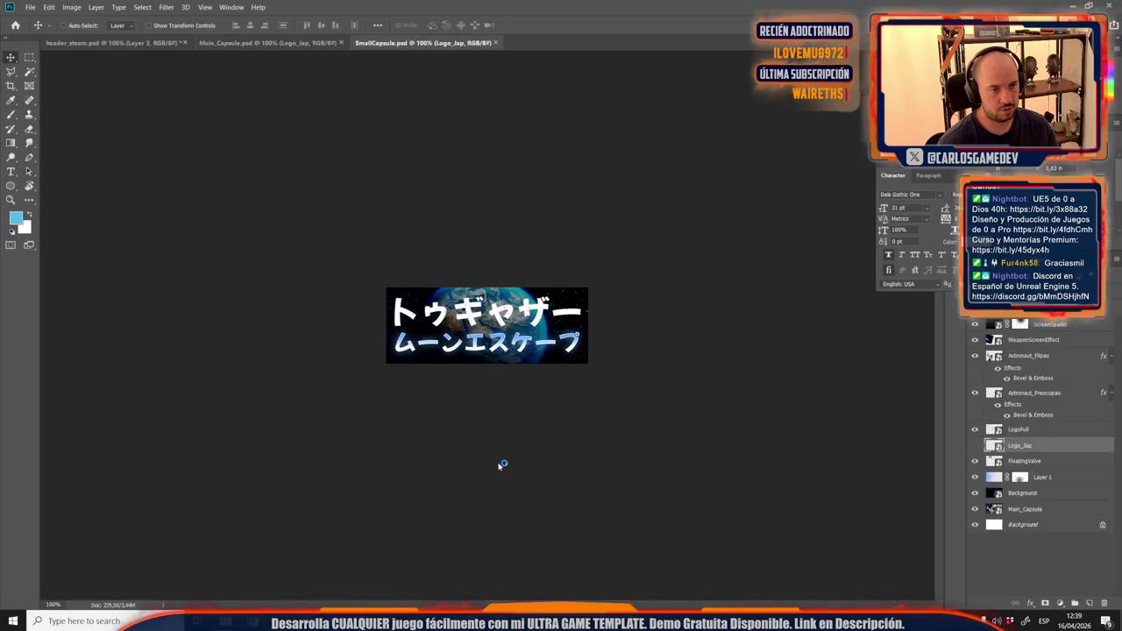
# Open Vertical_capsule.psd from the Steam folder and return to header_steam.
pyautogui.moveTo(226, 621)
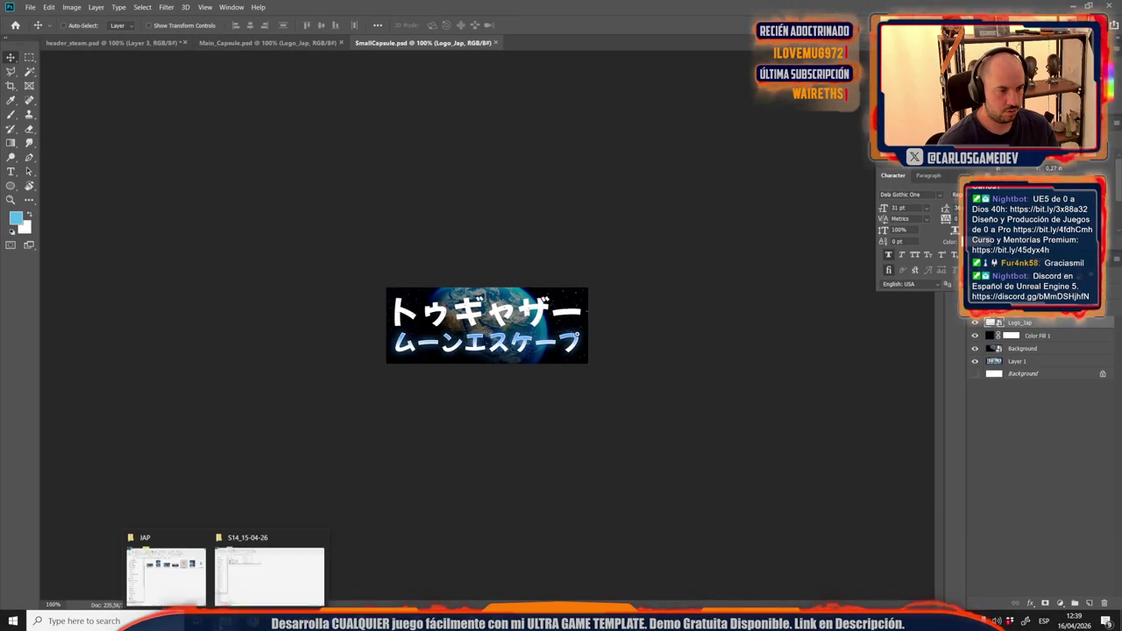
pyautogui.click(175, 565)
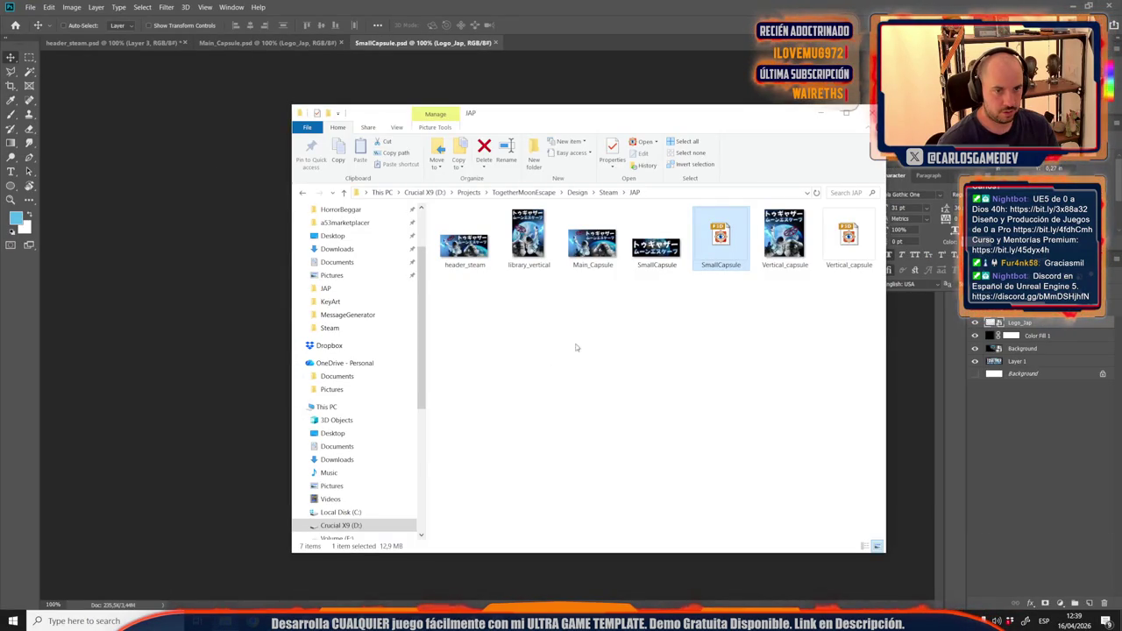
pyautogui.click(608, 193)
pyautogui.doubleClick(576, 438)
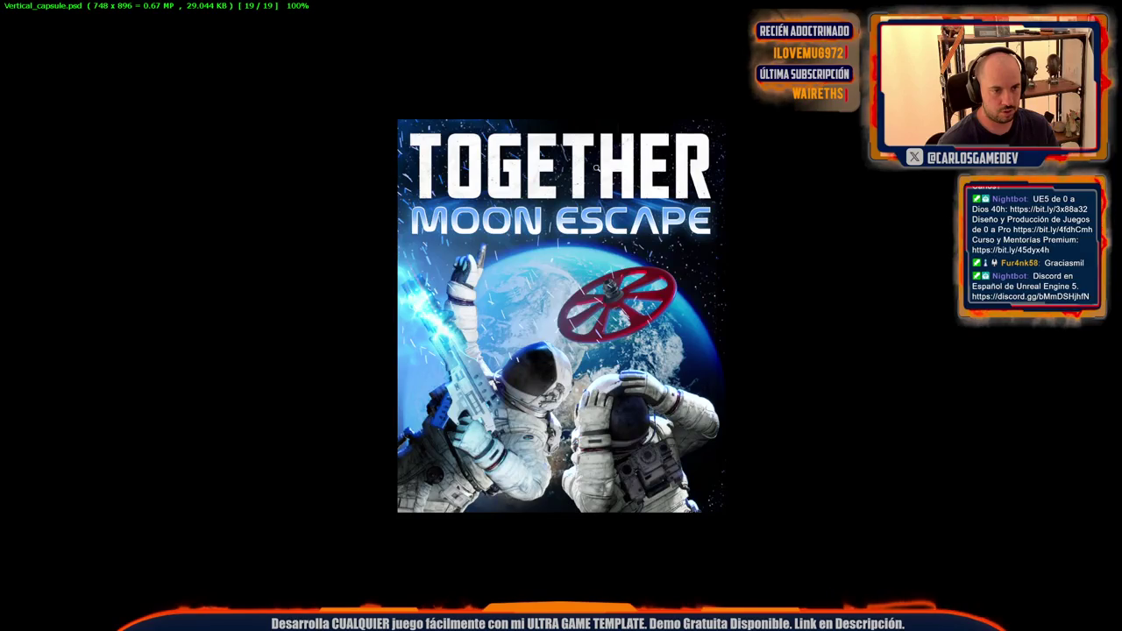
pyautogui.press('e')
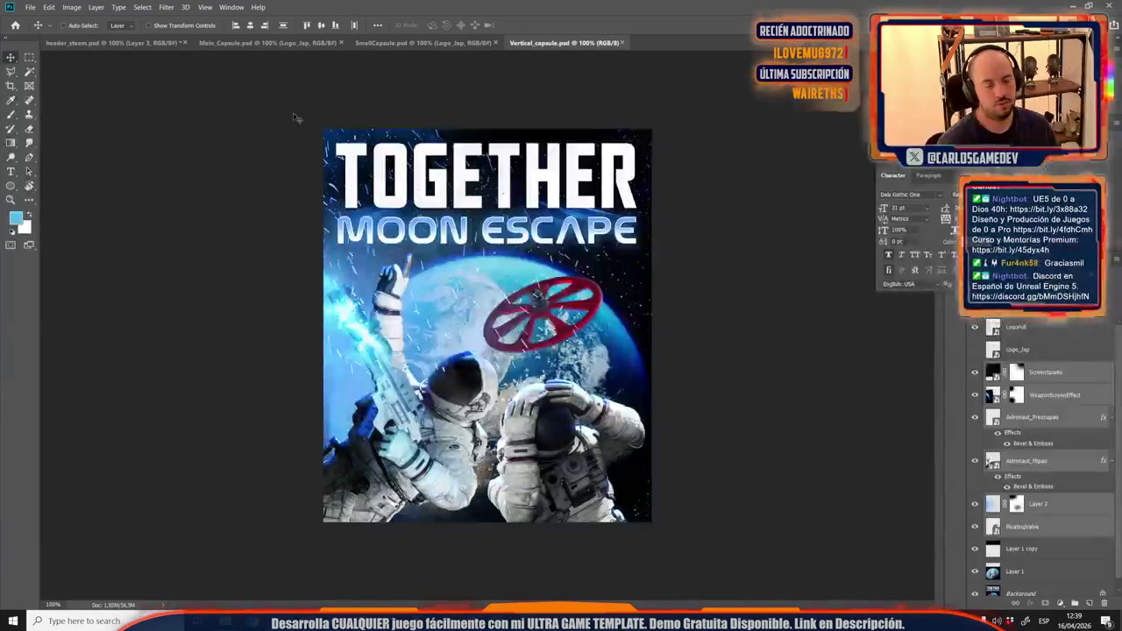
pyautogui.click(132, 43)
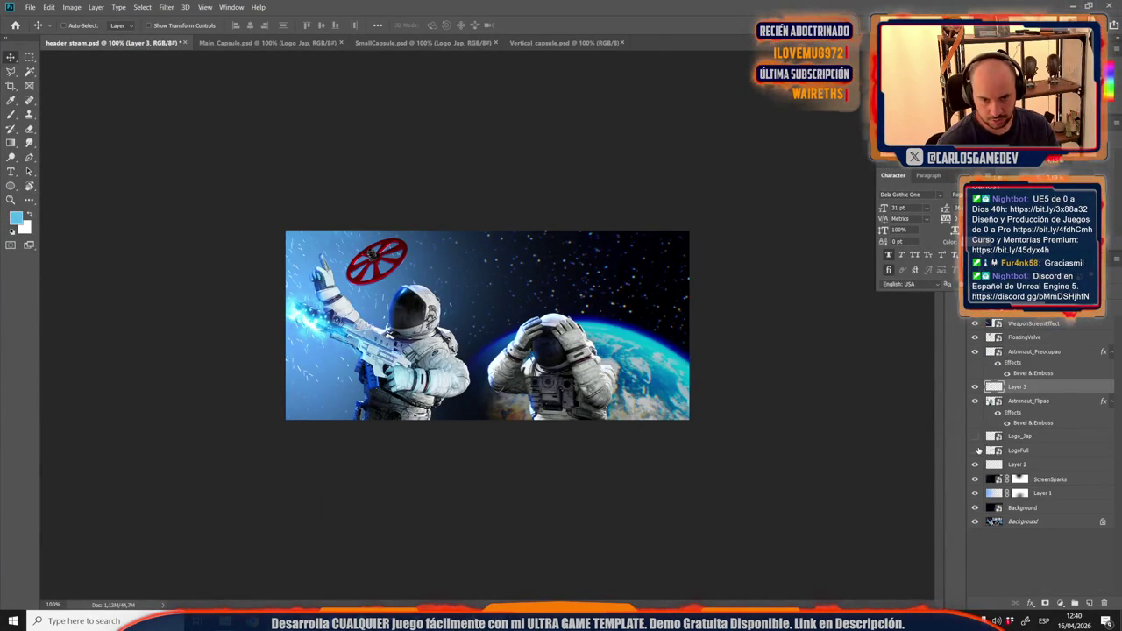
# Show LogoFull in header_steam, delete its Logo_Jap layer, and check the other capsule tabs.
pyautogui.click(976, 450)
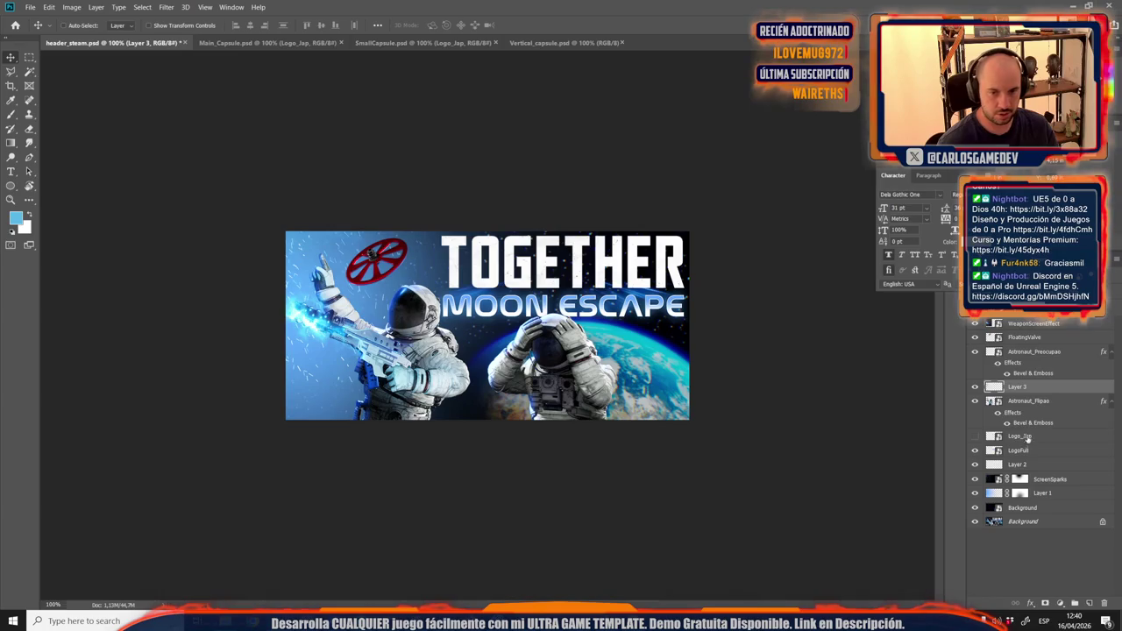
pyautogui.click(1019, 450)
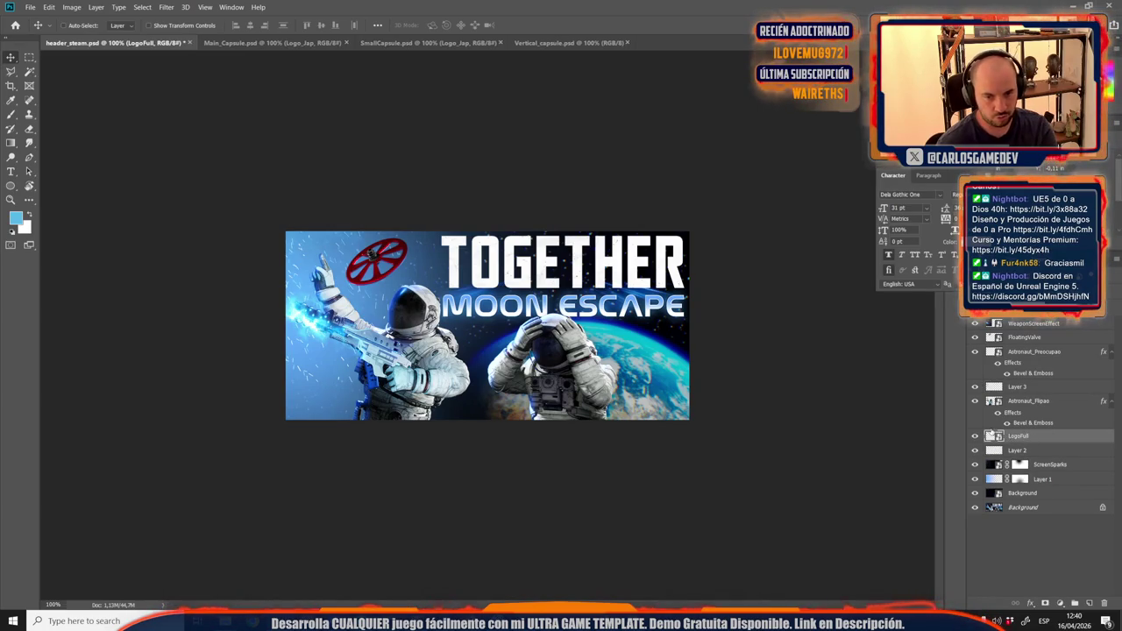
pyautogui.click(272, 42)
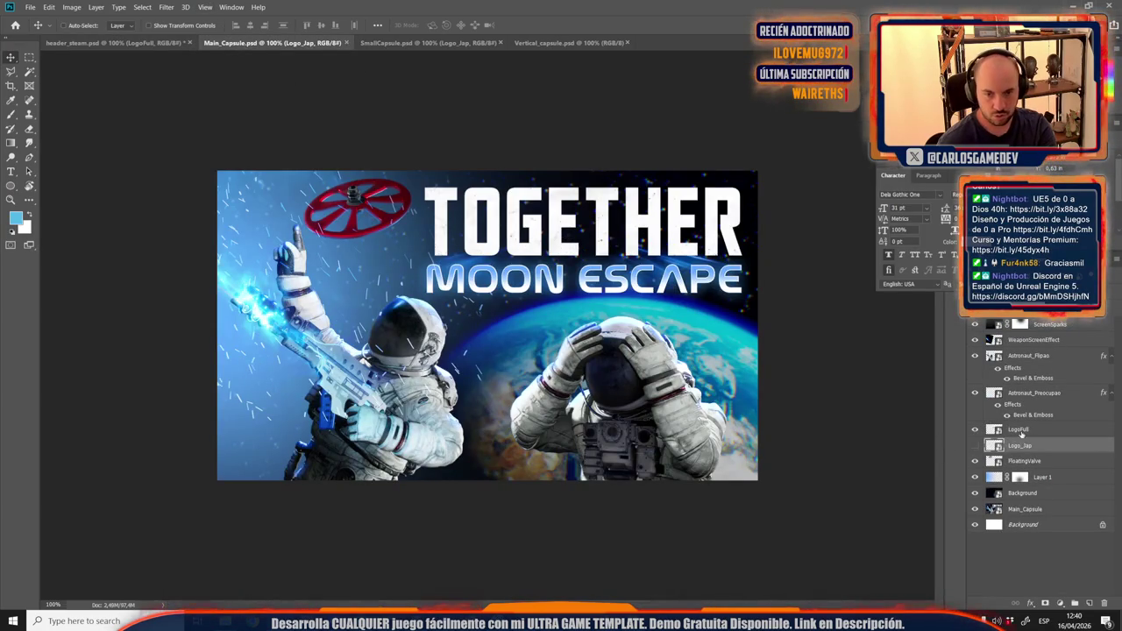
pyautogui.click(1026, 459)
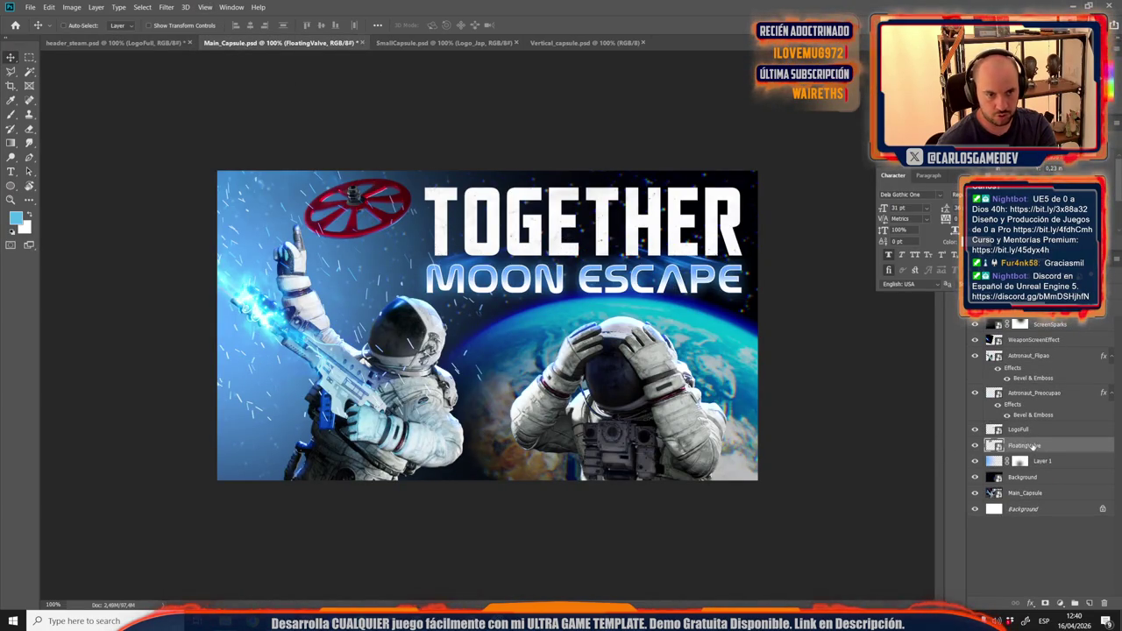
pyautogui.click(391, 45)
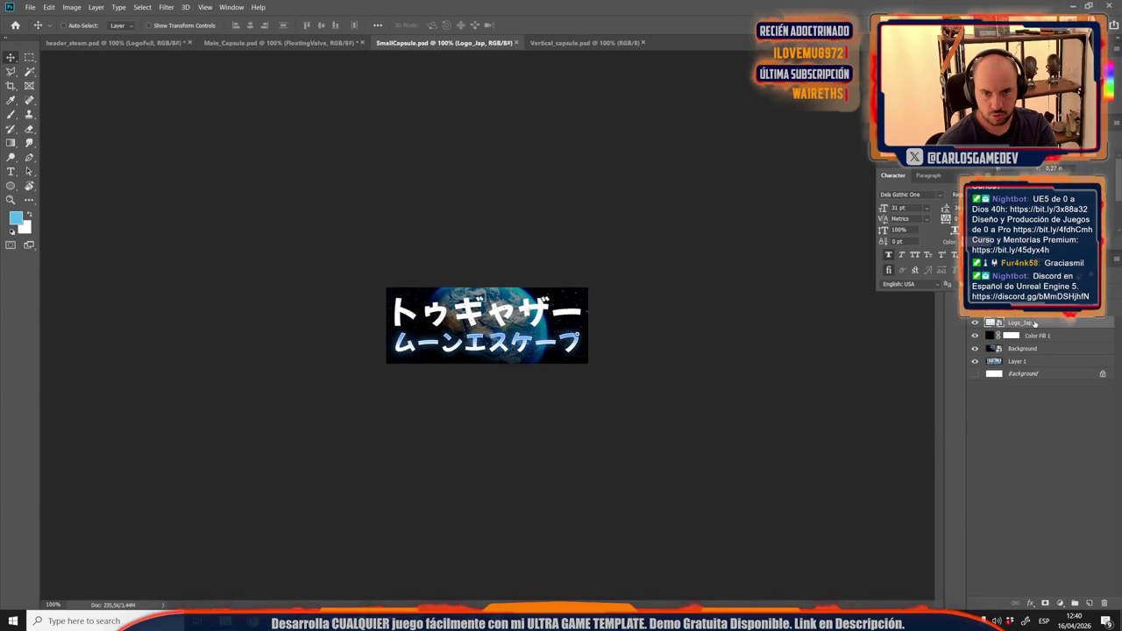
pyautogui.click(552, 42)
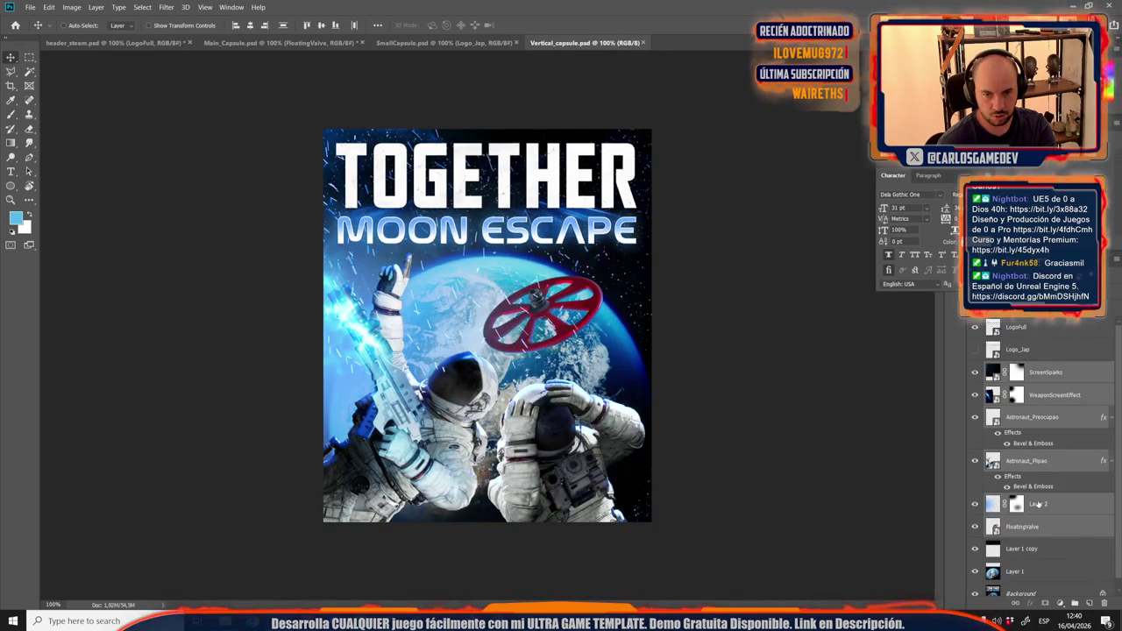
# Delete the unused Logo_Jap layer from Vertical_capsule.psd.
pyautogui.click(1024, 349)
pyautogui.press('Delete')
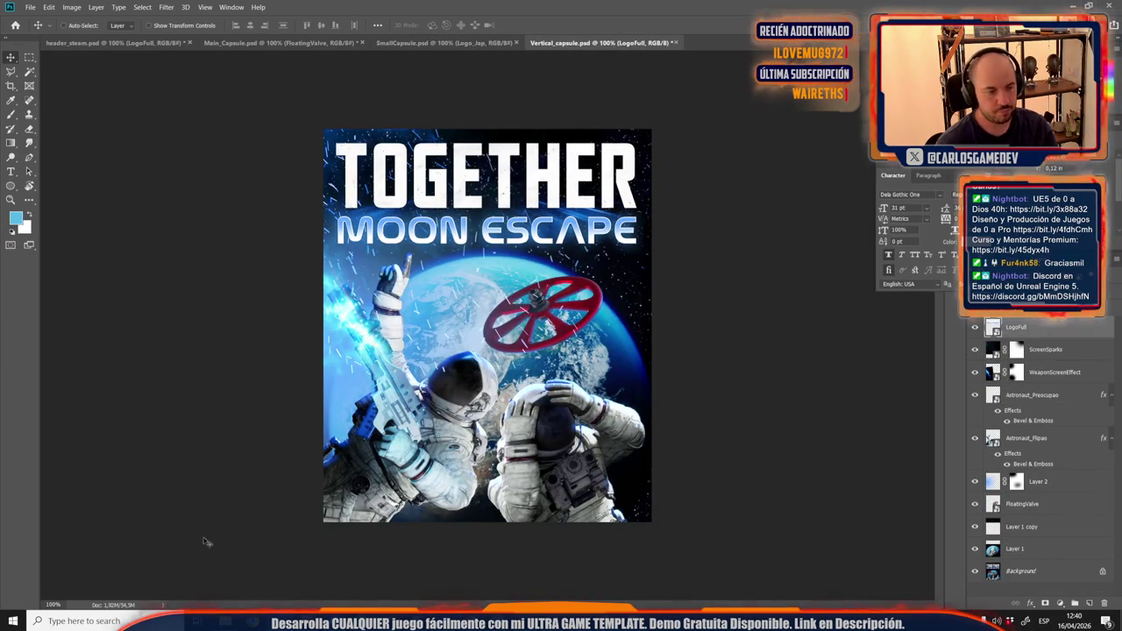
pyautogui.moveTo(225, 621)
pyautogui.click(167, 570)
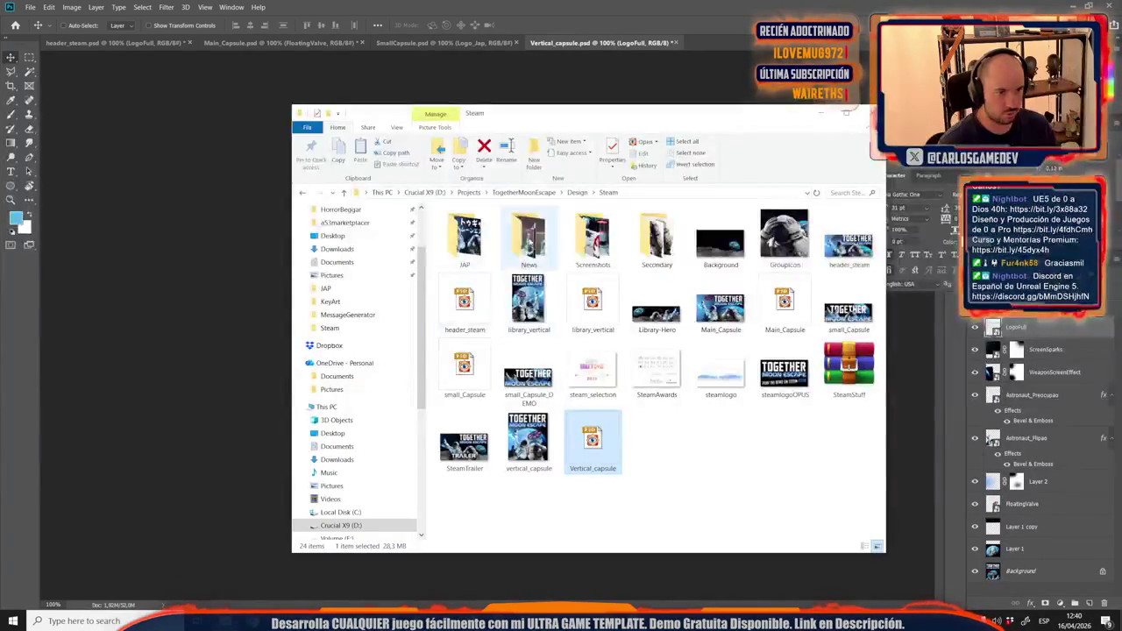
# Open Design/KeyArt, preview Logo_Jap, and drag it into Vertical_capsule over the English title.
pyautogui.click(577, 192)
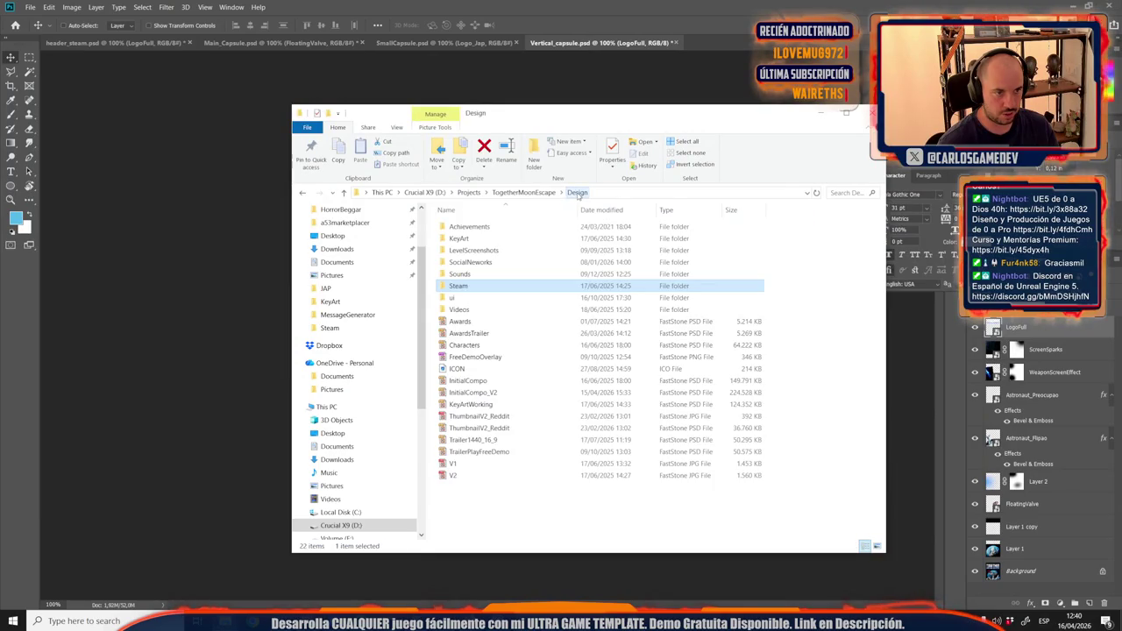
pyautogui.click(494, 238)
pyautogui.doubleClick(494, 237)
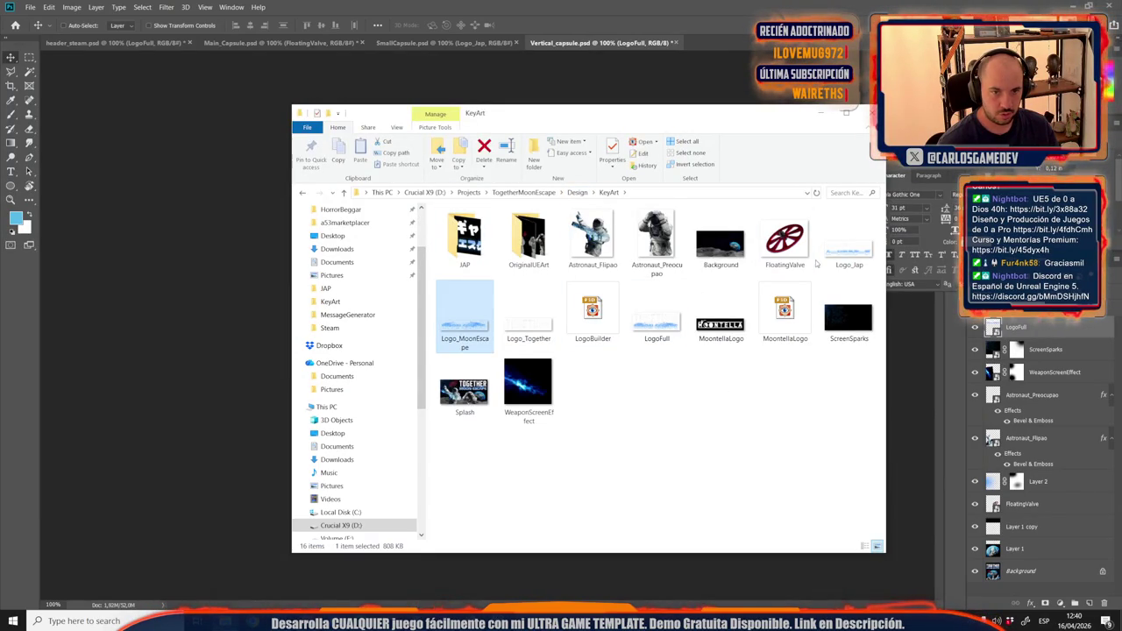
pyautogui.doubleClick(856, 259)
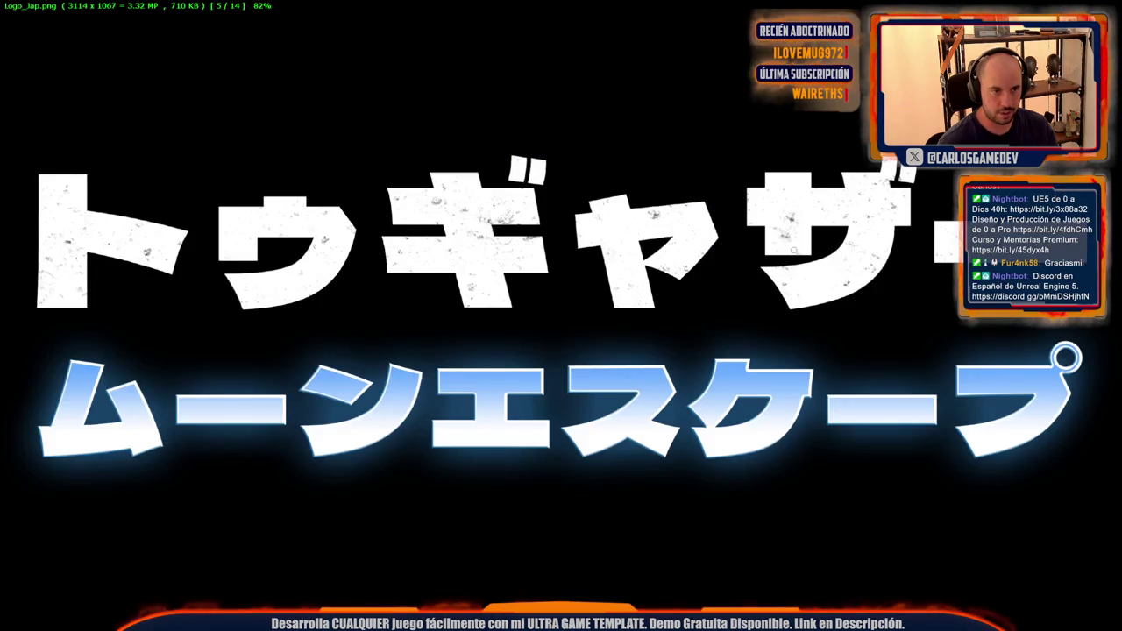
pyautogui.press('Escape')
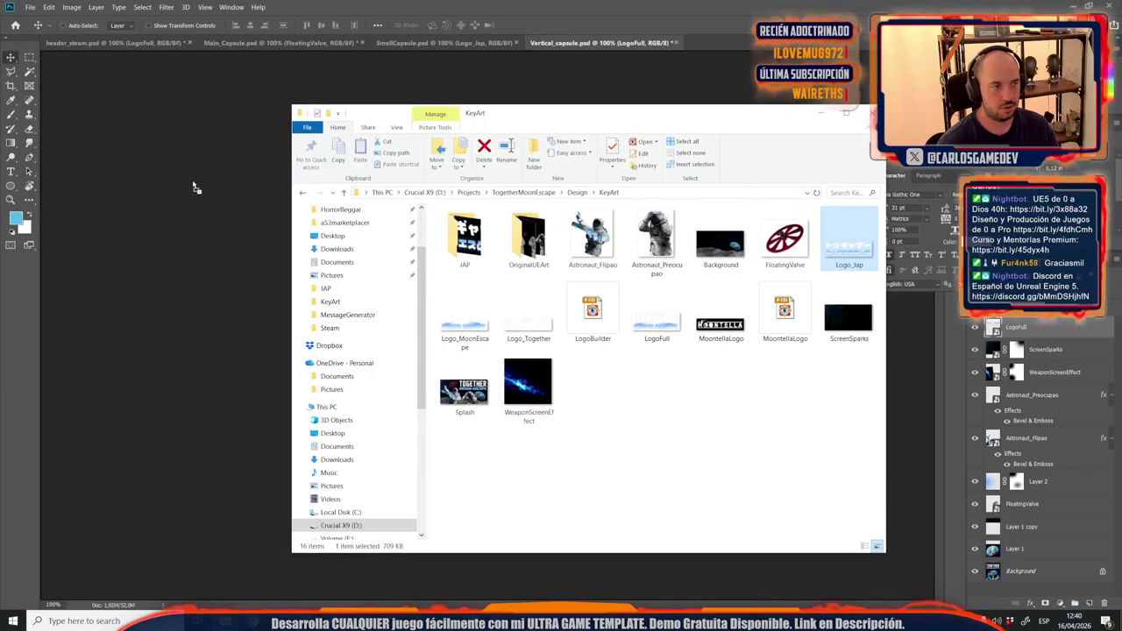
pyautogui.click(219, 184)
pyautogui.moveTo(458, 319); pyautogui.dragTo(454, 196)
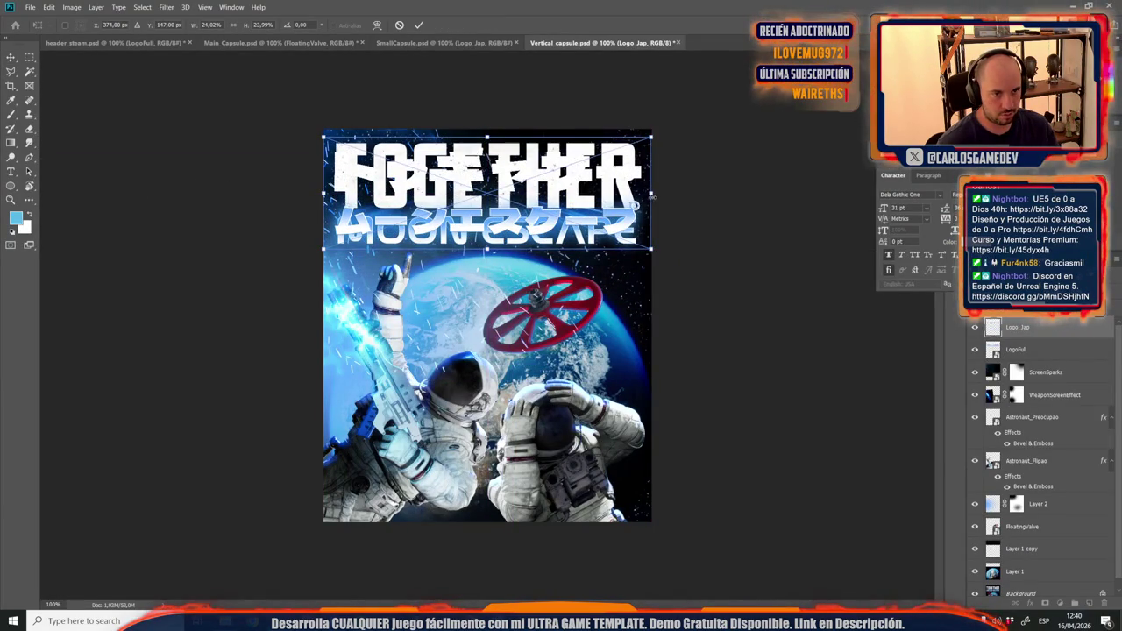
# Scale and nudge the katakana logo to fit the title area, then hide LogoFull.
pyautogui.moveTo(650, 249); pyautogui.dragTo(648, 247)
pyautogui.hotkey('shift', 'Up')
pyautogui.hotkey('shift', 'Up')
pyautogui.hotkey('shift', 'Down')
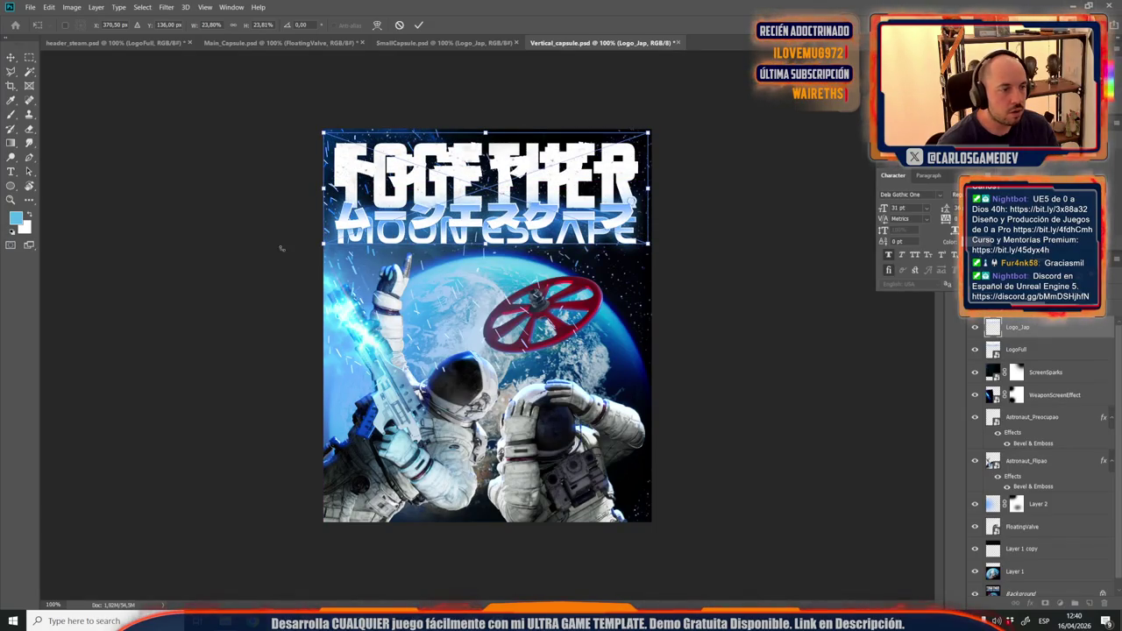
pyautogui.moveTo(323, 249); pyautogui.dragTo(329, 244)
pyautogui.moveTo(323, 249); pyautogui.dragTo(322, 247)
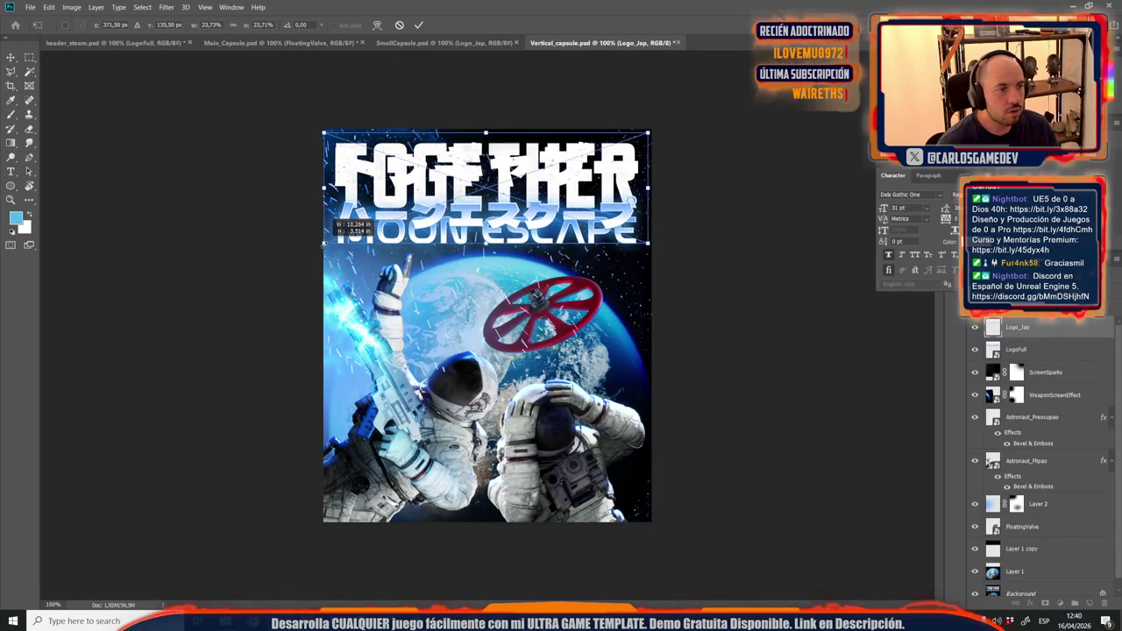
pyautogui.press('Return')
pyautogui.click(975, 349)
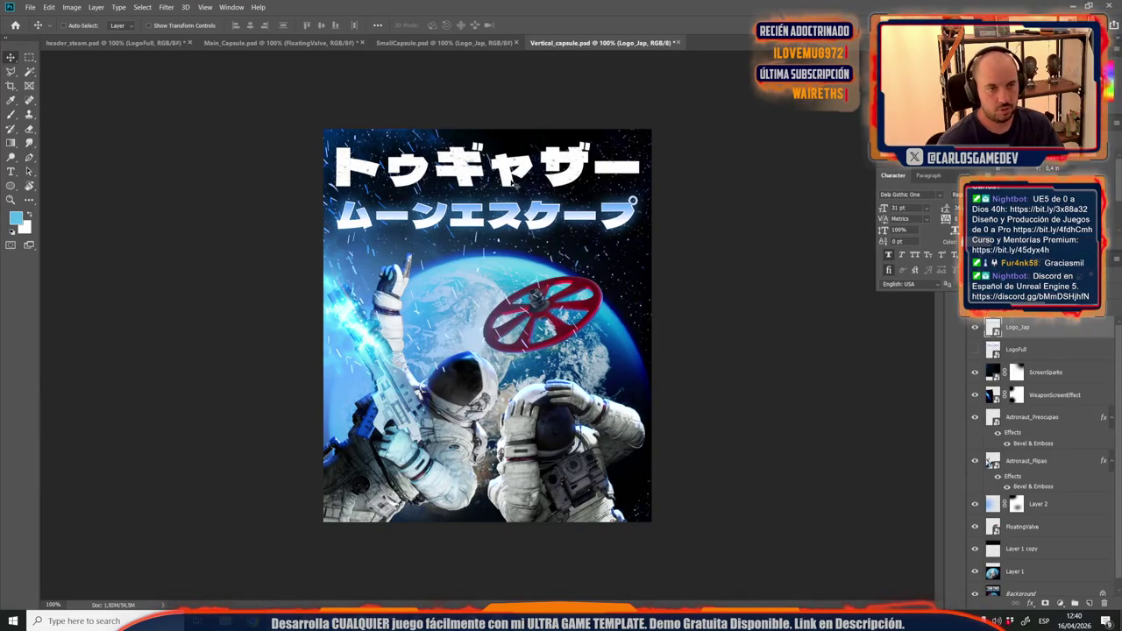
# Export the vertical capsule as a JPEG into the JAP folder, replacing the existing Vertical_capsule JPEG.
pyautogui.hotkey('ctrl', 'shift', 's')
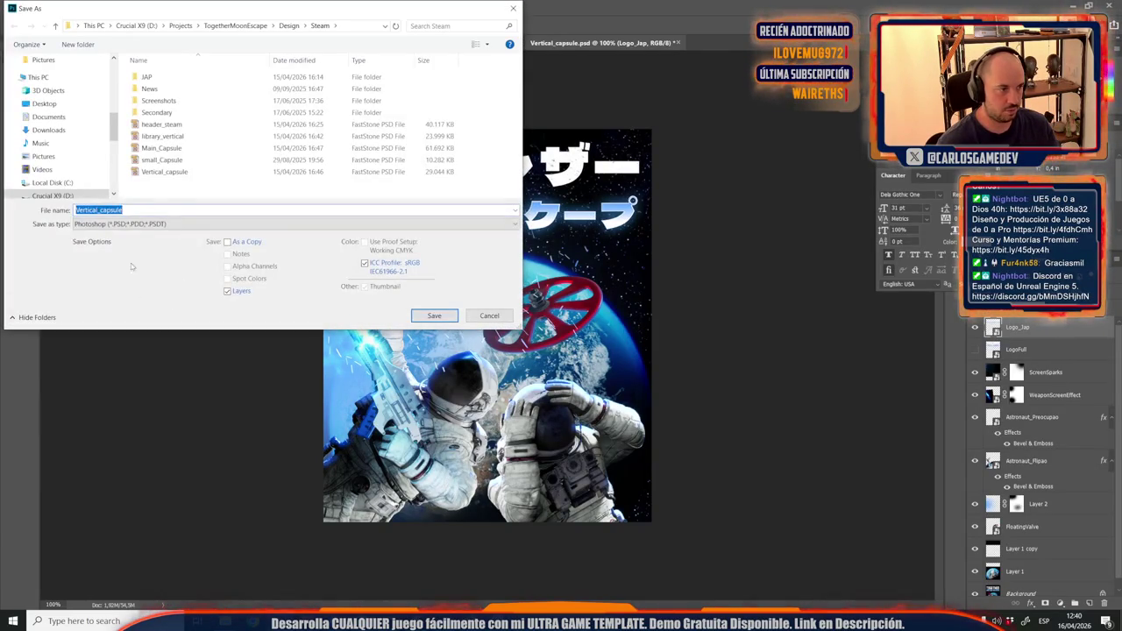
pyautogui.click(154, 224)
pyautogui.click(132, 314)
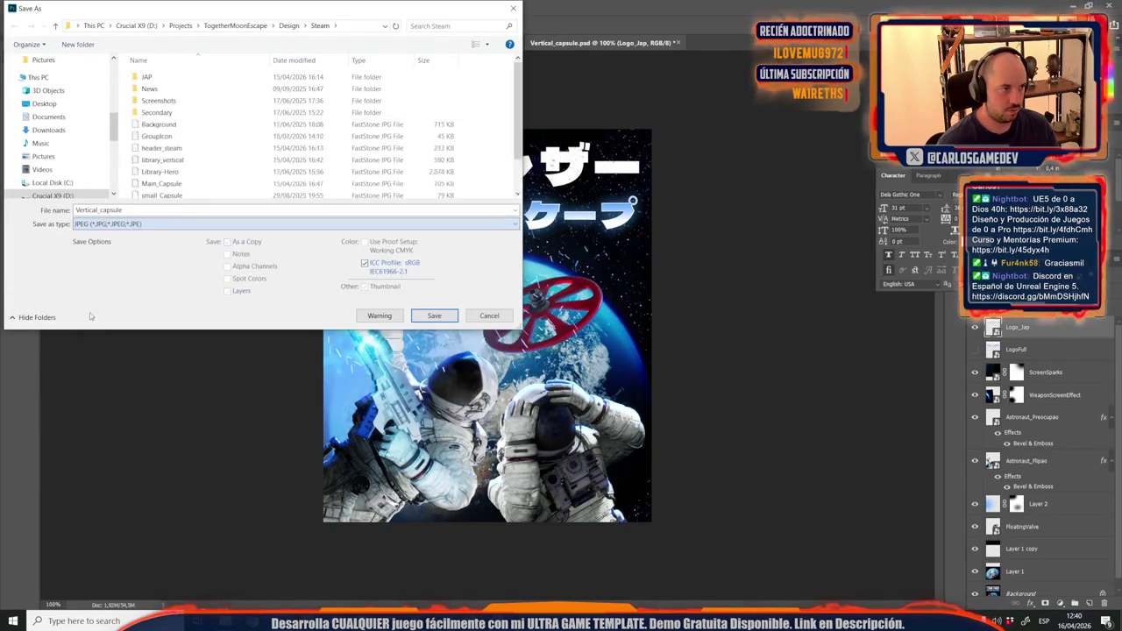
pyautogui.doubleClick(147, 77)
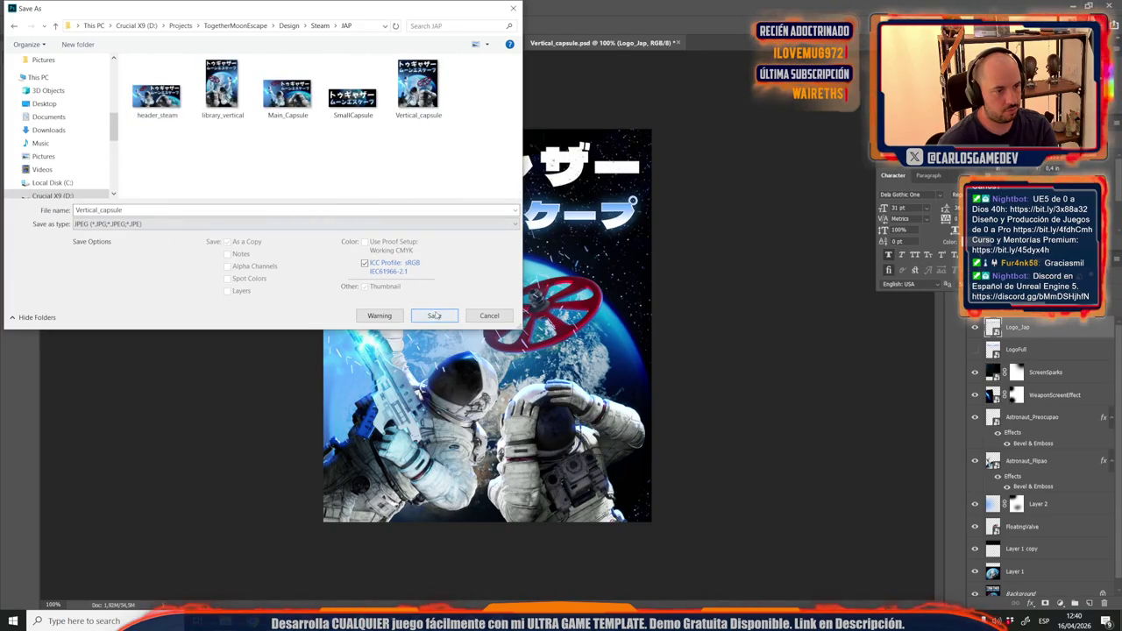
pyautogui.click(435, 315)
pyautogui.click(587, 312)
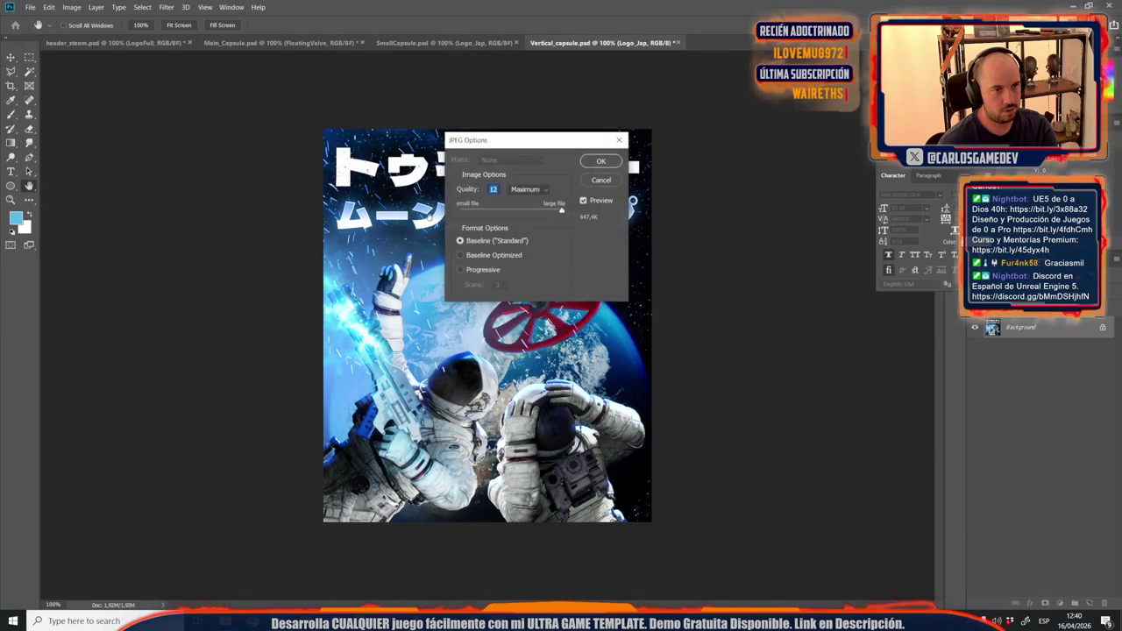
pyautogui.press('Return')
# Place Logo_Jap onto SmallCapsule from the KeyArt folder and delete the duplicate Logo_Jap layer.
pyautogui.click(443, 42)
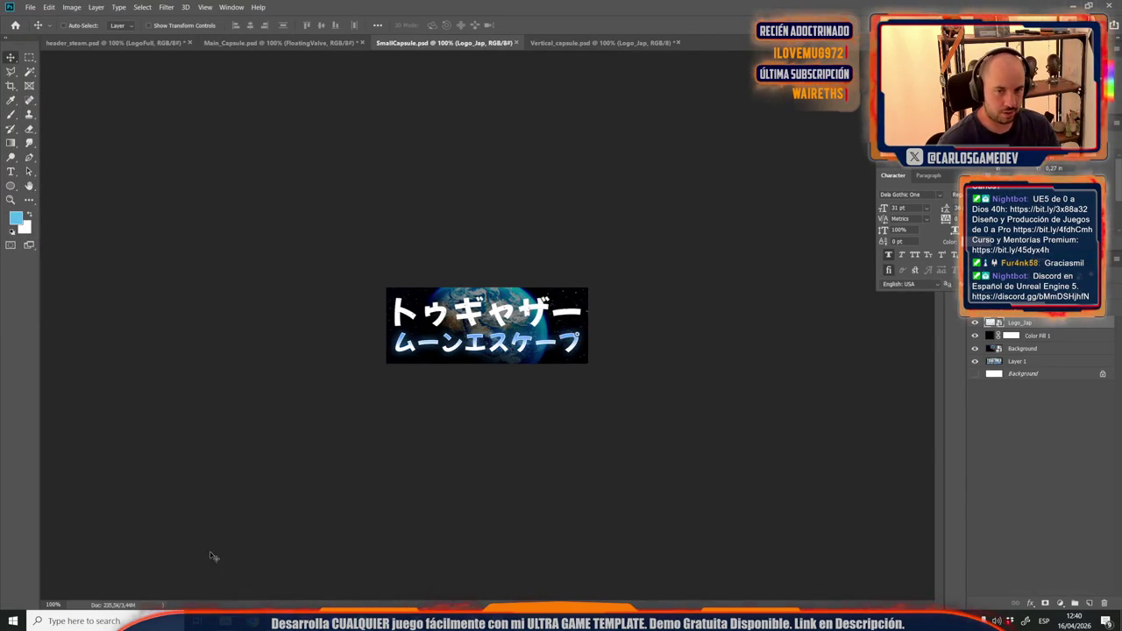
pyautogui.moveTo(225, 620)
pyautogui.click(164, 570)
pyautogui.moveTo(855, 248); pyautogui.dragTo(243, 230)
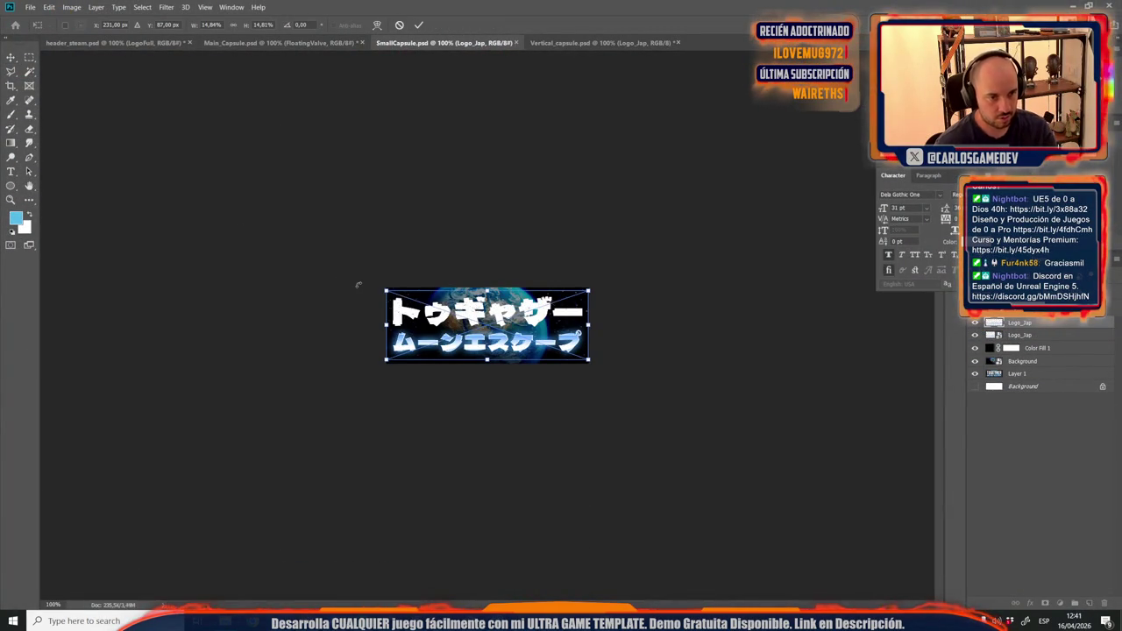
pyautogui.press('Return')
pyautogui.click(975, 323)
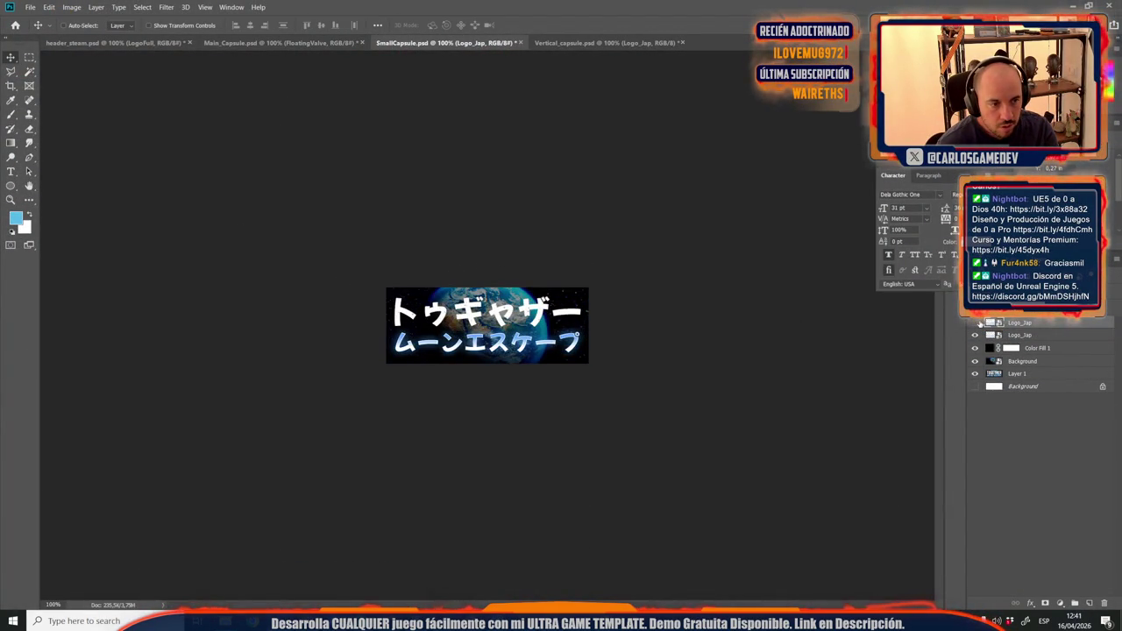
pyautogui.click(975, 323)
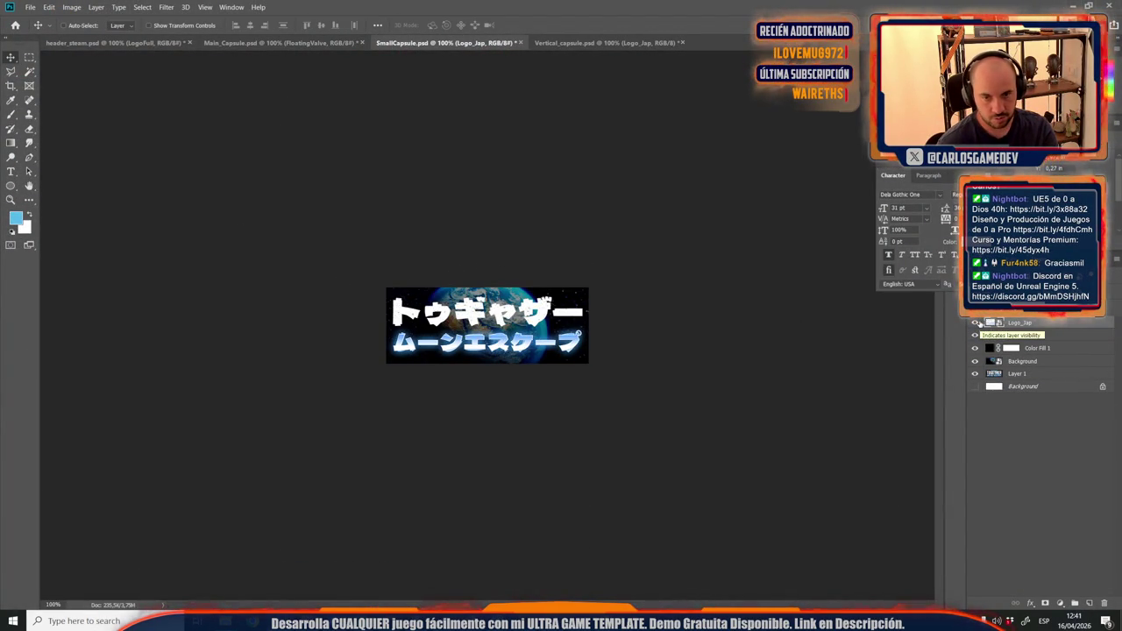
pyautogui.click(1052, 335)
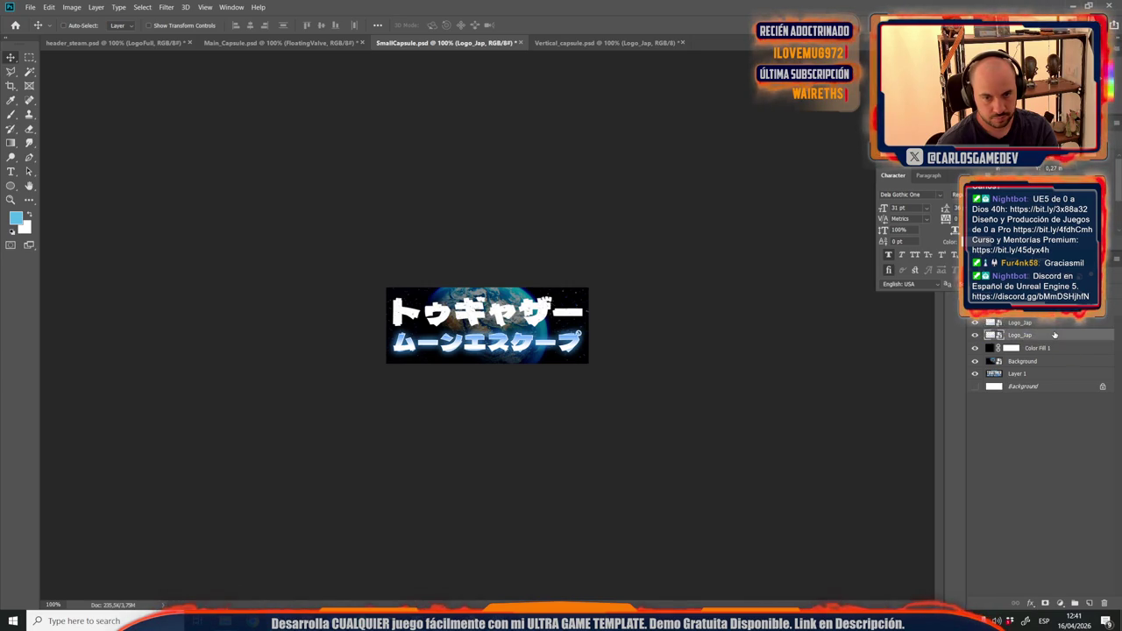
pyautogui.press('Delete')
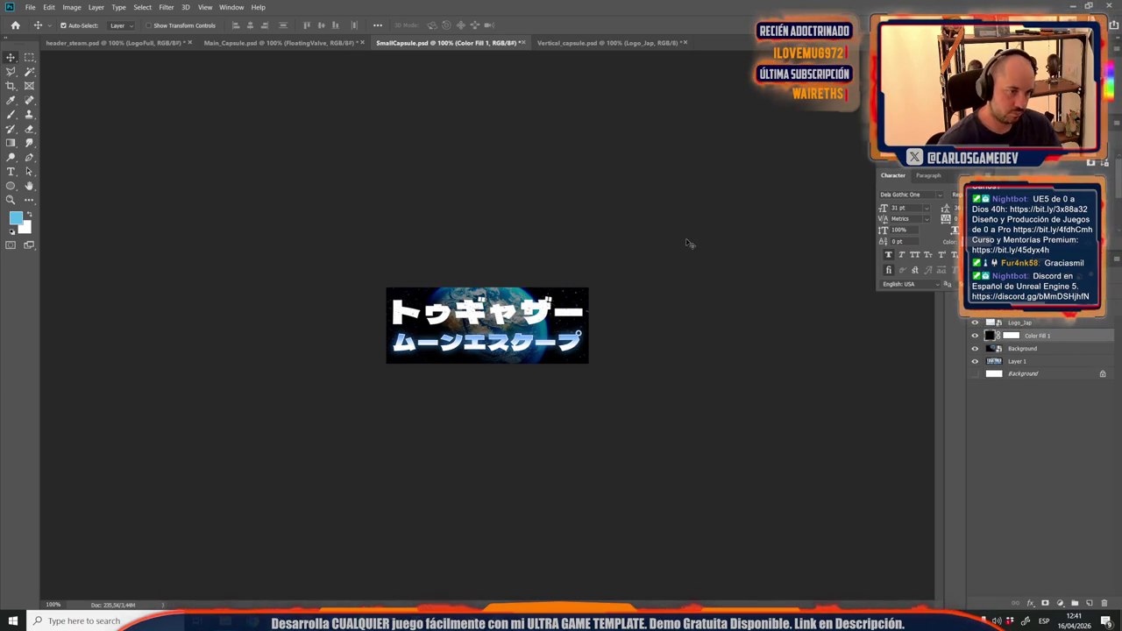
# Save SmallCapsule as a JPEG over the existing SmallCapsule.jpg, then bring up Main_Capsule.
pyautogui.hotkey('ctrl', 'shift', 's')
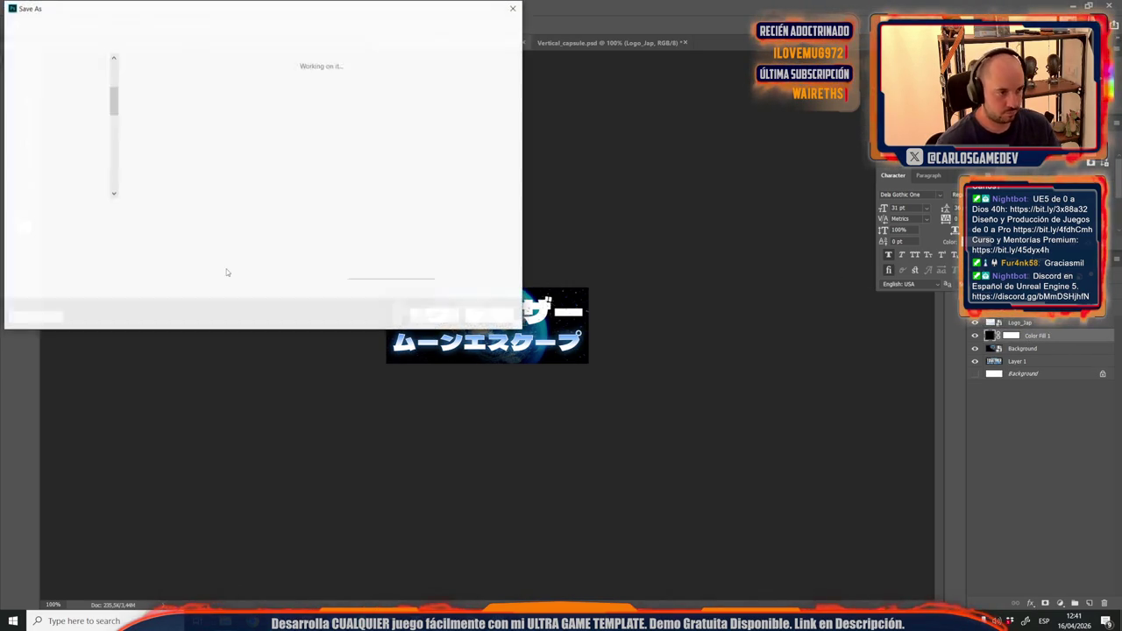
pyautogui.click(114, 224)
pyautogui.click(114, 314)
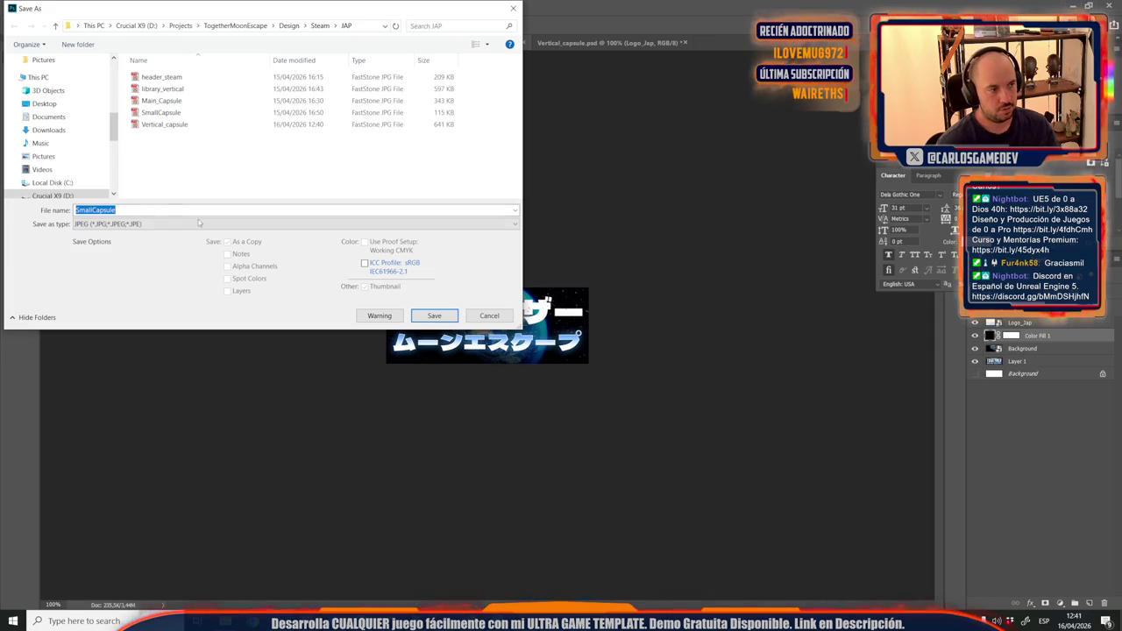
pyautogui.click(434, 316)
pyautogui.click(580, 312)
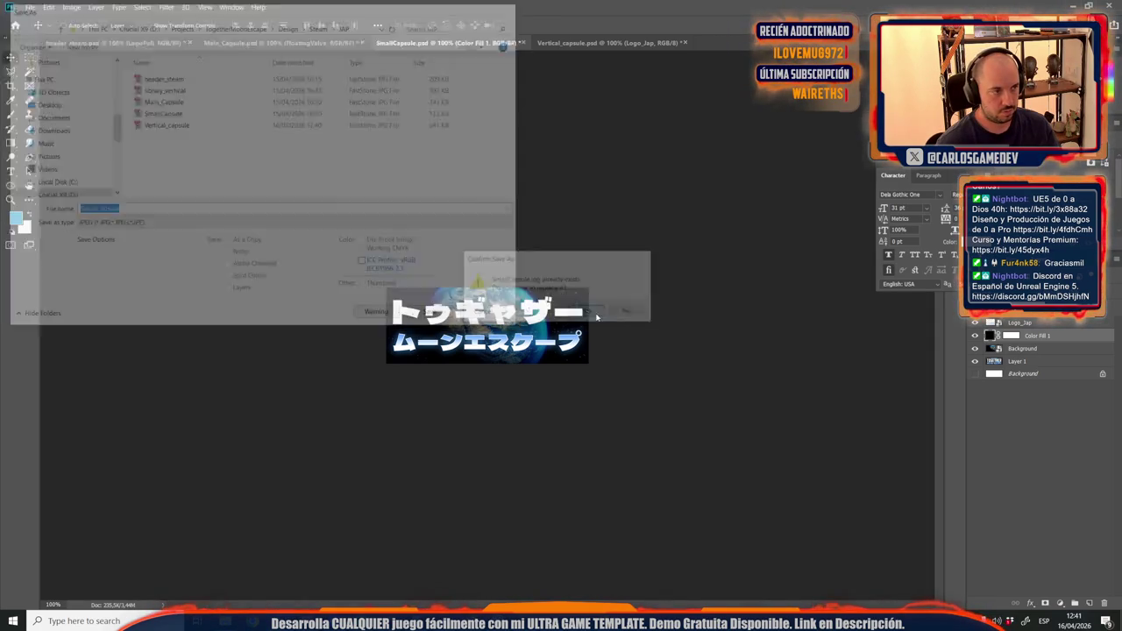
pyautogui.click(602, 164)
pyautogui.click(279, 42)
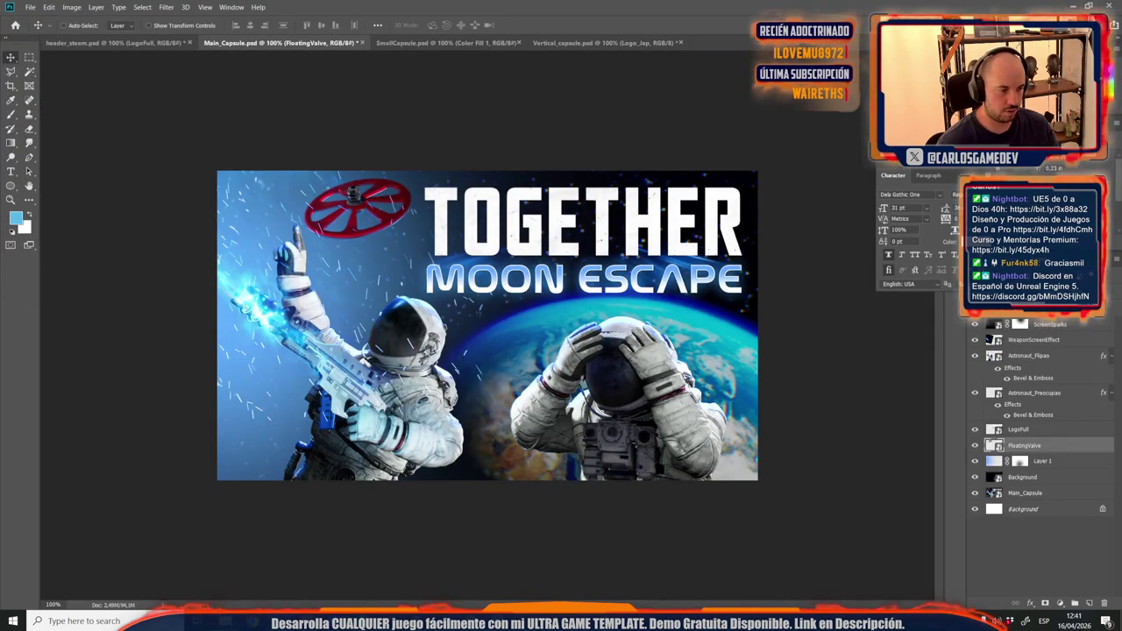
# Drop the Logo_Jap image into Main_Capsule, moving it up and shrinking it over the English title.
pyautogui.moveTo(224, 622)
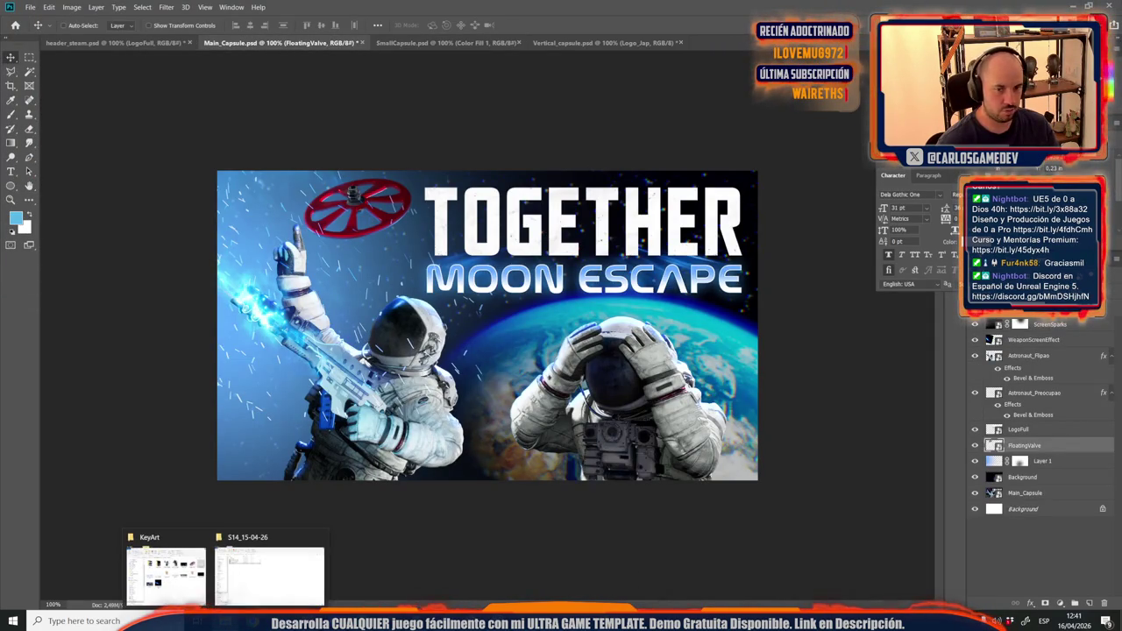
pyautogui.click(1024, 432)
pyautogui.moveTo(224, 621)
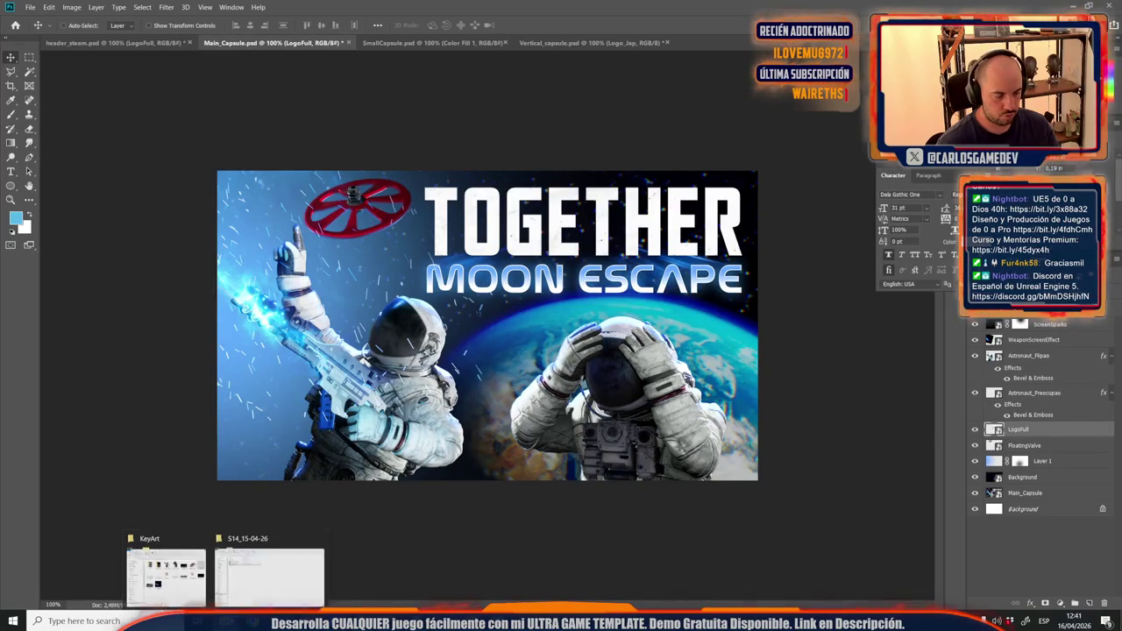
pyautogui.click(169, 576)
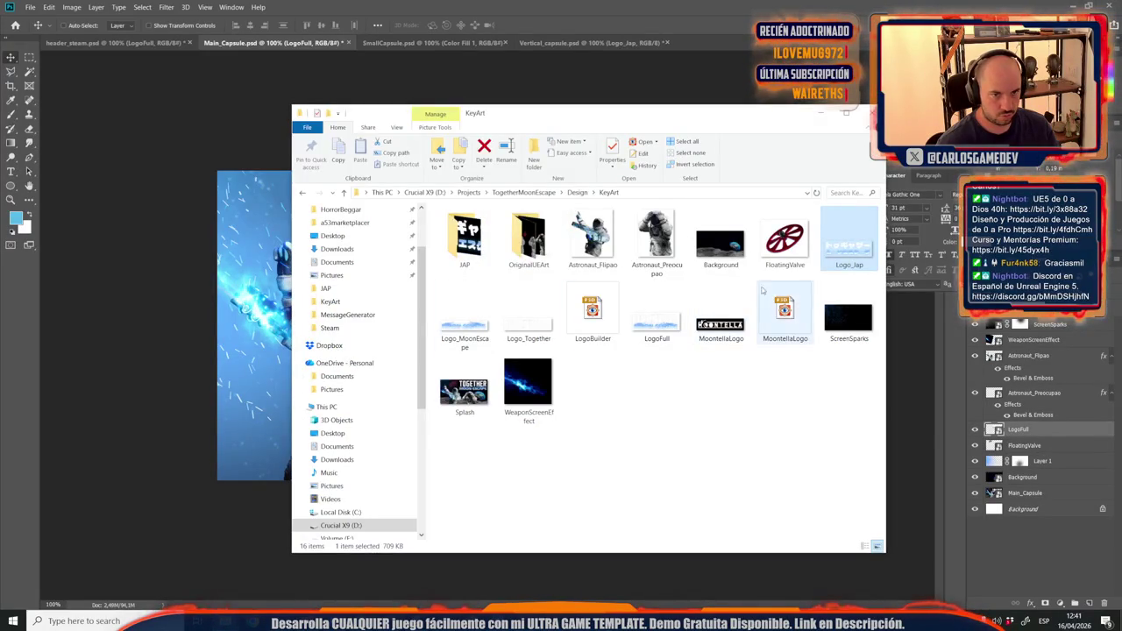
pyautogui.moveTo(272, 244); pyautogui.dragTo(351, 263)
pyautogui.moveTo(468, 318); pyautogui.dragTo(475, 257)
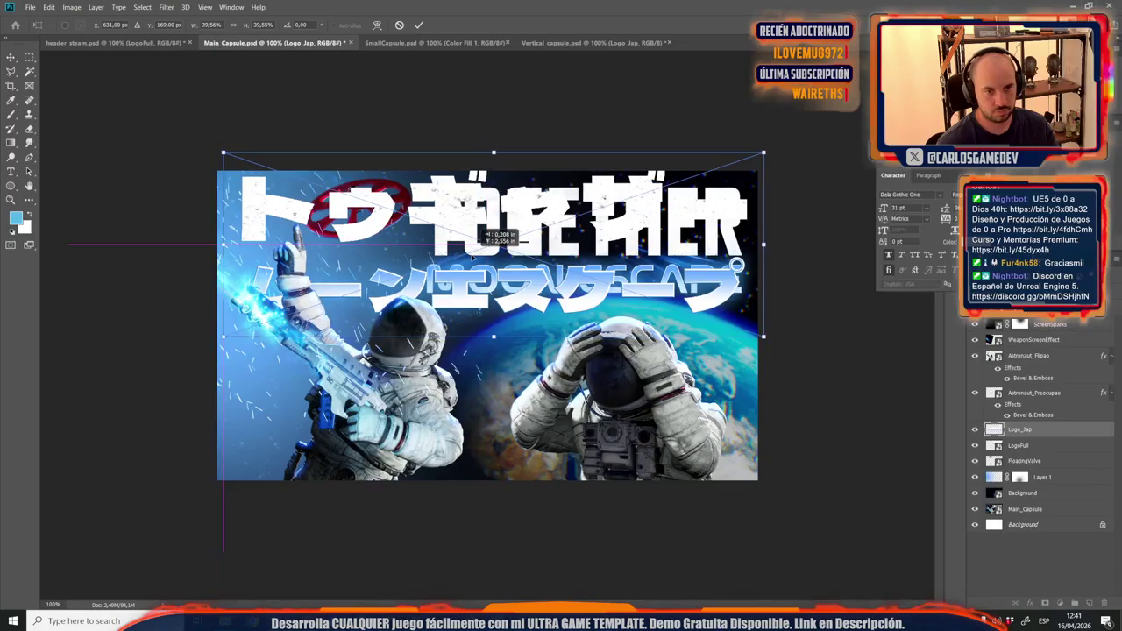
pyautogui.moveTo(224, 337)
pyautogui.mouseDown()
pyautogui.moveTo(229, 304)
pyautogui.moveTo(443, 276)
pyautogui.moveTo(416, 274)
pyautogui.mouseUp()
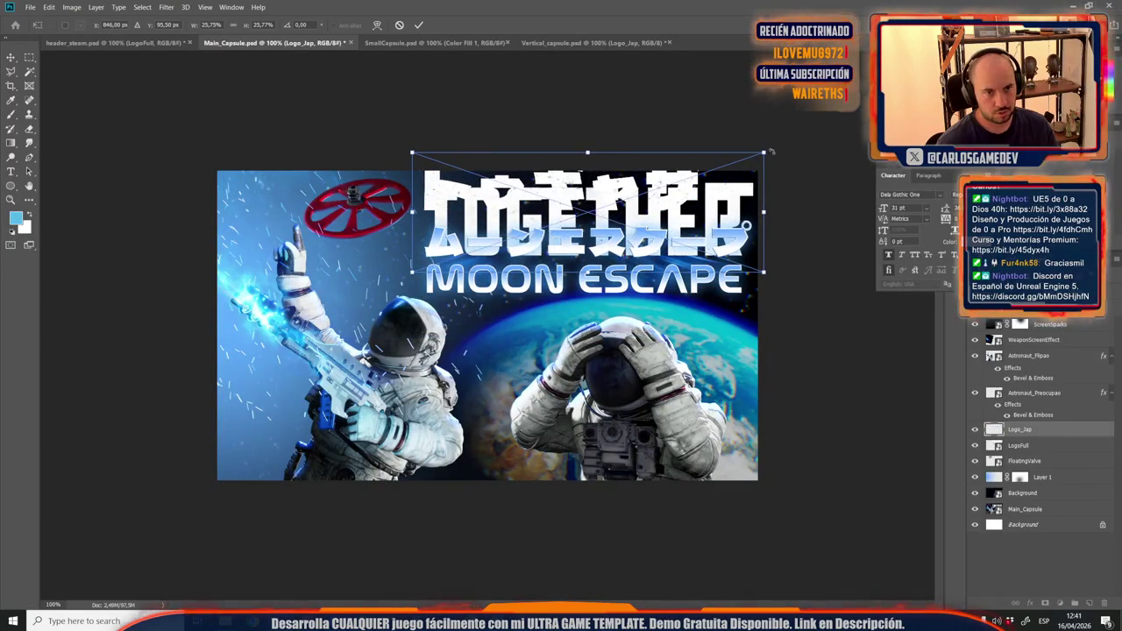
pyautogui.moveTo(764, 149); pyautogui.dragTo(756, 151)
# Nudge the Japanese logo down three steps, fine-tune its size, apply it, and hide LogoFull.
pyautogui.press('Down')
pyautogui.press('Down')
pyautogui.press('Down')
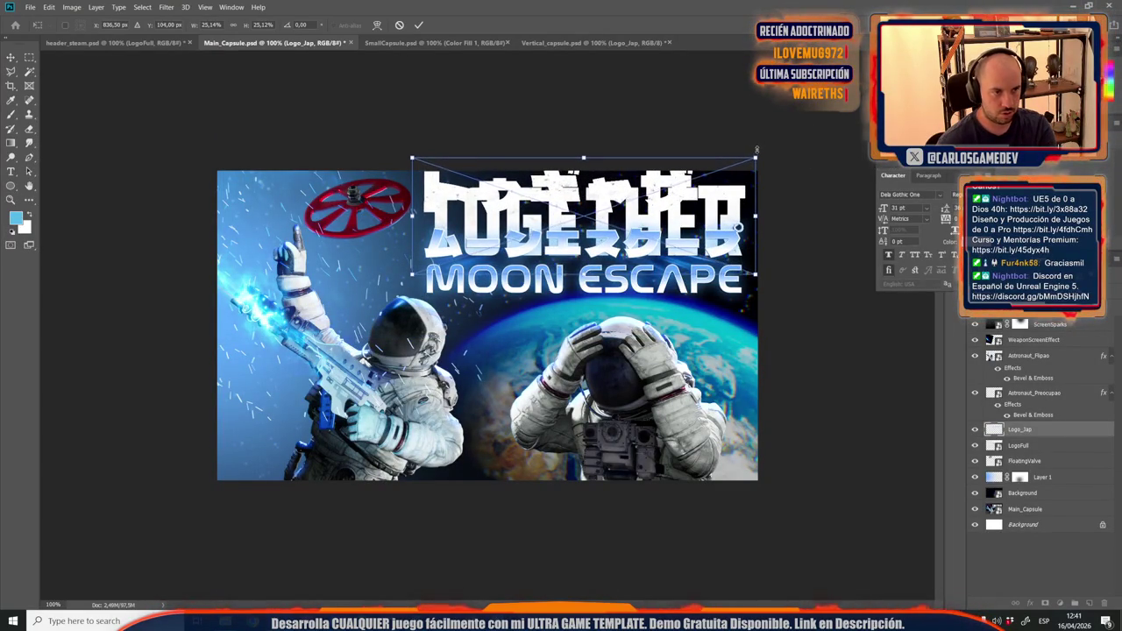
pyautogui.press('Down')
pyautogui.press('Down')
pyautogui.press('Down')
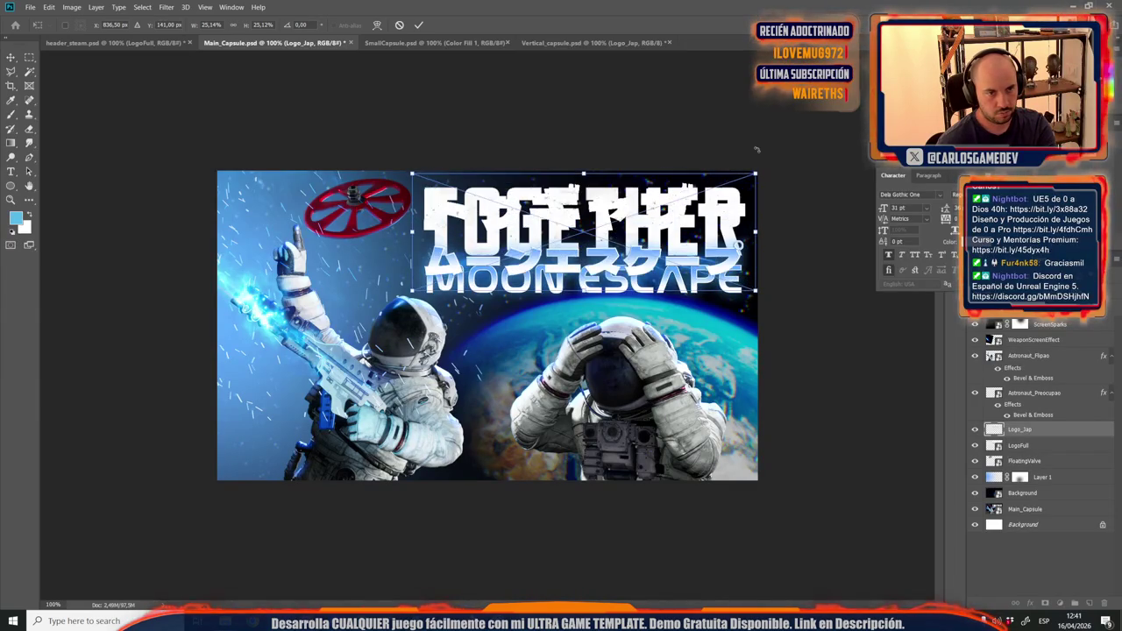
pyautogui.press('Down')
pyautogui.press('Down')
pyautogui.press('Down')
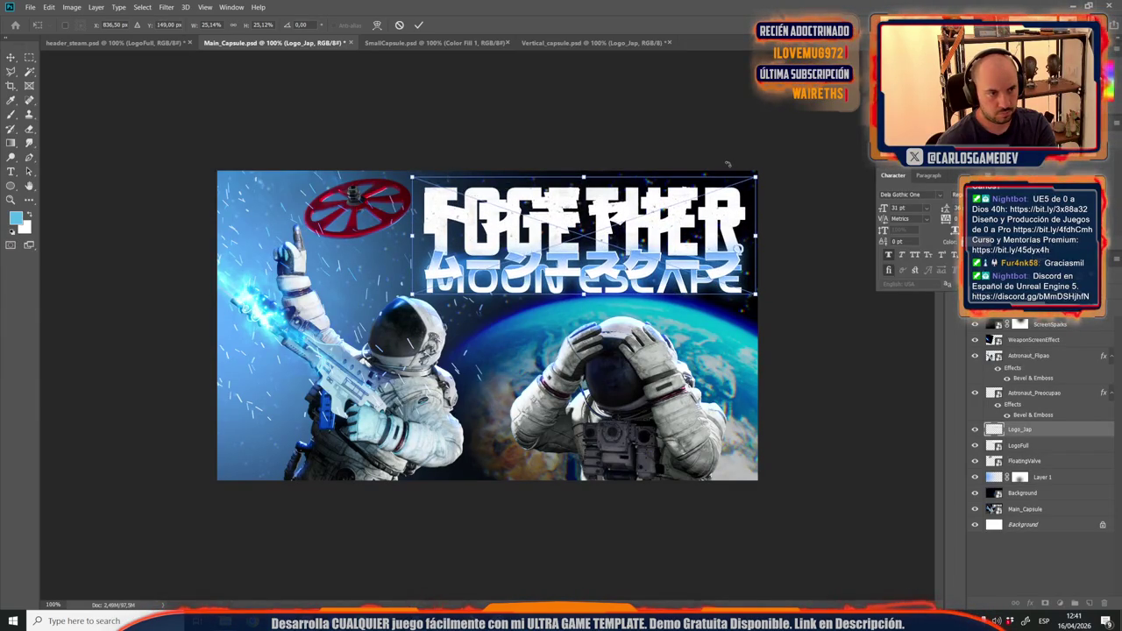
pyautogui.moveTo(413, 294); pyautogui.dragTo(414, 293)
pyautogui.press('Return')
pyautogui.click(971, 447)
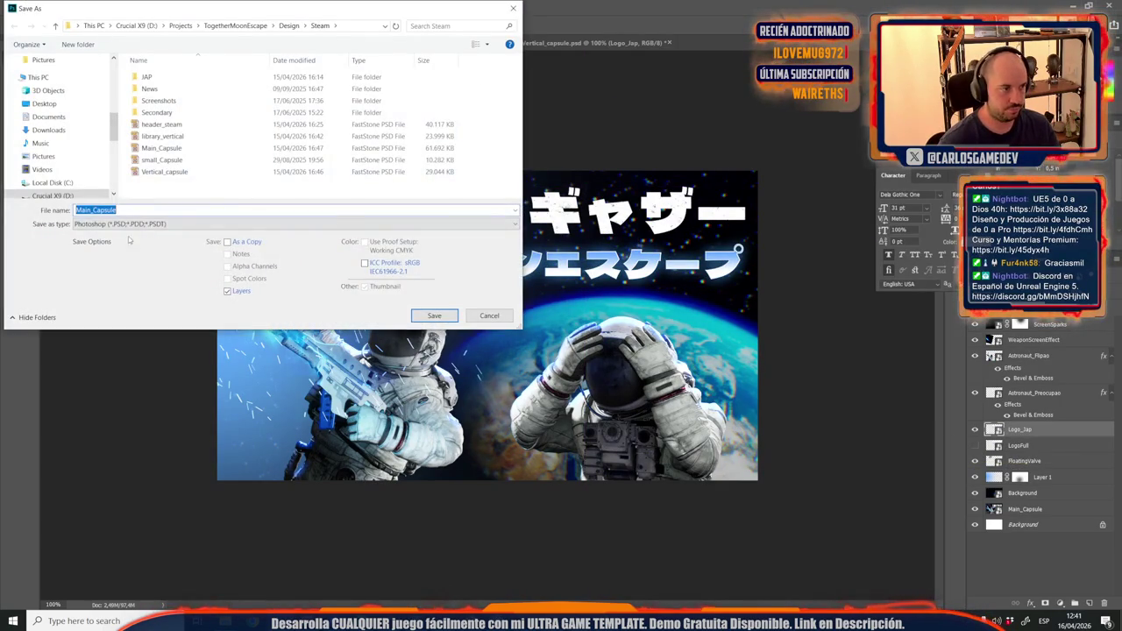
# Save Main_Capsule as a Photoshop file.
pyautogui.click(141, 223)
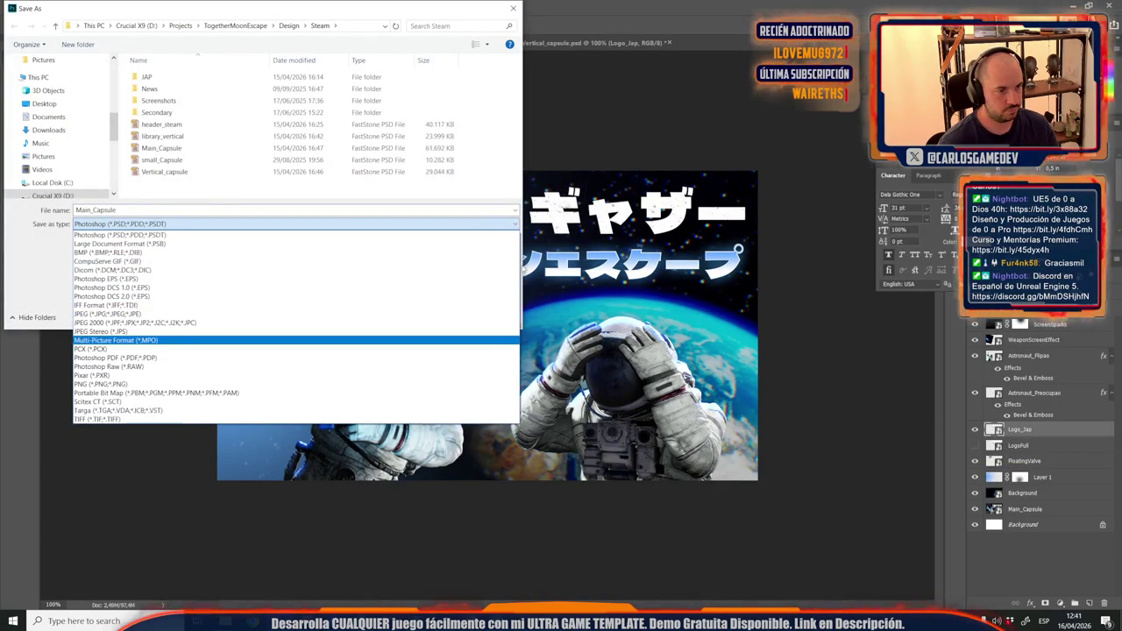
pyautogui.click(513, 8)
pyautogui.click(513, 8)
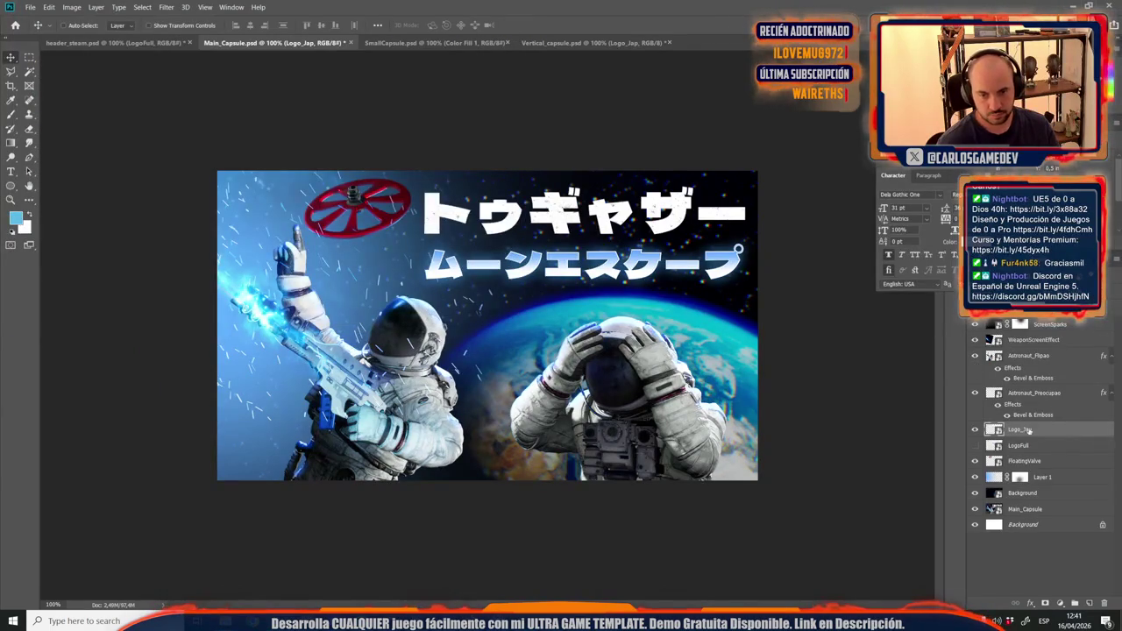
pyautogui.press('ctrl')
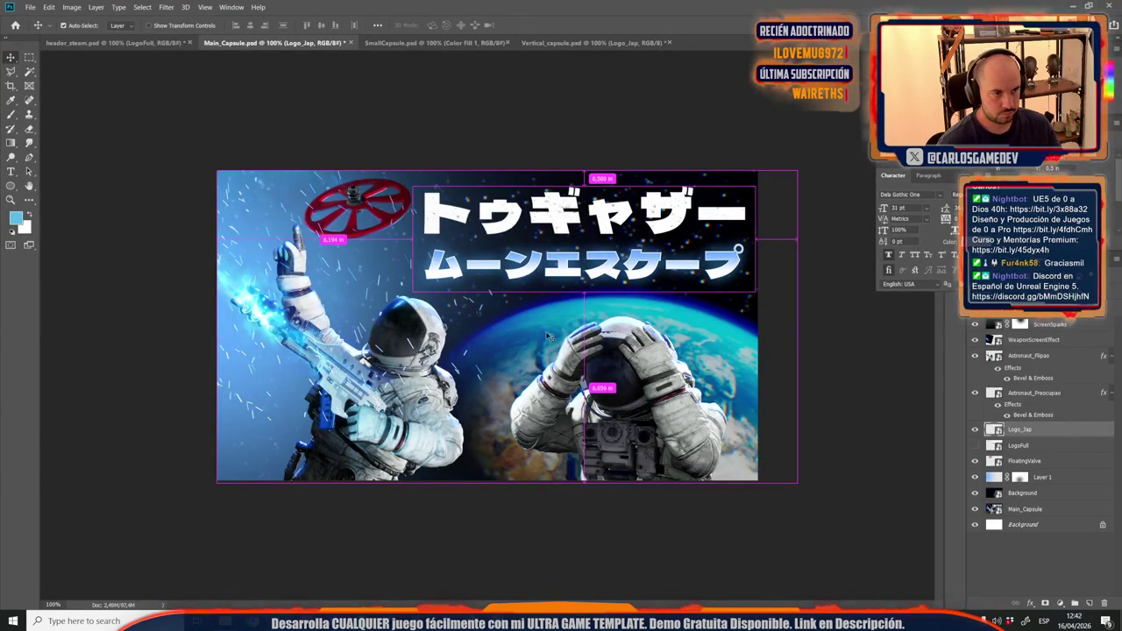
pyautogui.hotkey('ctrl', 'shift', 's')
pyautogui.click(512, 10)
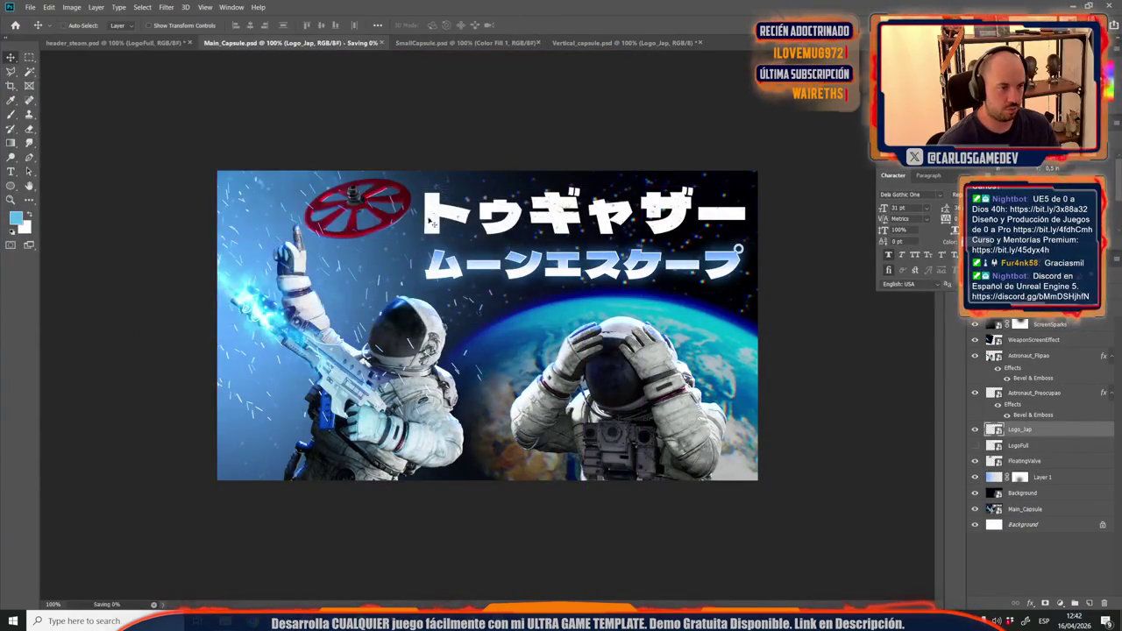
# Export a Main_Capsule JPEG into the JAP folder replacing the old one, then bring up header_steam.
pyautogui.hotkey('ctrl', 'shift', 's')
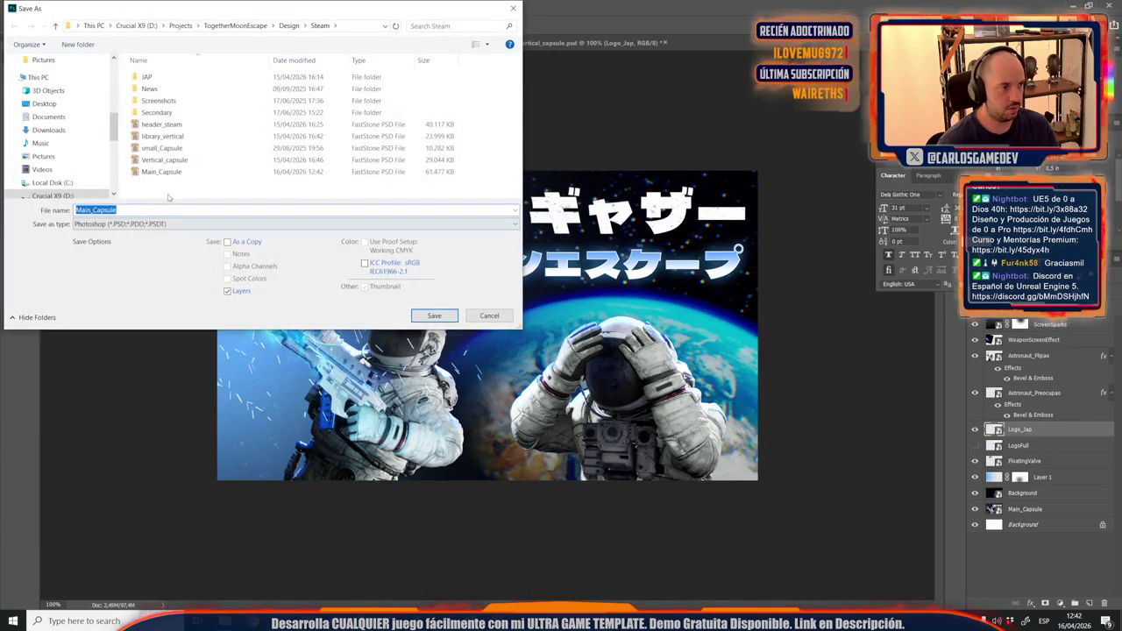
pyautogui.doubleClick(146, 77)
pyautogui.click(114, 223)
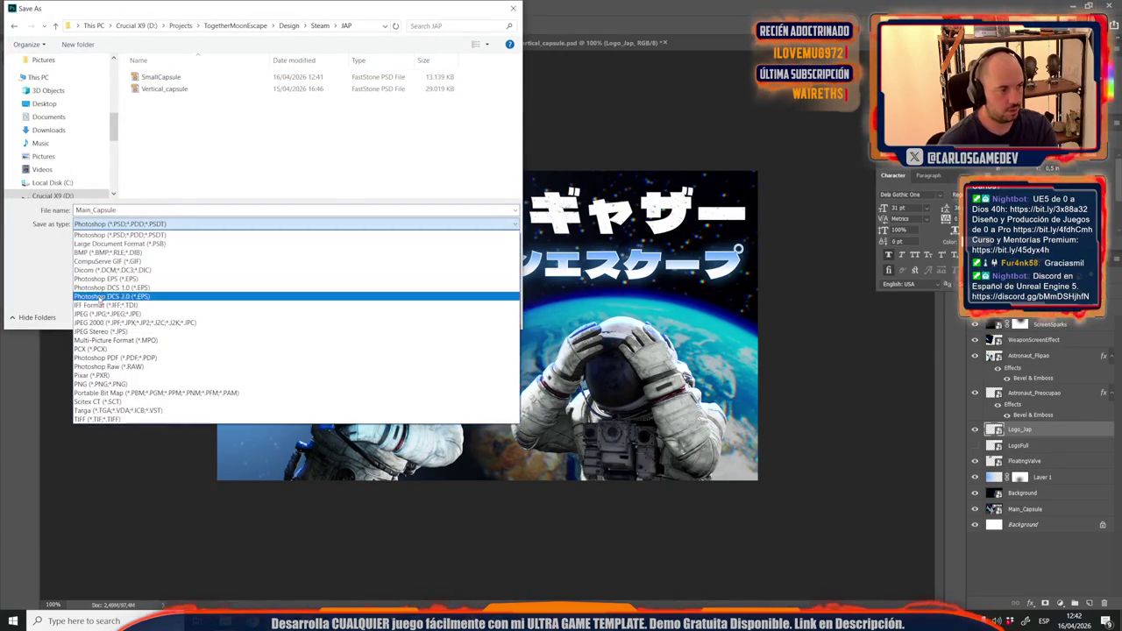
pyautogui.click(105, 314)
pyautogui.press('Return')
pyautogui.press('Return')
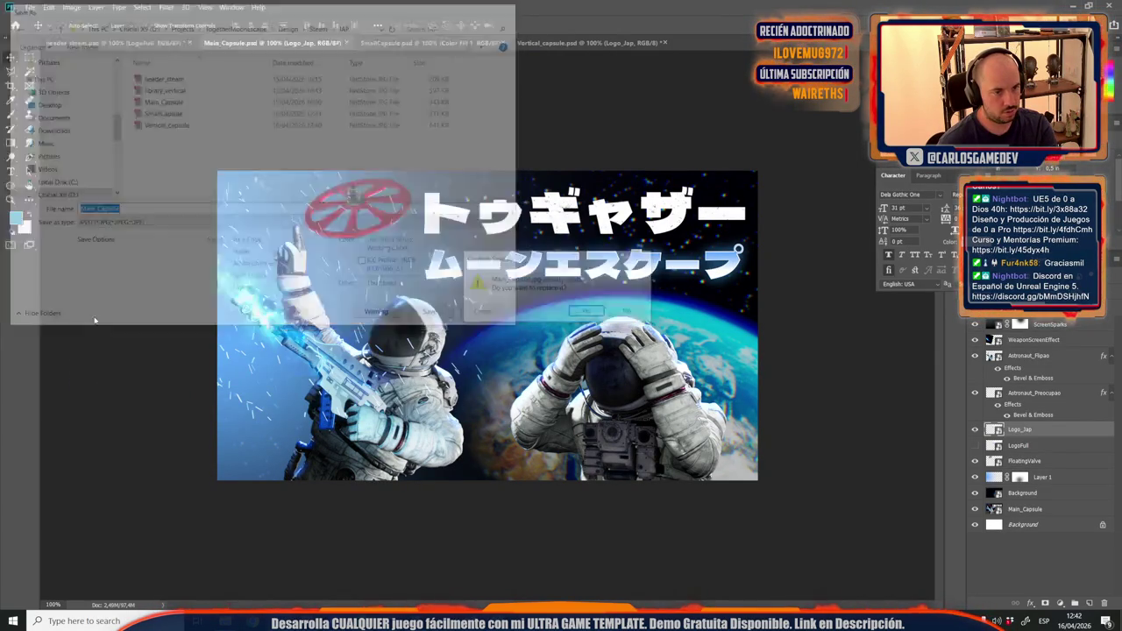
pyautogui.press('Return')
pyautogui.click(144, 43)
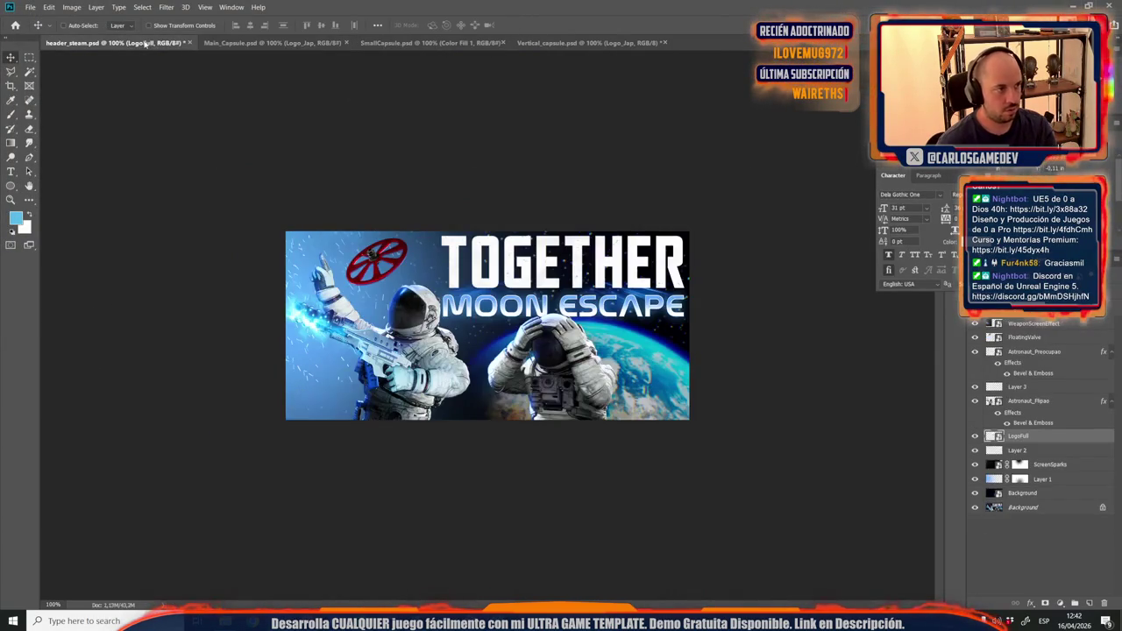
# Place the Logo_Jap image from the KeyArt folder into header_steam, keeping the English logo visible for reference.
pyautogui.click(977, 435)
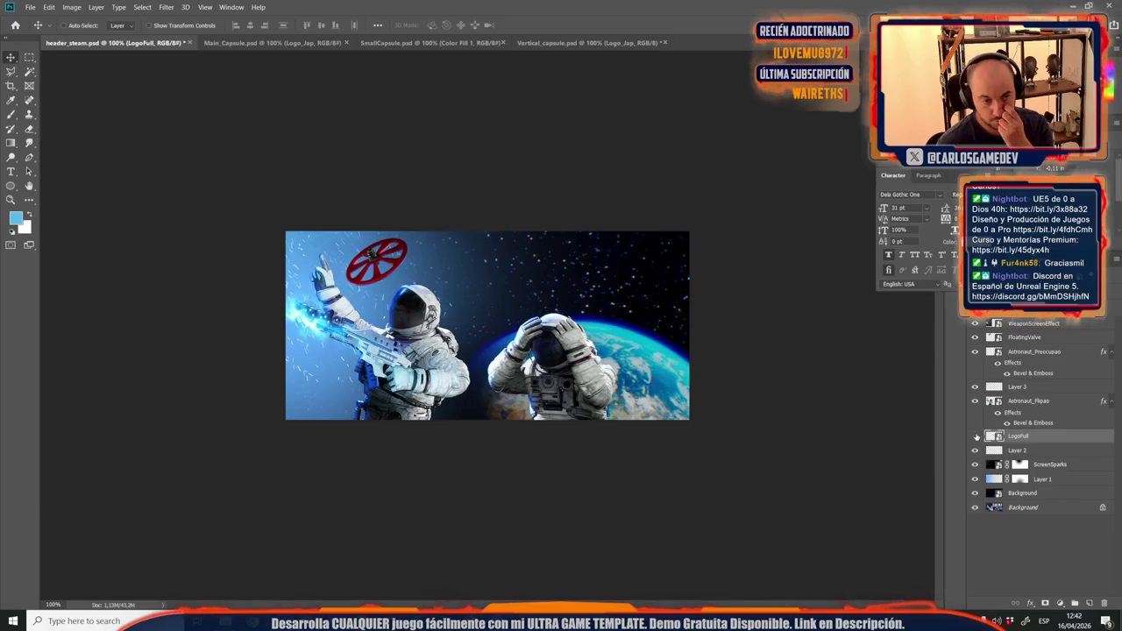
pyautogui.moveTo(197, 621)
pyautogui.click(167, 574)
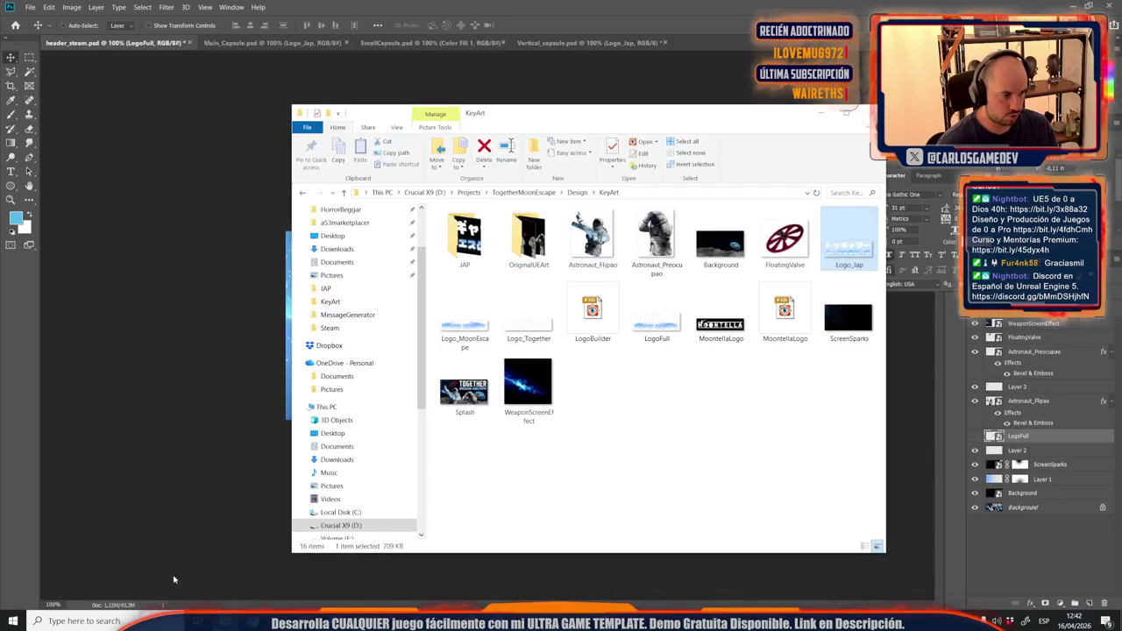
pyautogui.moveTo(842, 242); pyautogui.dragTo(276, 282)
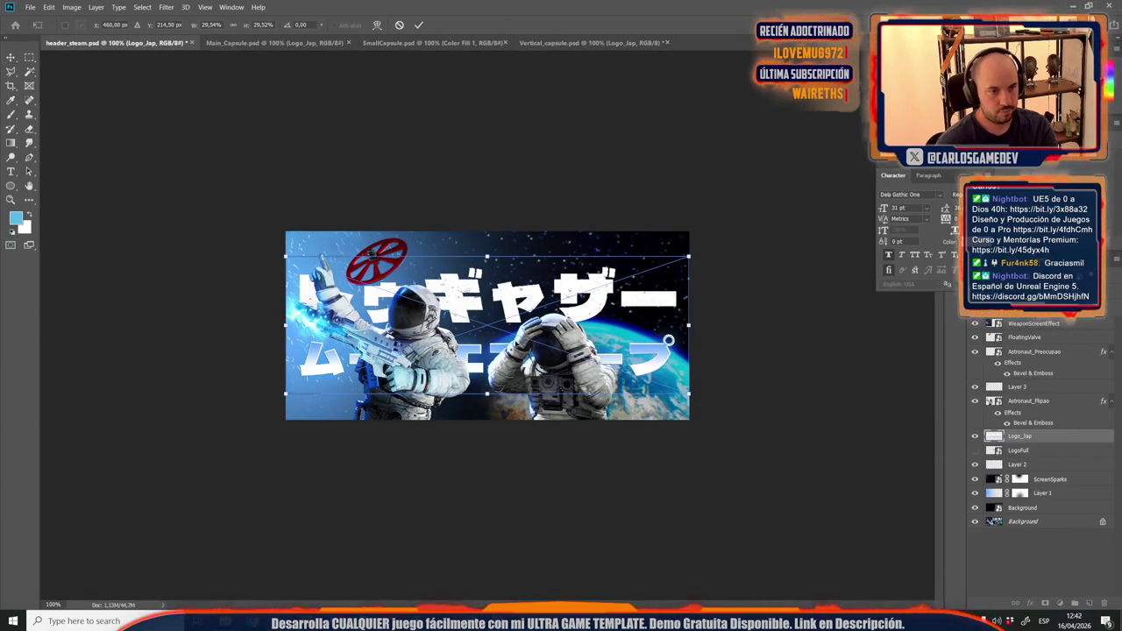
pyautogui.press('Return')
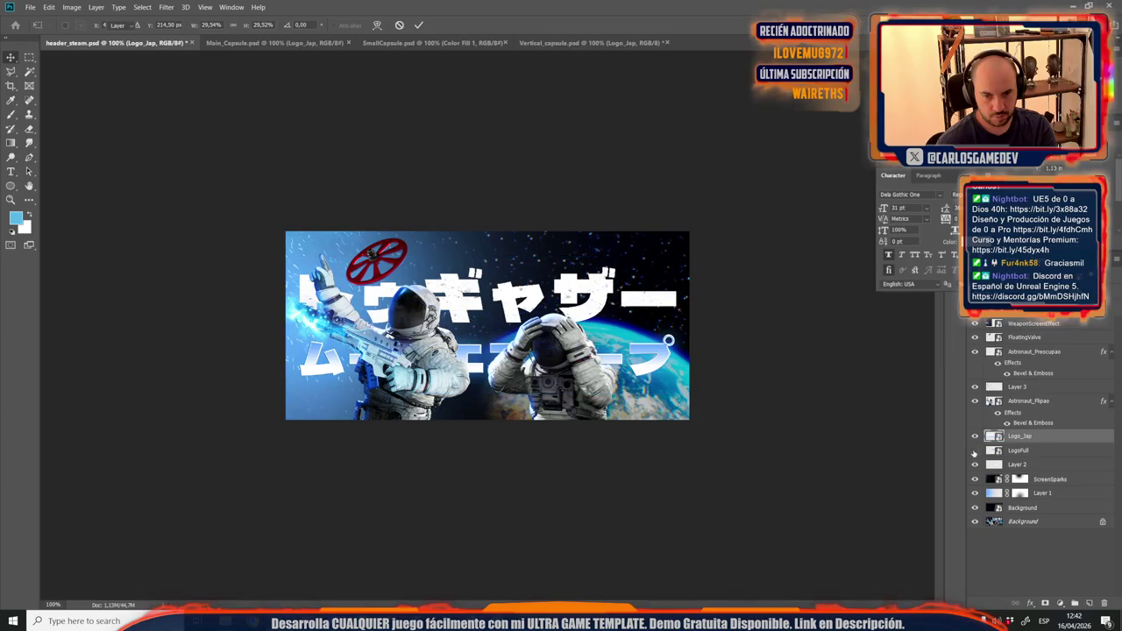
pyautogui.click(975, 450)
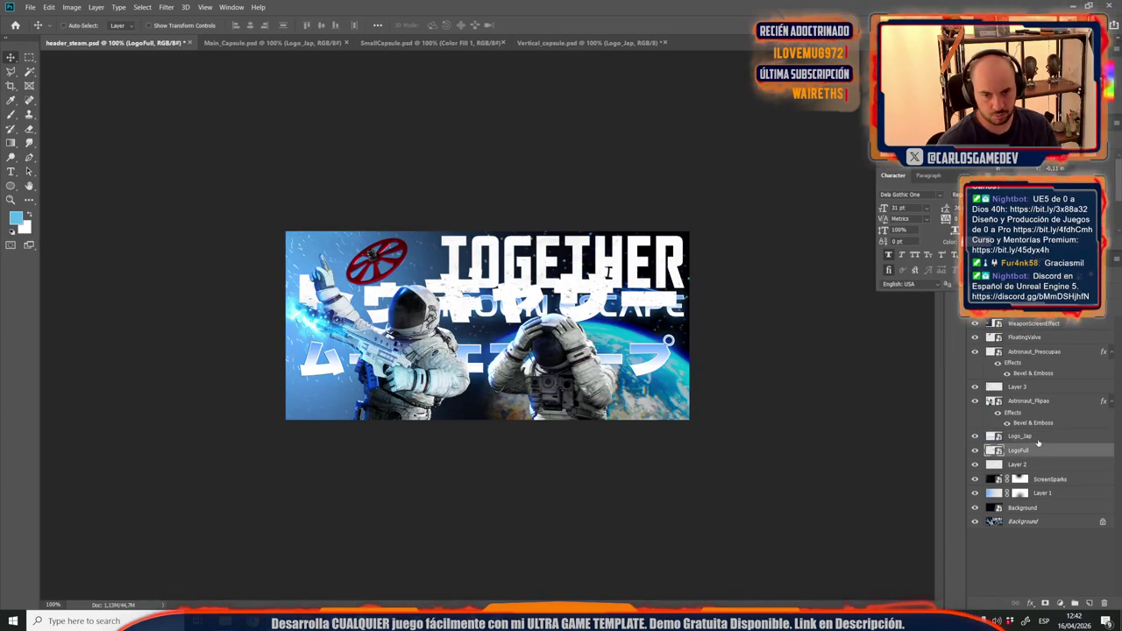
# Scale and move the Japanese logo over the upper-right English title, then hide LogoFull.
pyautogui.hotkey('ctrl', 't')
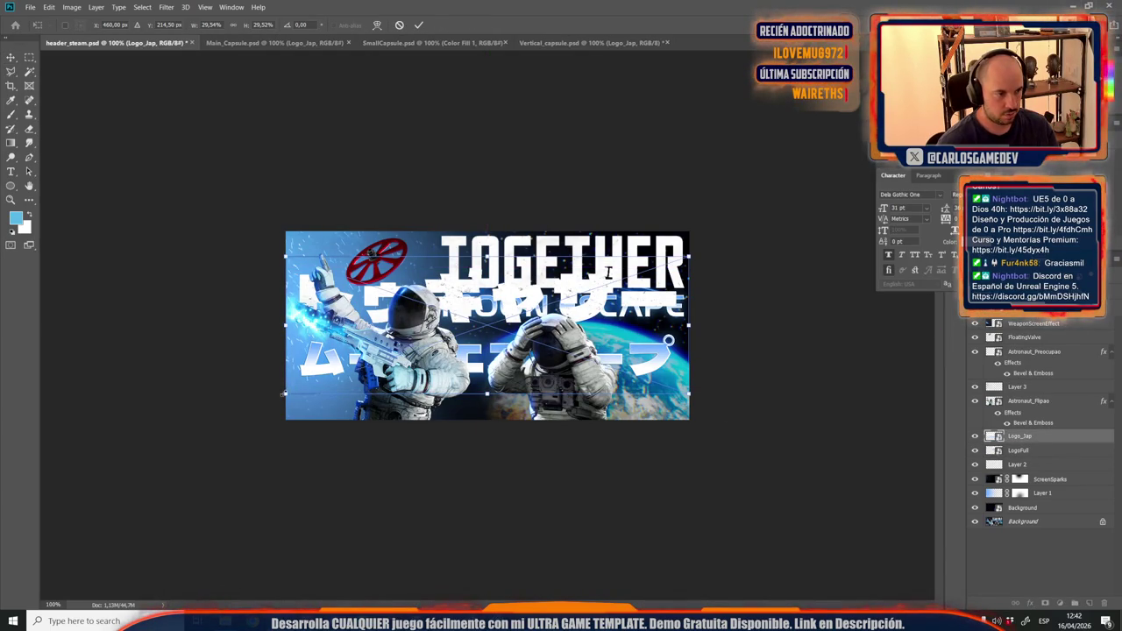
pyautogui.moveTo(283, 392); pyautogui.dragTo(437, 342)
pyautogui.moveTo(518, 257); pyautogui.dragTo(518, 235)
pyautogui.moveTo(686, 317); pyautogui.dragTo(693, 323)
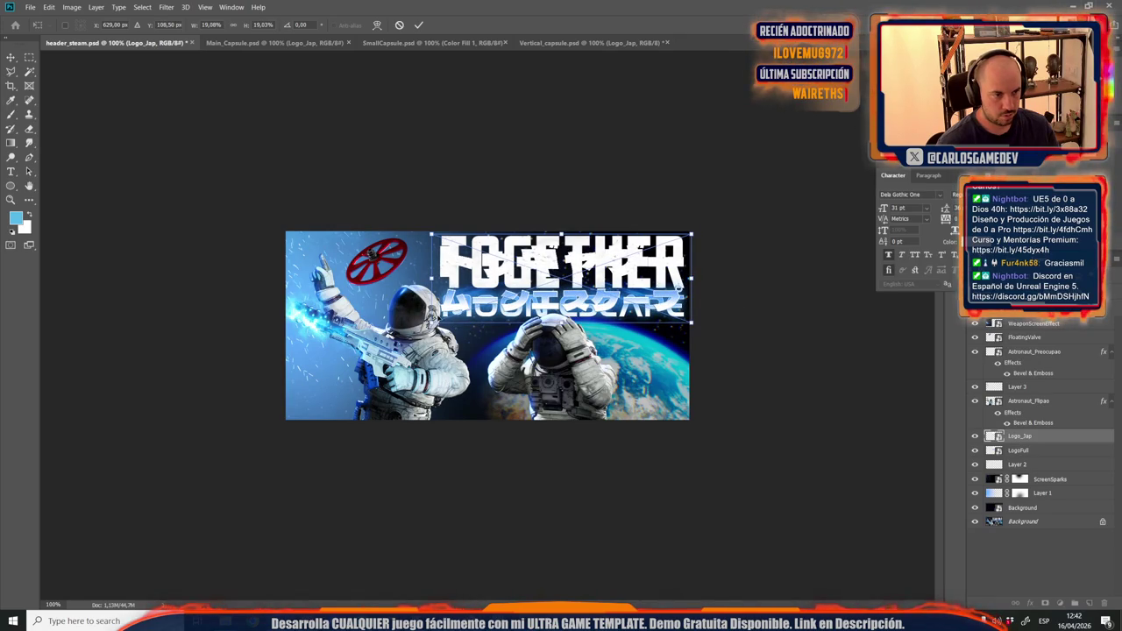
pyautogui.moveTo(432, 322); pyautogui.dragTo(433, 322)
pyautogui.press('Return')
pyautogui.click(977, 450)
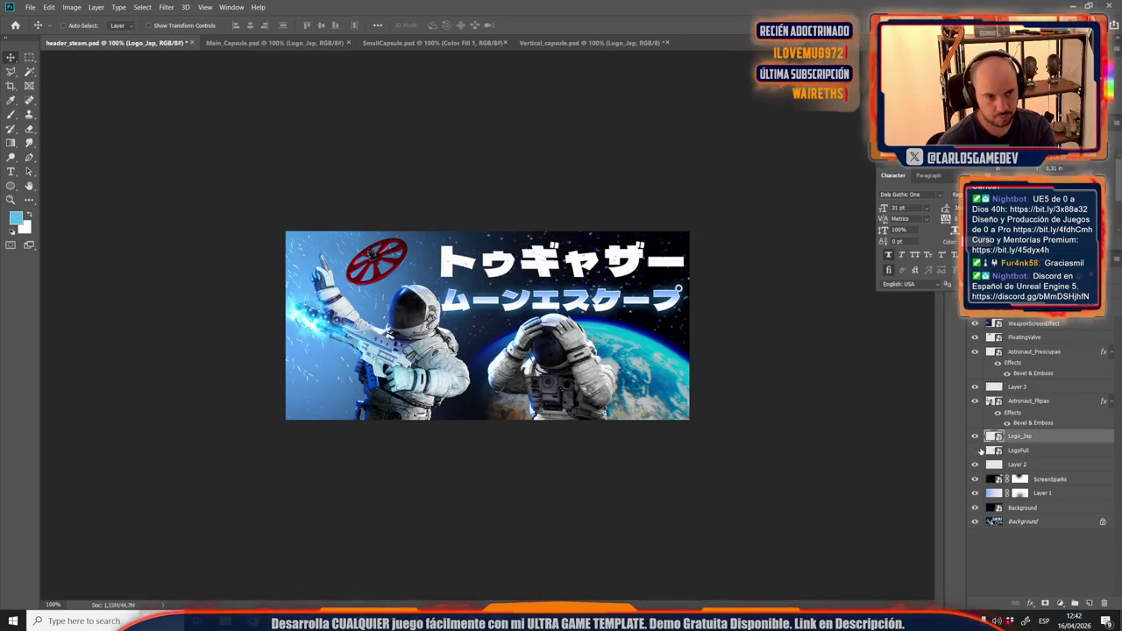
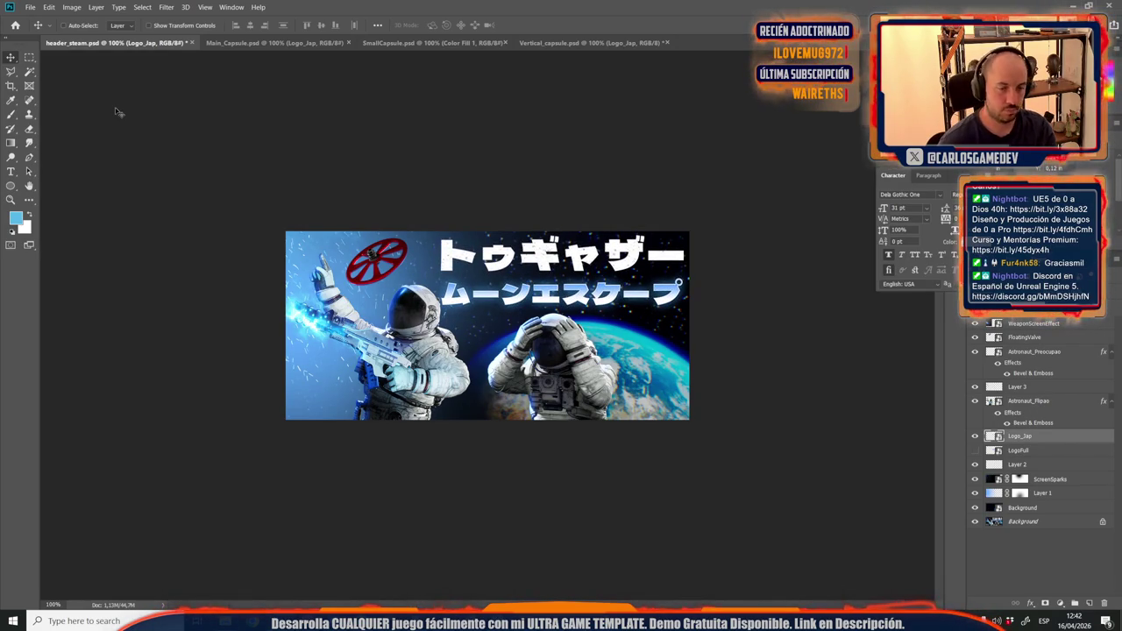
# Scale the Japanese logo on the Steam header down slightly.
pyautogui.hotkey('ctrl', 't')
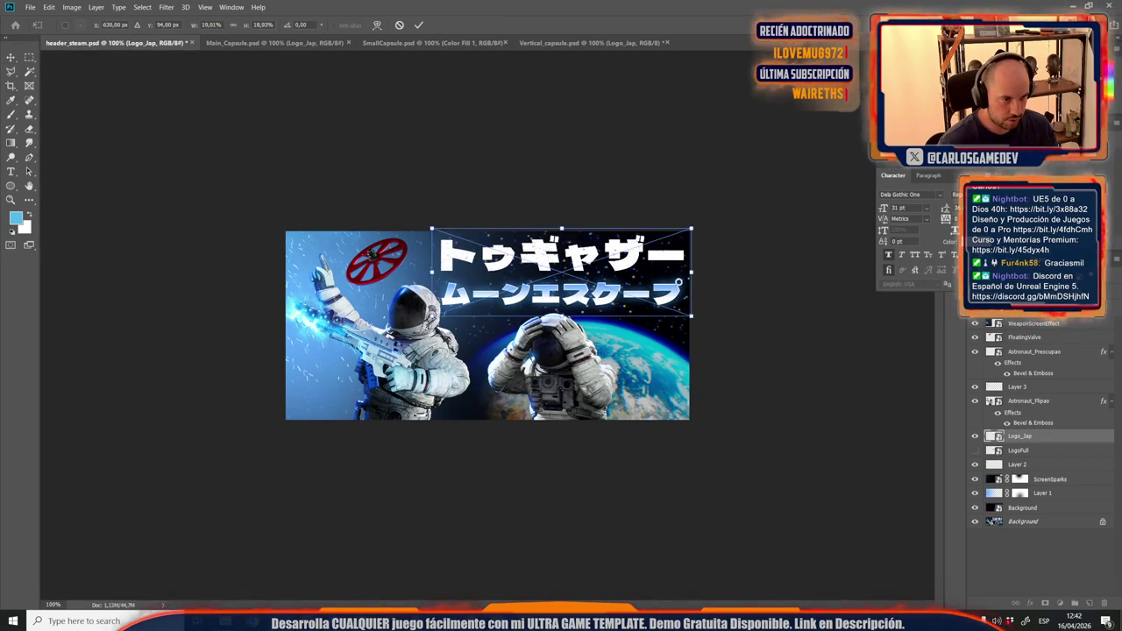
pyautogui.moveTo(431, 230); pyautogui.dragTo(433, 231)
pyautogui.press('Return')
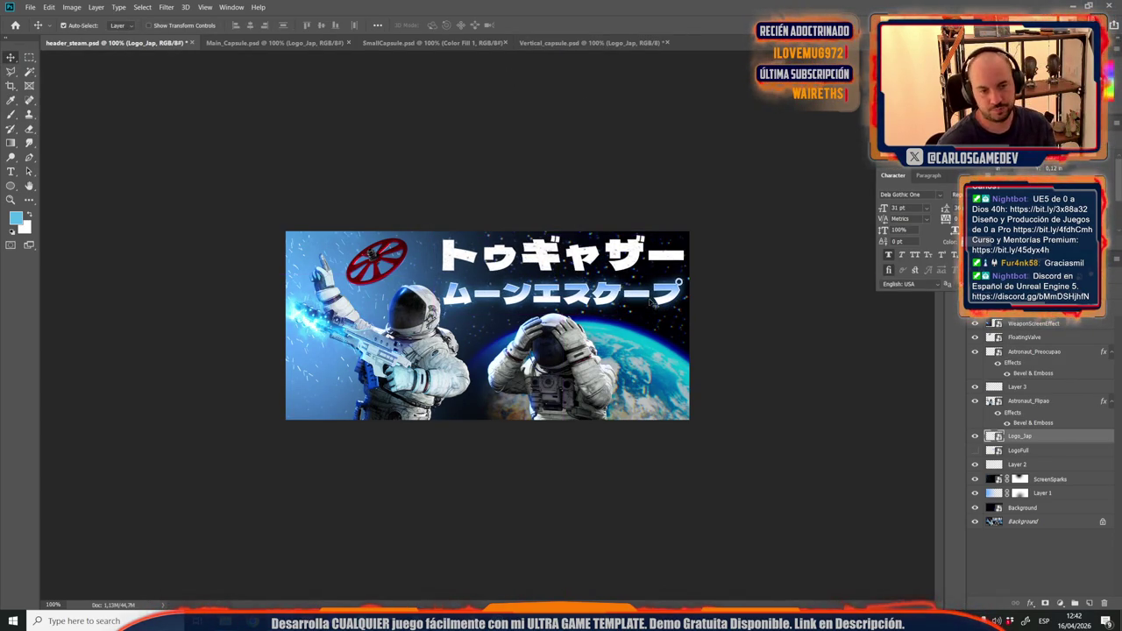
# Save the header as a JPEG in the JAP folder, replacing header_steam.jpg.
pyautogui.hotkey('ctrl', 'shift', 's')
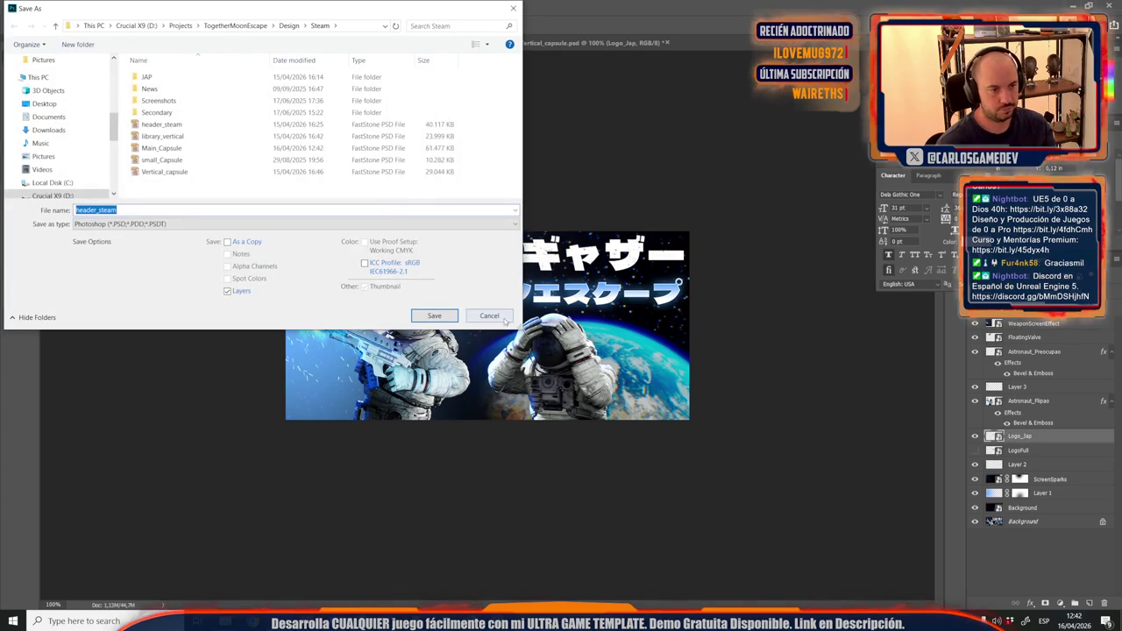
pyautogui.doubleClick(146, 77)
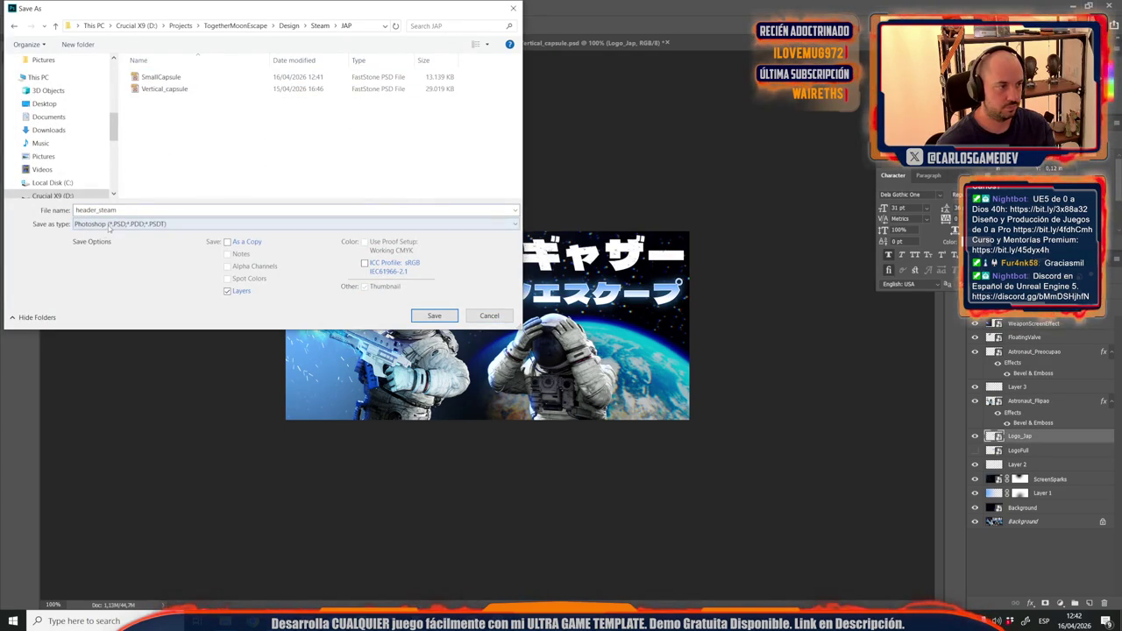
pyautogui.click(119, 223)
pyautogui.click(91, 313)
pyautogui.press('Return')
pyautogui.press('Left')
pyautogui.press('Return')
pyautogui.press('Return')
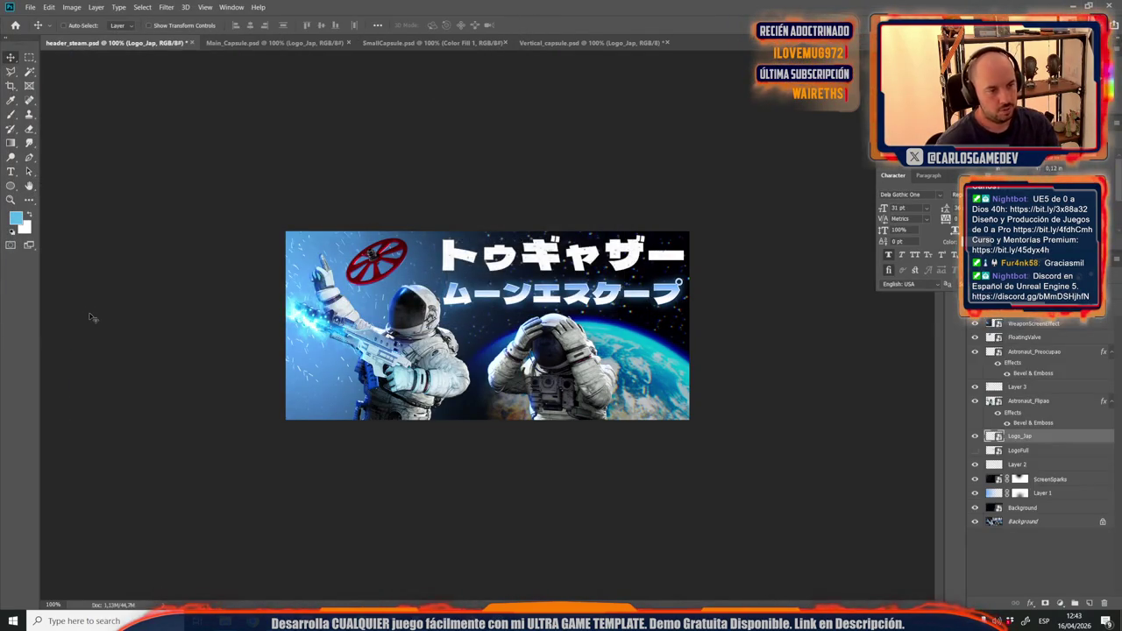
pyautogui.hotkey('ctrl', 'h')
# Browse to Design > Steam > JAP and preview the Japanese library_vertical image.
pyautogui.moveTo(225, 619)
pyautogui.click(172, 575)
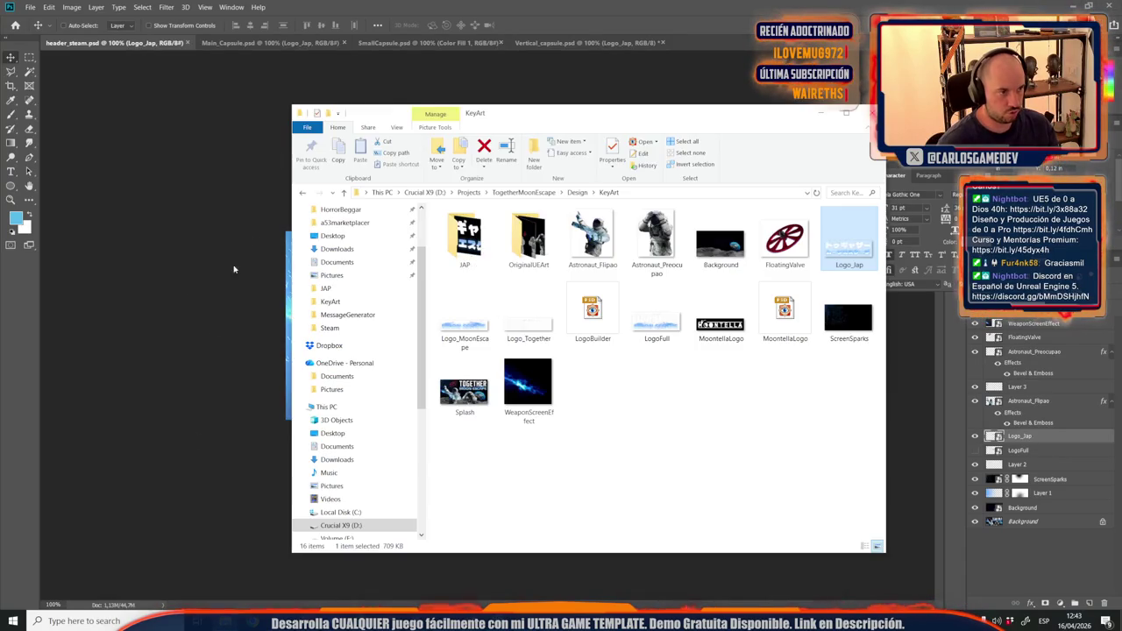
pyautogui.click(577, 192)
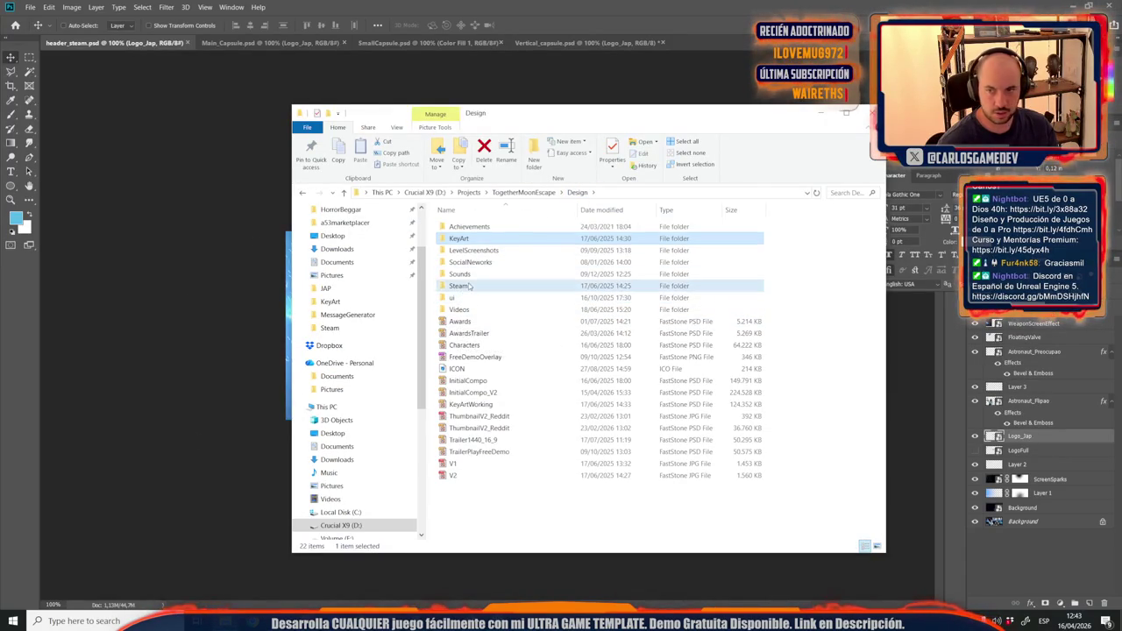
pyautogui.doubleClick(459, 286)
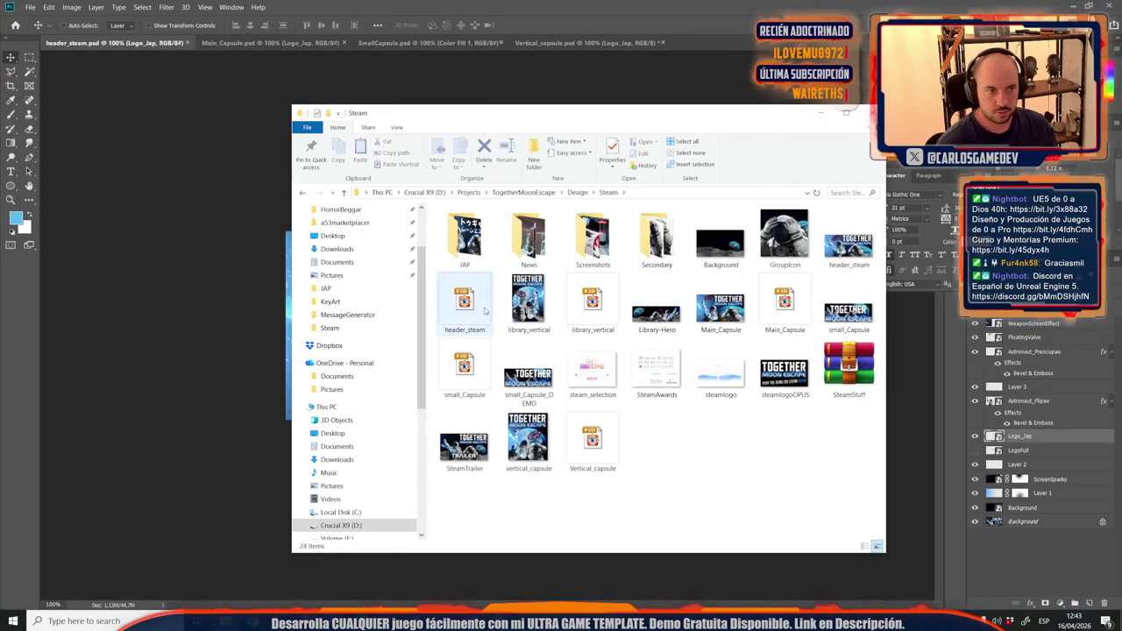
pyautogui.doubleClick(465, 232)
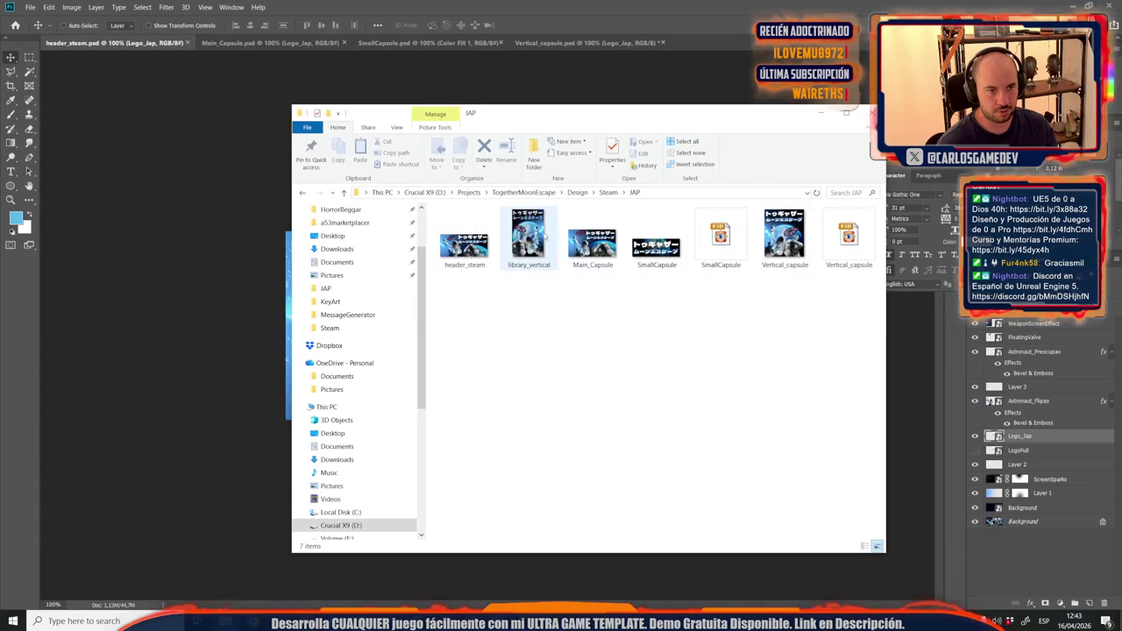
pyautogui.doubleClick(536, 233)
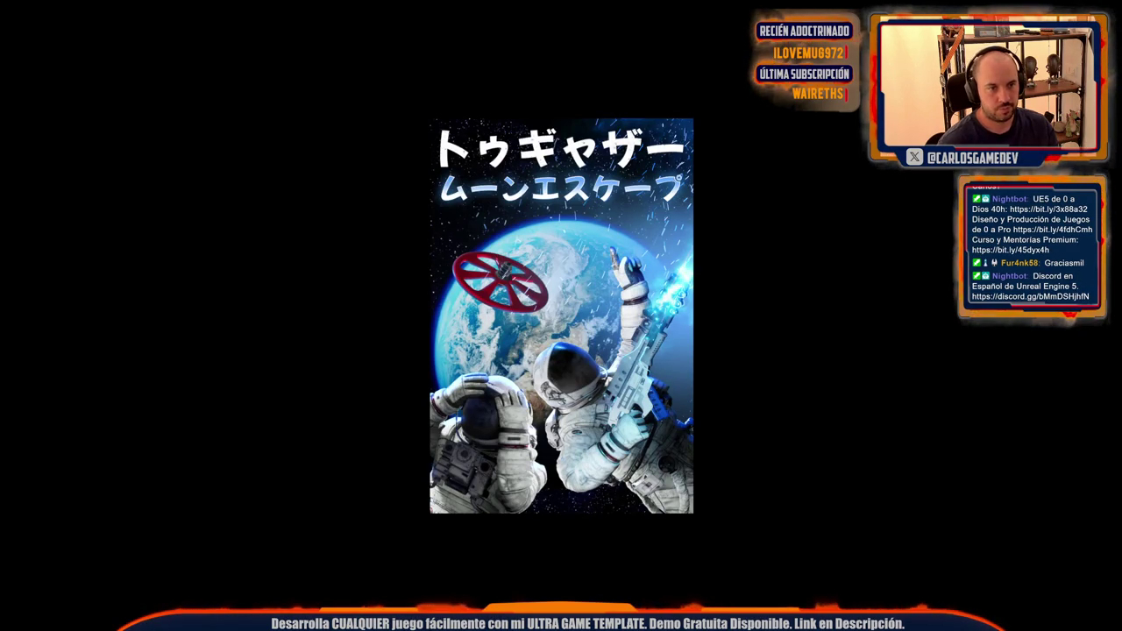
pyautogui.click(1107, 9)
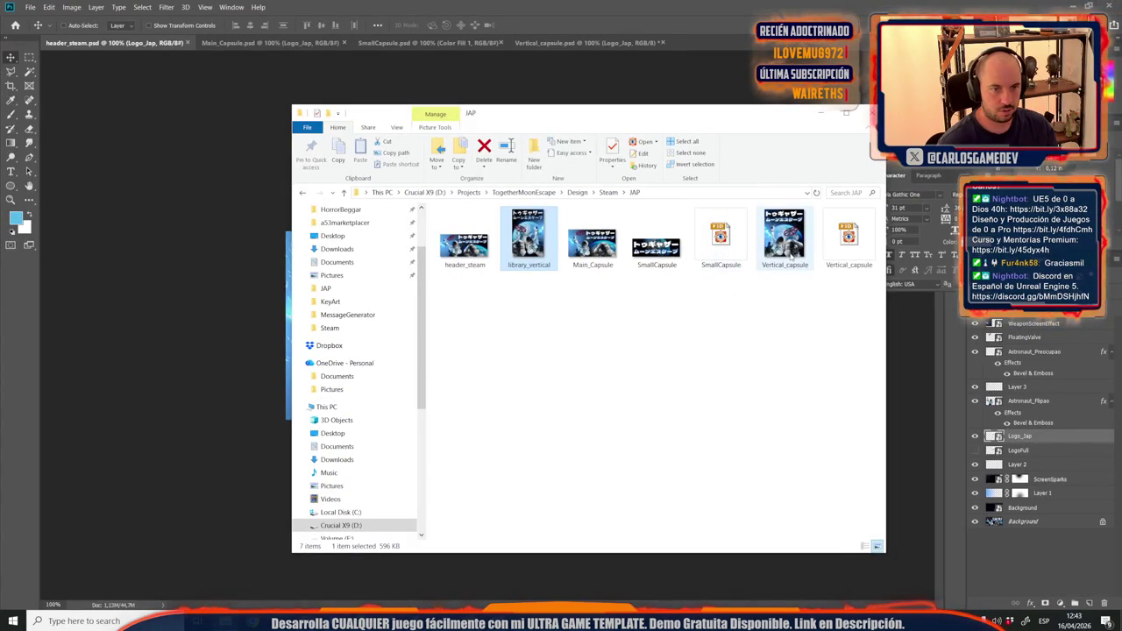
# Open library_vertical.psd from the Steam folder in Photoshop.
pyautogui.click(609, 193)
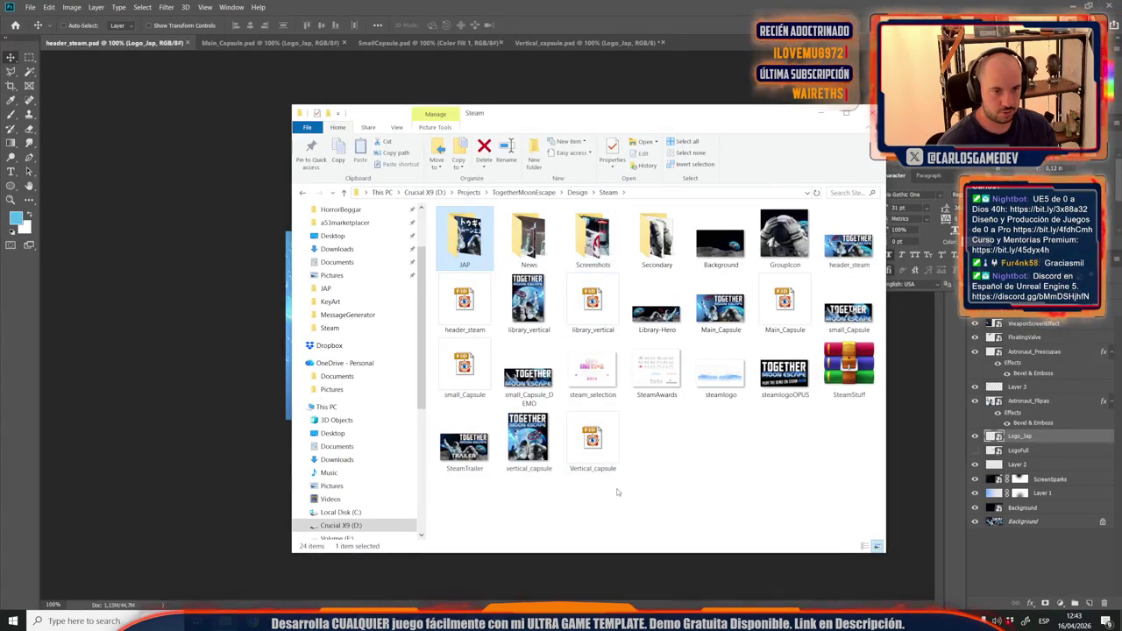
pyautogui.click(605, 312)
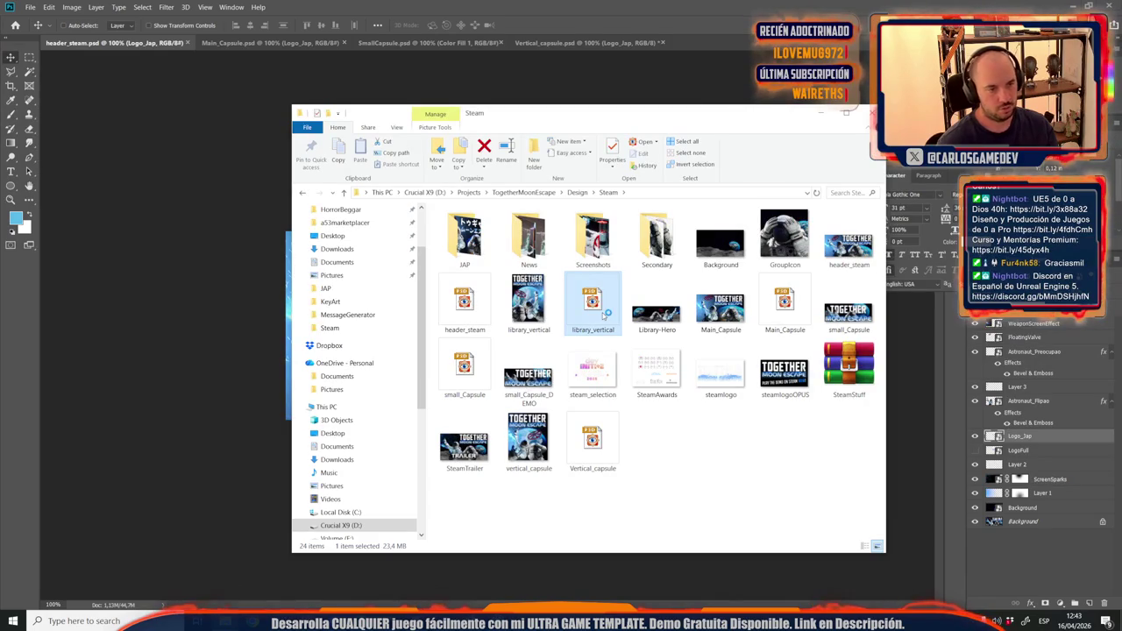
pyautogui.doubleClick(605, 312)
pyautogui.press('Escape')
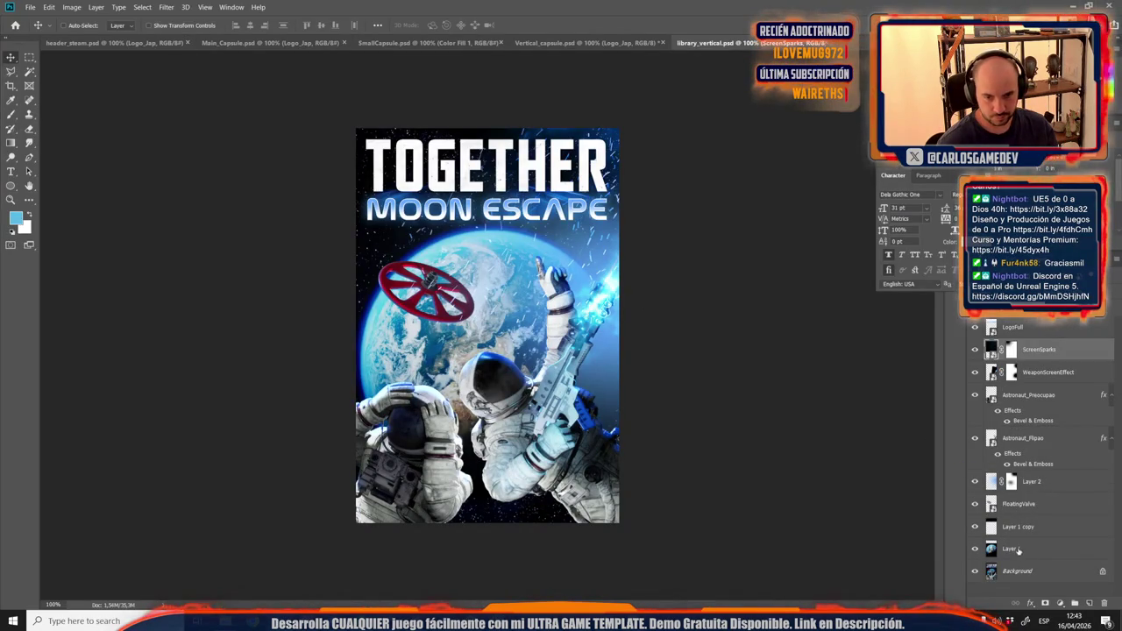
# Place Logo_Jap.png from the KeyArt folder over the title on the vertical art.
pyautogui.click(1045, 514)
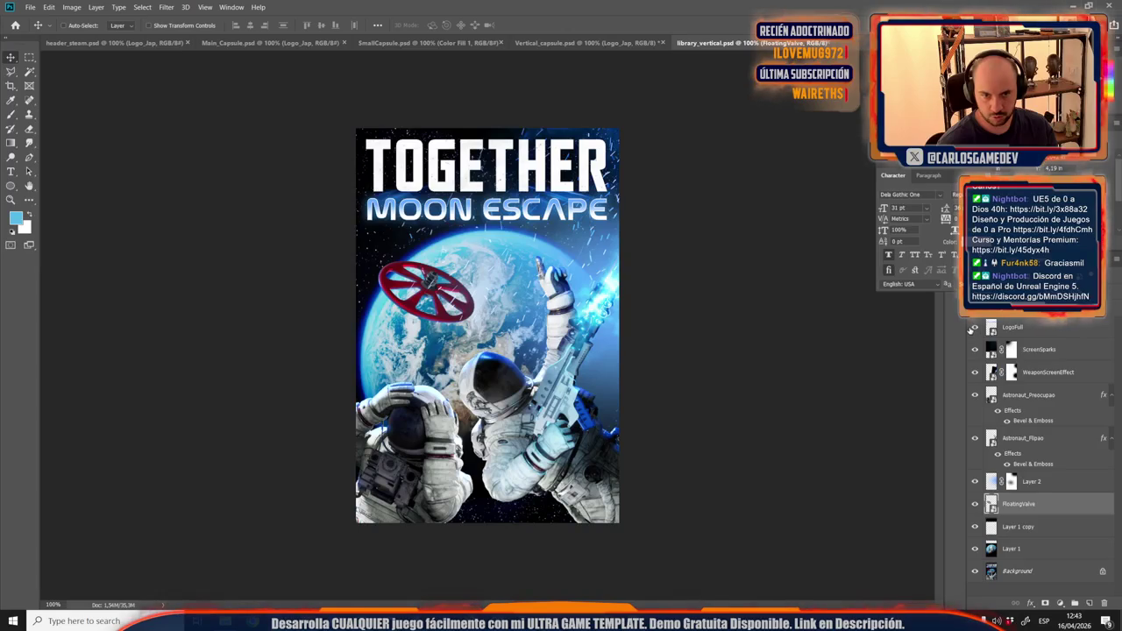
pyautogui.click(1024, 330)
pyautogui.moveTo(225, 621)
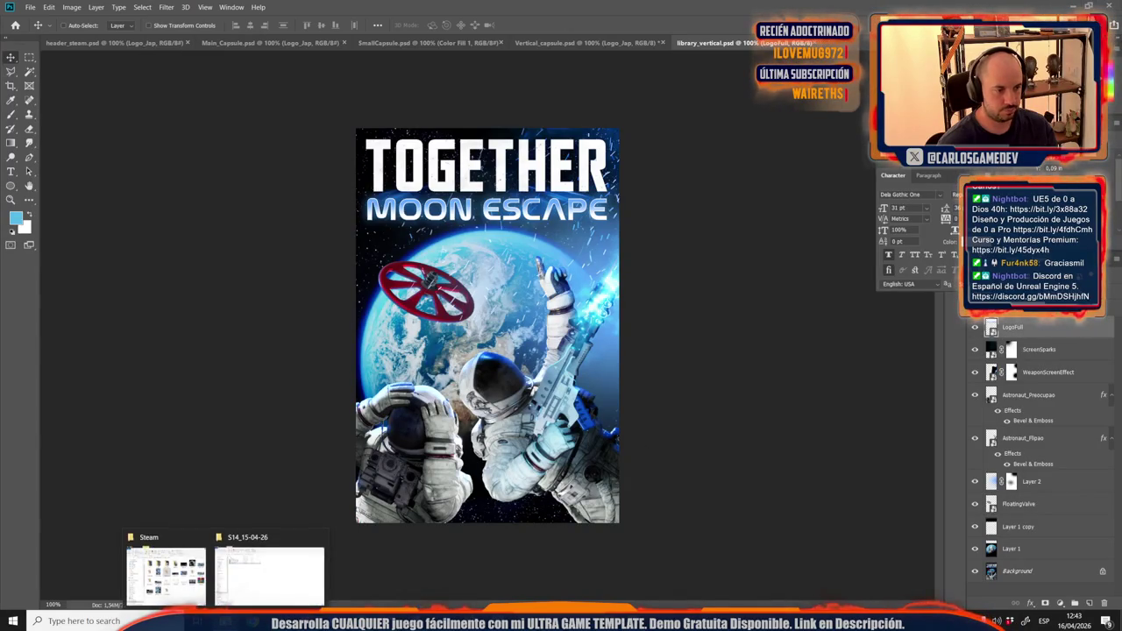
pyautogui.click(164, 574)
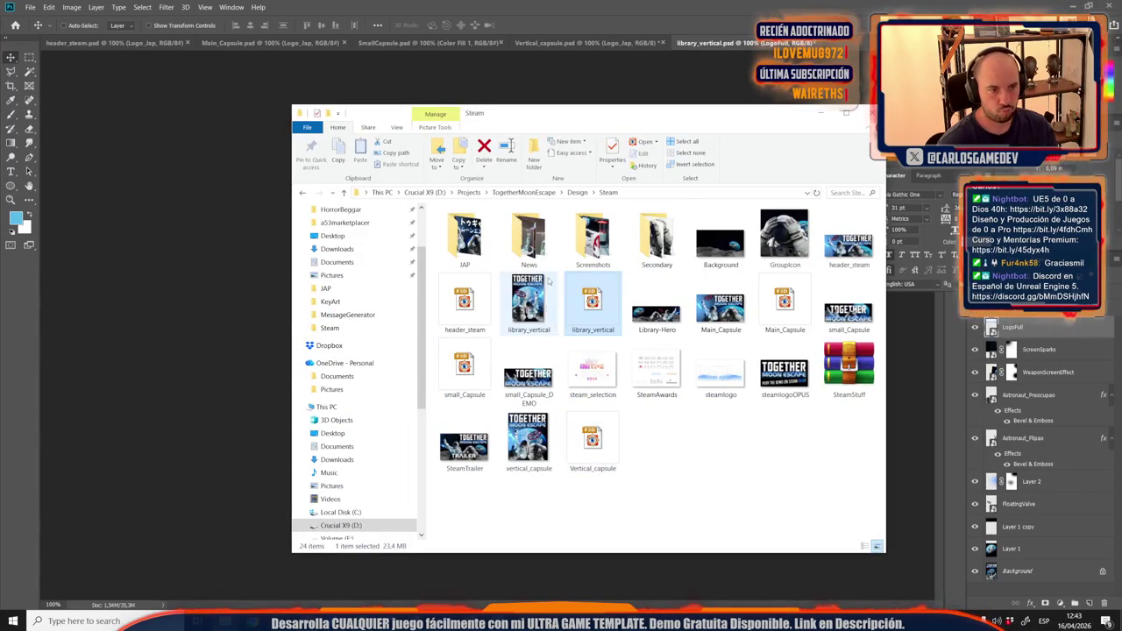
pyautogui.click(577, 192)
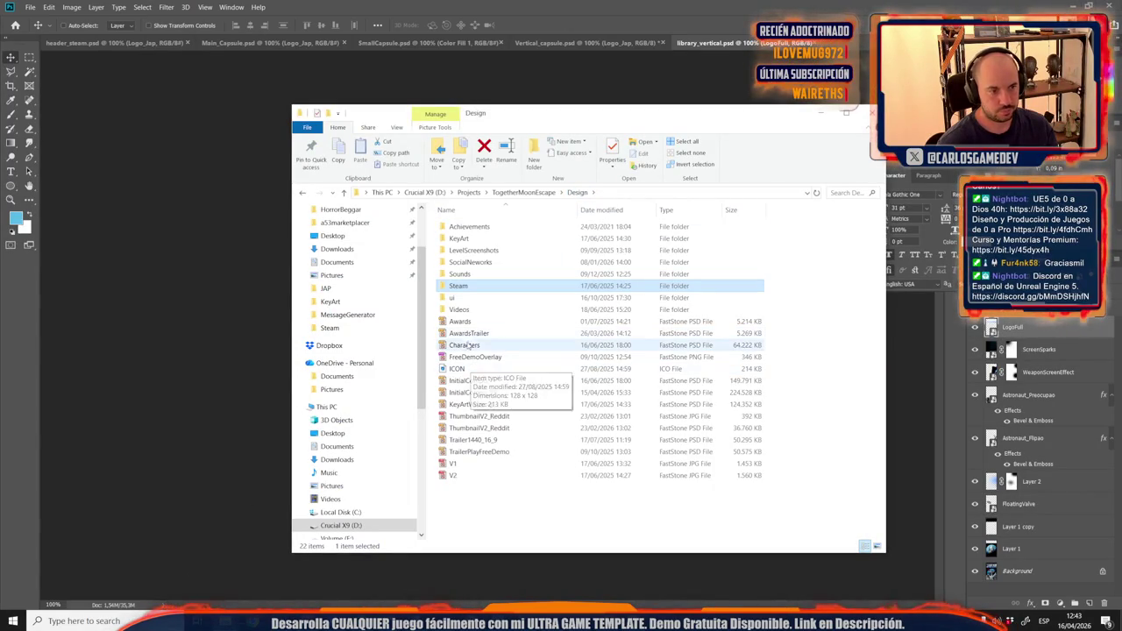
pyautogui.doubleClick(465, 237)
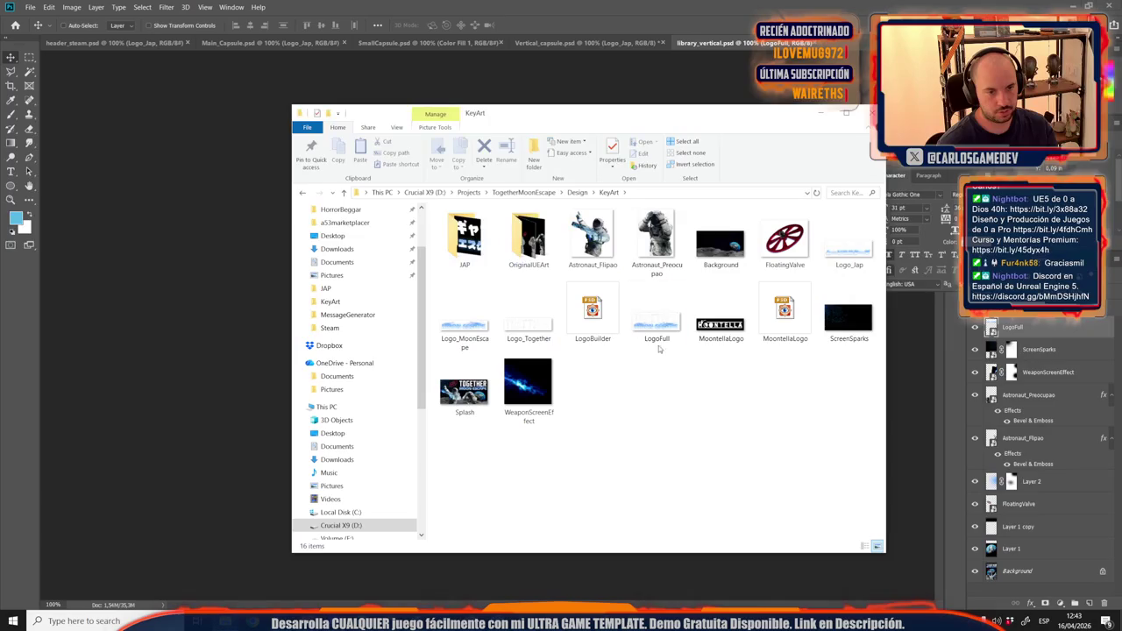
pyautogui.click(848, 247)
pyautogui.moveTo(850, 254)
pyautogui.mouseDown()
pyautogui.moveTo(561, 241)
pyautogui.moveTo(178, 245)
pyautogui.mouseUp()
pyautogui.moveTo(468, 237)
pyautogui.mouseDown()
pyautogui.moveTo(469, 198)
pyautogui.moveTo(491, 169)
pyautogui.mouseUp()
pyautogui.press('Return')
# Hide the English LogoFull title and move the Logo_Jap layer beneath Layer 1 copy.
pyautogui.click(975, 349)
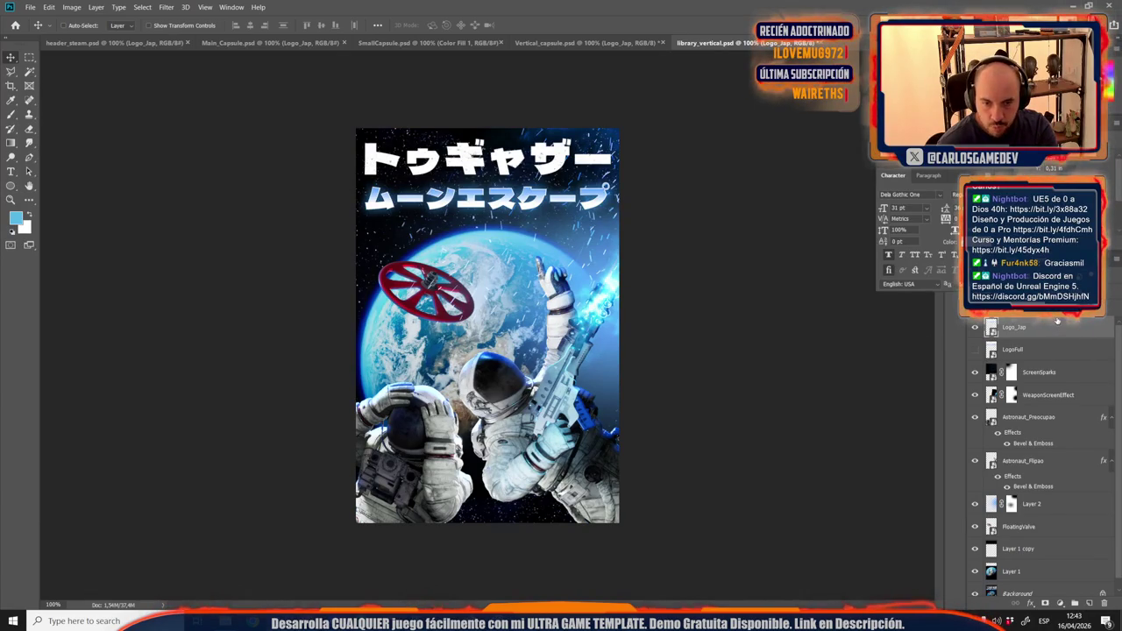
pyautogui.moveTo(1057, 322); pyautogui.dragTo(1068, 517)
pyautogui.moveTo(1068, 511)
pyautogui.mouseDown()
pyautogui.moveTo(1066, 560)
pyautogui.moveTo(1041, 516)
pyautogui.mouseUp()
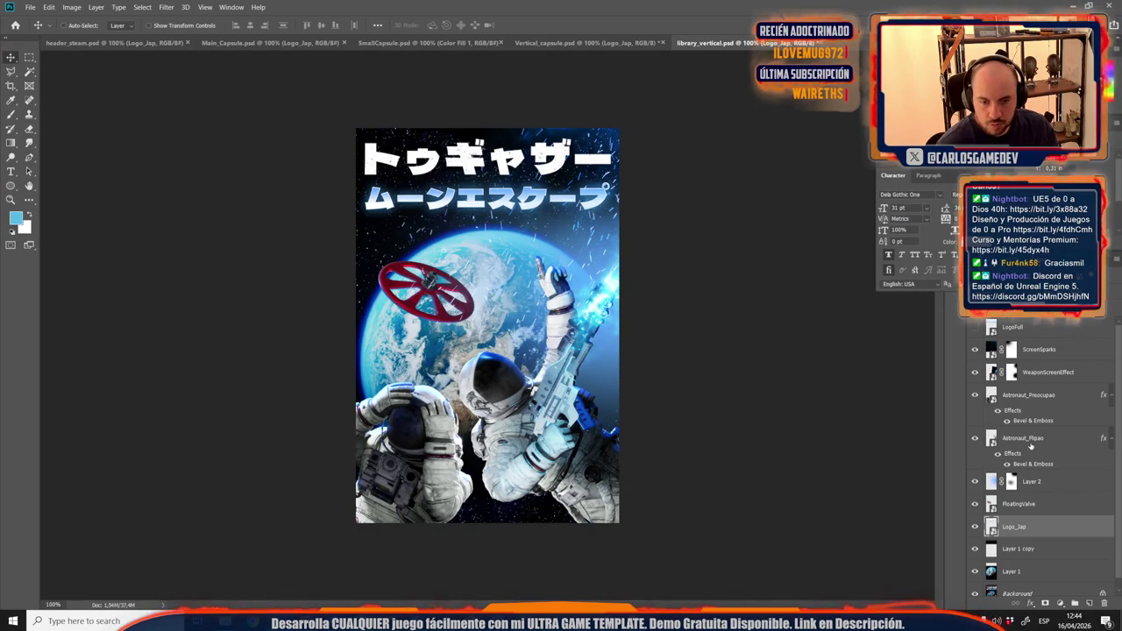
pyautogui.scroll(-1, 1032, 446)
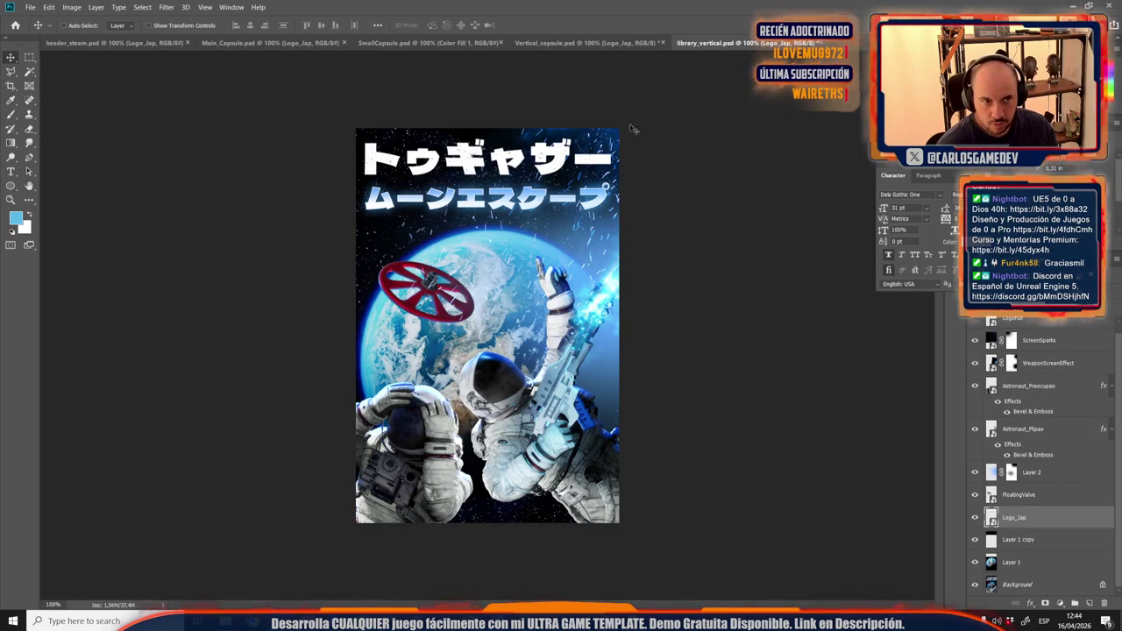
pyautogui.scroll(5, 561, 140)
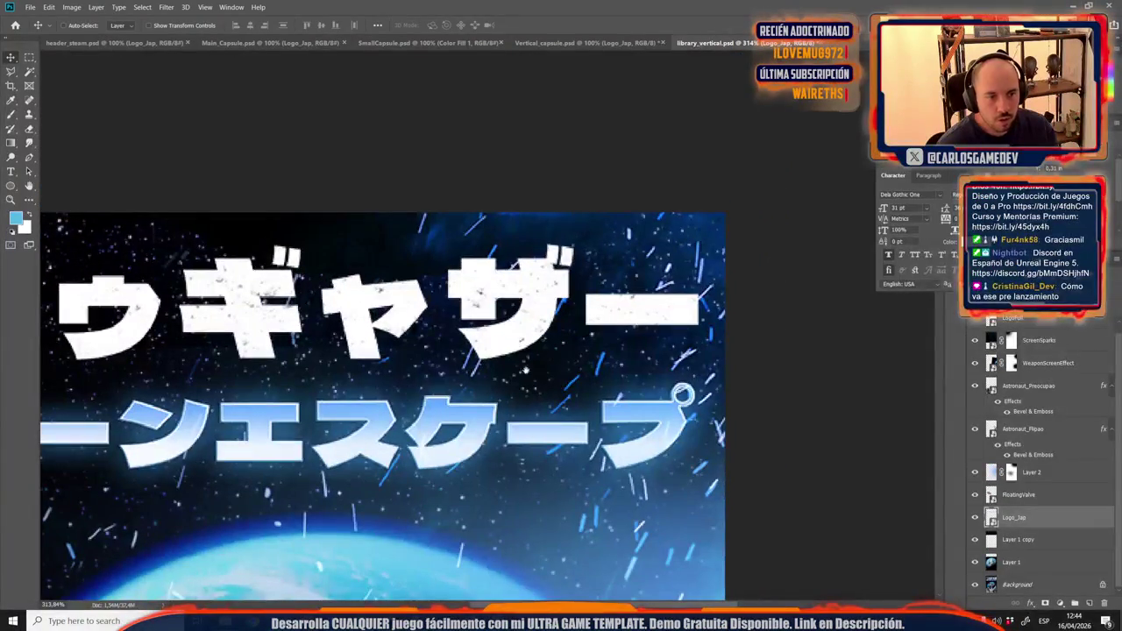
pyautogui.click(975, 540)
pyautogui.click(976, 541)
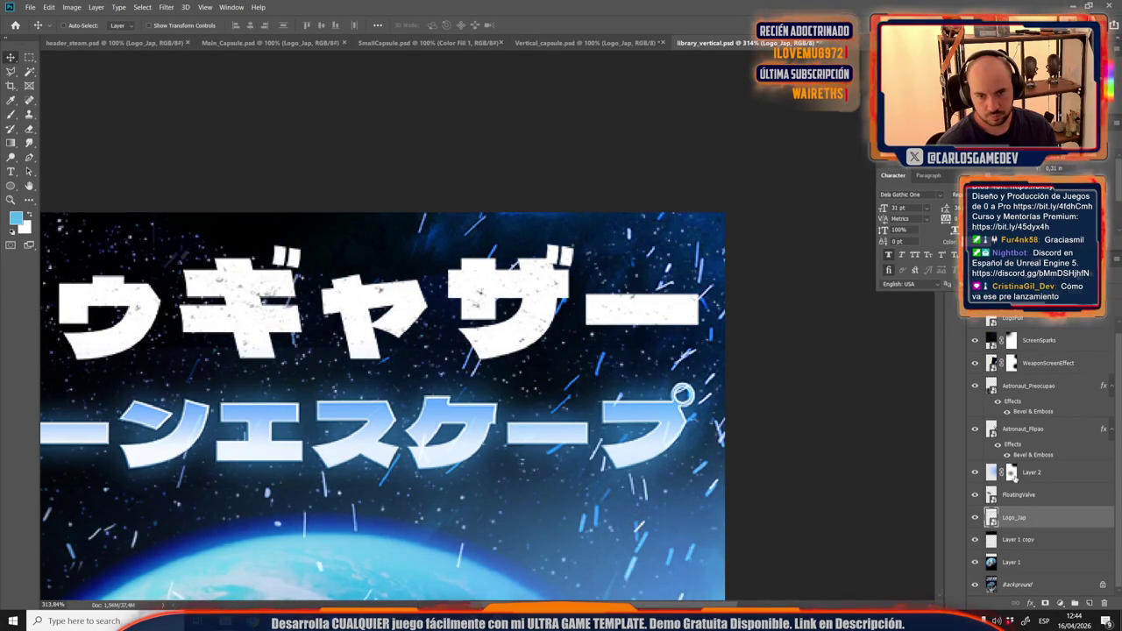
# Move the Logo_Jap layer up to just under LogoFull and save the file.
pyautogui.scroll(1, 968, 399)
pyautogui.click(976, 350)
pyautogui.click(975, 350)
pyautogui.click(976, 350)
pyautogui.click(976, 350)
pyautogui.hotkey('ctrl', '0')
pyautogui.hotkey('ctrl', '-')
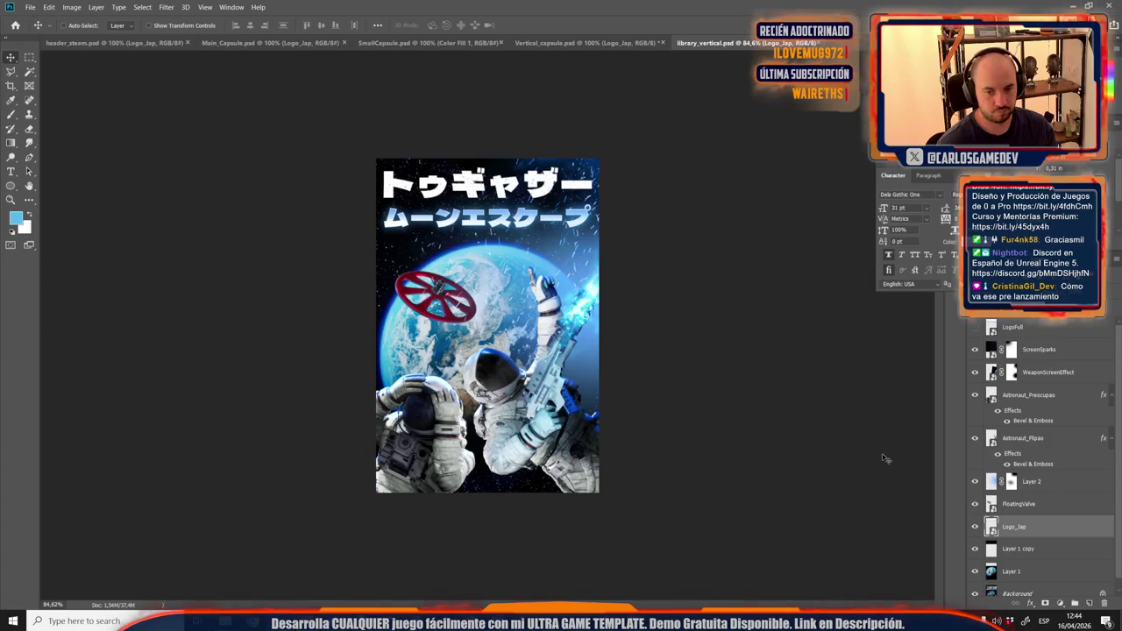
pyautogui.moveTo(1025, 523); pyautogui.dragTo(1017, 351)
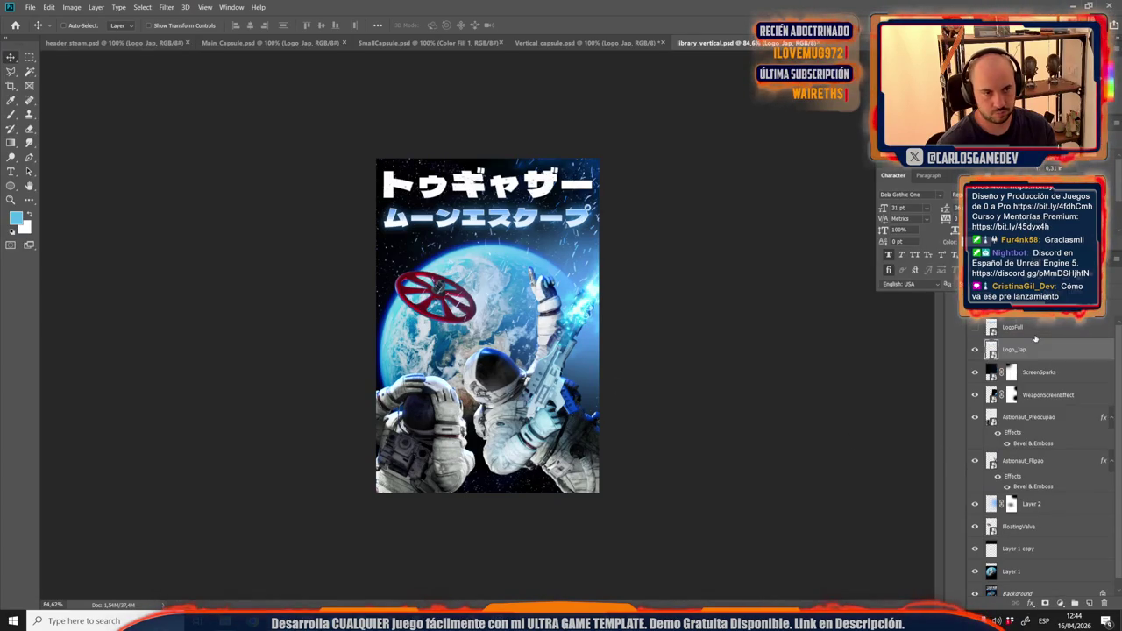
pyautogui.hotkey('ctrl', 's')
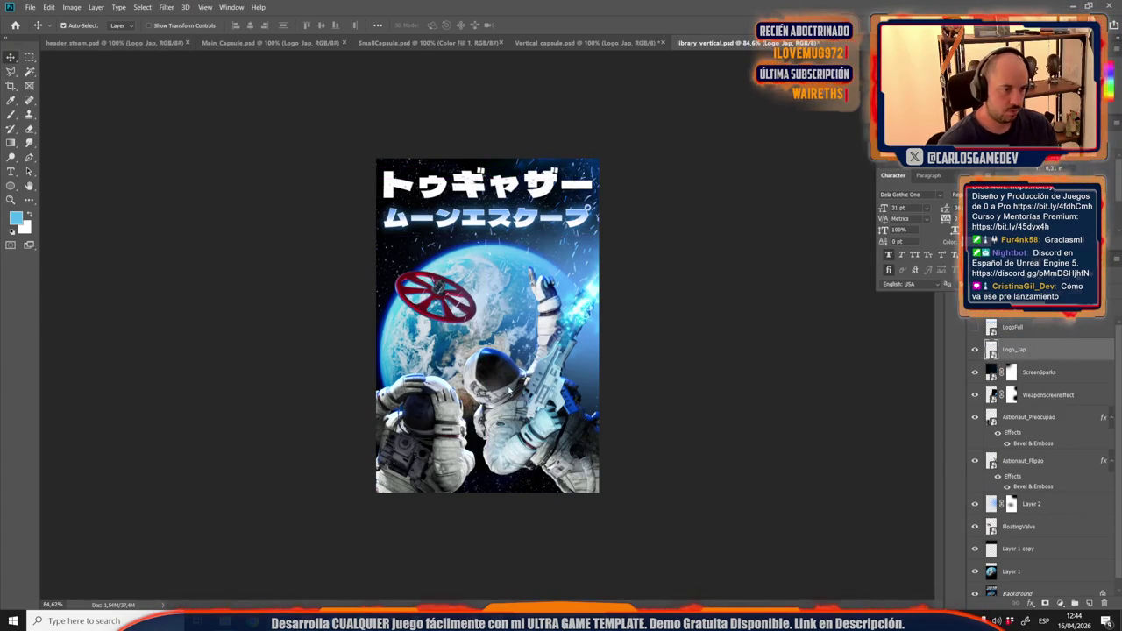
# Save library_vertical as a maximum-quality JPEG in the JAP folder, replacing the old copy.
pyautogui.hotkey('ctrl', 'shift', 's')
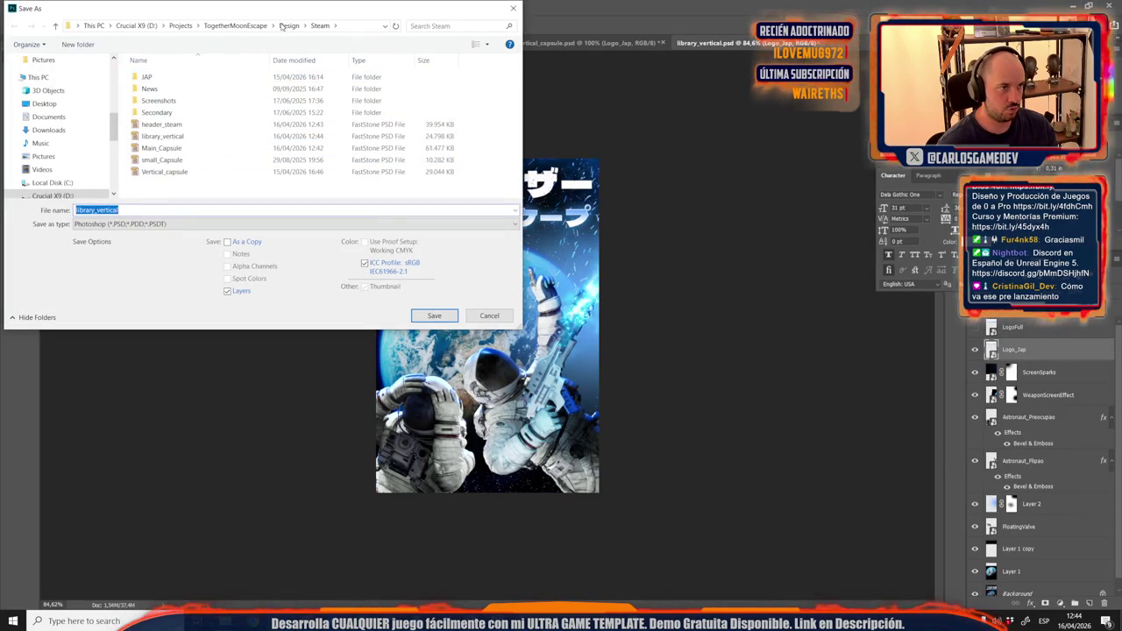
pyautogui.doubleClick(147, 77)
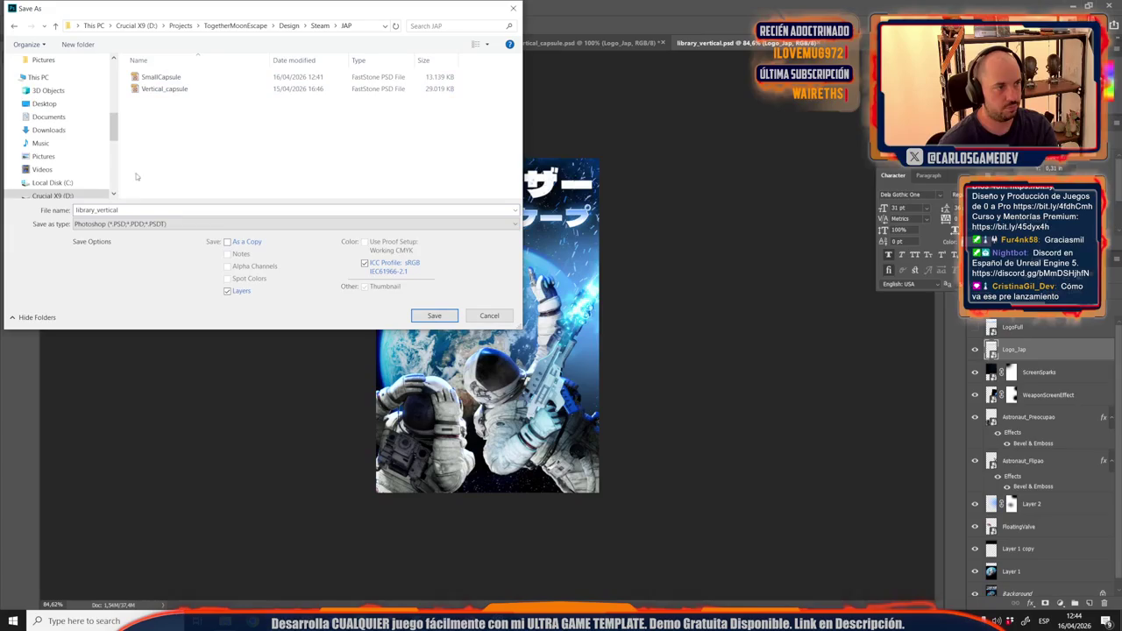
pyautogui.click(116, 226)
pyautogui.click(88, 317)
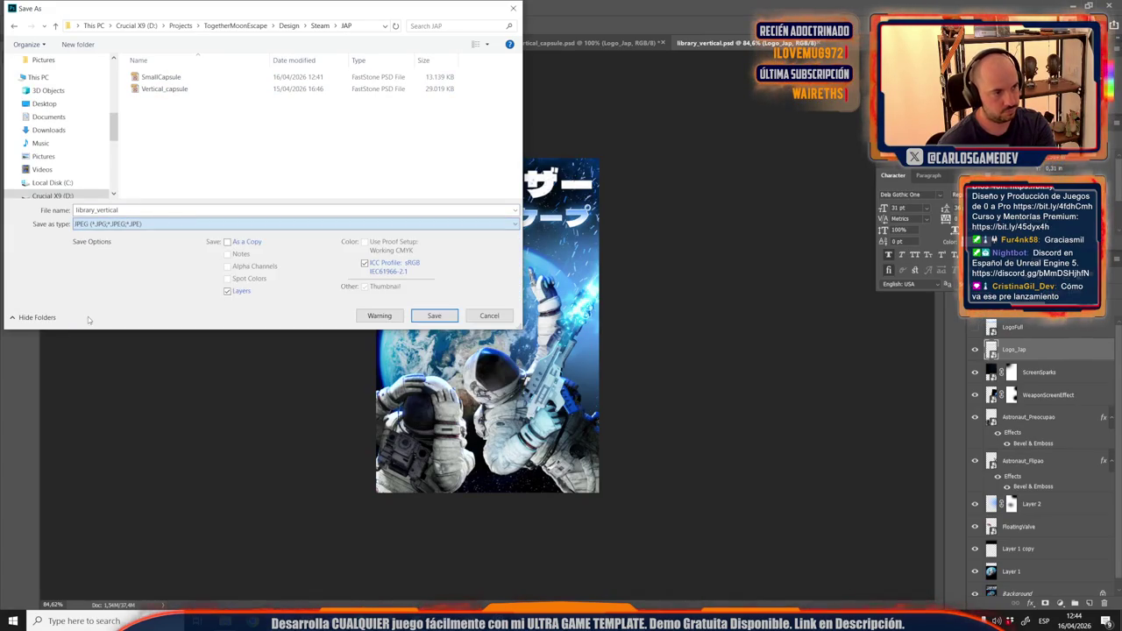
pyautogui.press('Return')
pyautogui.press('Left')
pyautogui.press('Return')
pyautogui.press('Return')
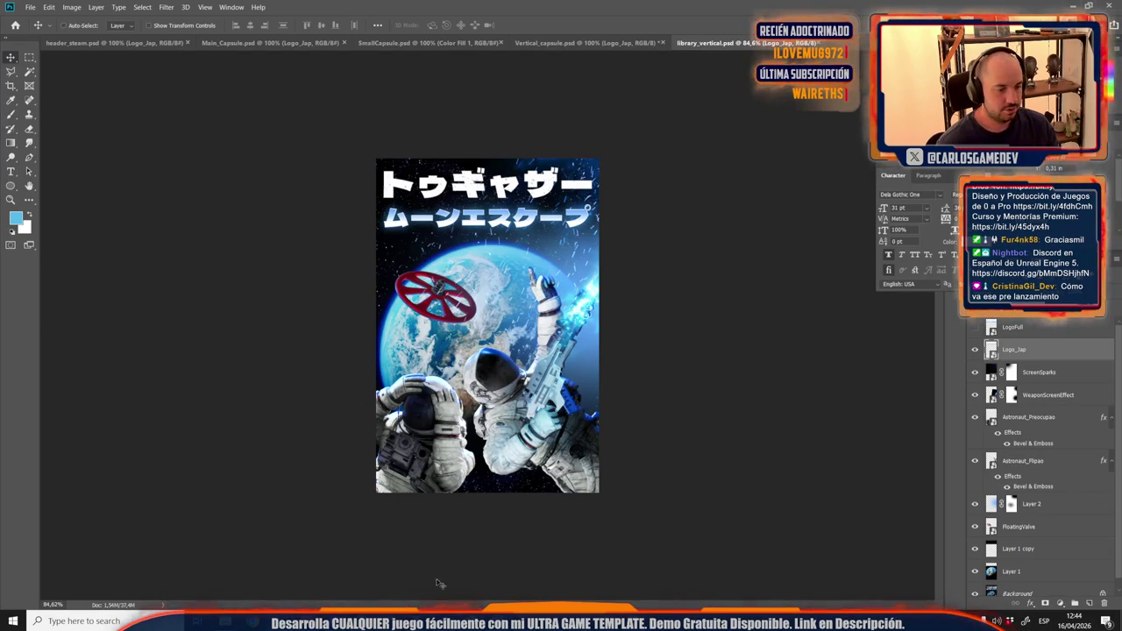
# Set the Release Trailer thumbnail to the GameplayTrailer image and save.
pyautogui.moveTo(388, 621)
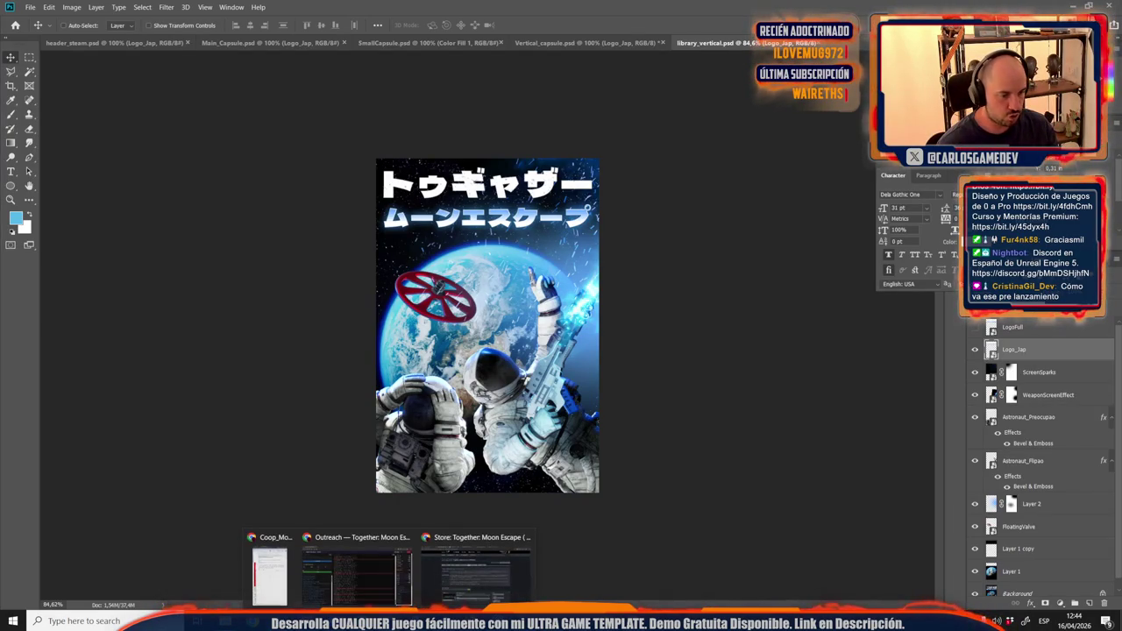
pyautogui.click(475, 574)
pyautogui.scroll(-3, 153, 307)
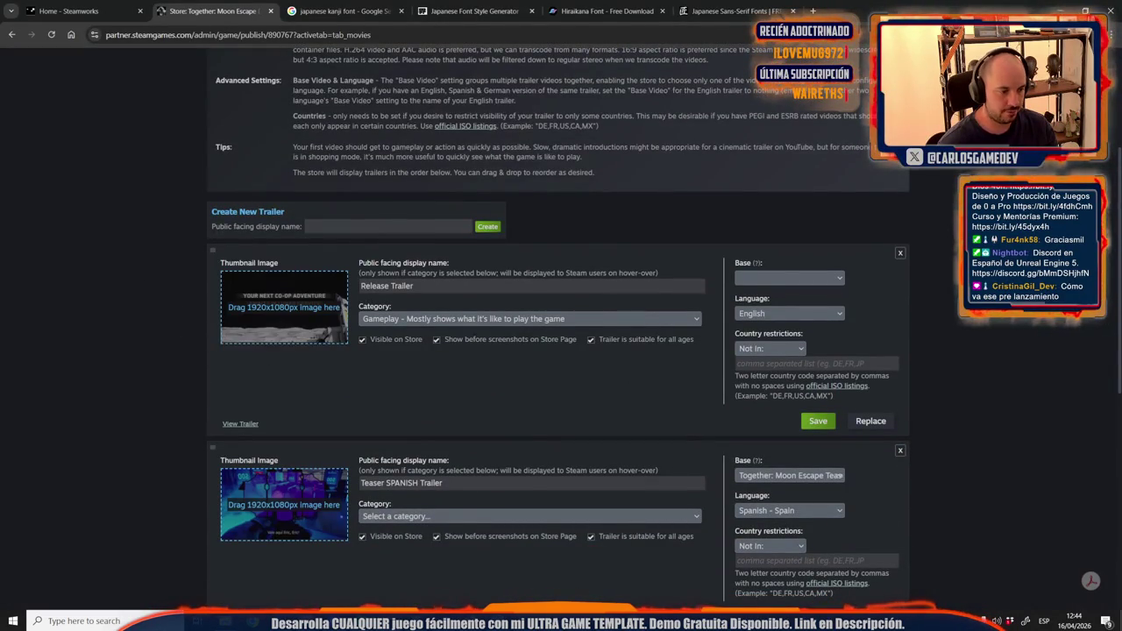
pyautogui.click(165, 568)
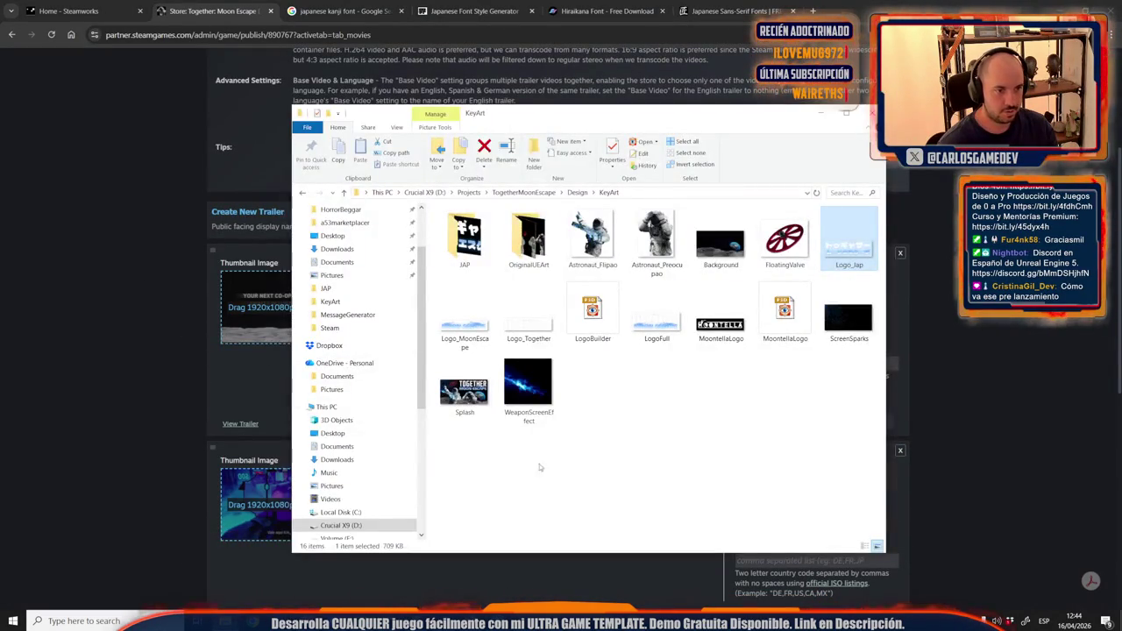
pyautogui.click(577, 192)
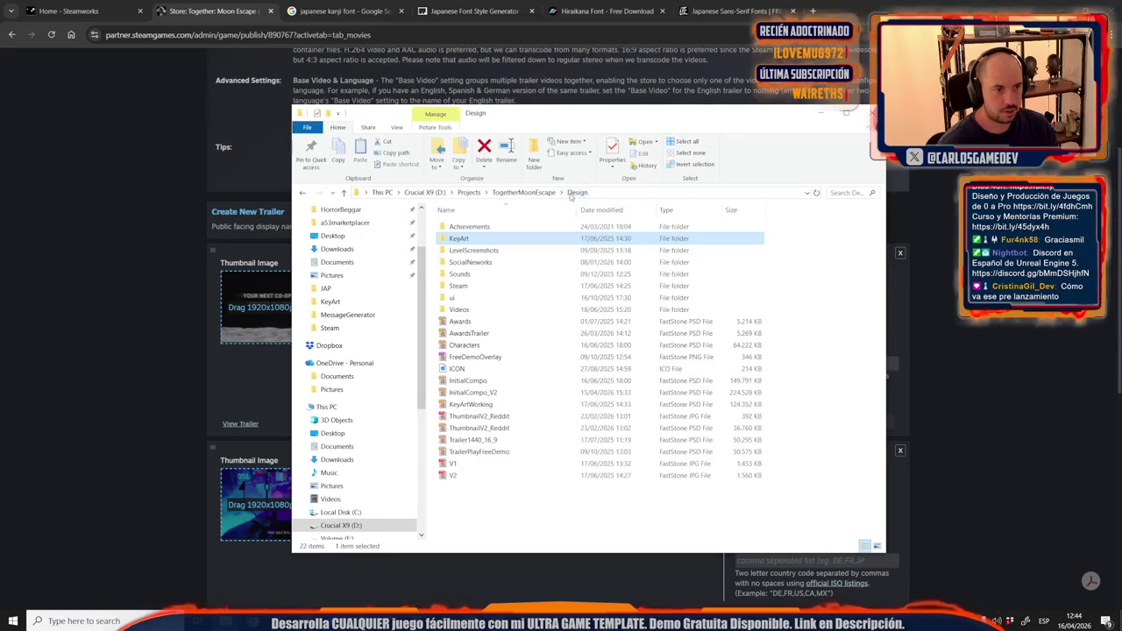
pyautogui.doubleClick(457, 310)
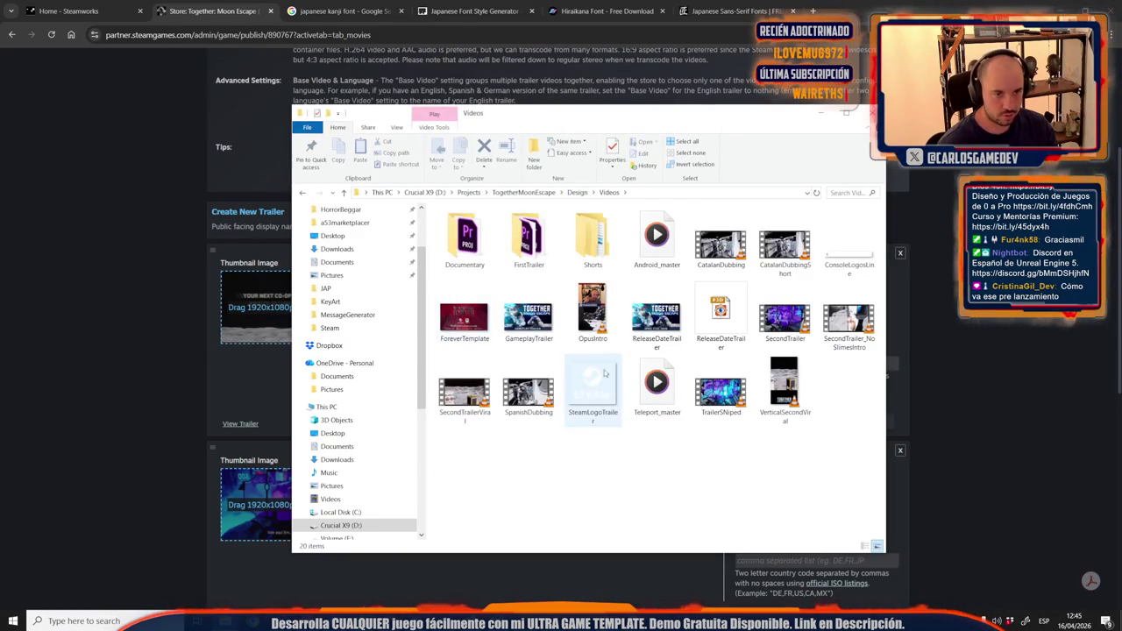
pyautogui.click(529, 315)
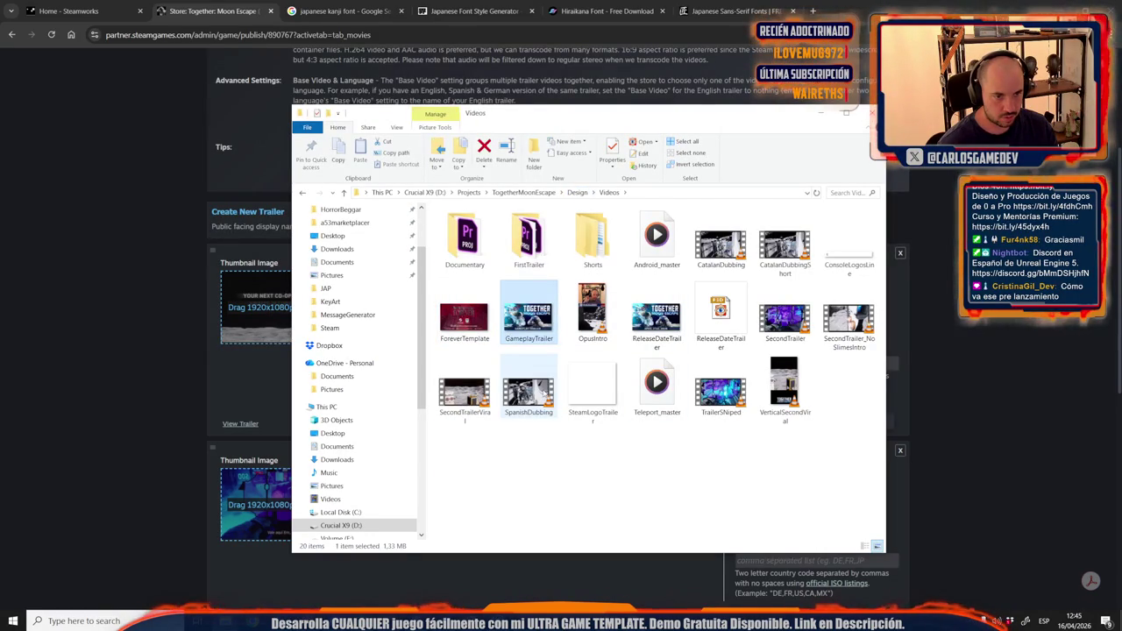
pyautogui.click(656, 315)
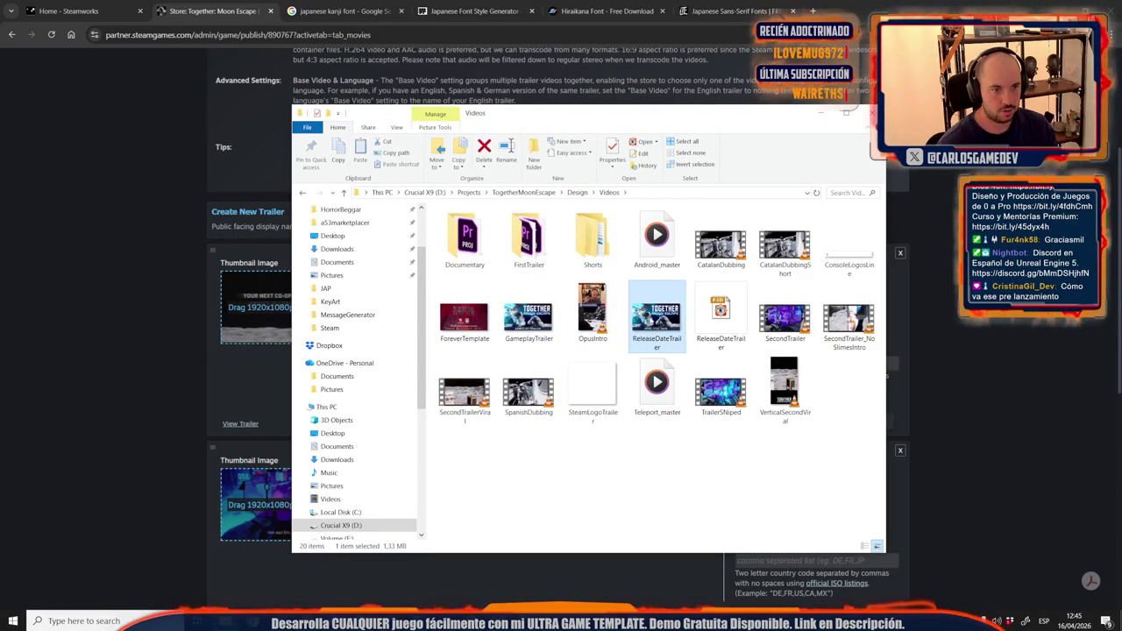
pyautogui.press('Return')
pyautogui.press('Escape')
pyautogui.click(528, 316)
pyautogui.press('Return')
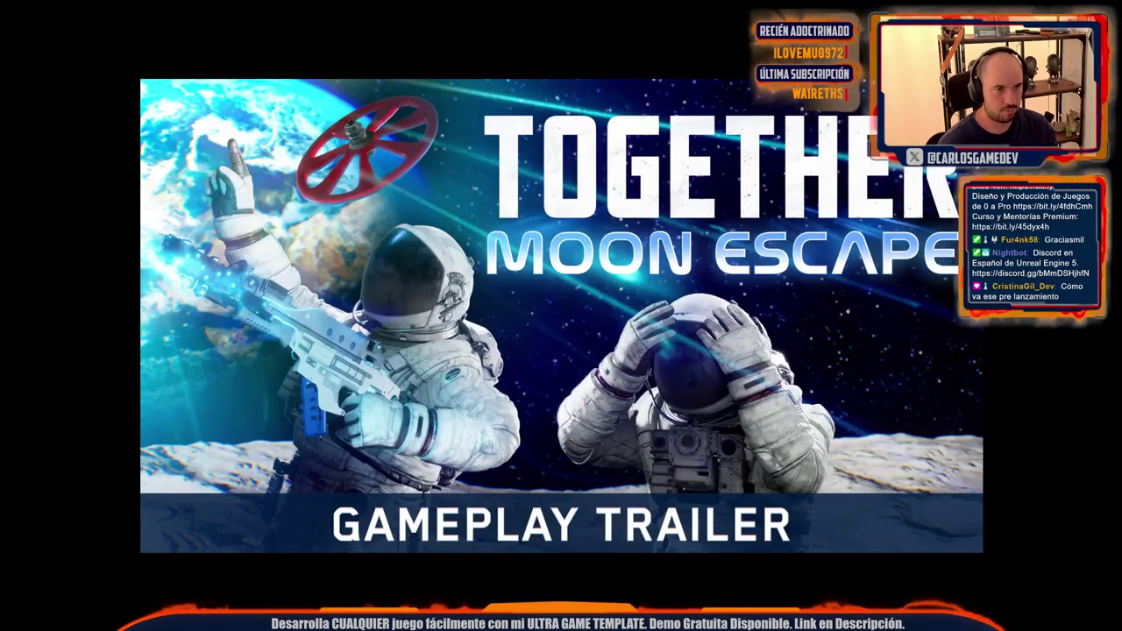
pyautogui.press('Escape')
pyautogui.moveTo(539, 346)
pyautogui.mouseDown()
pyautogui.moveTo(529, 323)
pyautogui.moveTo(269, 315)
pyautogui.mouseUp()
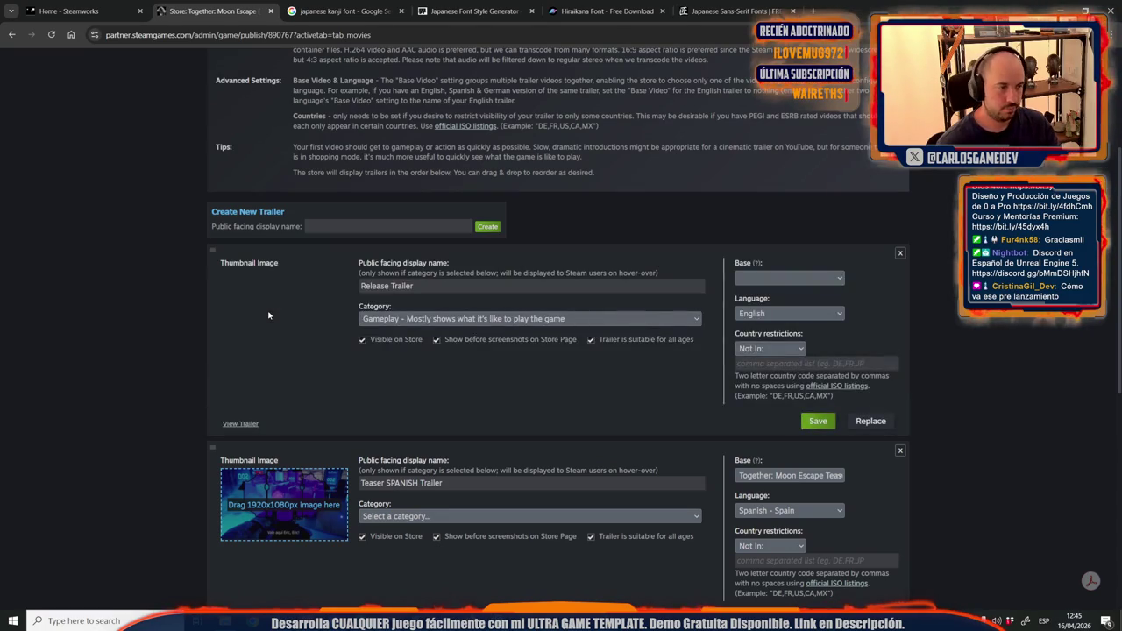
pyautogui.click(821, 422)
# Open Graphical Assets and choose to update the base store assets.
pyautogui.scroll(3, 537, 465)
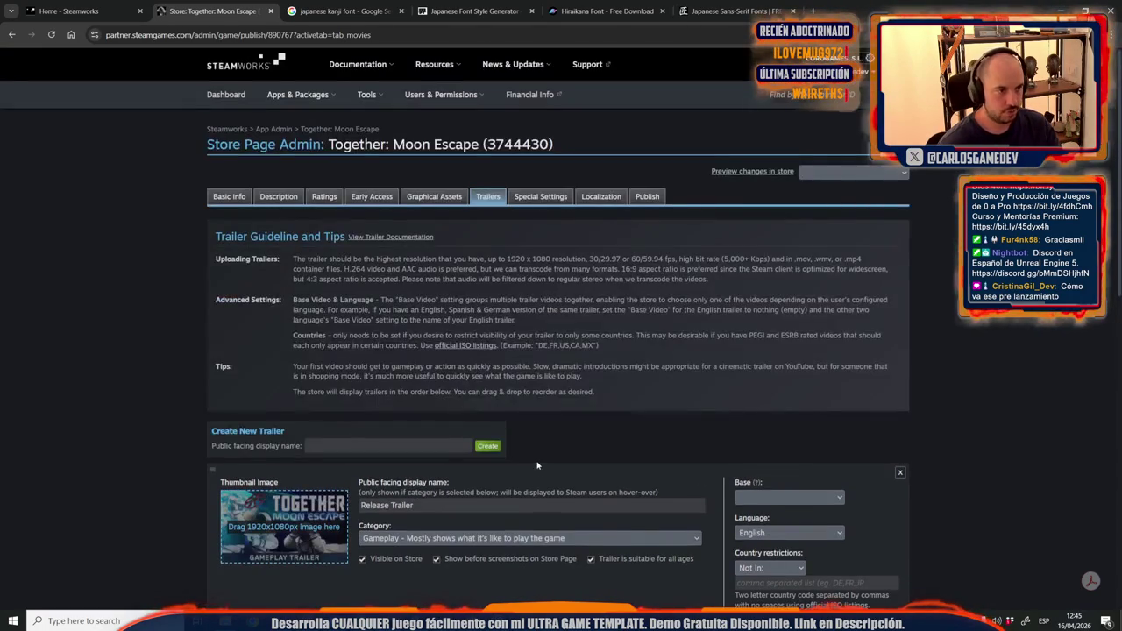
pyautogui.click(433, 198)
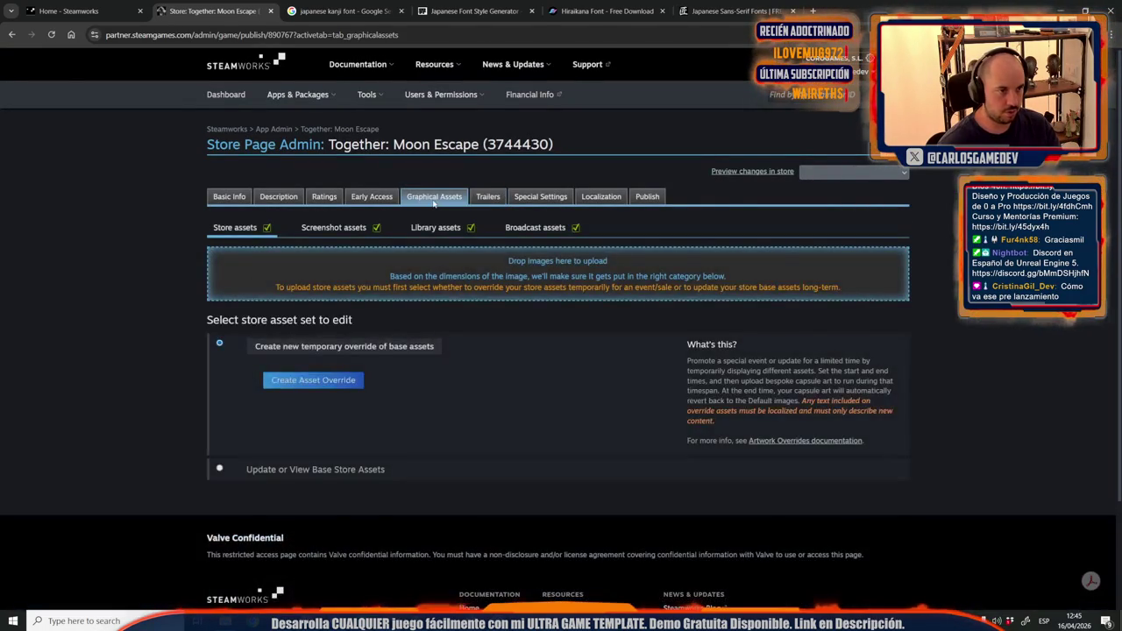
pyautogui.click(220, 469)
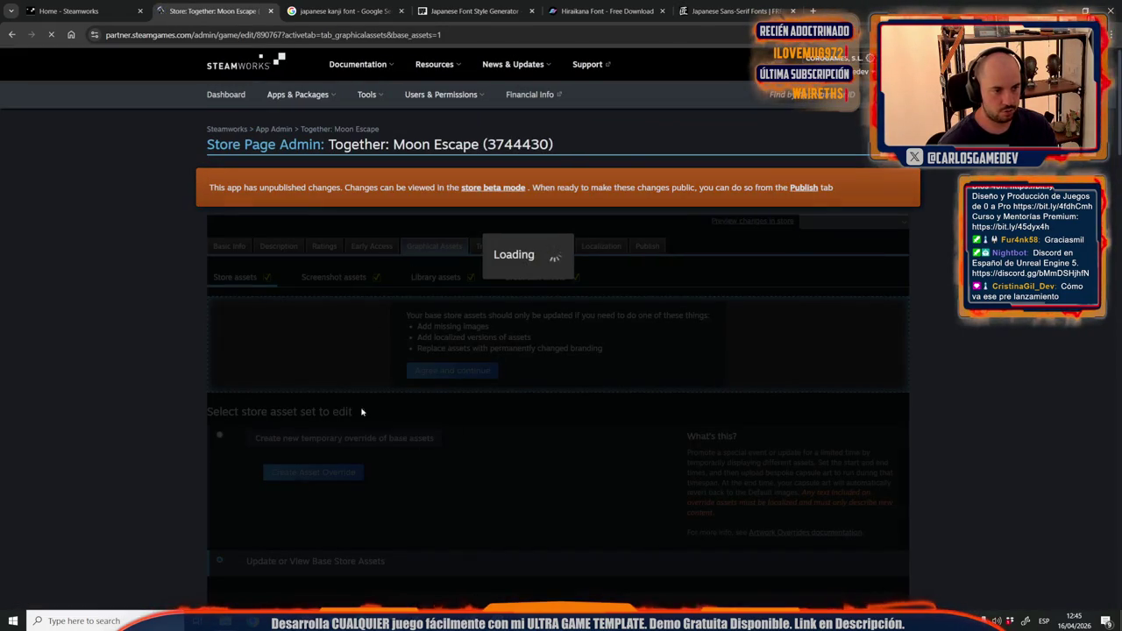
pyautogui.scroll(-8, 370, 540)
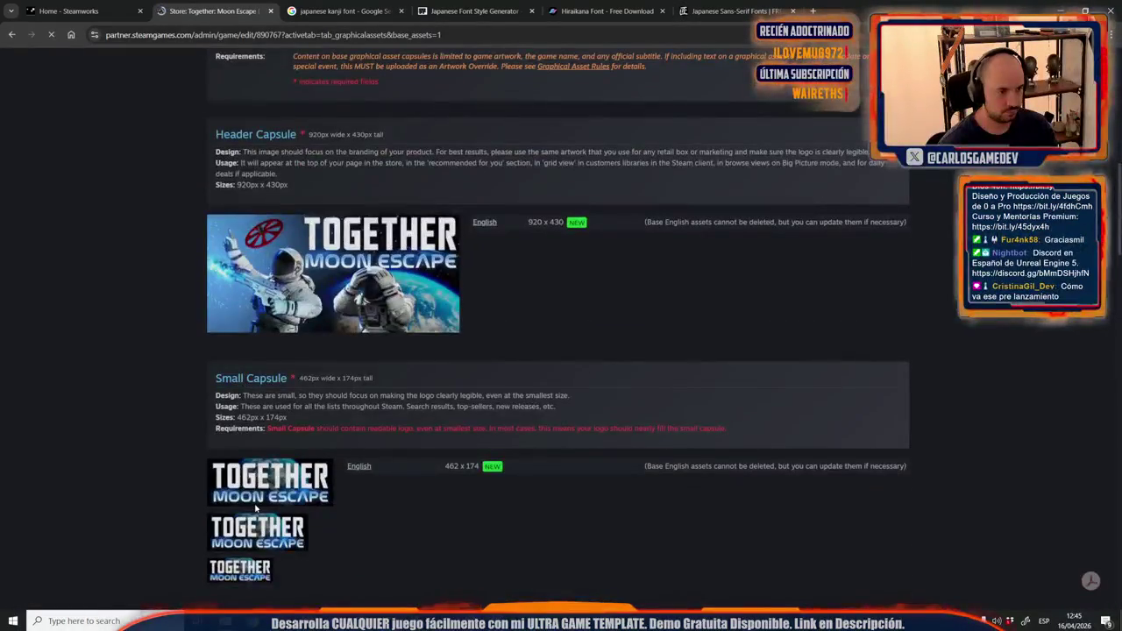
# Navigate File Explorer to the Design > Steam > JAP folder.
pyautogui.moveTo(219, 621)
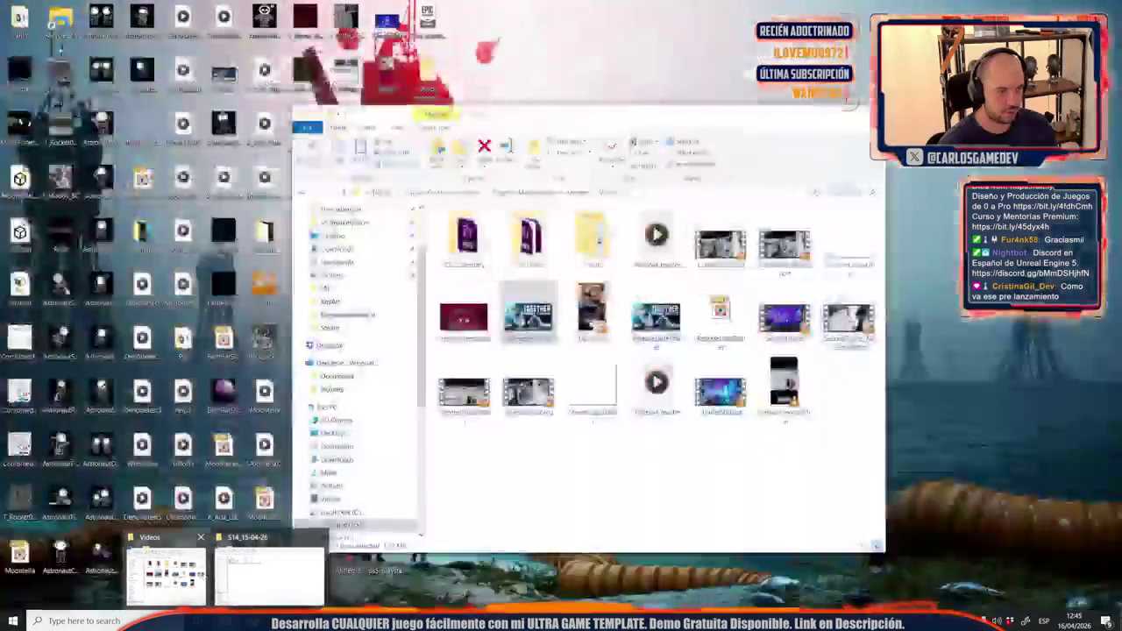
pyautogui.click(167, 574)
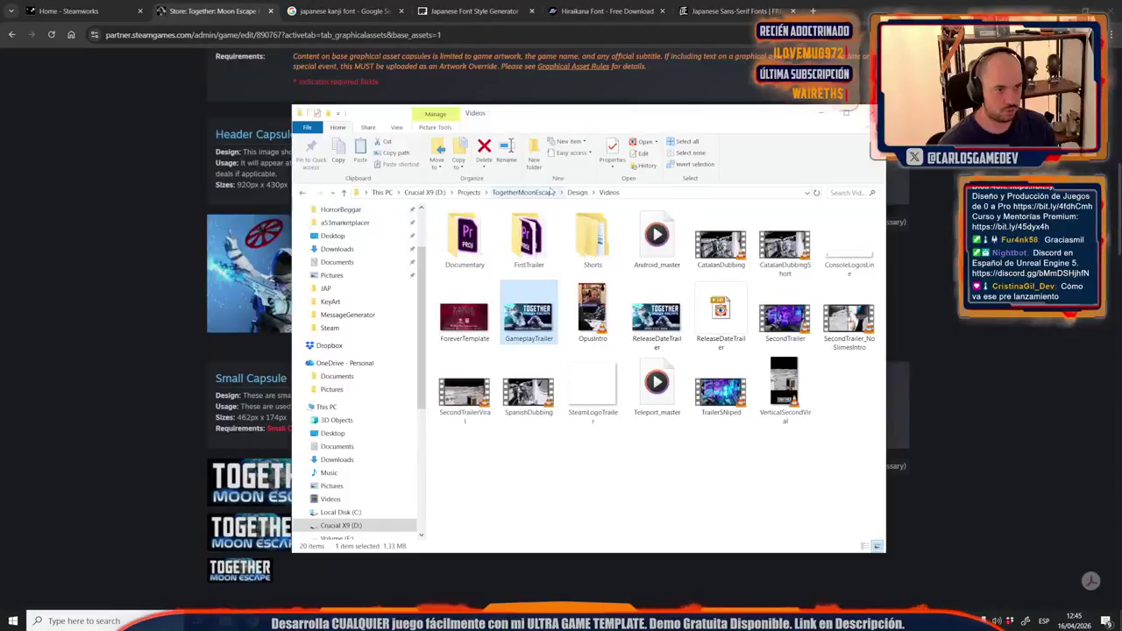
pyautogui.click(577, 193)
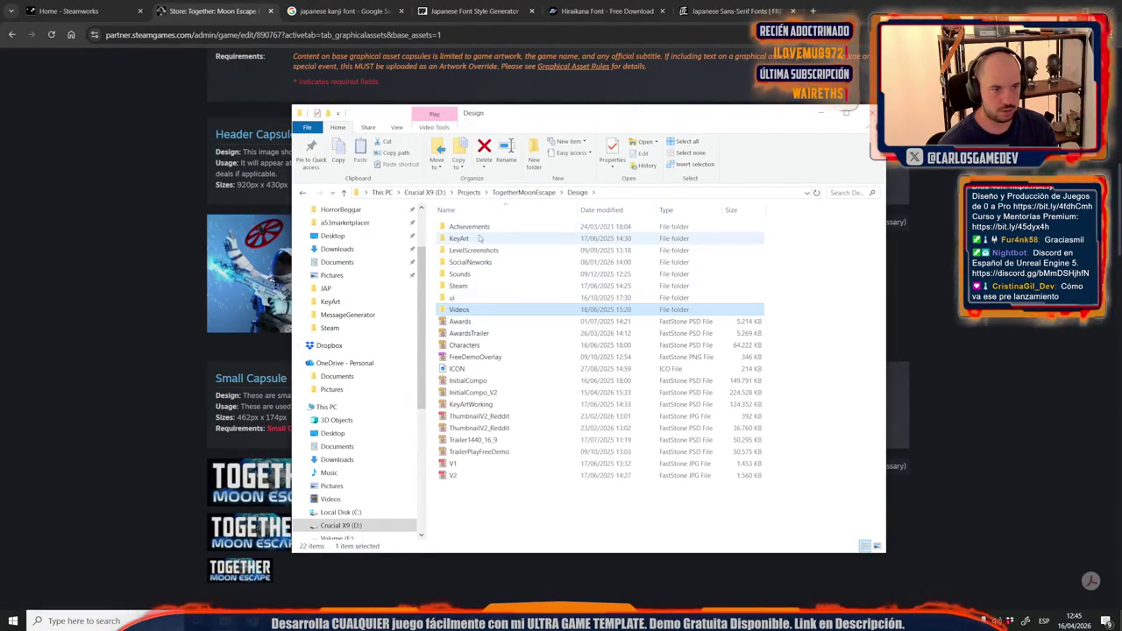
pyautogui.click(474, 240)
pyautogui.doubleClick(473, 241)
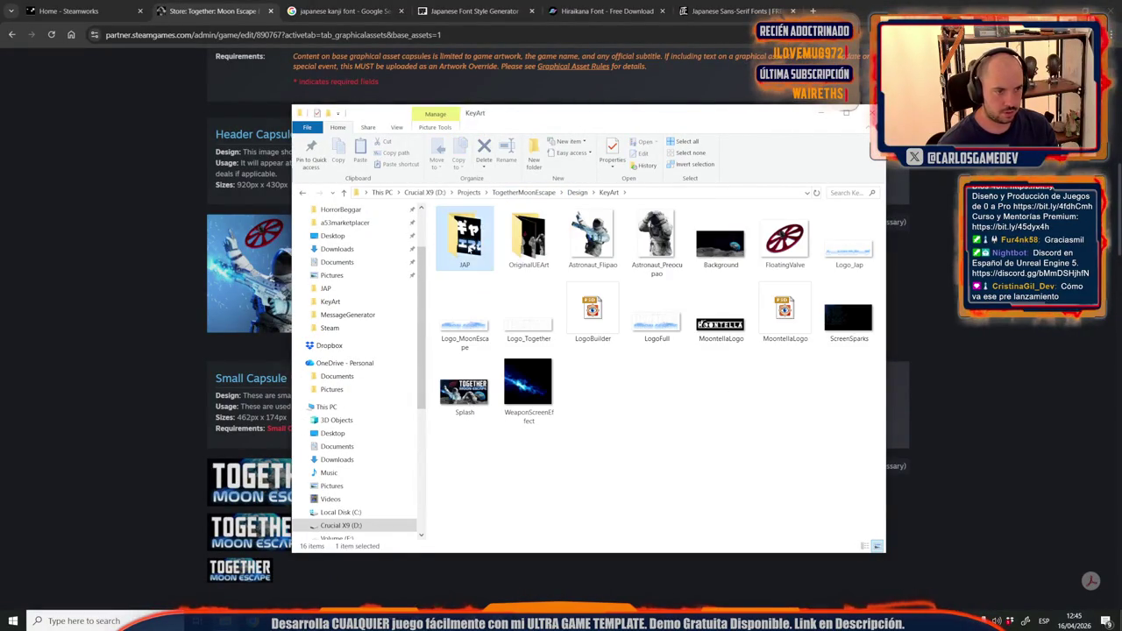
pyautogui.doubleClick(465, 239)
pyautogui.click(578, 192)
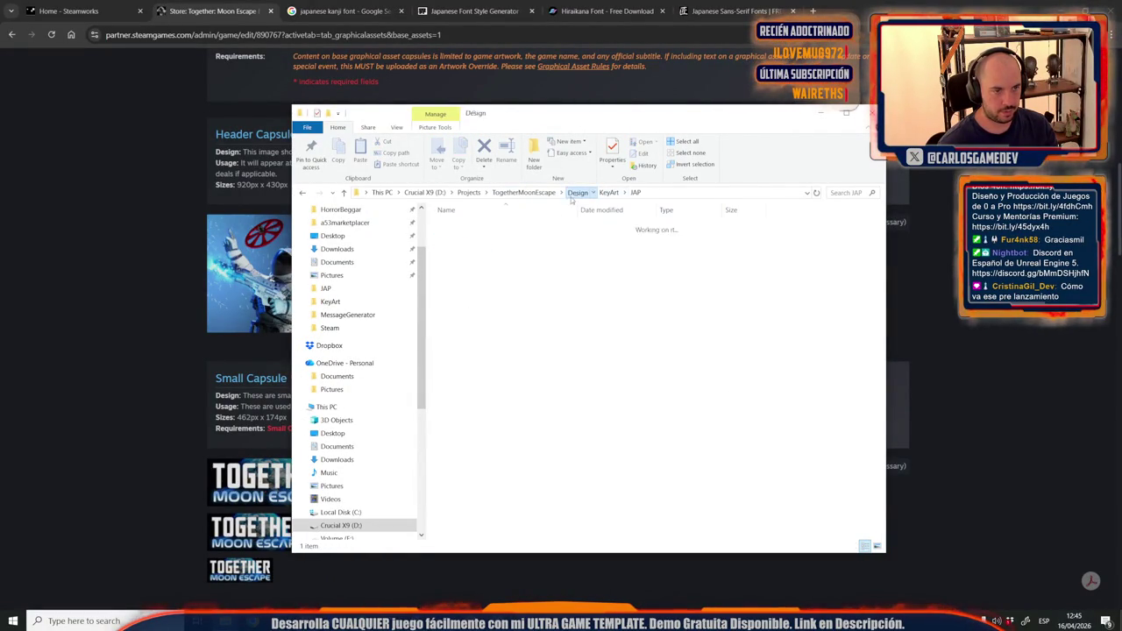
pyautogui.click(465, 287)
pyautogui.doubleClick(467, 287)
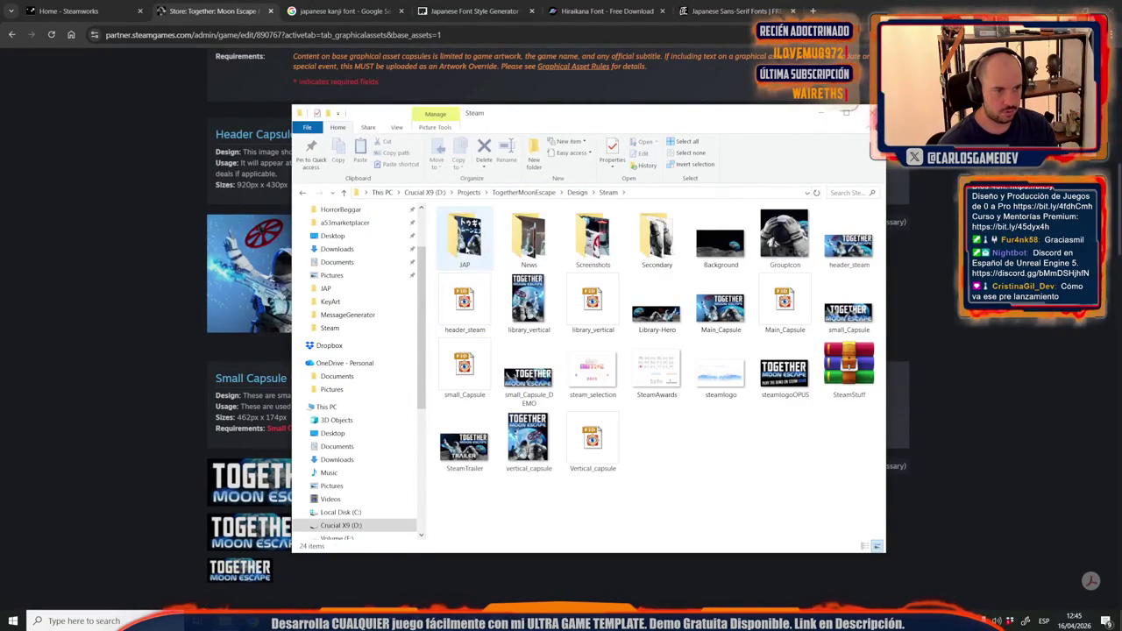
pyautogui.doubleClick(465, 241)
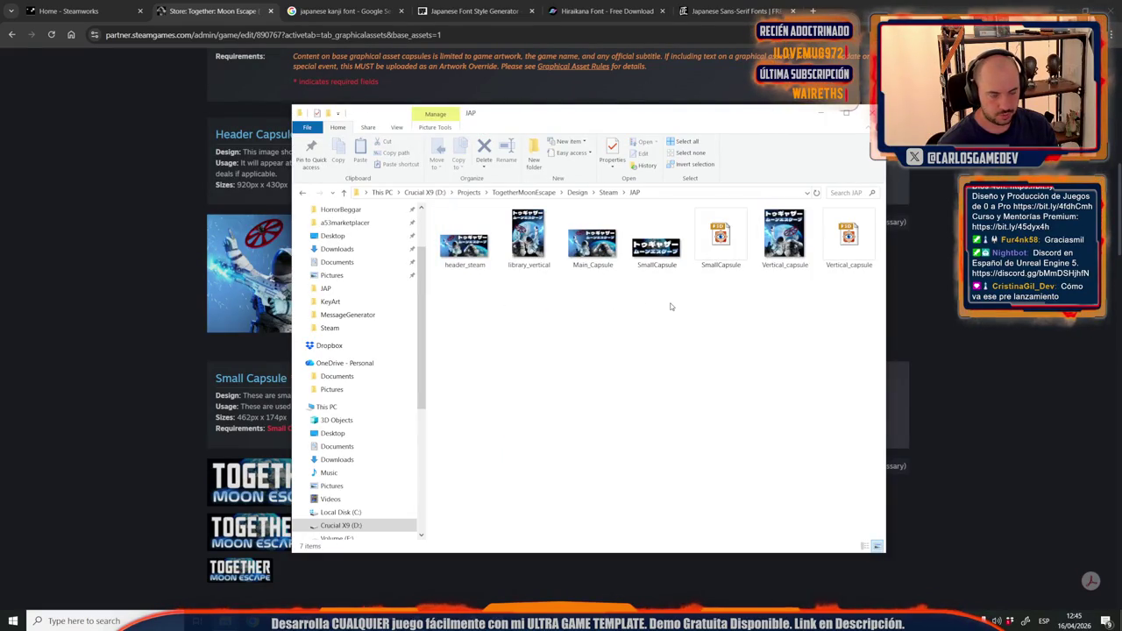
# Select header_steam, library_vertical, Main_Capsule, SmallCapsule and Vertical_capsule.
pyautogui.moveTo(671, 306); pyautogui.dragTo(452, 250)
pyautogui.keyDown('ctrl'); pyautogui.click(785, 235); pyautogui.keyUp('ctrl')
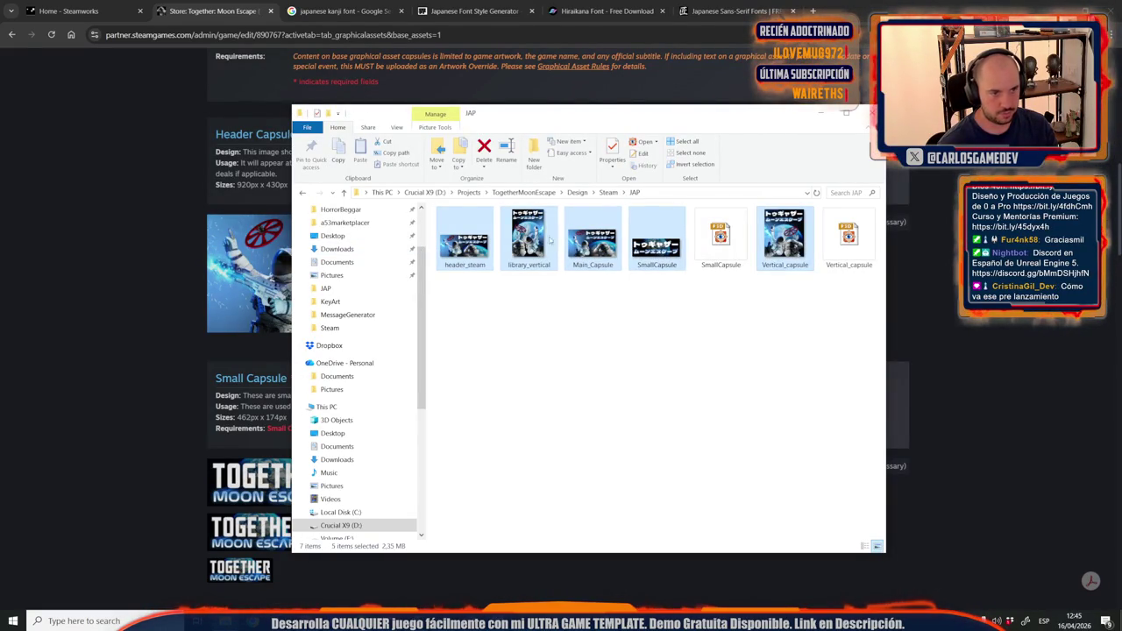
pyautogui.scroll(6, 153, 219)
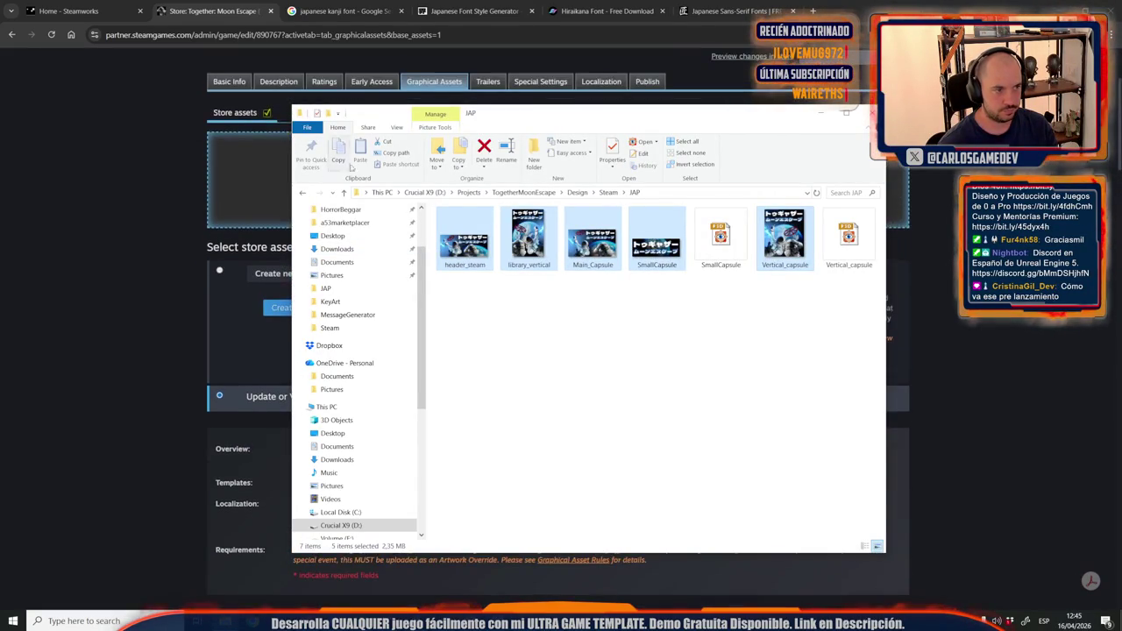
pyautogui.moveTo(571, 117)
pyautogui.mouseDown()
pyautogui.moveTo(815, 106)
pyautogui.moveTo(845, 178)
pyautogui.mouseUp()
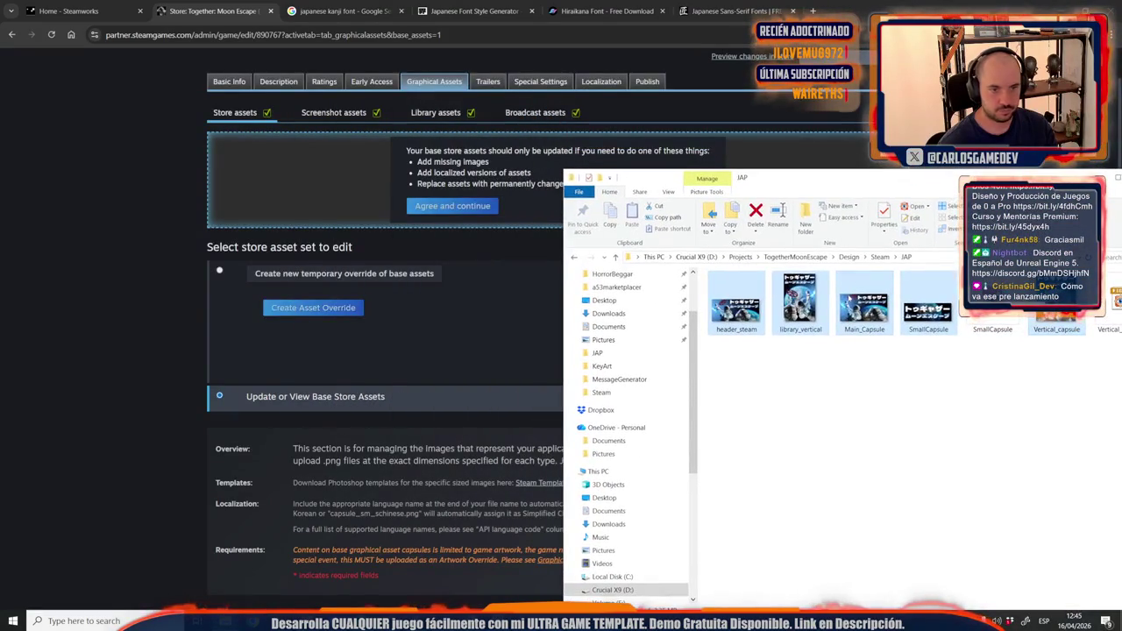
# Drop the five Japanese images into the uploader, marking header_steam as Header Capsule.
pyautogui.click(480, 209)
pyautogui.moveTo(225, 621)
pyautogui.click(163, 570)
pyautogui.moveTo(828, 321)
pyautogui.mouseDown()
pyautogui.moveTo(736, 289)
pyautogui.moveTo(485, 152)
pyautogui.mouseUp()
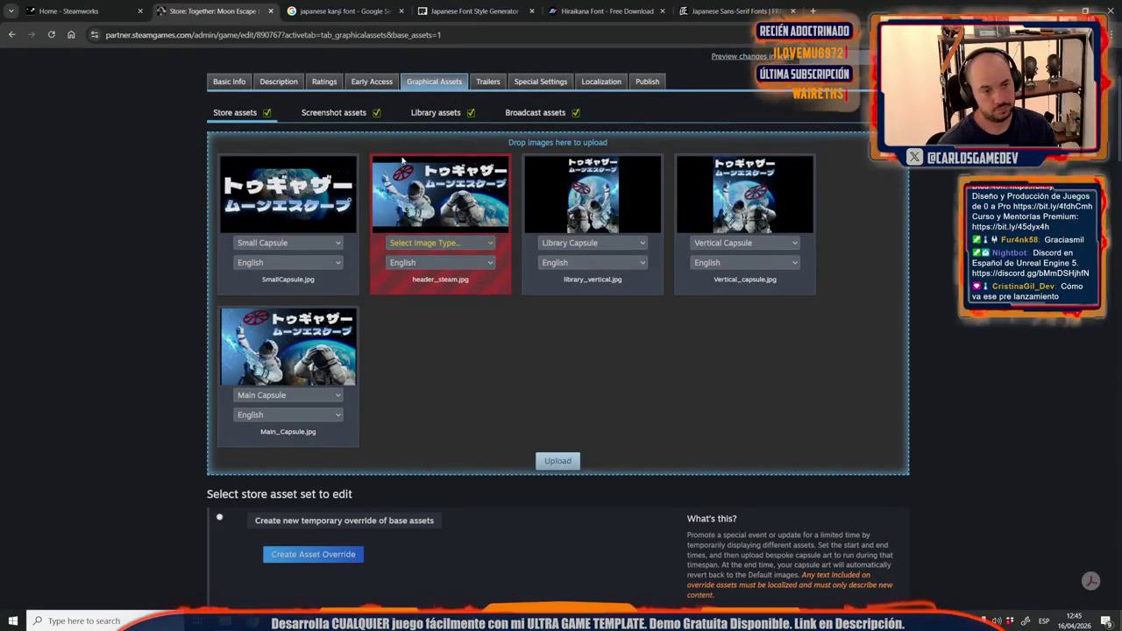
pyautogui.click(467, 245)
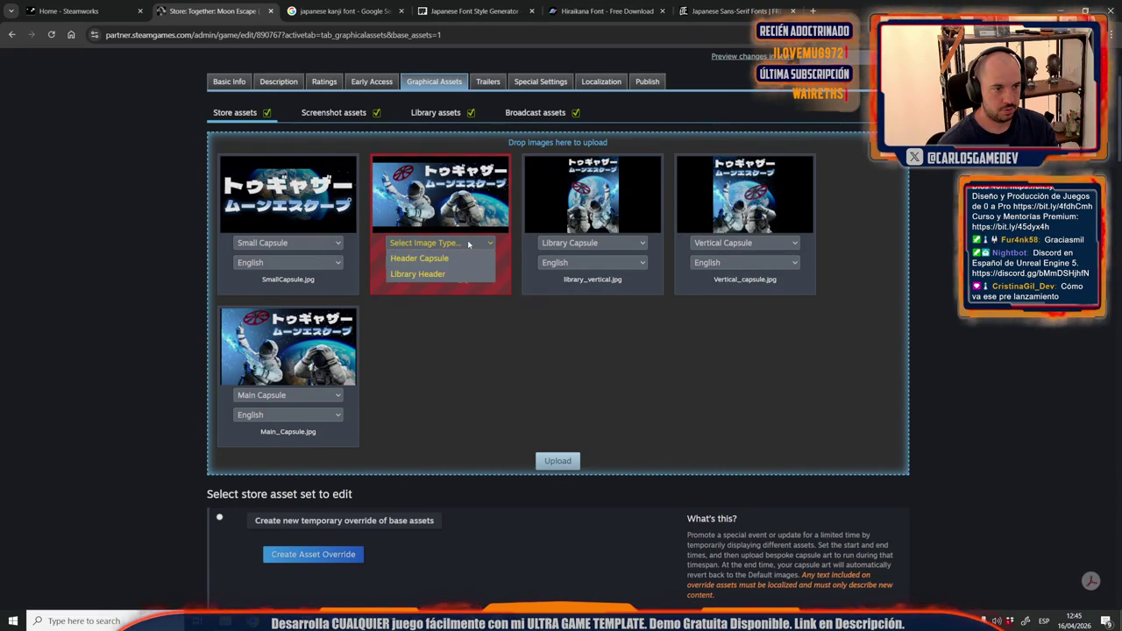
pyautogui.click(422, 259)
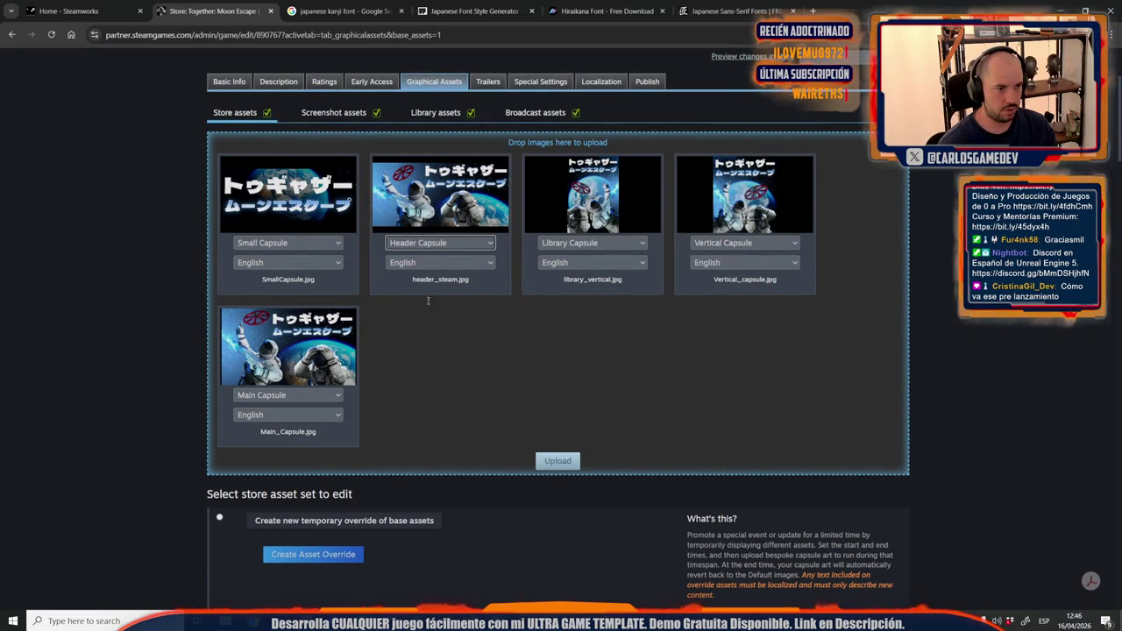
# Set the Small, Header, library, vertical and main capsules to Japanese and upload.
pyautogui.click(319, 263)
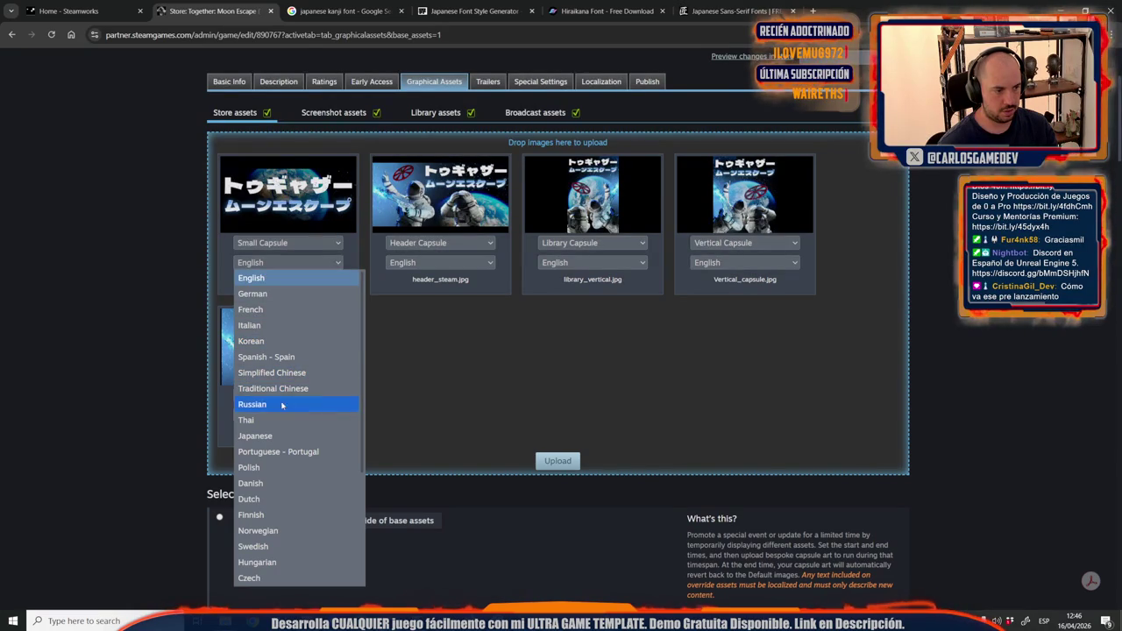
pyautogui.click(267, 436)
pyautogui.click(409, 263)
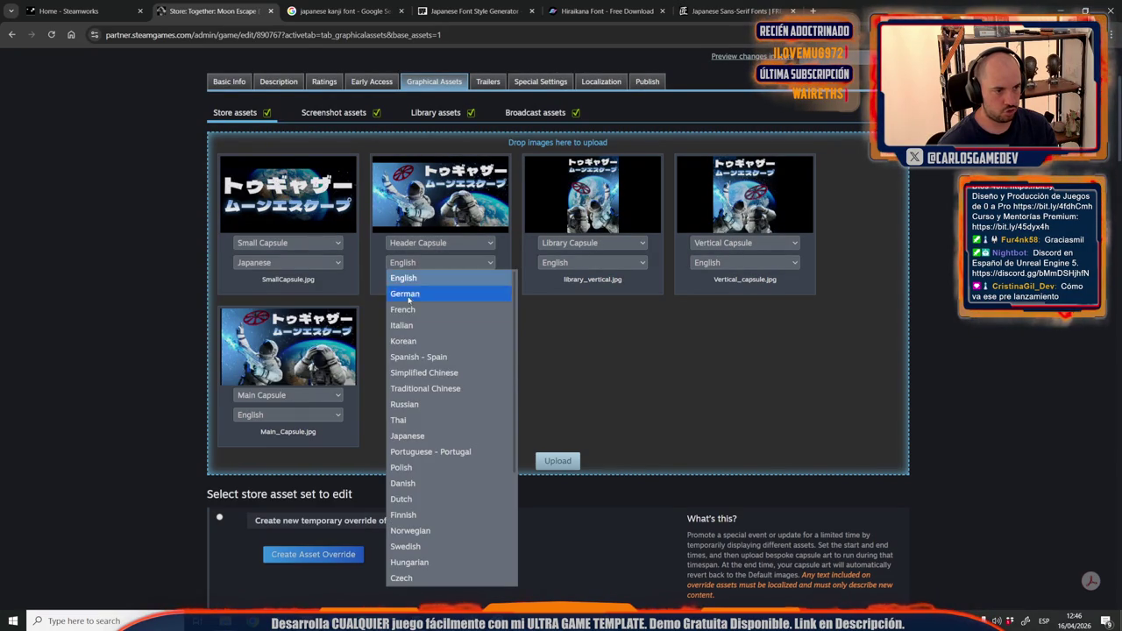
pyautogui.click(417, 436)
pyautogui.click(593, 262)
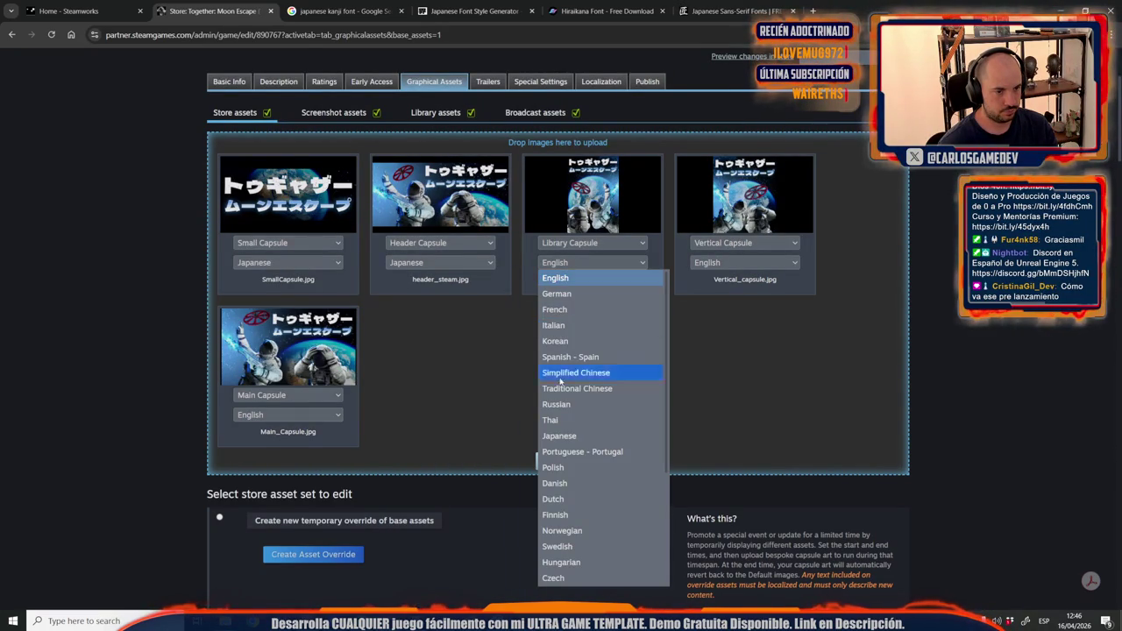
pyautogui.click(562, 434)
pyautogui.click(737, 263)
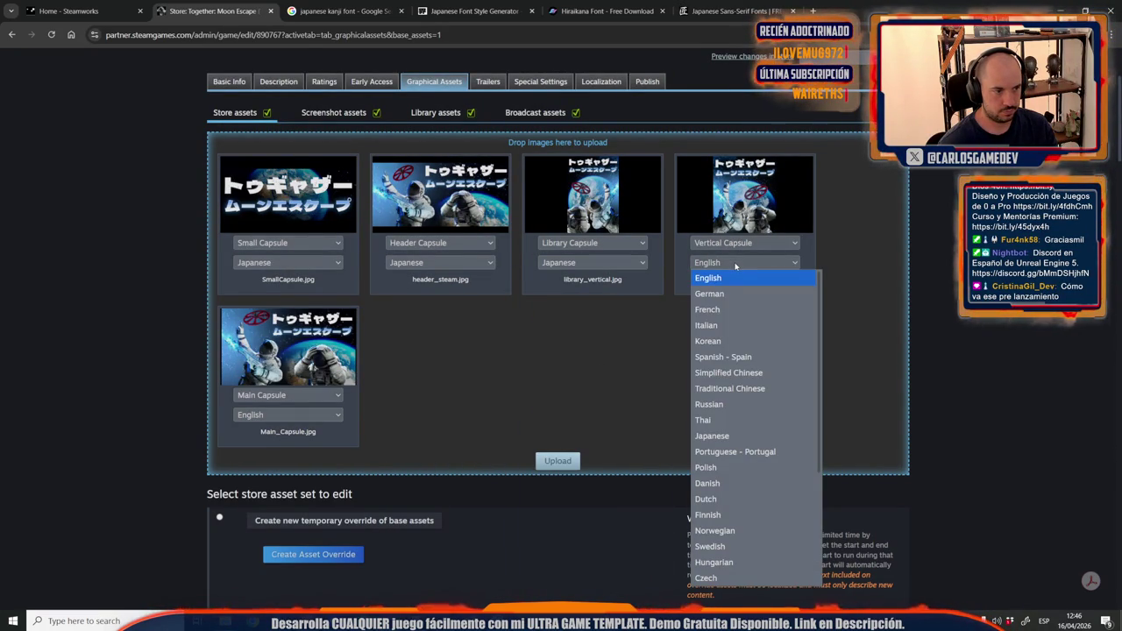
pyautogui.click(717, 437)
pyautogui.click(288, 414)
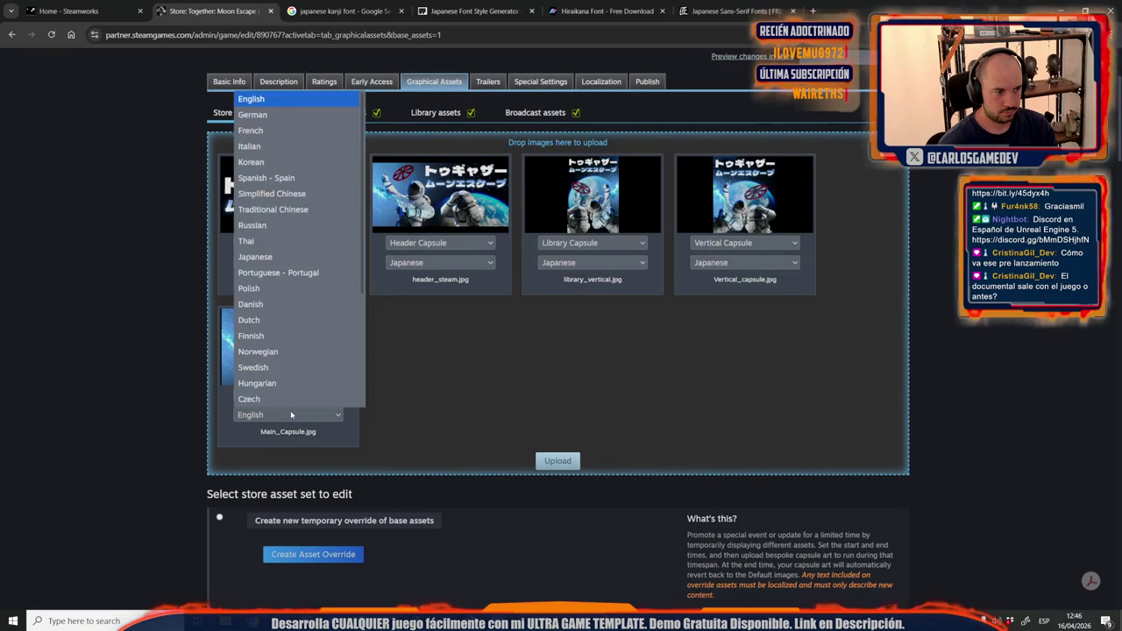
pyautogui.click(255, 257)
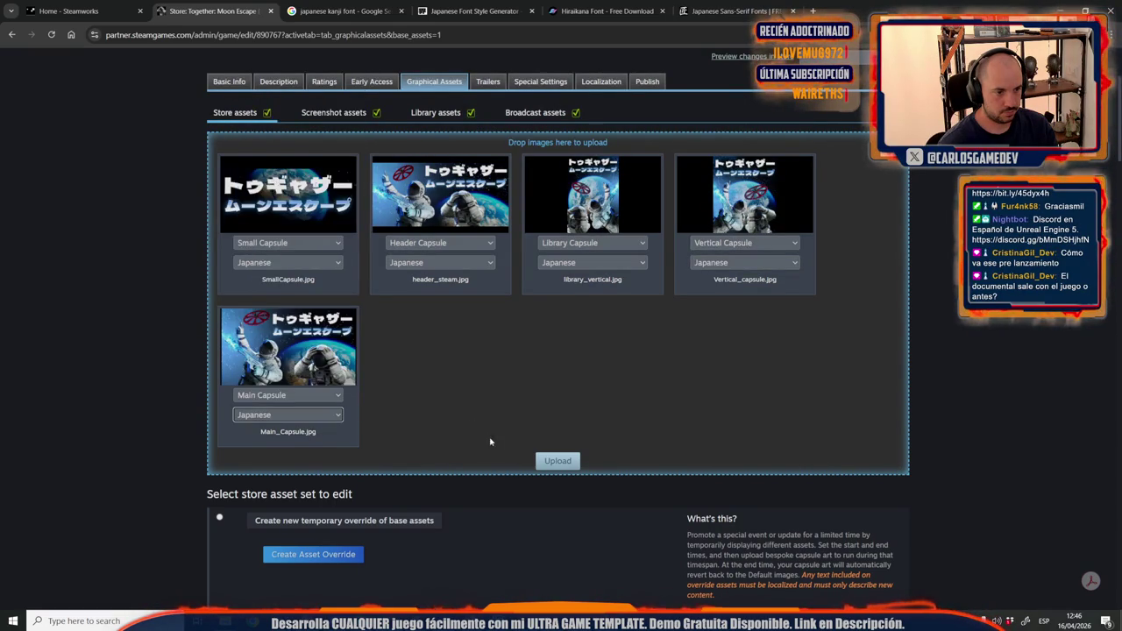
pyautogui.click(555, 459)
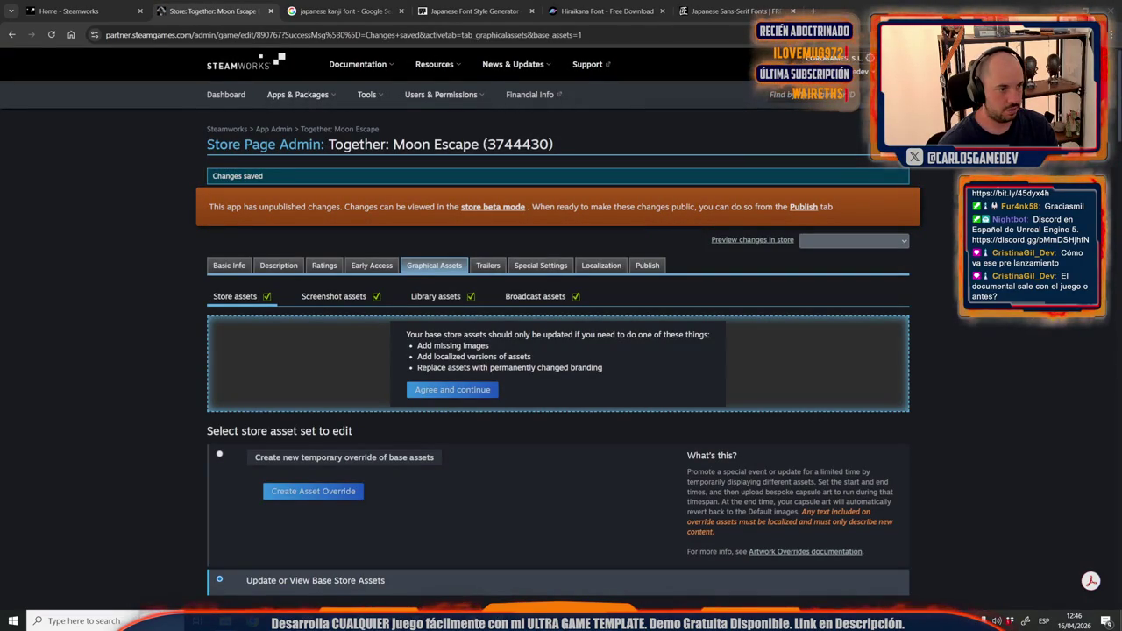
# Accept the edit notice, then discard a mistakenly added Main_Capsule image by reloading.
pyautogui.click(442, 395)
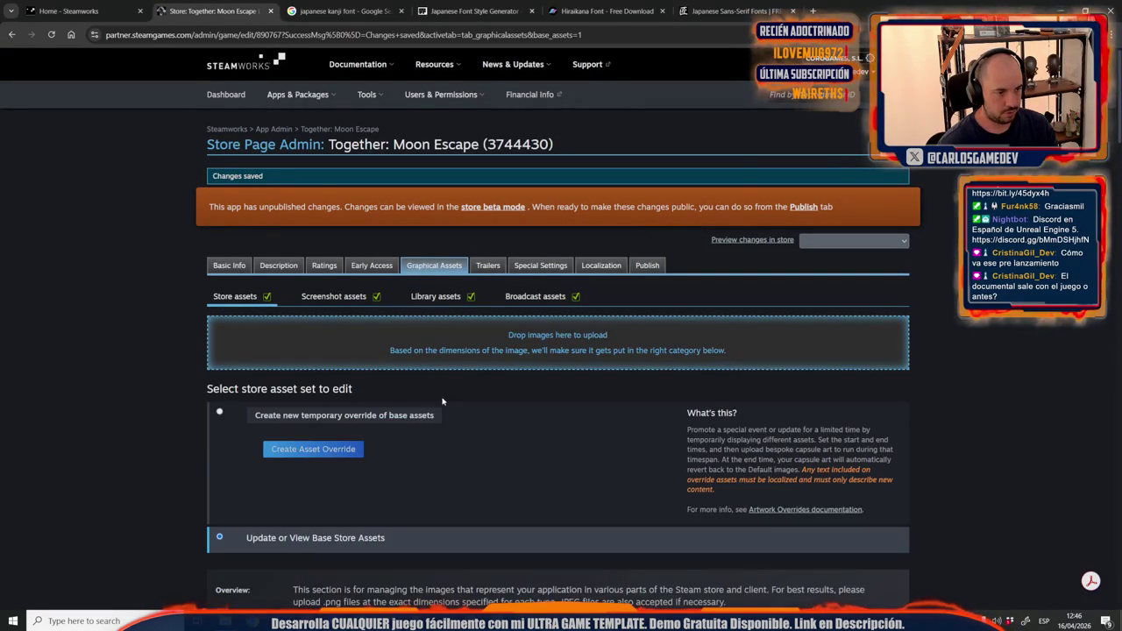
pyautogui.moveTo(226, 621)
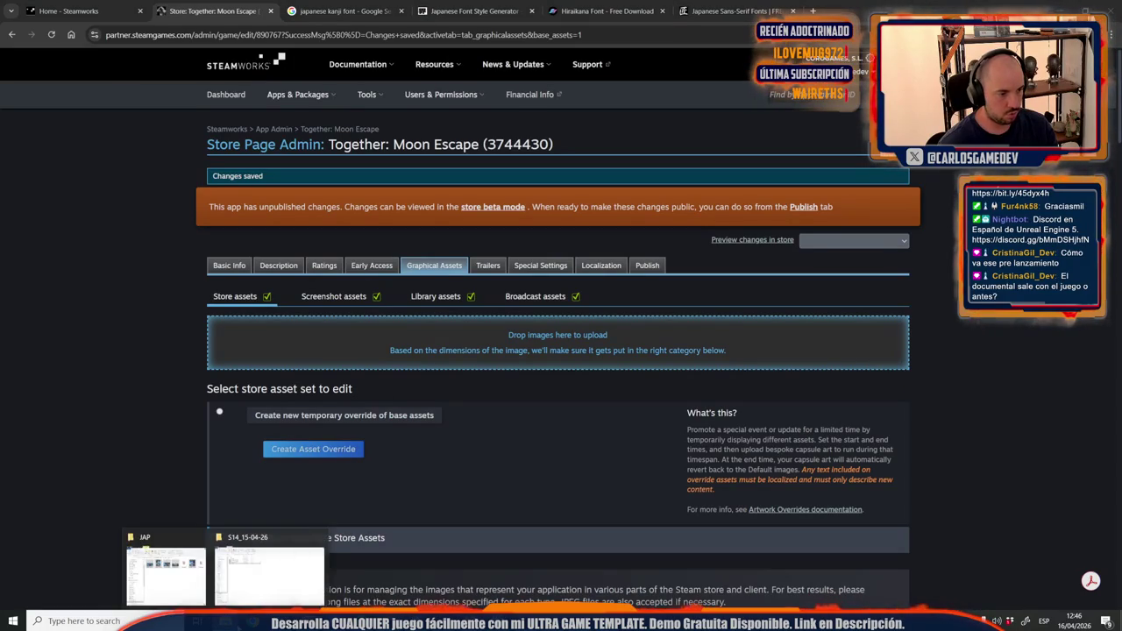
pyautogui.click(175, 570)
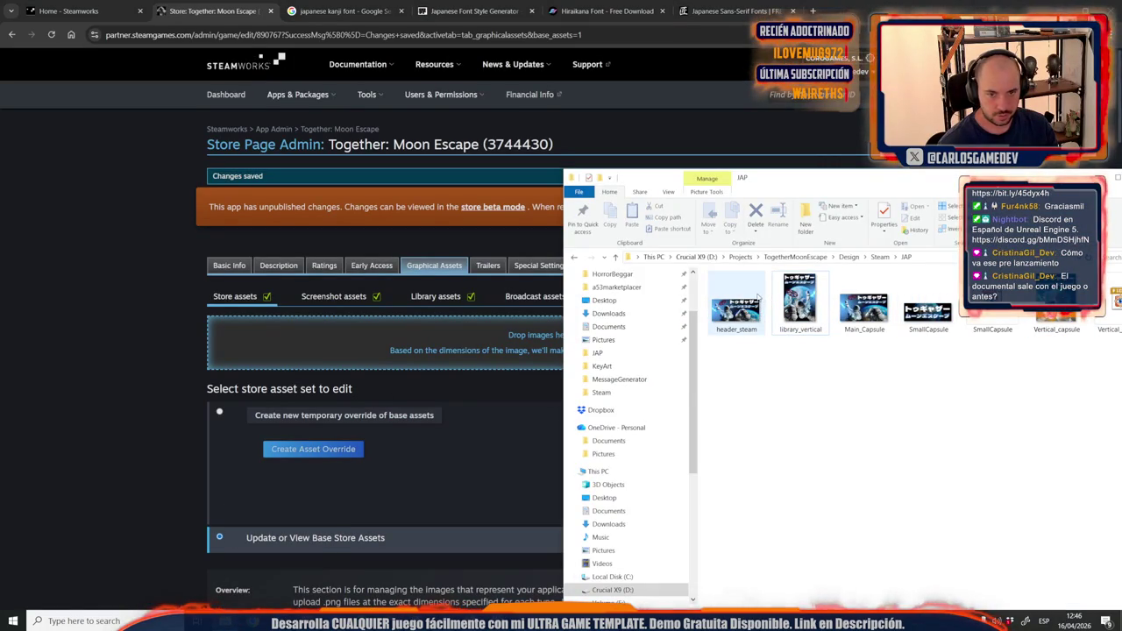
pyautogui.moveTo(864, 307); pyautogui.dragTo(492, 325)
pyautogui.click(287, 408)
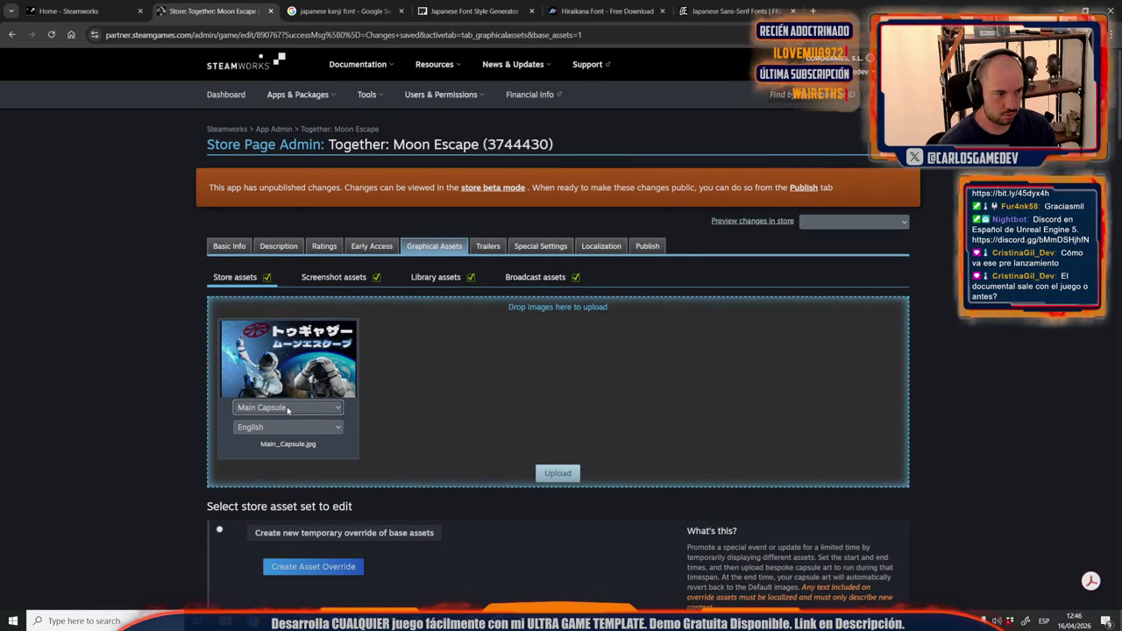
pyautogui.click(53, 36)
# Add header_steam, set it as a Japanese Library Header, and upload it.
pyautogui.moveTo(226, 621)
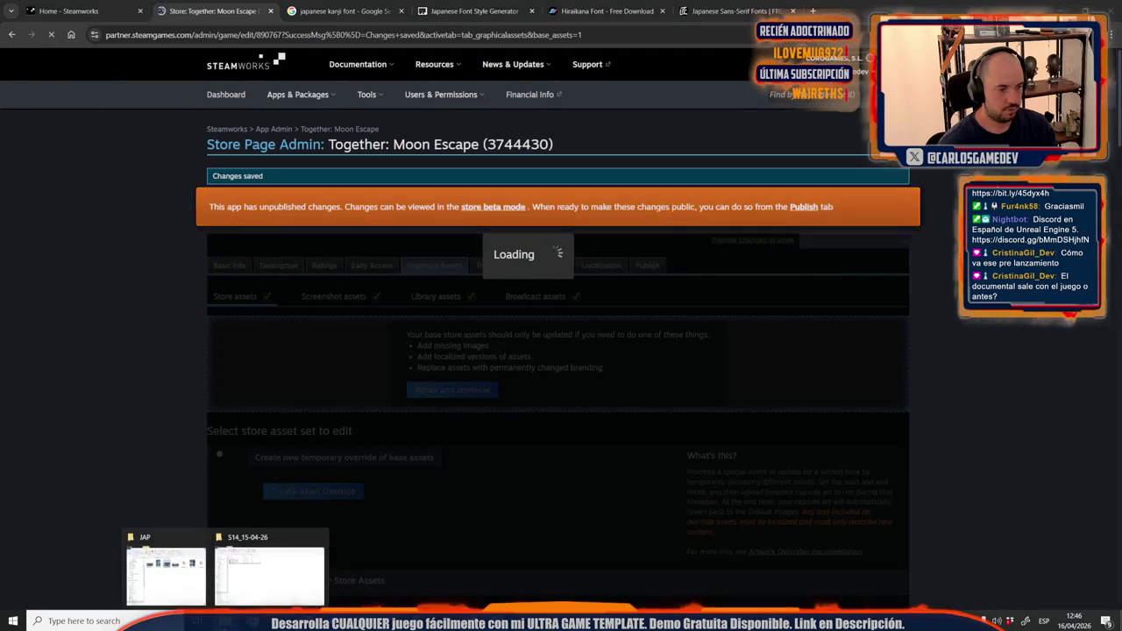
pyautogui.click(163, 561)
pyautogui.moveTo(736, 307); pyautogui.dragTo(316, 339)
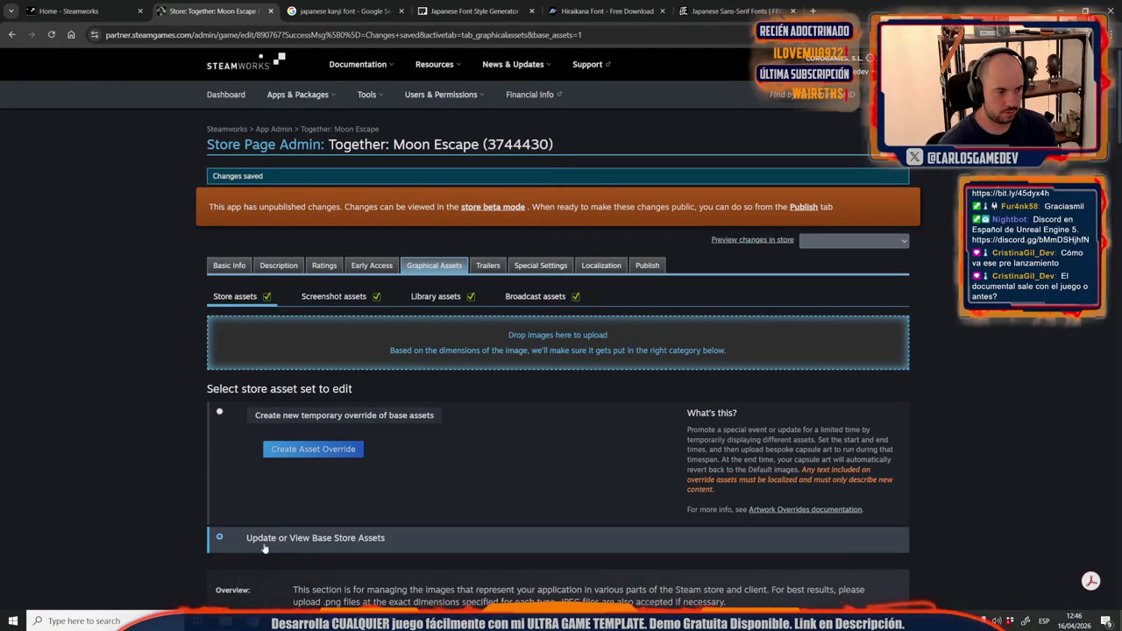
pyautogui.moveTo(225, 621)
pyautogui.click(163, 562)
pyautogui.moveTo(736, 307)
pyautogui.mouseDown()
pyautogui.moveTo(650, 329)
pyautogui.moveTo(457, 347)
pyautogui.mouseUp()
pyautogui.click(288, 426)
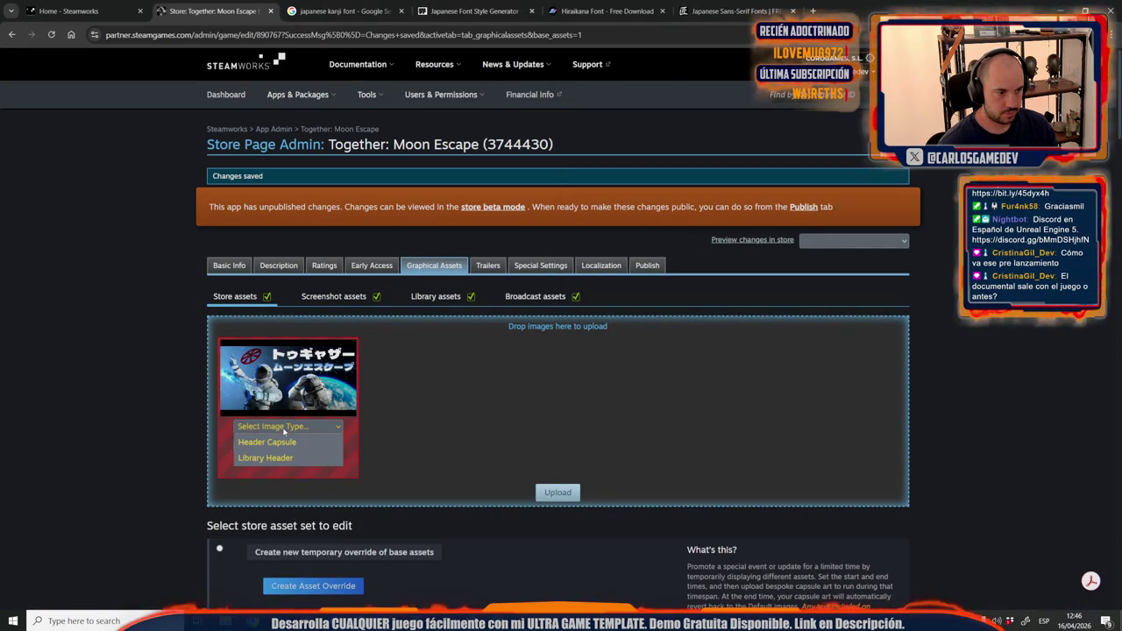
pyautogui.click(279, 459)
pyautogui.click(288, 446)
pyautogui.scroll(-2, 289, 175)
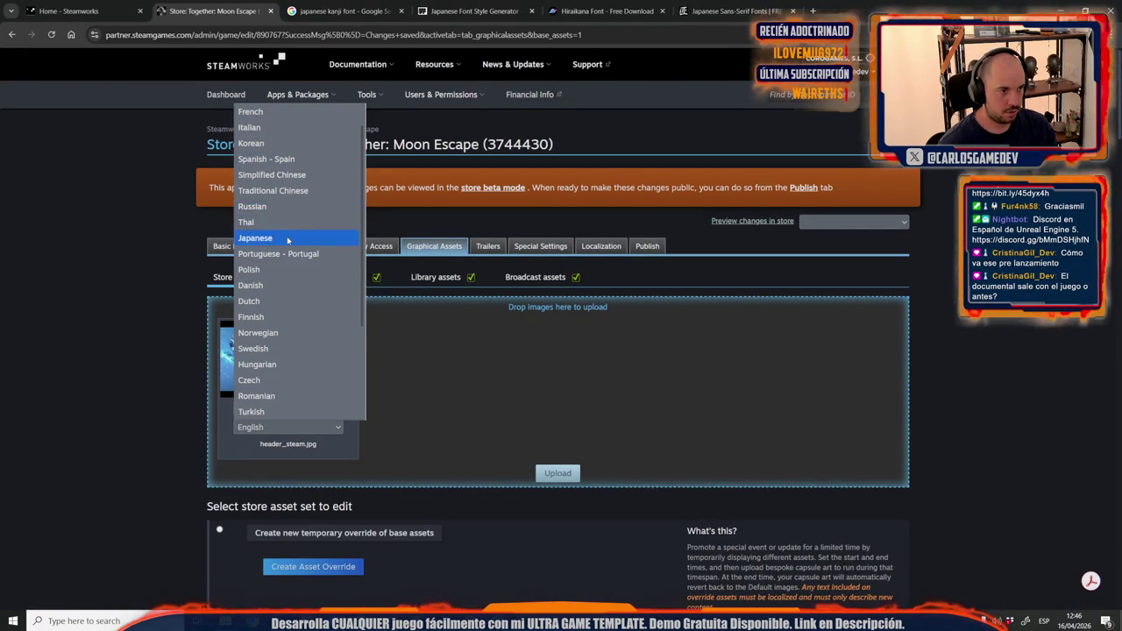
pyautogui.click(255, 238)
pyautogui.click(557, 473)
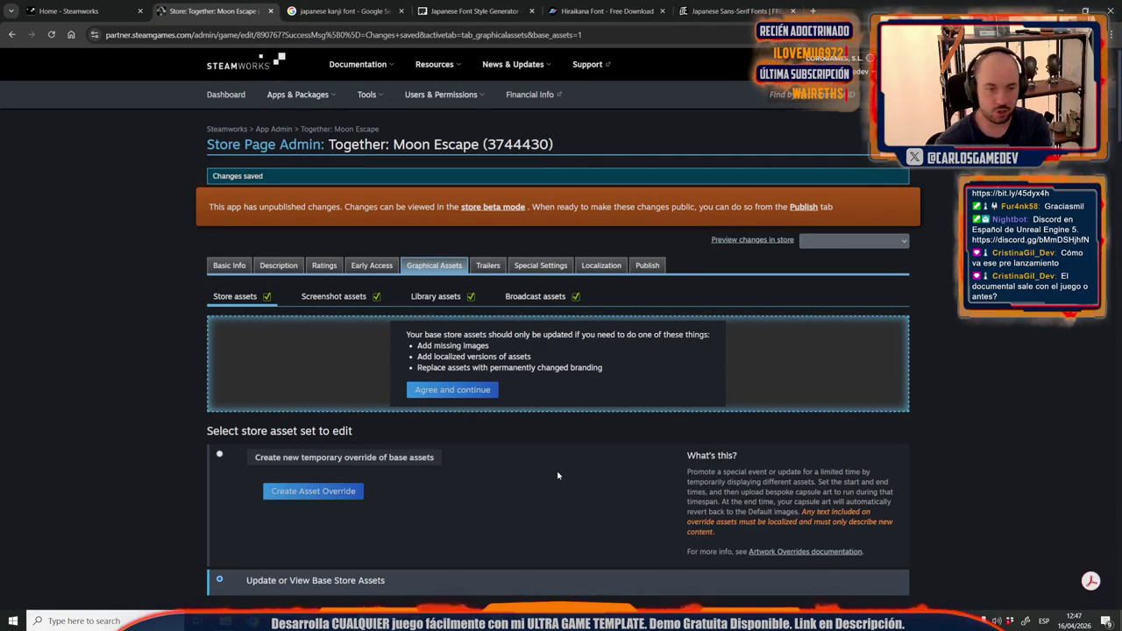
pyautogui.scroll(-7, 640, 471)
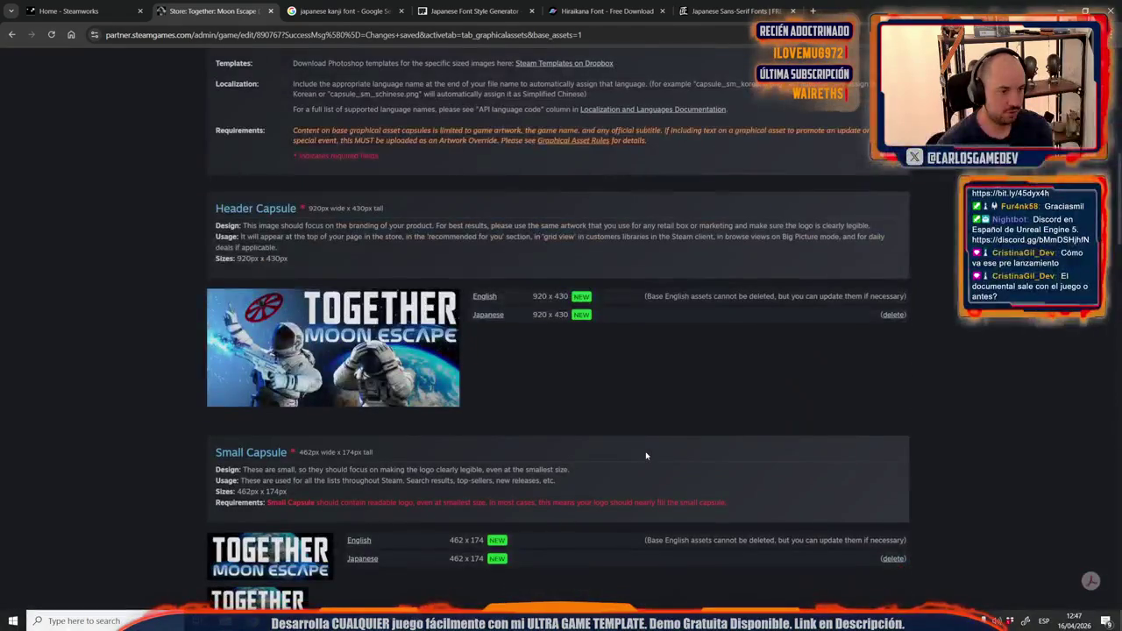
pyautogui.scroll(-3, 482, 379)
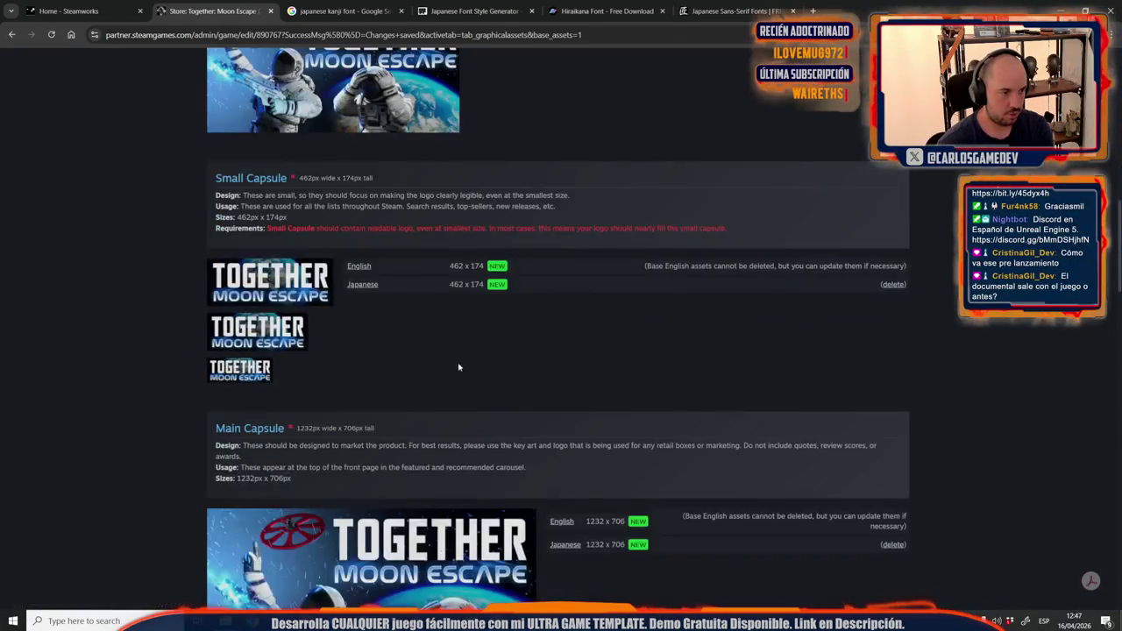
pyautogui.click(361, 285)
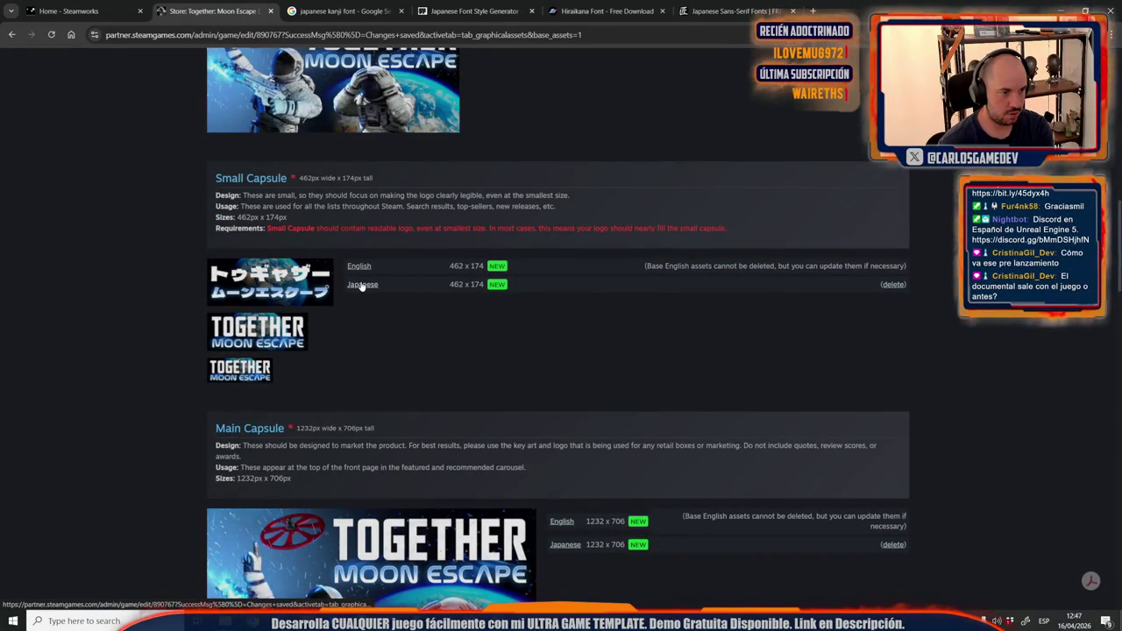
pyautogui.click(359, 268)
pyautogui.scroll(-4, 544, 228)
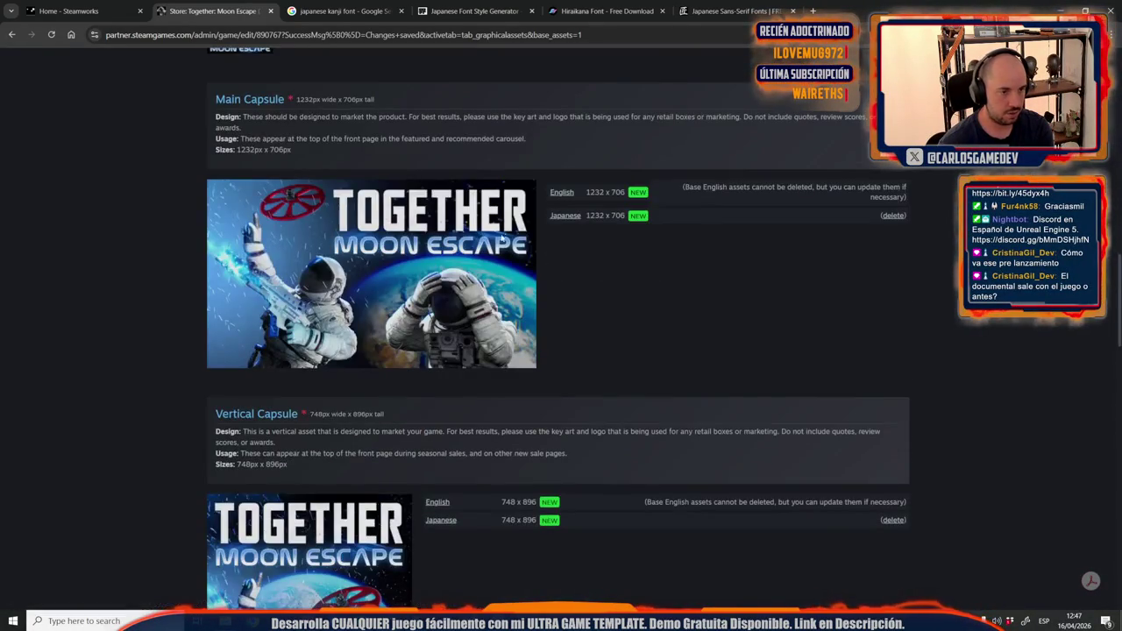
pyautogui.click(565, 214)
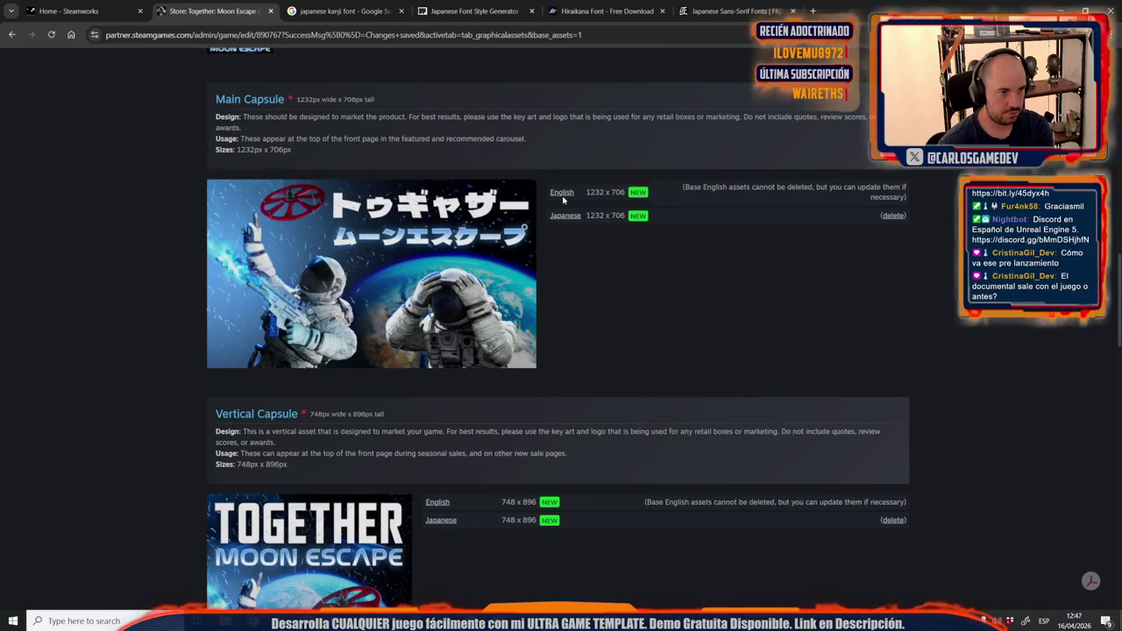
pyautogui.click(562, 192)
pyautogui.scroll(-3, 514, 363)
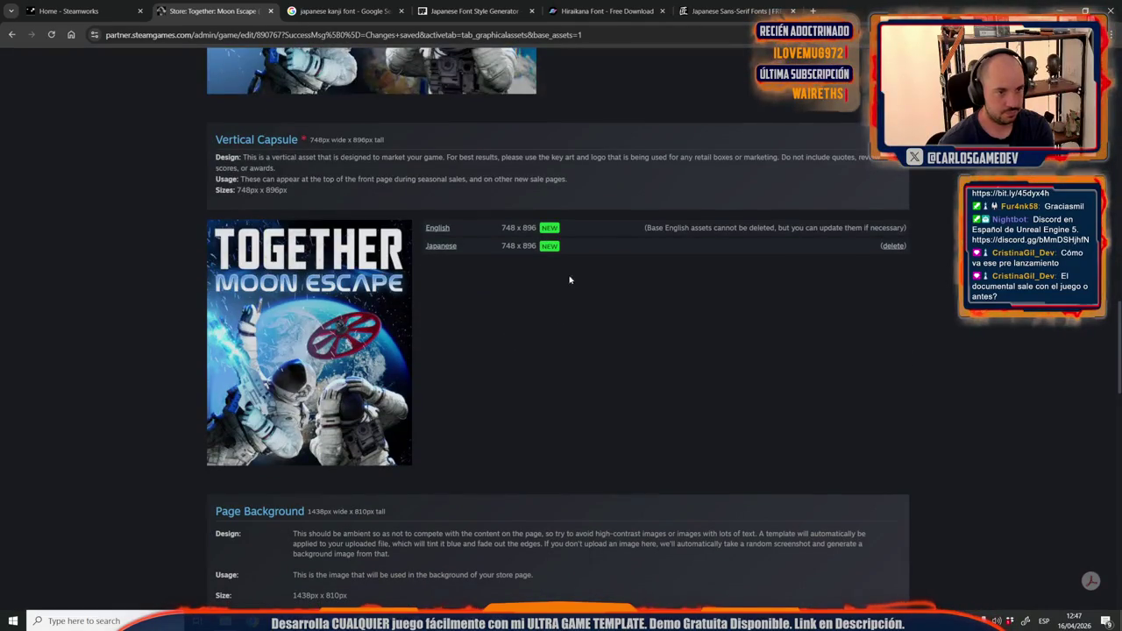
pyautogui.scroll(-3, 464, 274)
pyautogui.scroll(15, 415, 520)
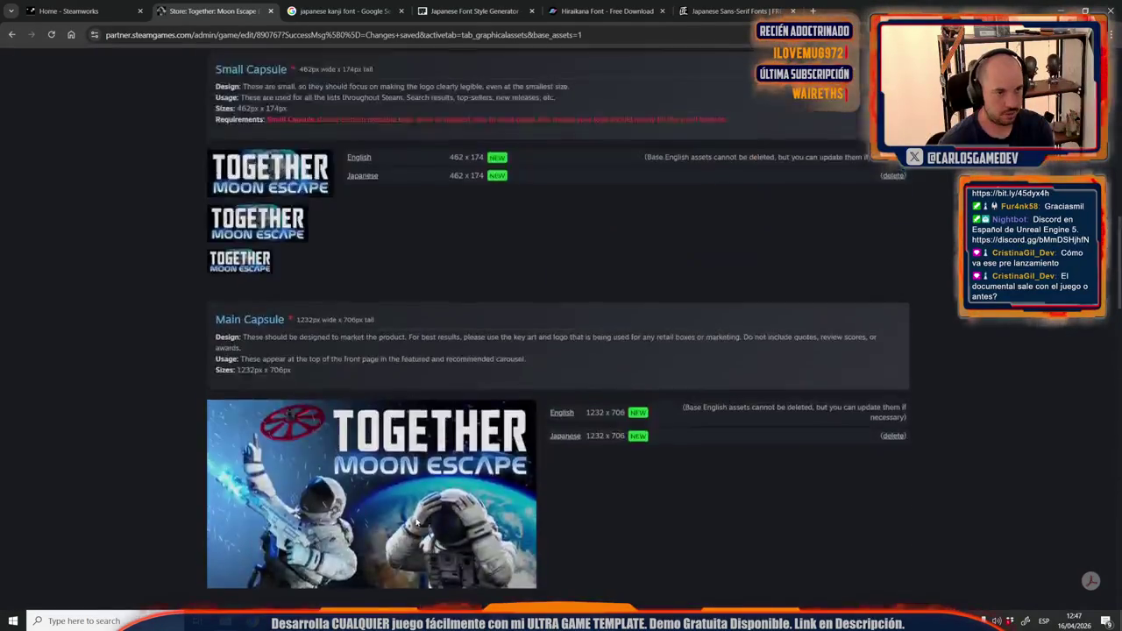
pyautogui.scroll(4, 415, 521)
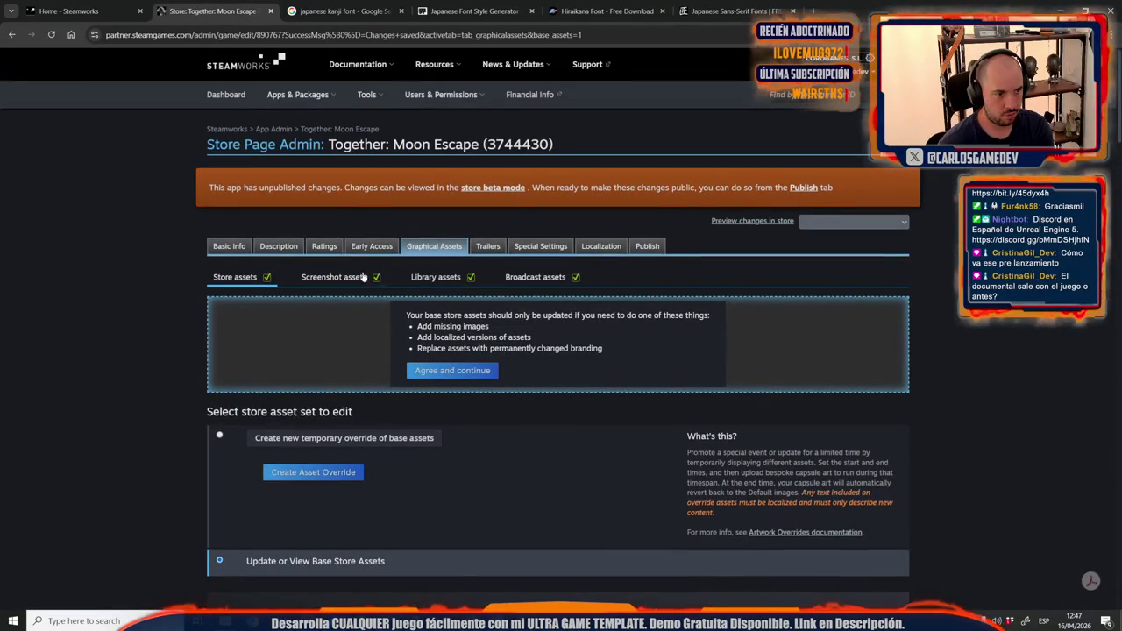
pyautogui.click(449, 277)
pyautogui.scroll(-2, 329, 395)
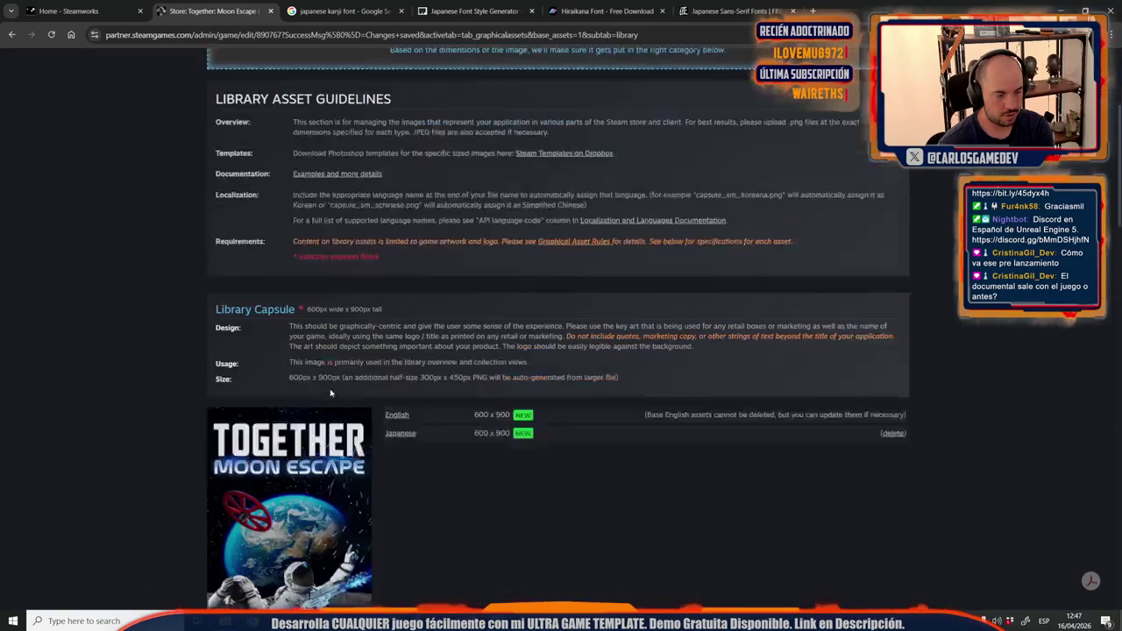
pyautogui.scroll(2, 330, 392)
pyautogui.click(535, 222)
pyautogui.scroll(-3, 454, 332)
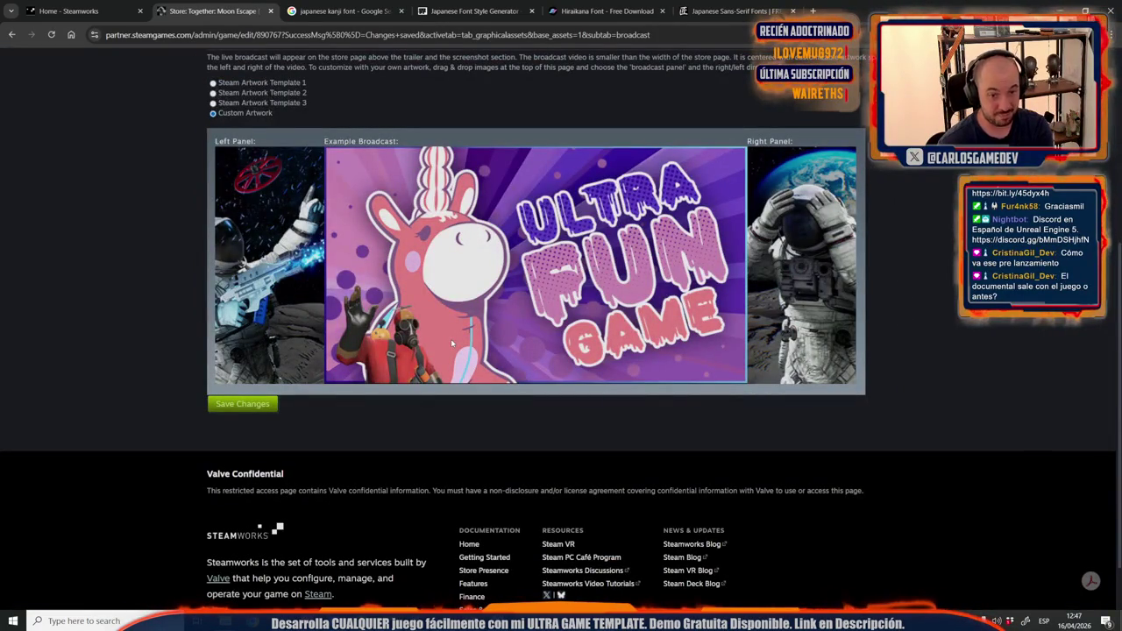
pyautogui.scroll(3, 471, 432)
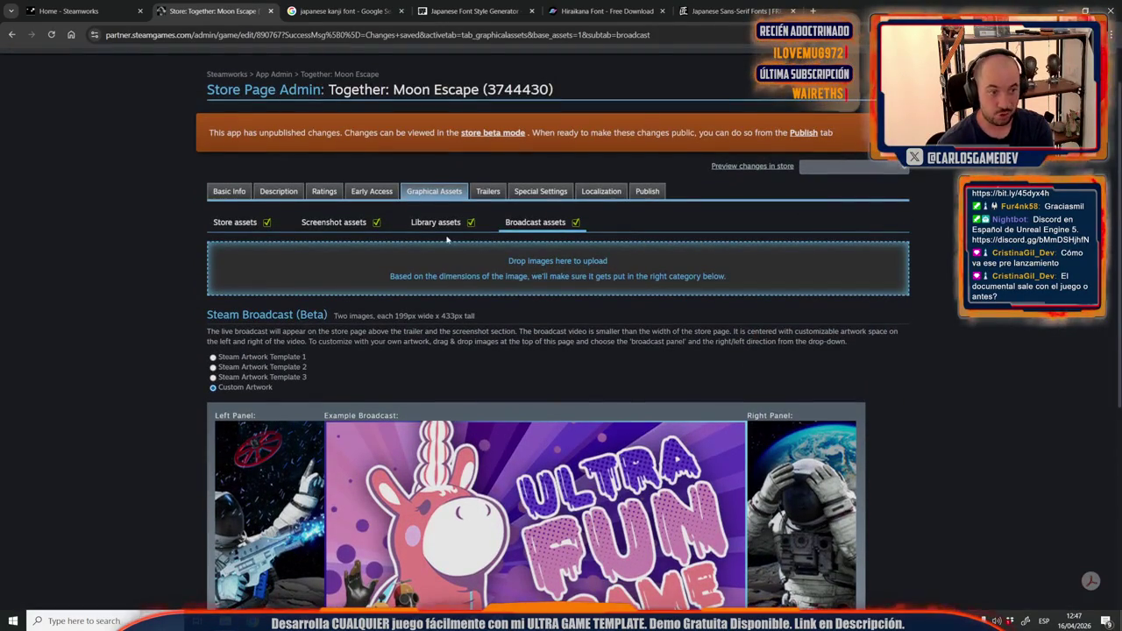
pyautogui.click(438, 225)
pyautogui.scroll(-5, 367, 407)
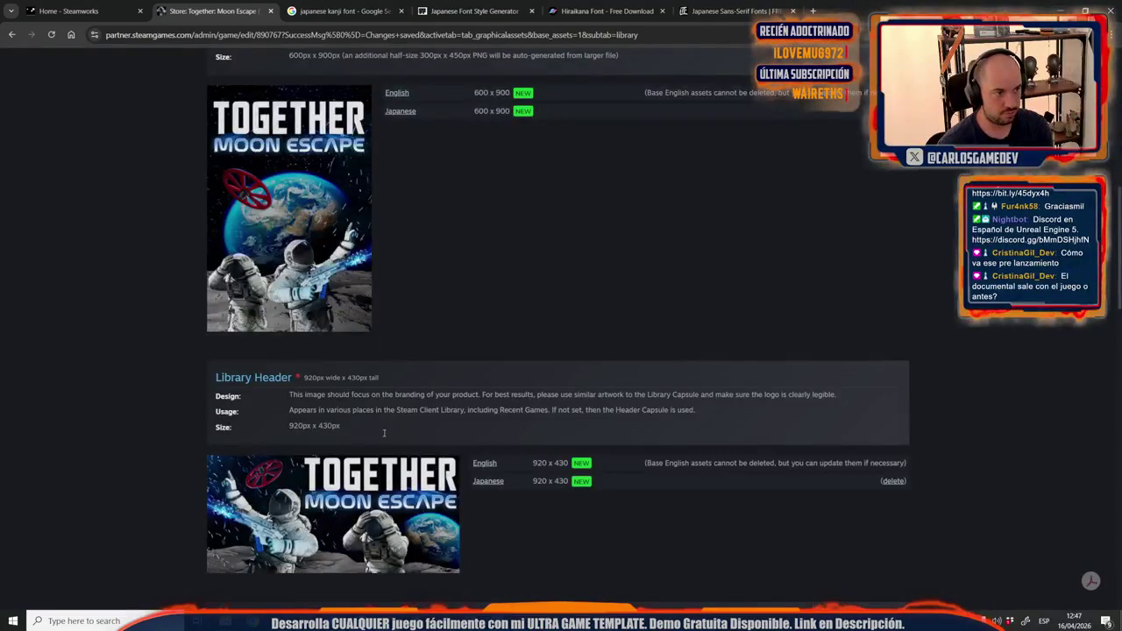
pyautogui.click(402, 112)
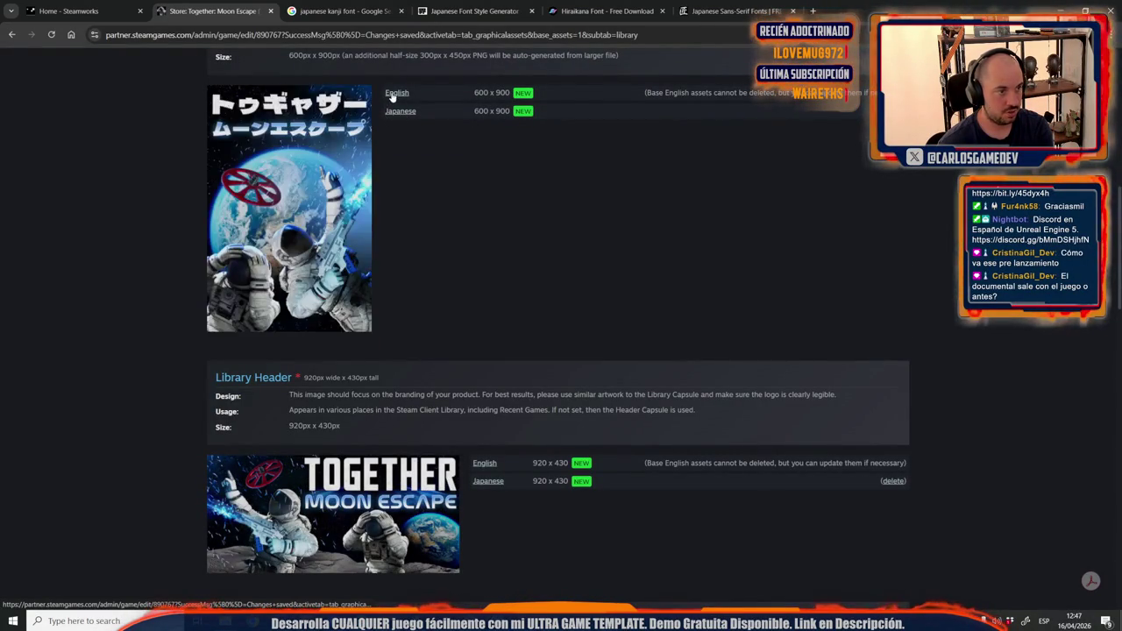
pyautogui.click(396, 93)
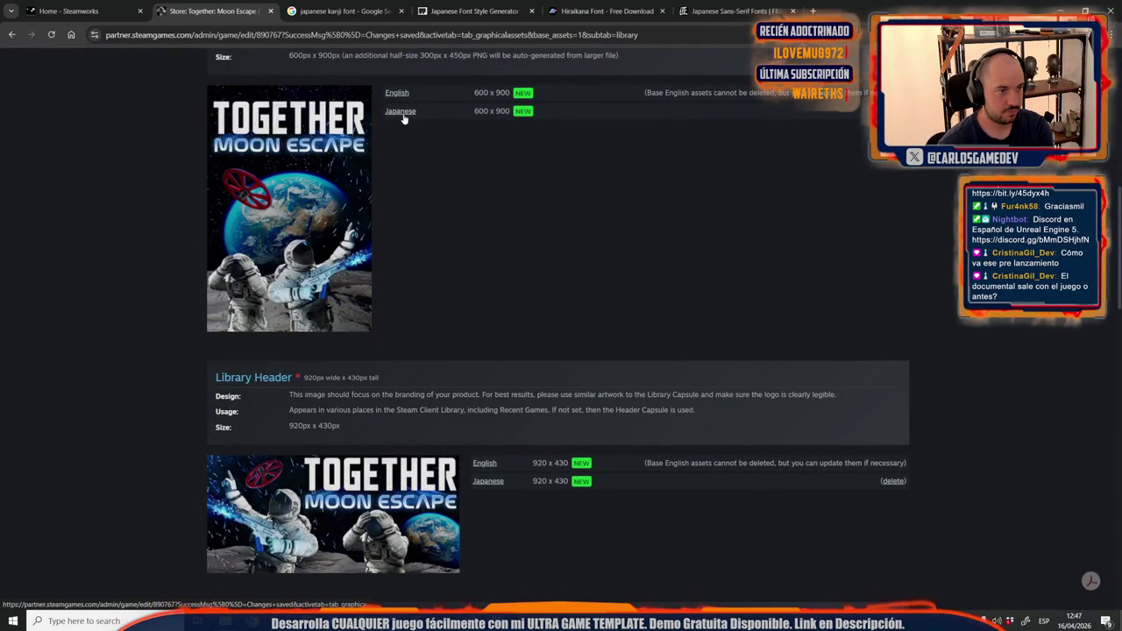
pyautogui.click(404, 117)
pyautogui.scroll(-3, 501, 329)
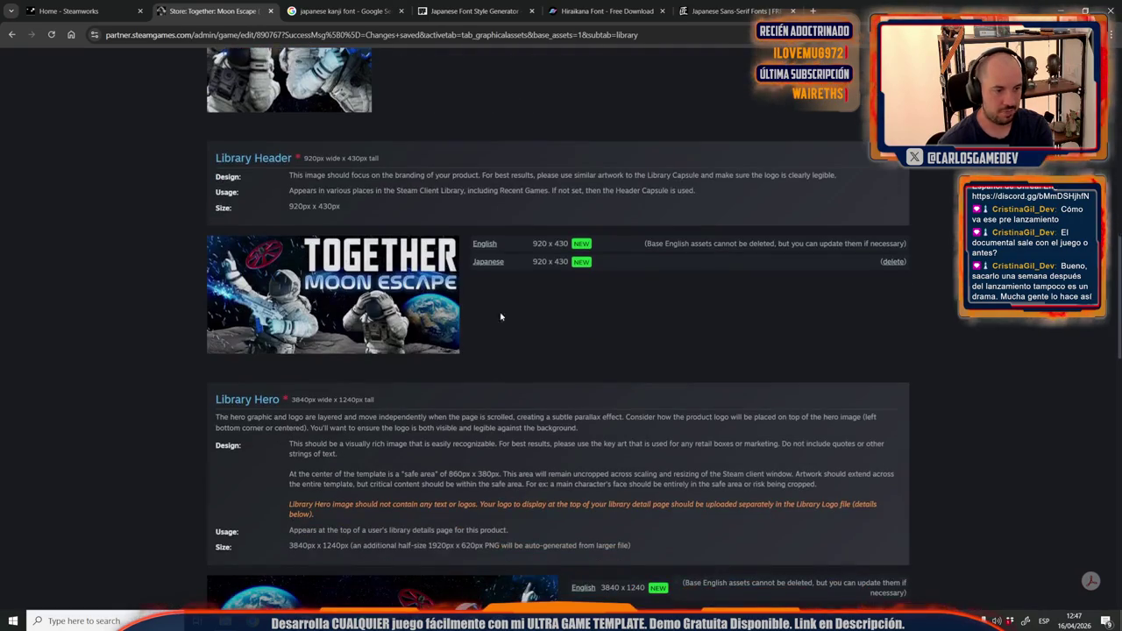
pyautogui.click(488, 264)
pyautogui.click(481, 250)
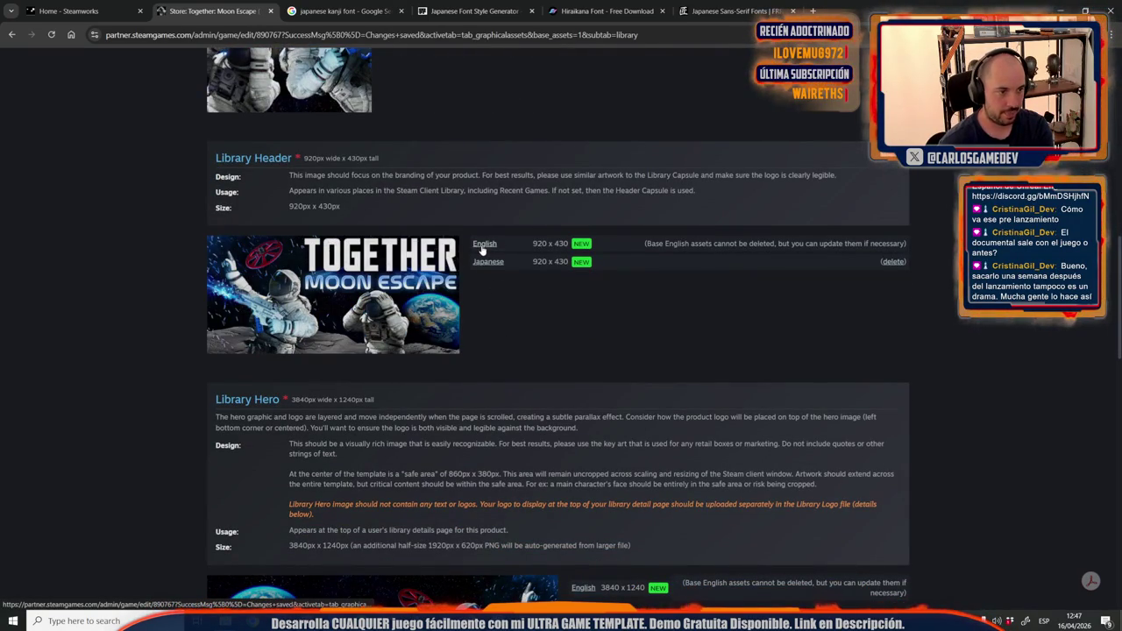
pyautogui.scroll(-3, 486, 326)
pyautogui.scroll(-2, 488, 326)
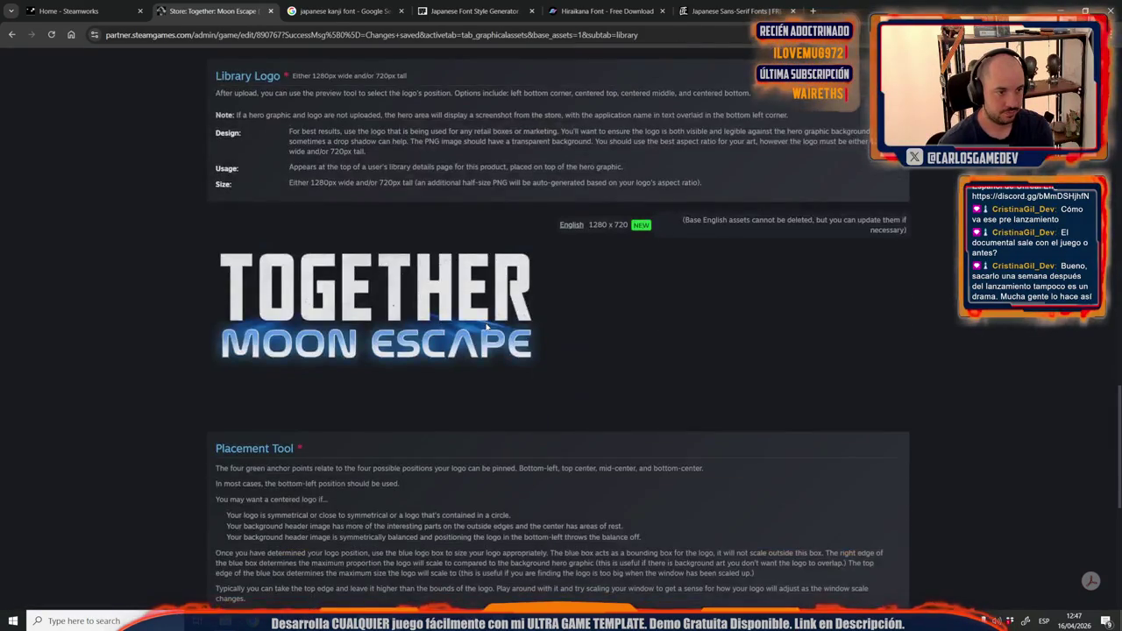
pyautogui.scroll(3, 487, 325)
pyautogui.scroll(2, 185, 410)
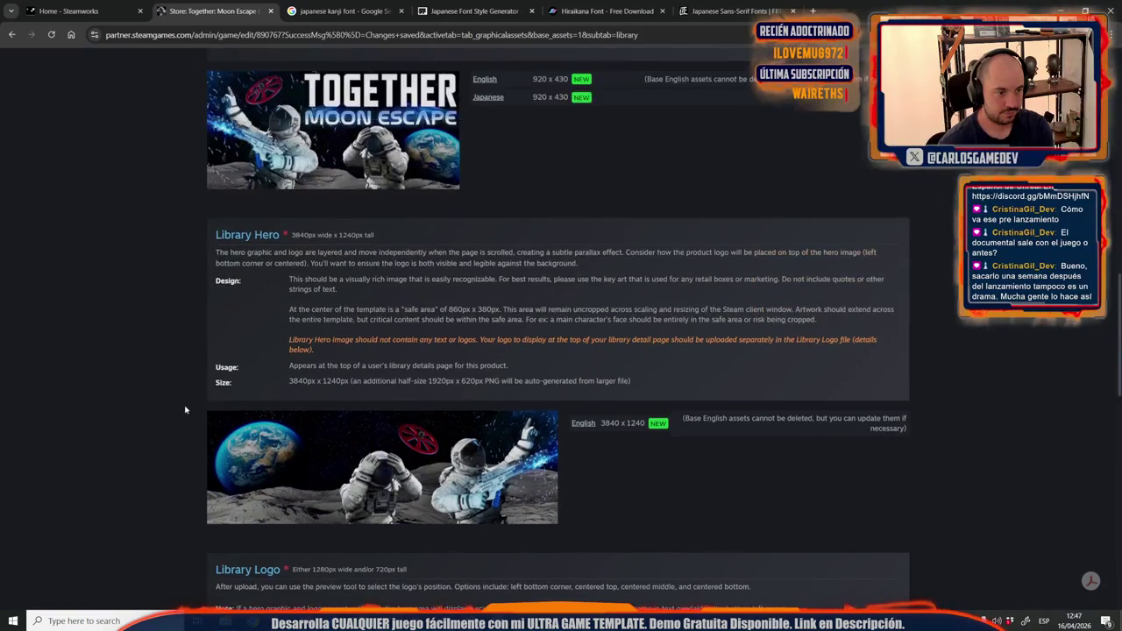
pyautogui.scroll(8, 206, 421)
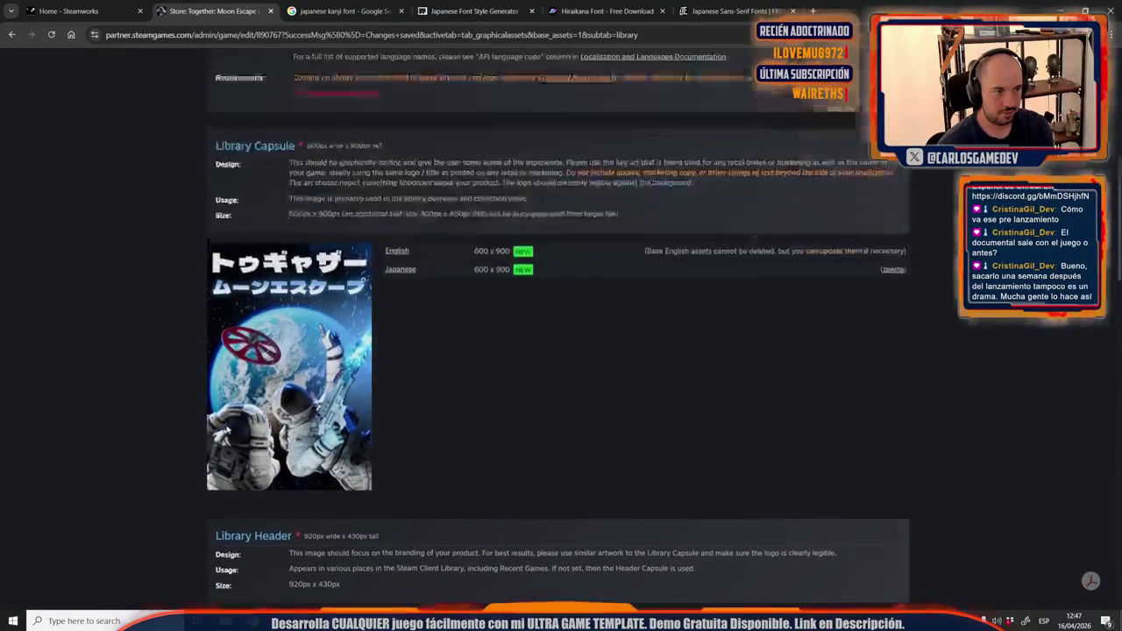
pyautogui.scroll(4, 229, 441)
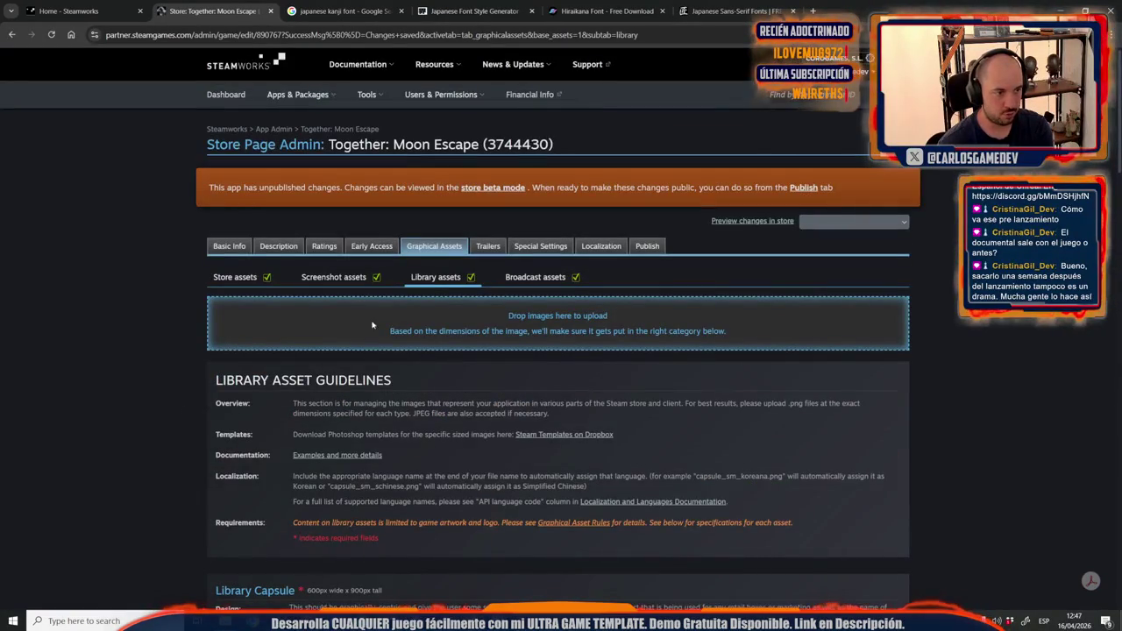
pyautogui.moveTo(196, 620)
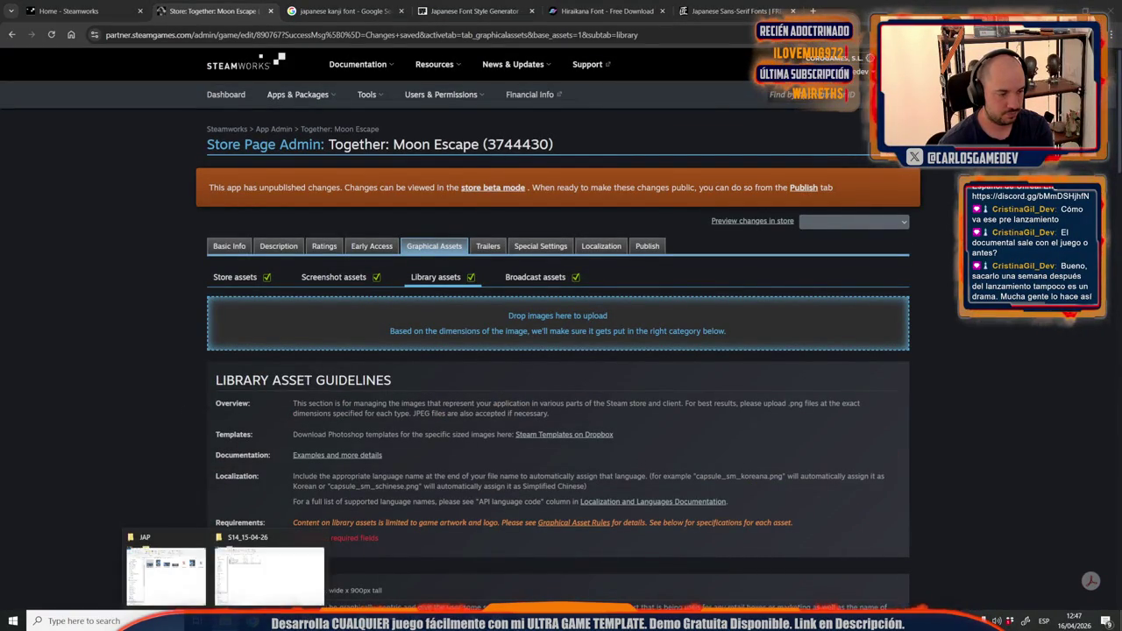
pyautogui.click(167, 570)
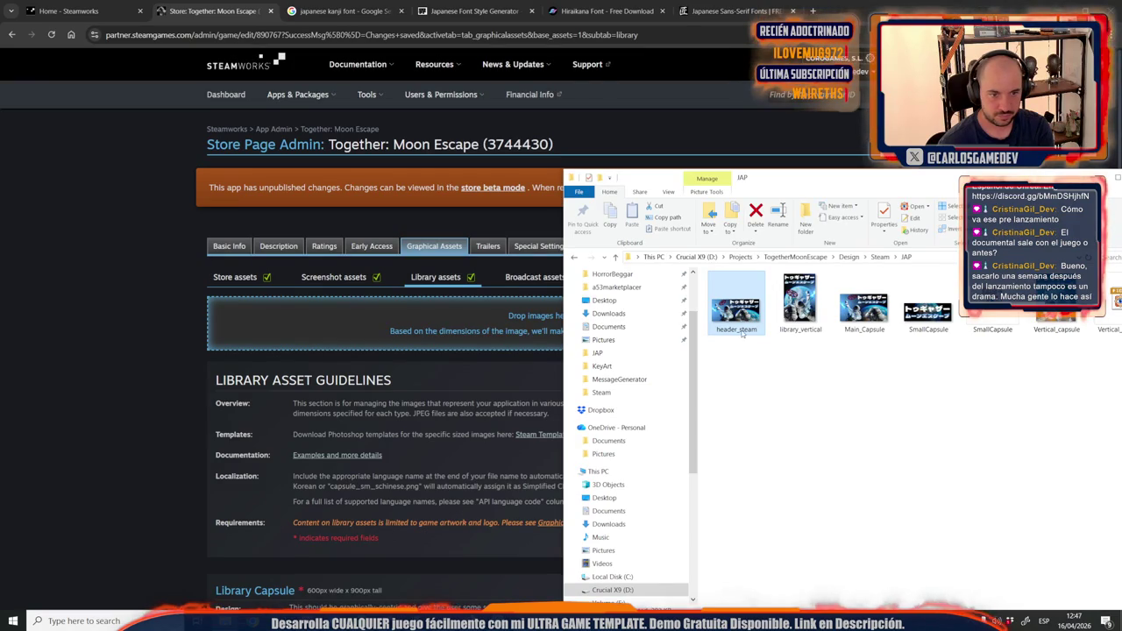
# Drop header_steam.jpg from the Steam folder into the page's image upload area.
pyautogui.click(879, 257)
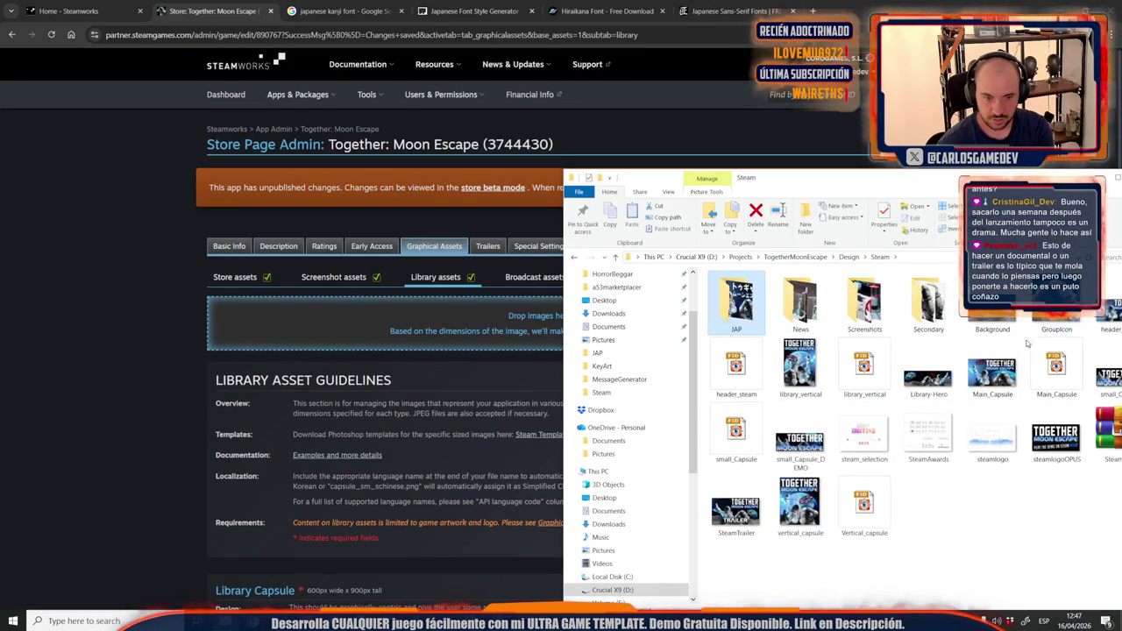
pyautogui.moveTo(957, 180); pyautogui.dragTo(860, 192)
pyautogui.moveTo(1024, 325)
pyautogui.mouseDown()
pyautogui.moveTo(640, 315)
pyautogui.moveTo(351, 326)
pyautogui.mouseUp()
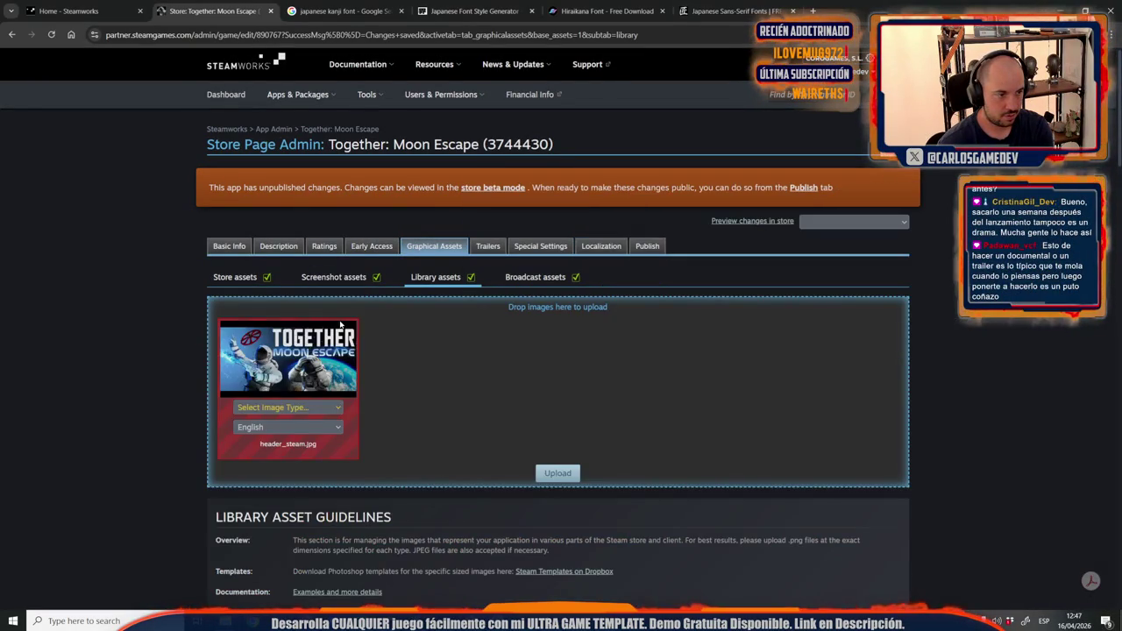
# Mark it as Library Header, tick both confirmations, and submit the upload.
pyautogui.click(290, 409)
pyautogui.click(272, 439)
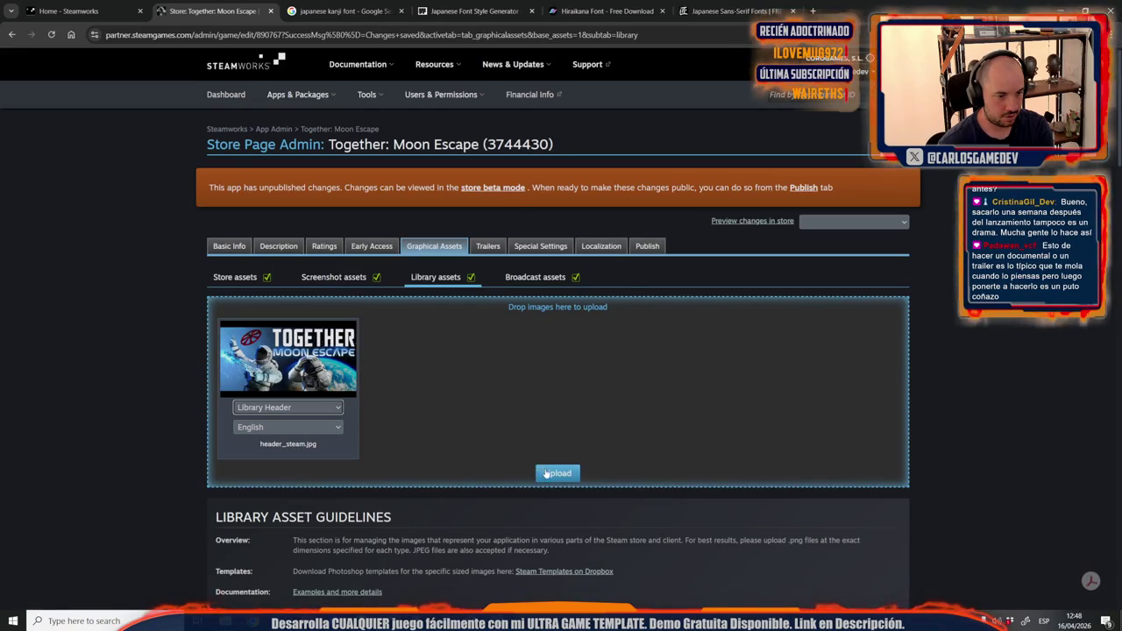
pyautogui.click(543, 473)
pyautogui.click(553, 299)
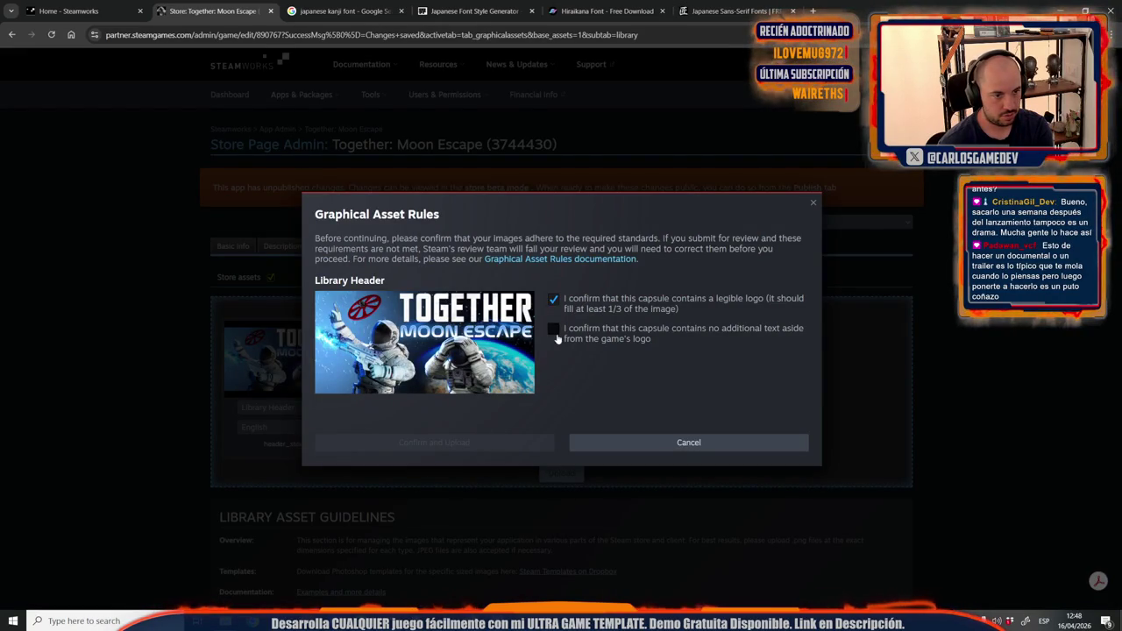
pyautogui.click(554, 331)
pyautogui.click(482, 444)
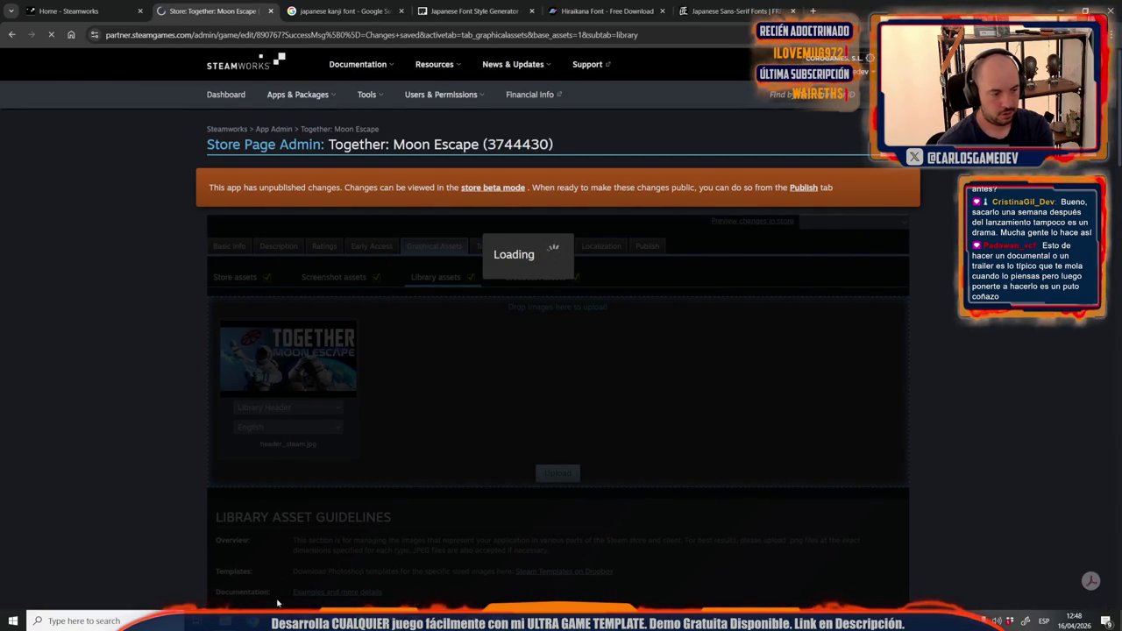
pyautogui.hotkey('alt', 'Tab')
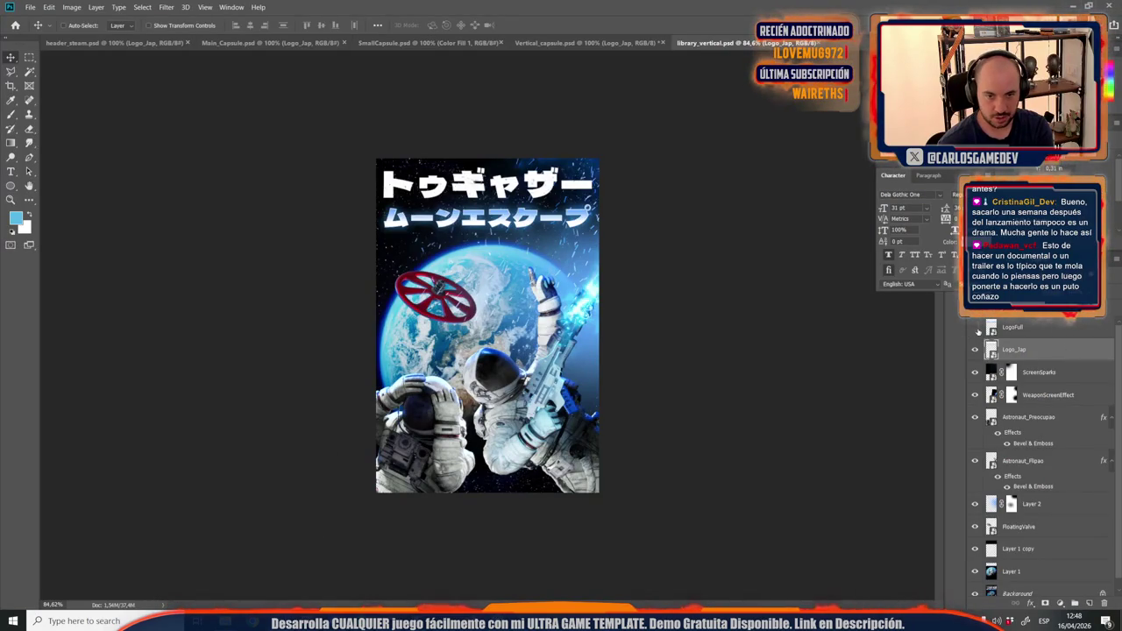
# Show the English LogoFull title, hide Logo_Jap, and save library_vertical as JPEG, replacing the old file.
pyautogui.click(975, 327)
pyautogui.click(976, 350)
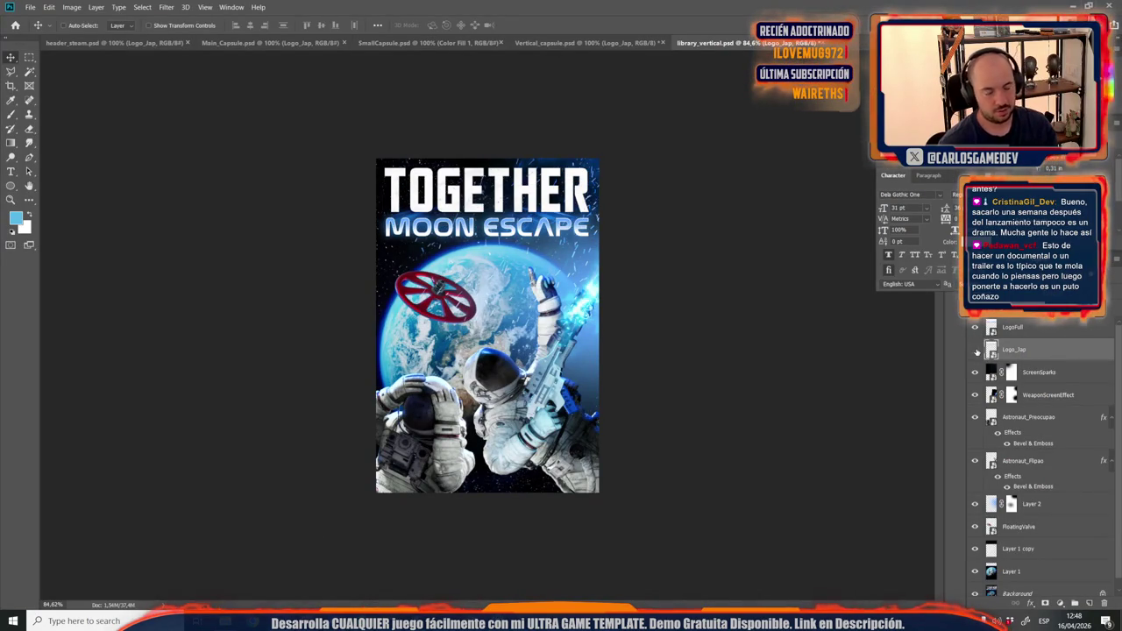
pyautogui.hotkey('ctrl', 'shift', 's')
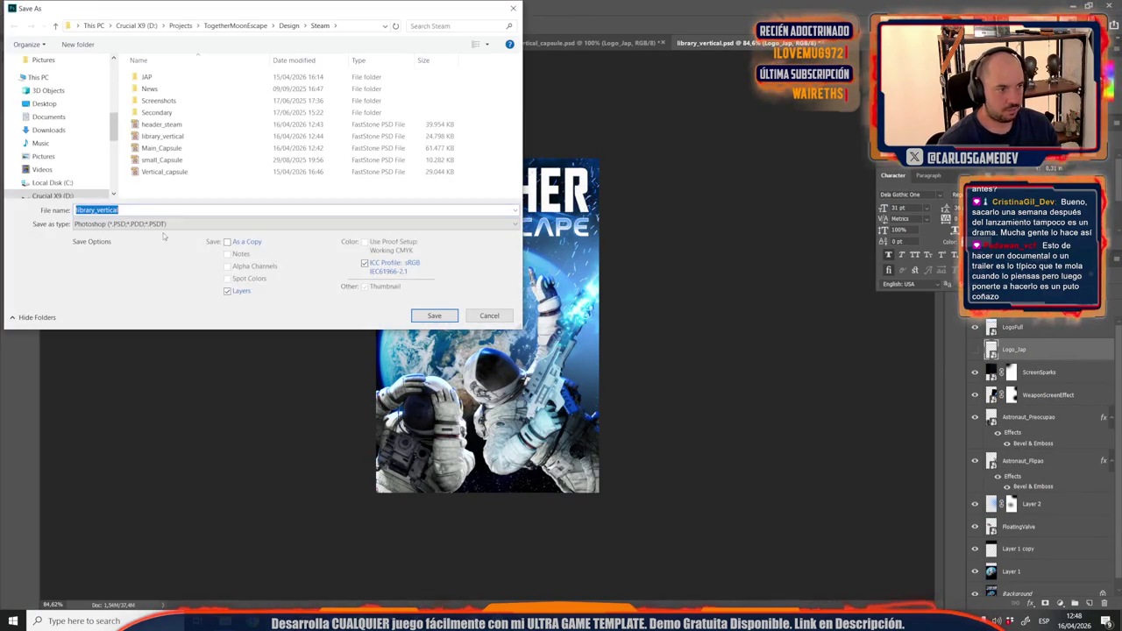
pyautogui.click(163, 224)
pyautogui.click(175, 309)
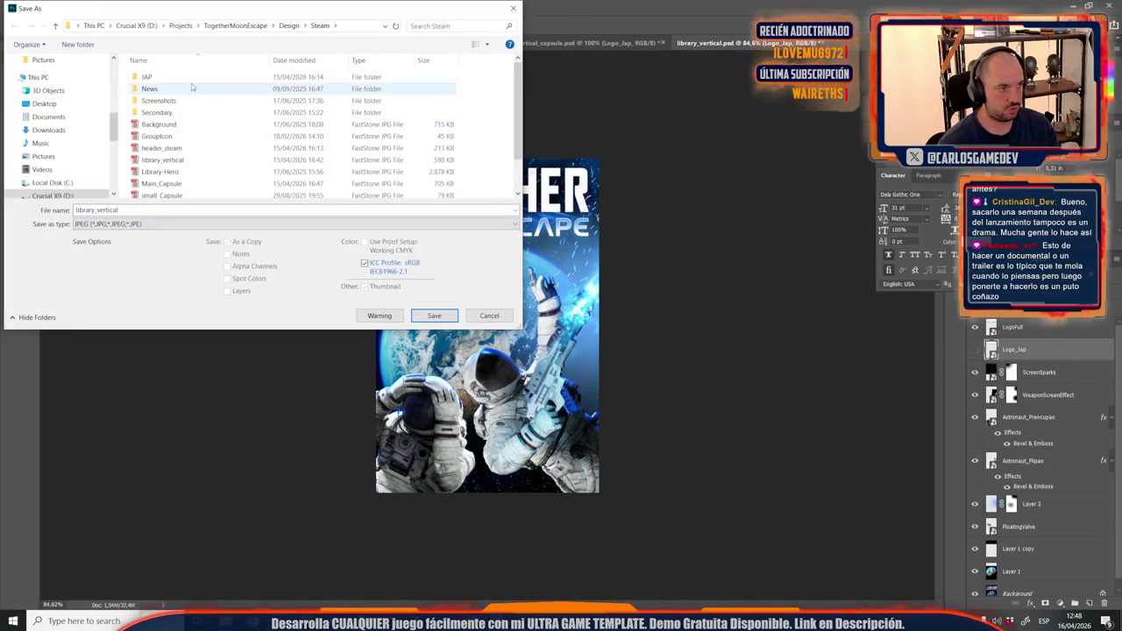
pyautogui.press('Return')
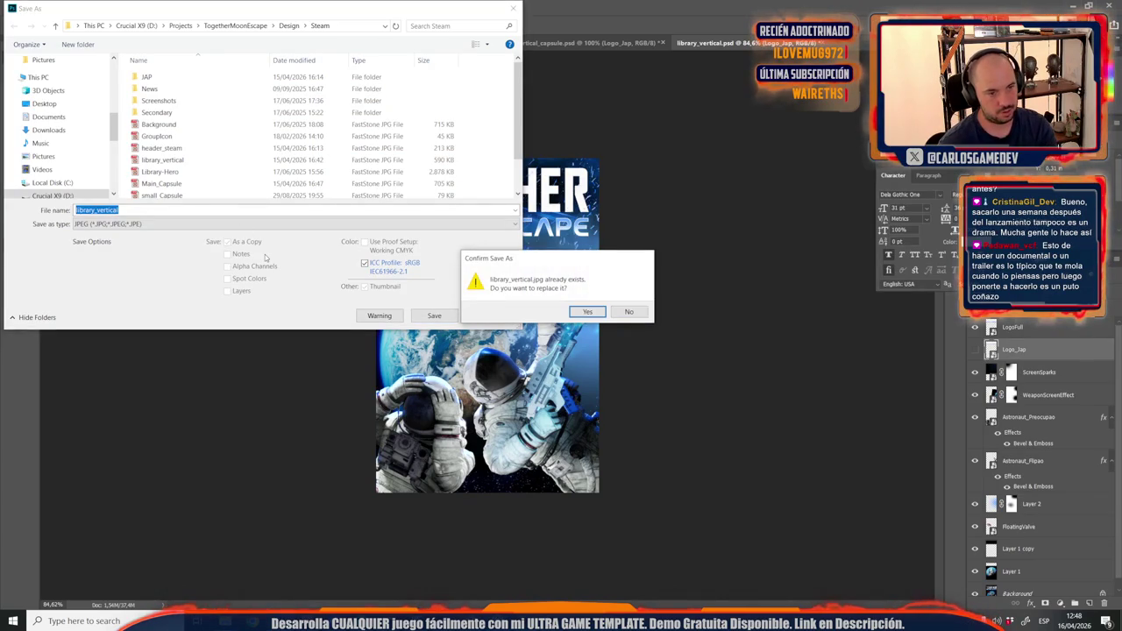
pyautogui.press('Return')
pyautogui.press('Return')
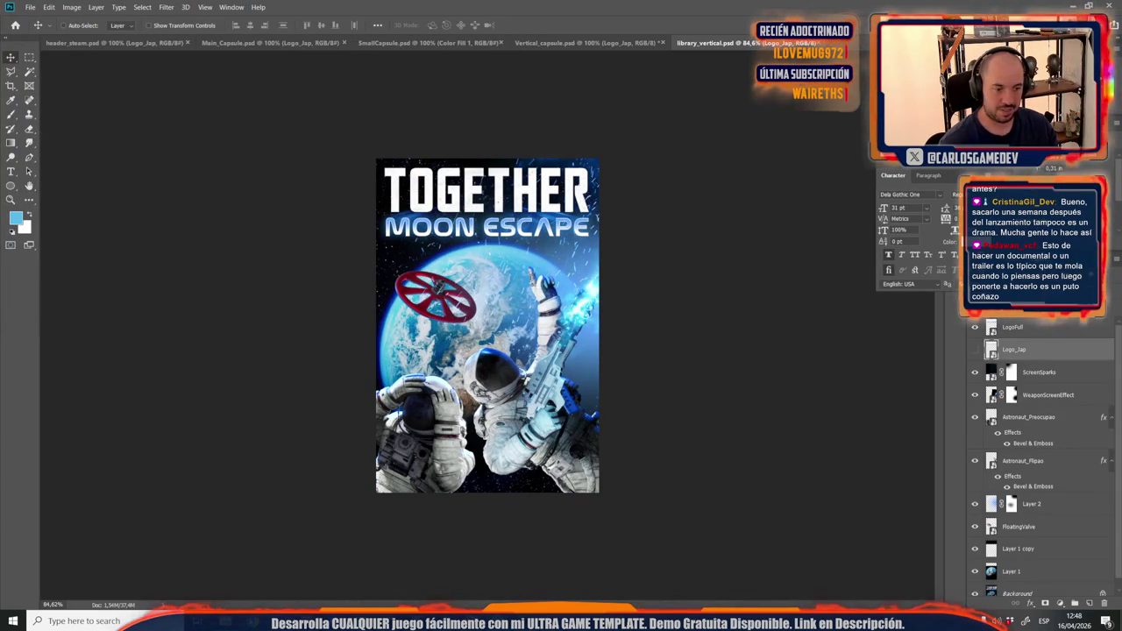
# Return to the Steamworks store admin page and bring up the Steam artwork folder.
pyautogui.moveTo(388, 621)
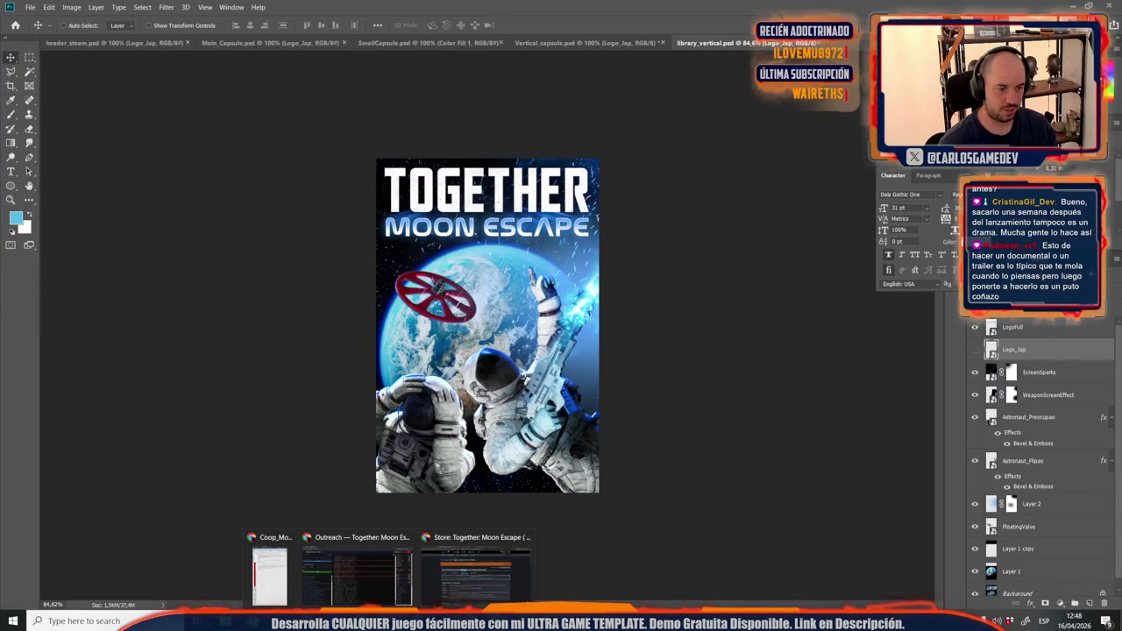
pyautogui.click(475, 569)
pyautogui.moveTo(225, 621)
pyautogui.click(170, 583)
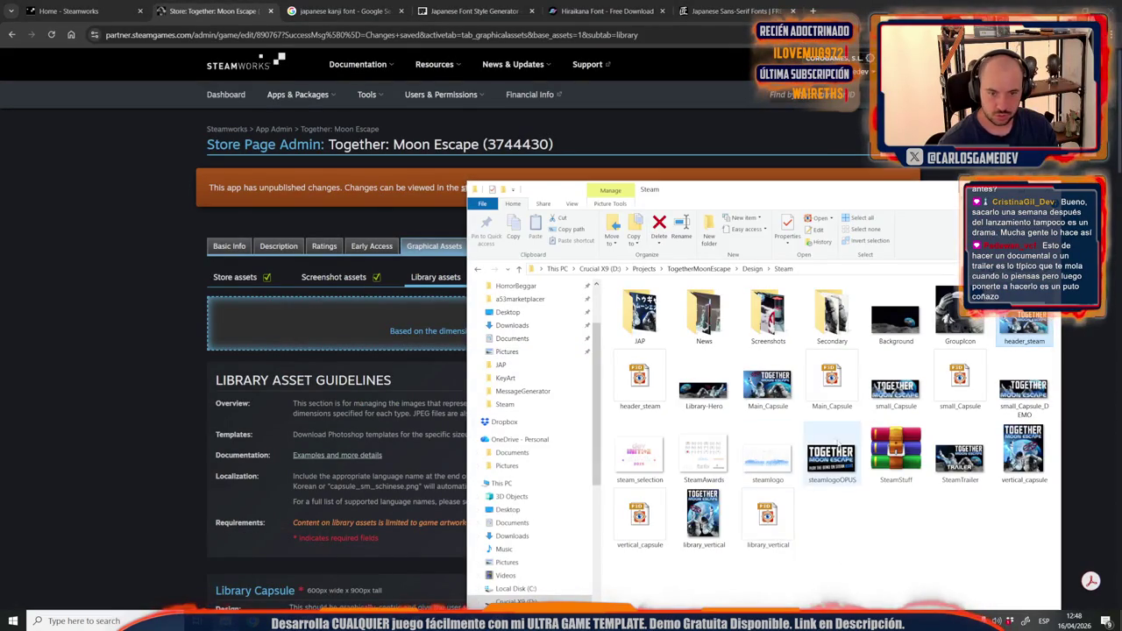
# Upload library_vertical.jpg as the Library Capsule, confirming the legible-logo and no-extra-text checks.
pyautogui.moveTo(703, 517)
pyautogui.mouseDown()
pyautogui.moveTo(486, 386)
pyautogui.moveTo(444, 331)
pyautogui.moveTo(424, 349)
pyautogui.mouseUp()
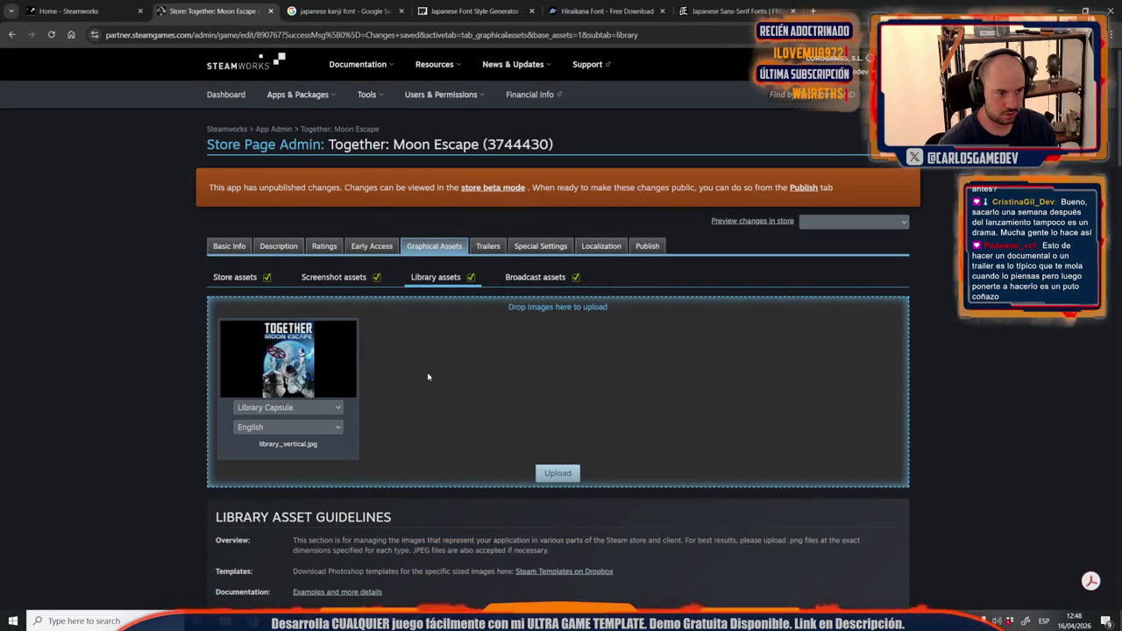
pyautogui.click(556, 473)
pyautogui.click(553, 187)
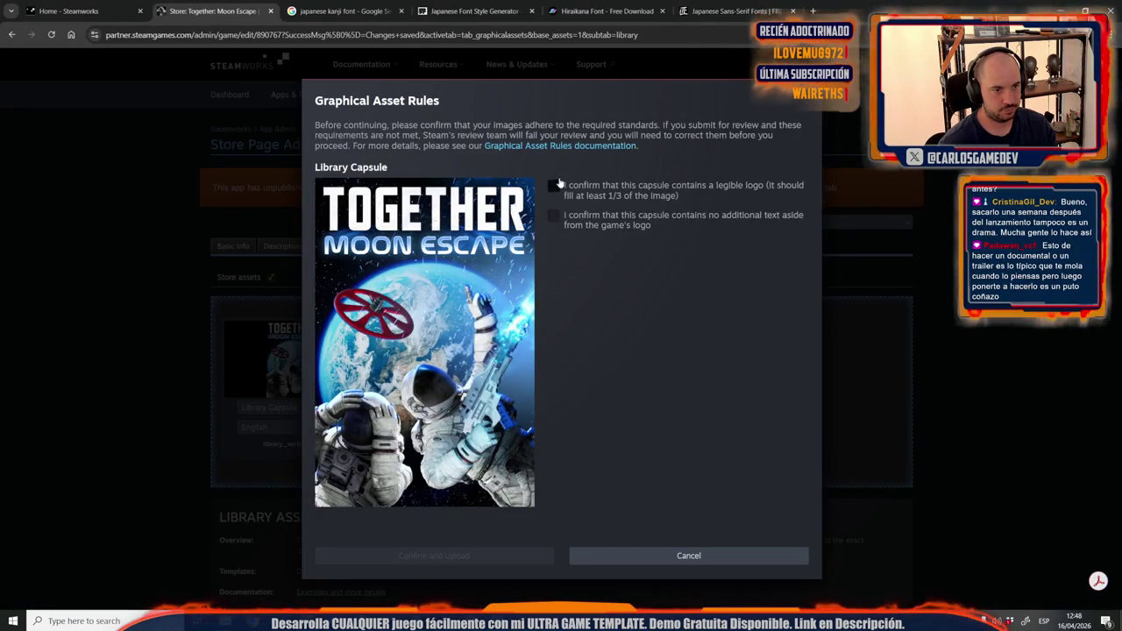
pyautogui.click(553, 218)
pyautogui.click(539, 558)
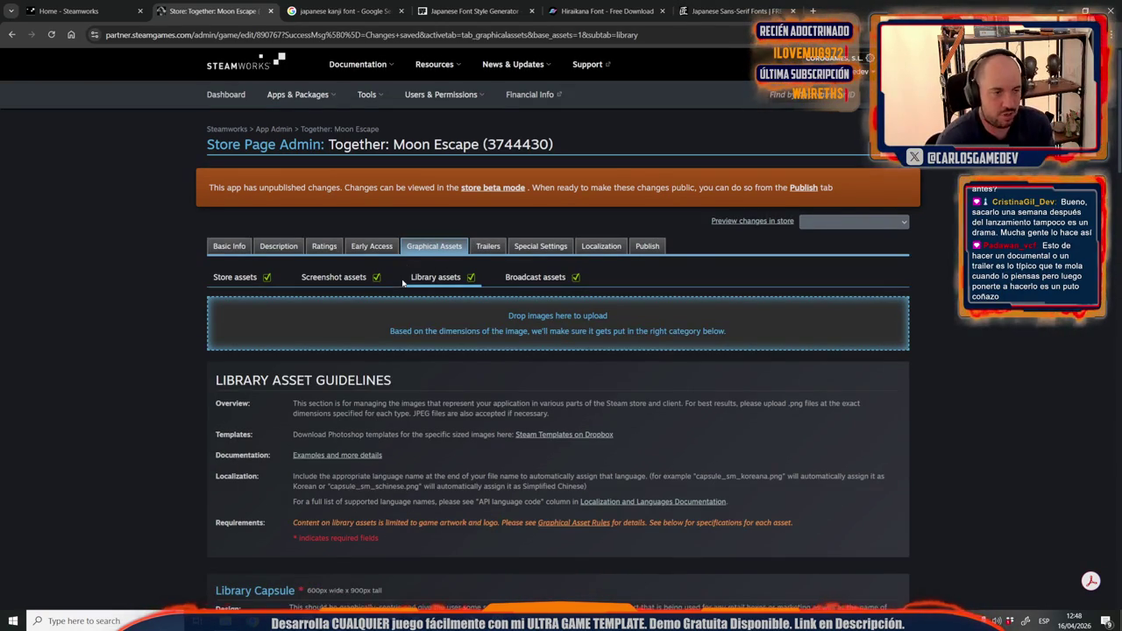
pyautogui.click(640, 245)
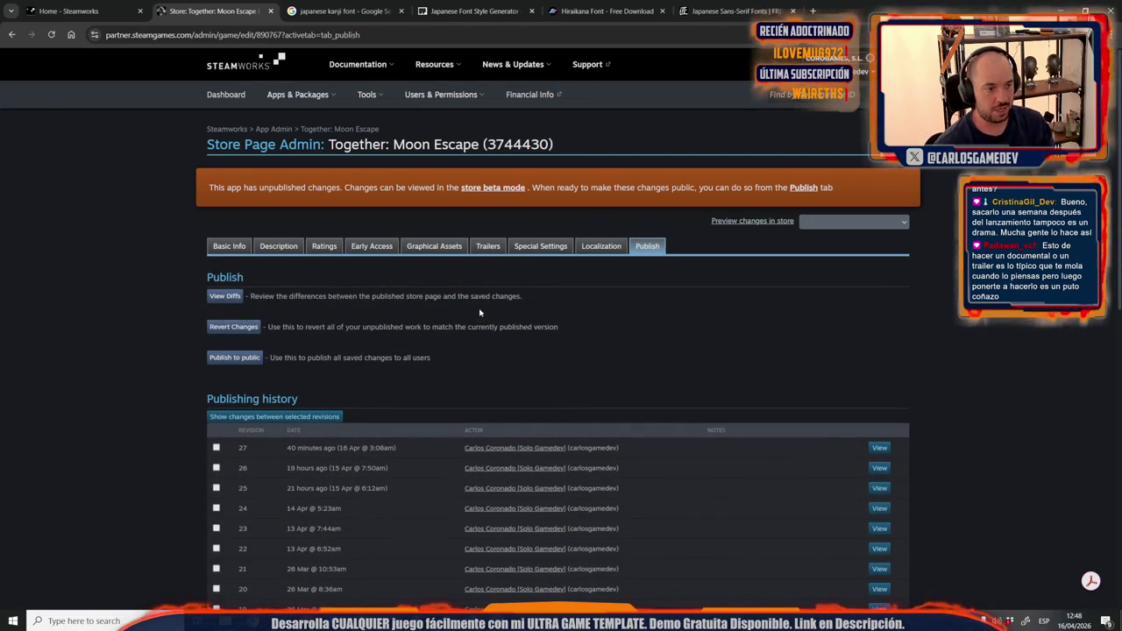
# Publish all saved store page changes to the public.
pyautogui.scroll(-10, 413, 431)
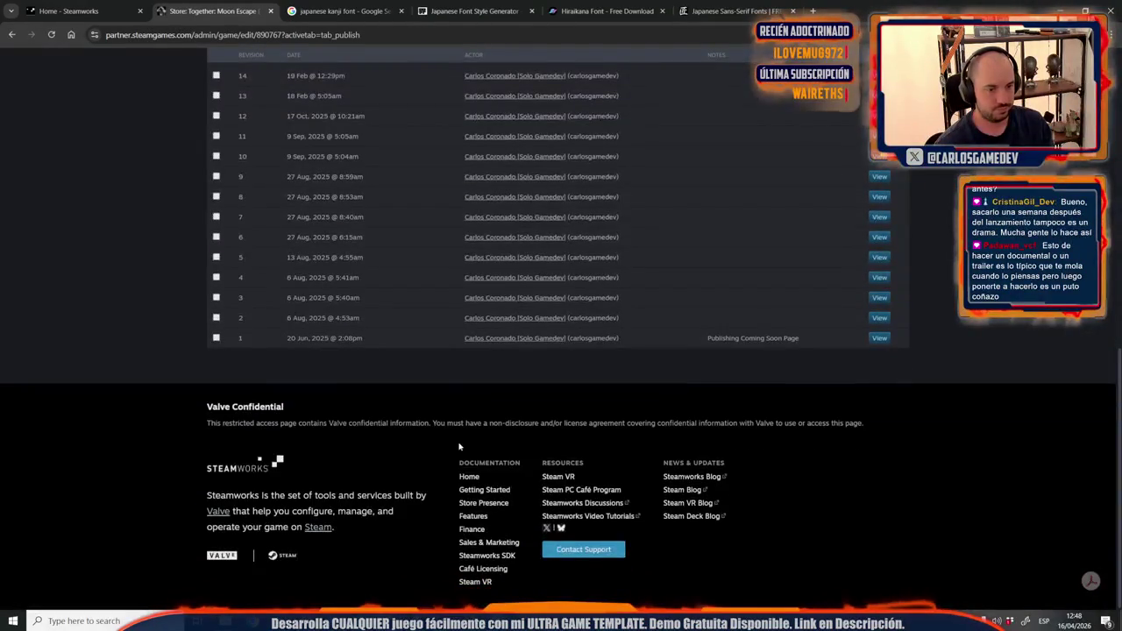
pyautogui.scroll(5, 498, 485)
pyautogui.scroll(3, 498, 485)
pyautogui.click(230, 327)
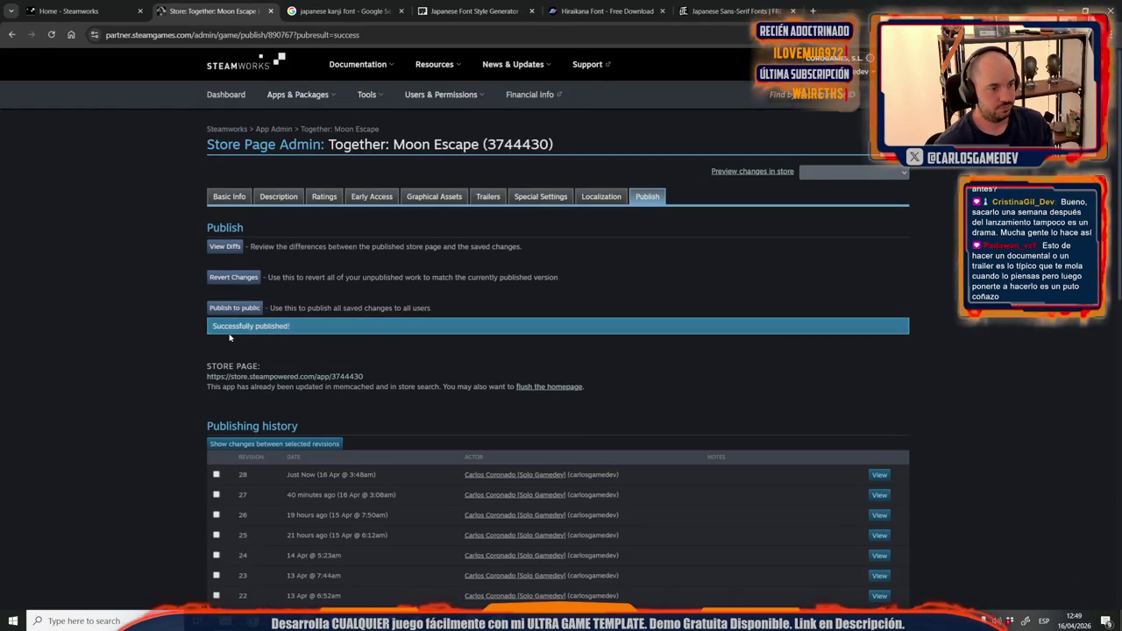
# Close the Japanese font reference tabs in Chrome.
pyautogui.click(400, 10)
pyautogui.click(401, 10)
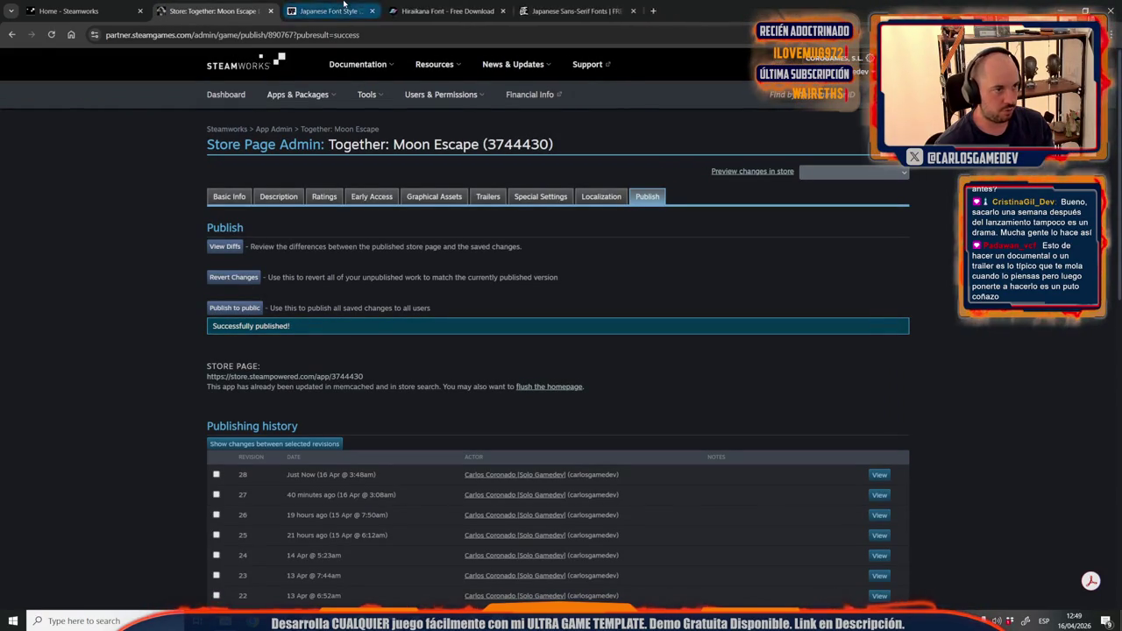
pyautogui.click(401, 11)
pyautogui.click(401, 11)
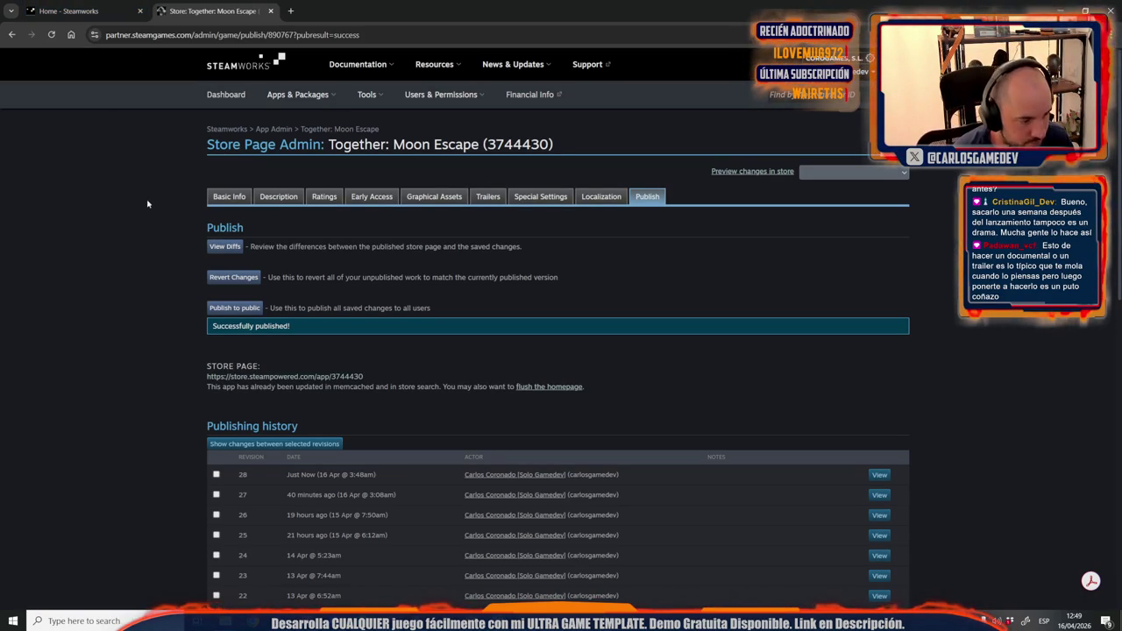
pyautogui.scroll(-6, 195, 293)
pyautogui.scroll(6, 196, 293)
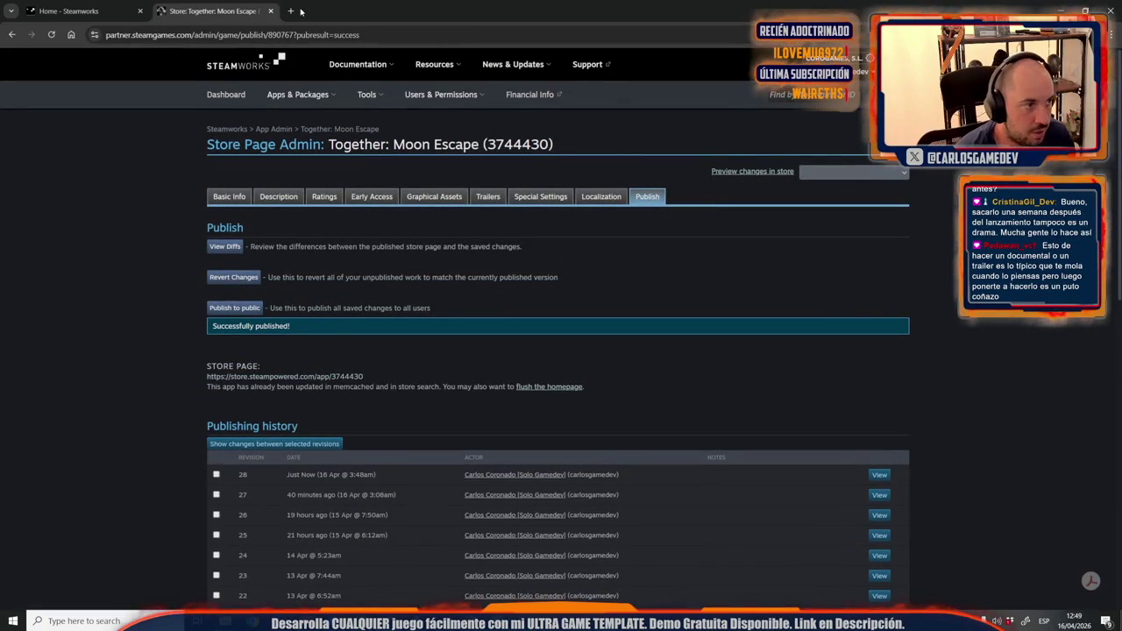
pyautogui.click(294, 11)
# Load the Together: Moon Escape store page and pause its trailer at 0:21.
pyautogui.click(195, 103)
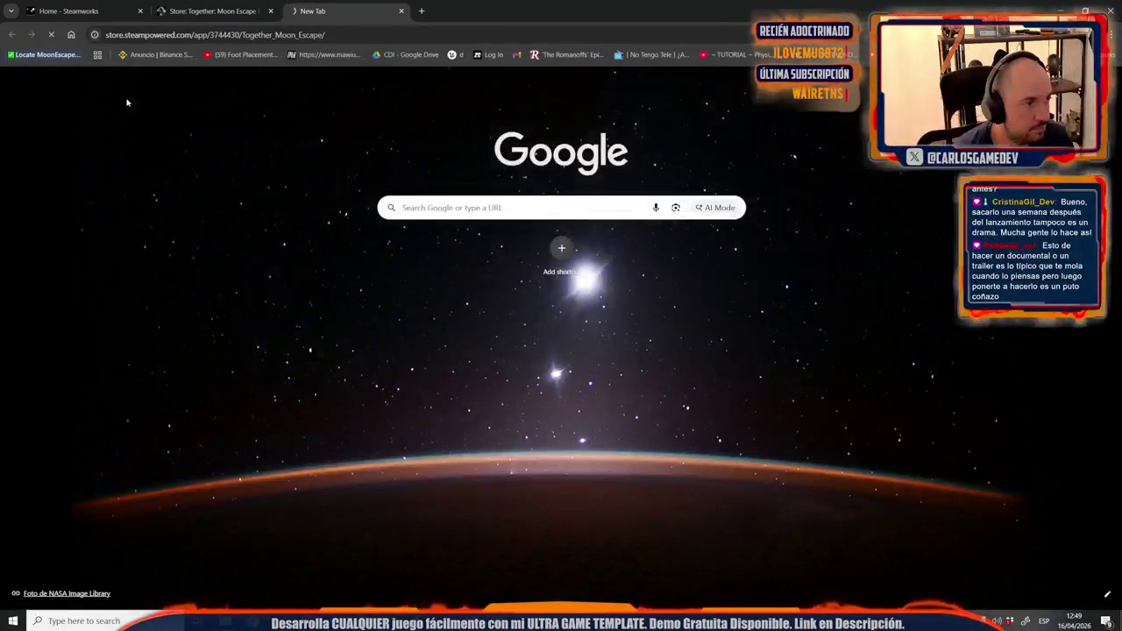
pyautogui.scroll(-3, 179, 403)
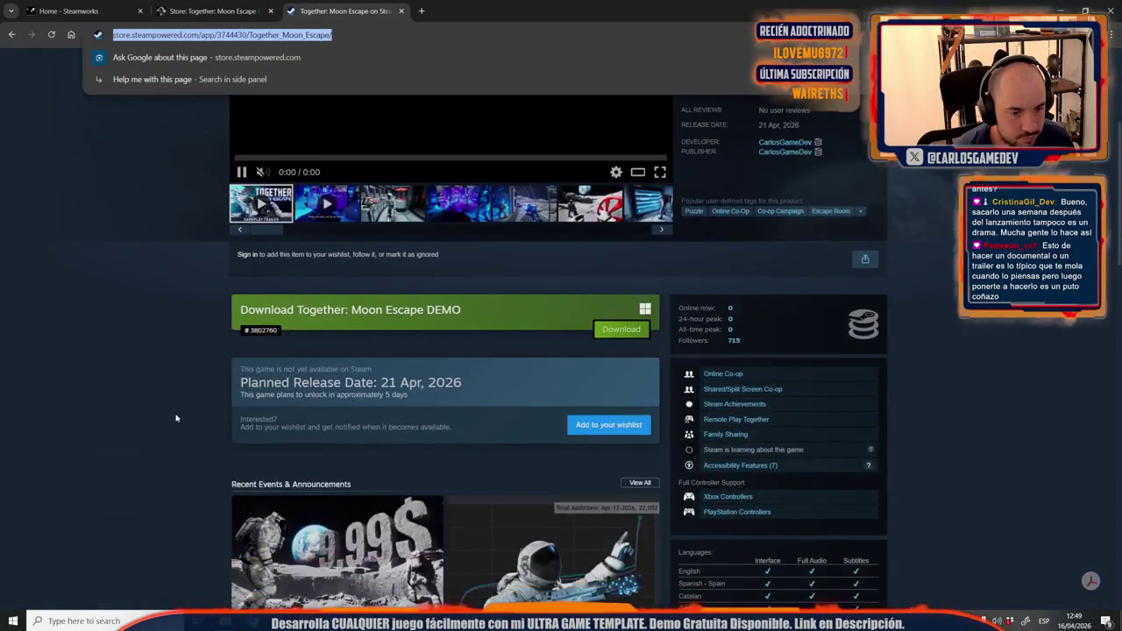
pyautogui.scroll(-3, 185, 389)
pyautogui.click(172, 377)
pyautogui.scroll(-2, 171, 375)
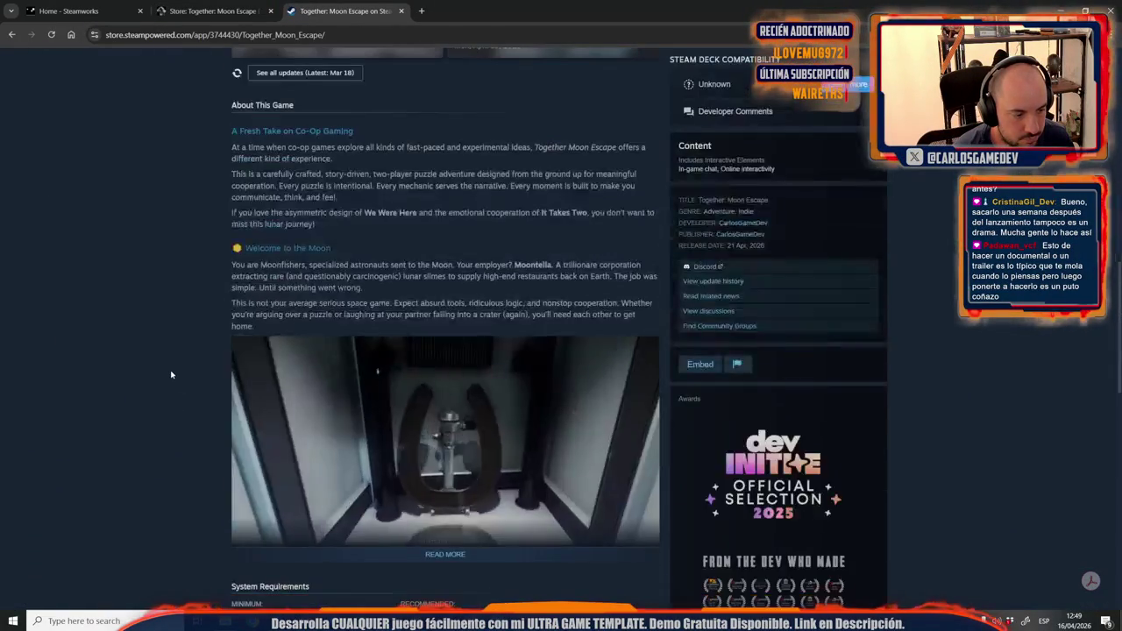
pyautogui.scroll(7, 171, 374)
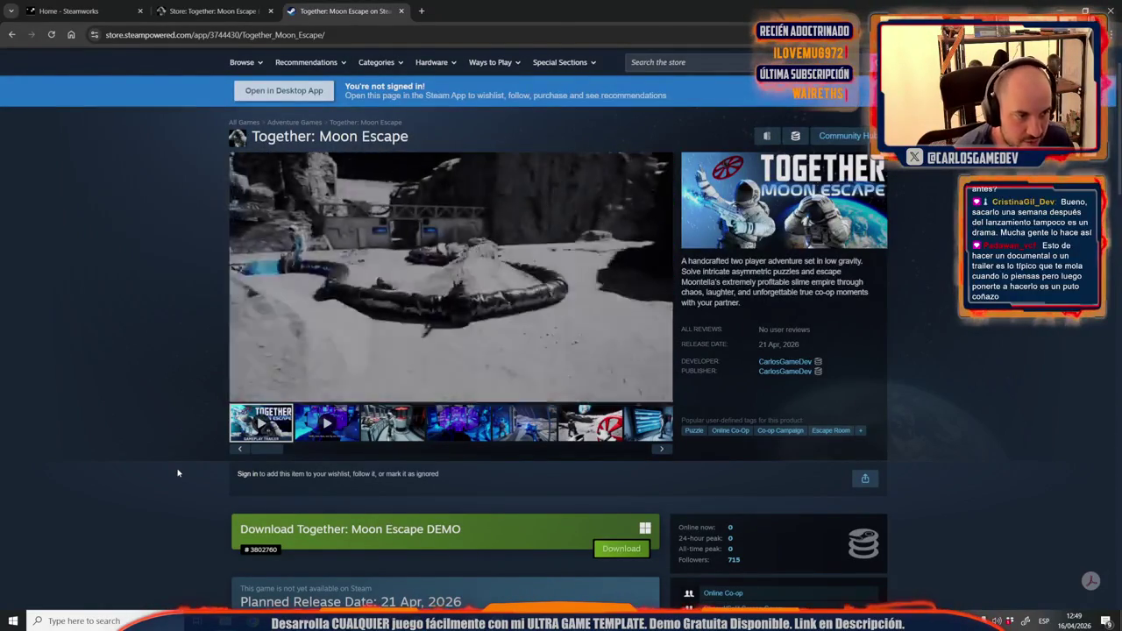
pyautogui.click(242, 392)
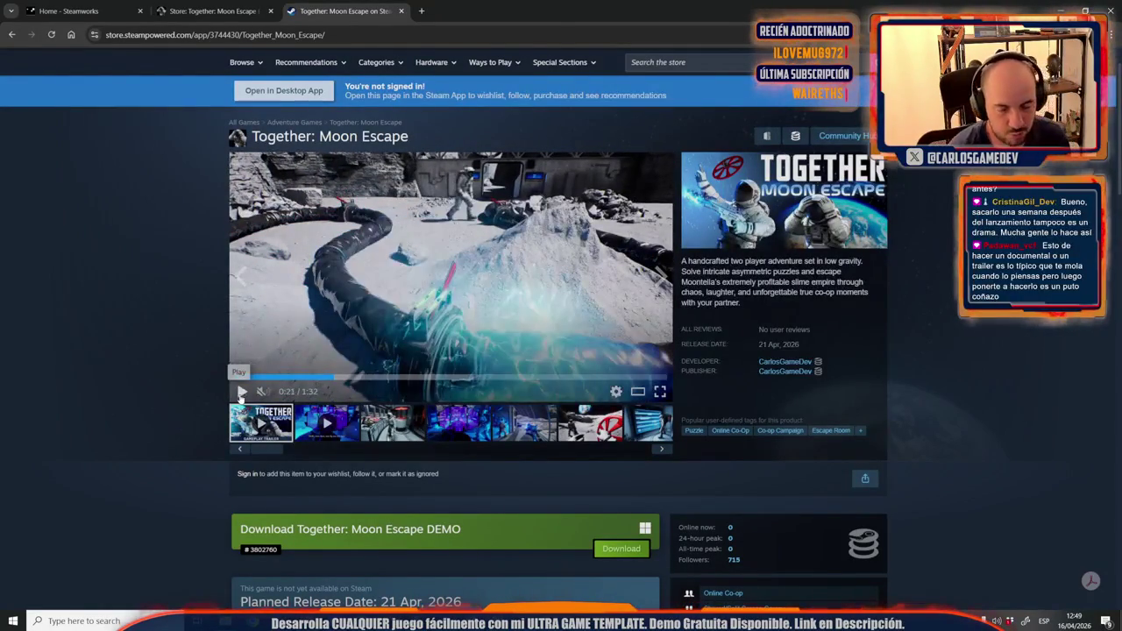
pyautogui.scroll(-2, 241, 400)
pyautogui.scroll(3, 240, 400)
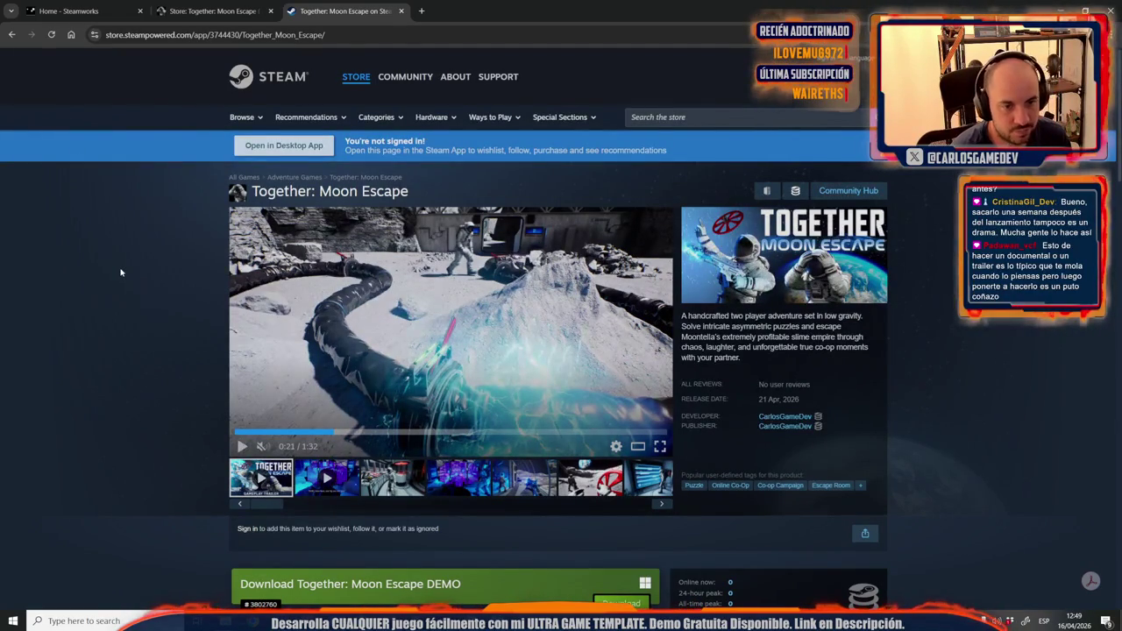
pyautogui.scroll(-5, 121, 273)
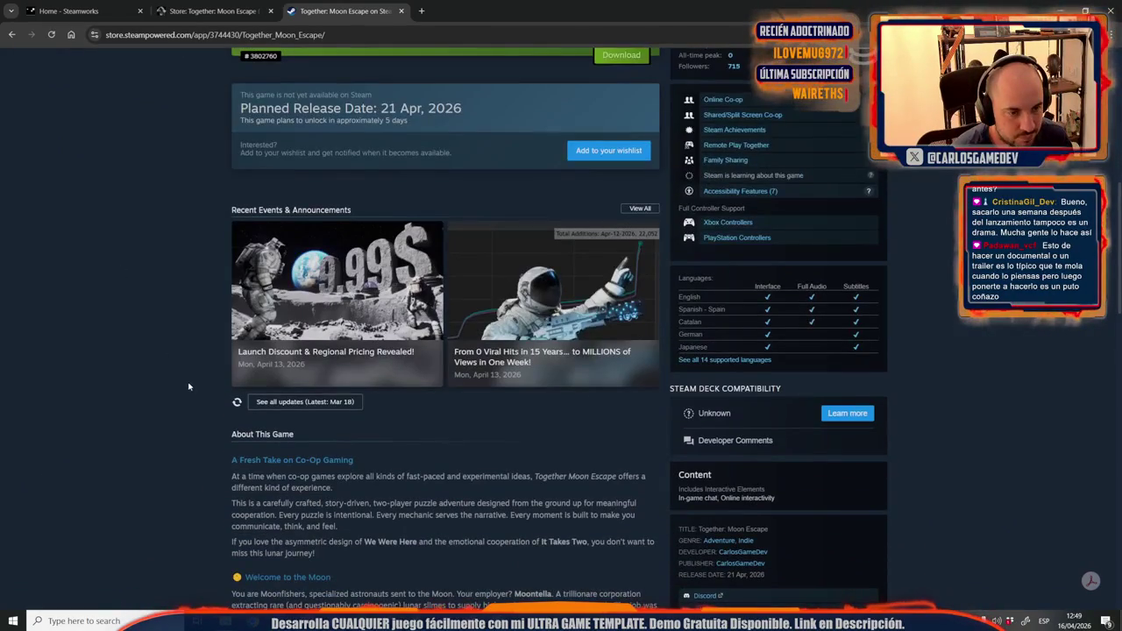
pyautogui.scroll(5, 188, 387)
pyautogui.scroll(-5, 188, 387)
# Read the Launch Discount & Regional Pricing and viral-hits news posts, copy their links, then close them.
pyautogui.middleClick(282, 326)
pyautogui.middleClick(490, 354)
pyautogui.click(466, 12)
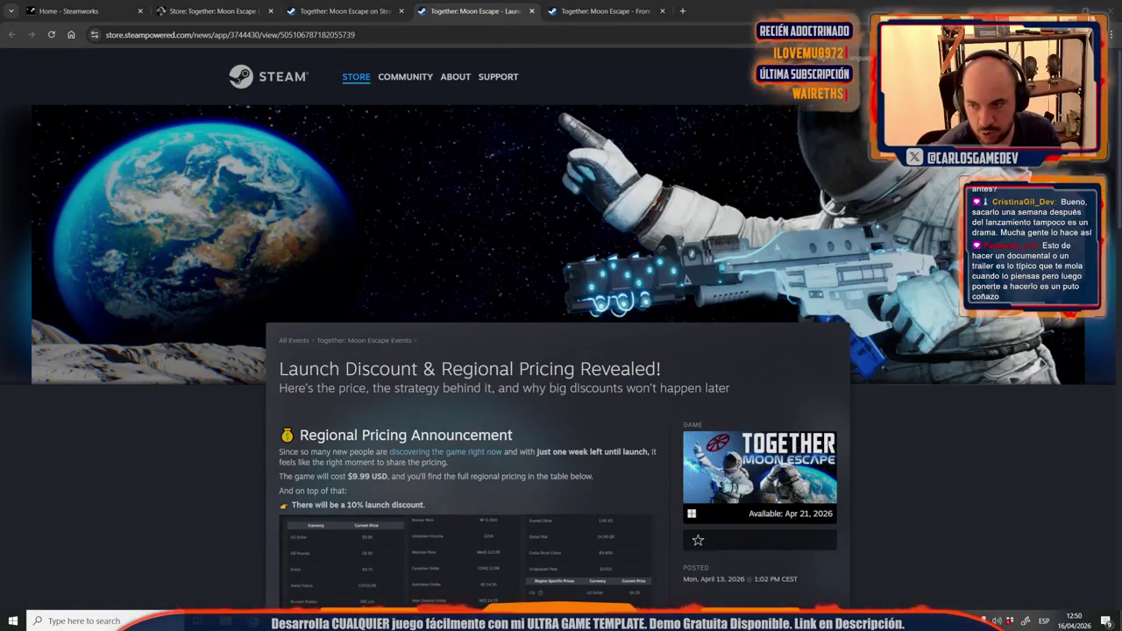
pyautogui.hotkey('ctrl', 'Tab')
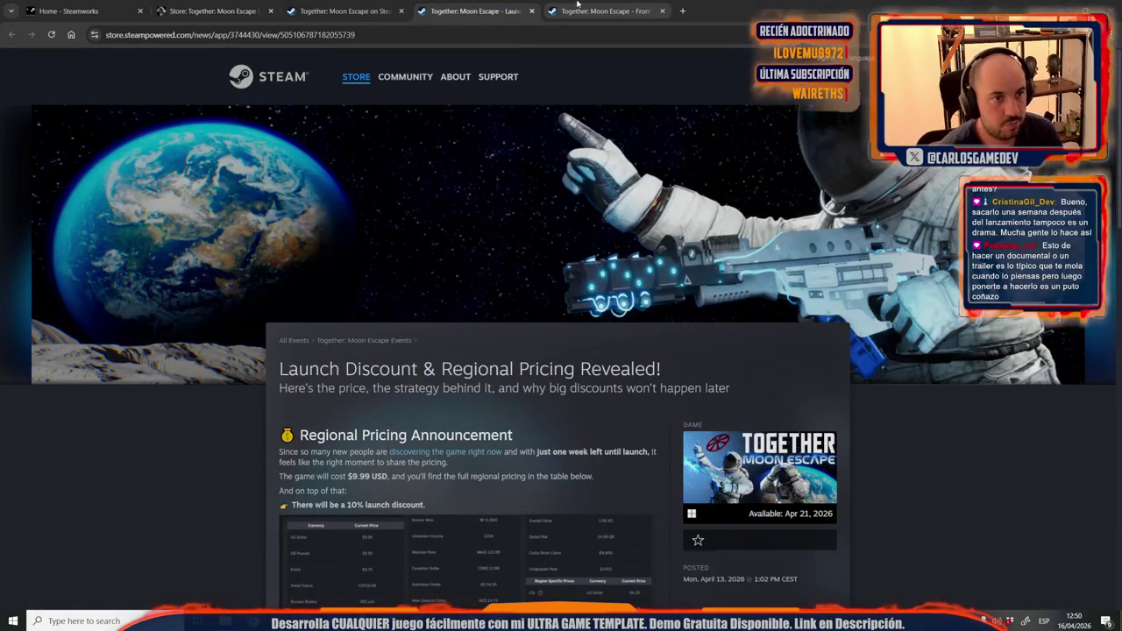
pyautogui.hotkey('ctrl', 'l')
pyautogui.press('Escape')
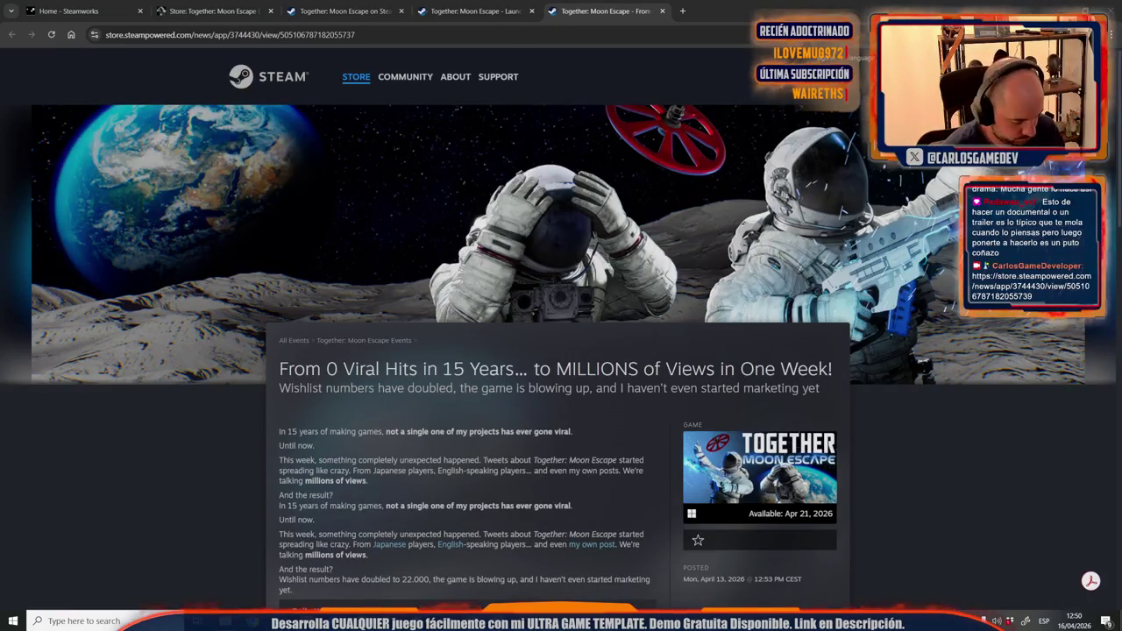
pyautogui.scroll(-8, 507, 304)
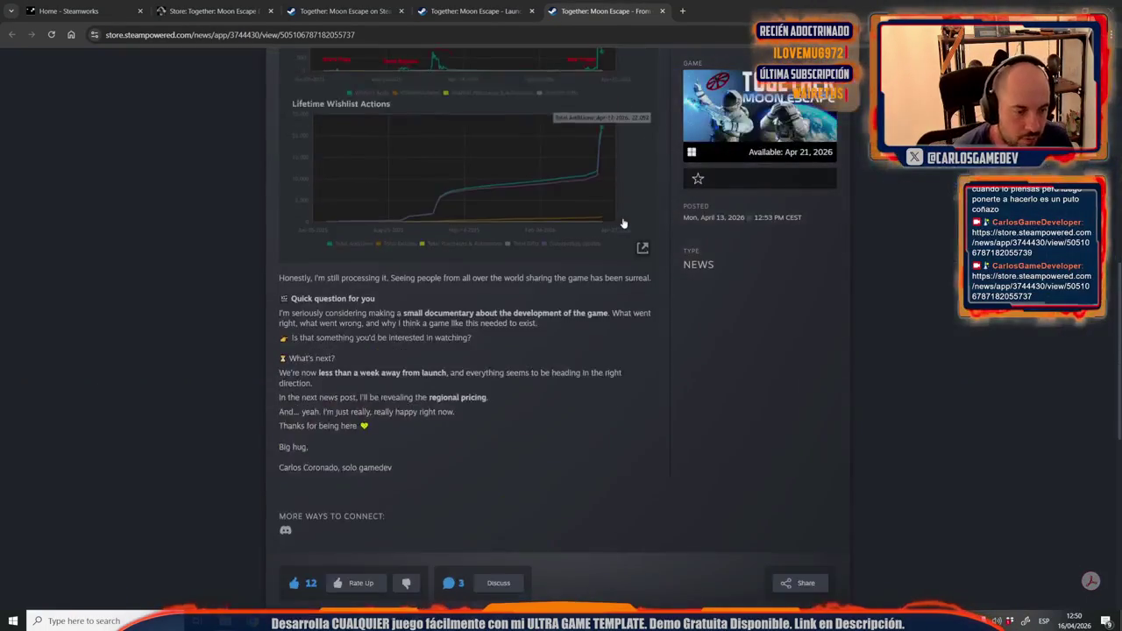
pyautogui.scroll(3, 507, 304)
pyautogui.scroll(10, 507, 304)
pyautogui.hotkey('ctrl', 'w')
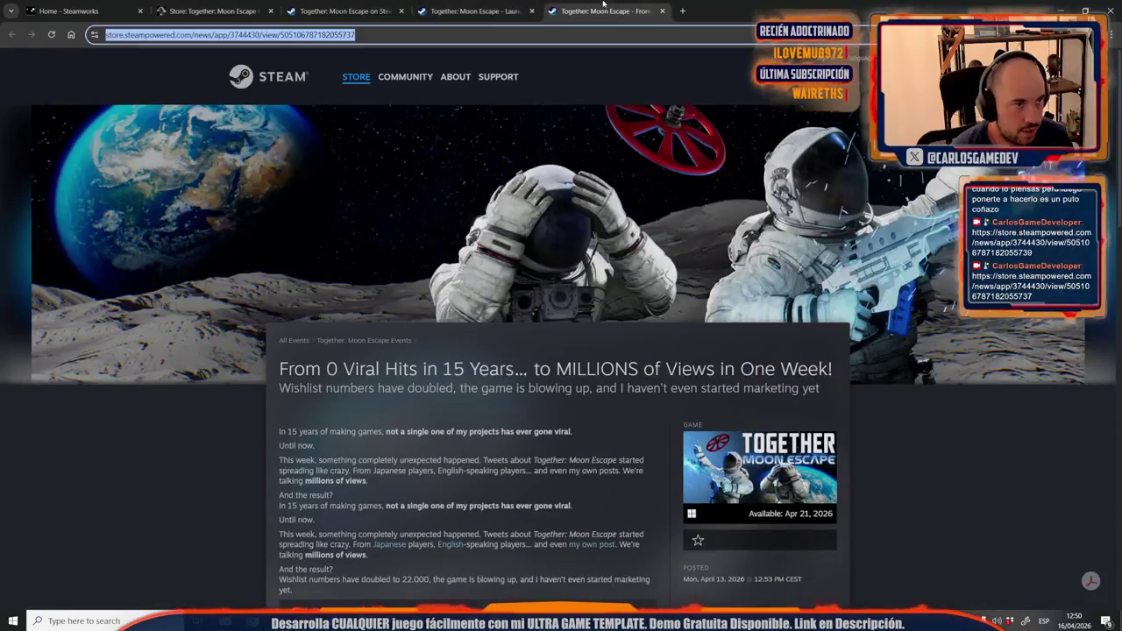
pyautogui.hotkey('ctrl', 'w')
# View the game's Community Hub discussions list, then close the store tab.
pyautogui.scroll(6, 490, 159)
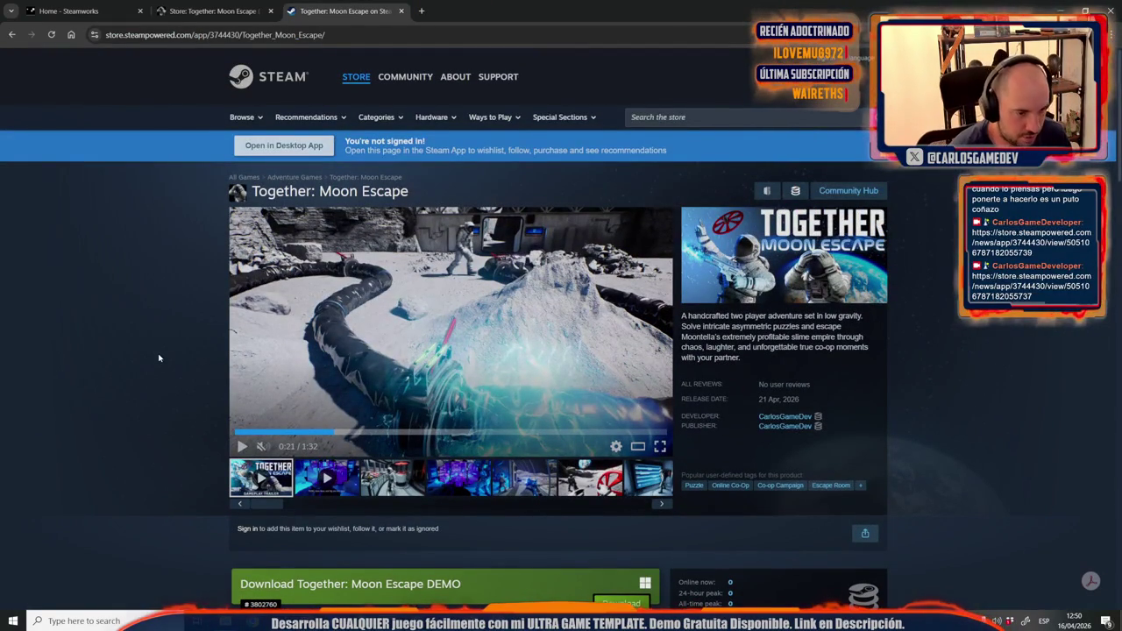
pyautogui.click(848, 190)
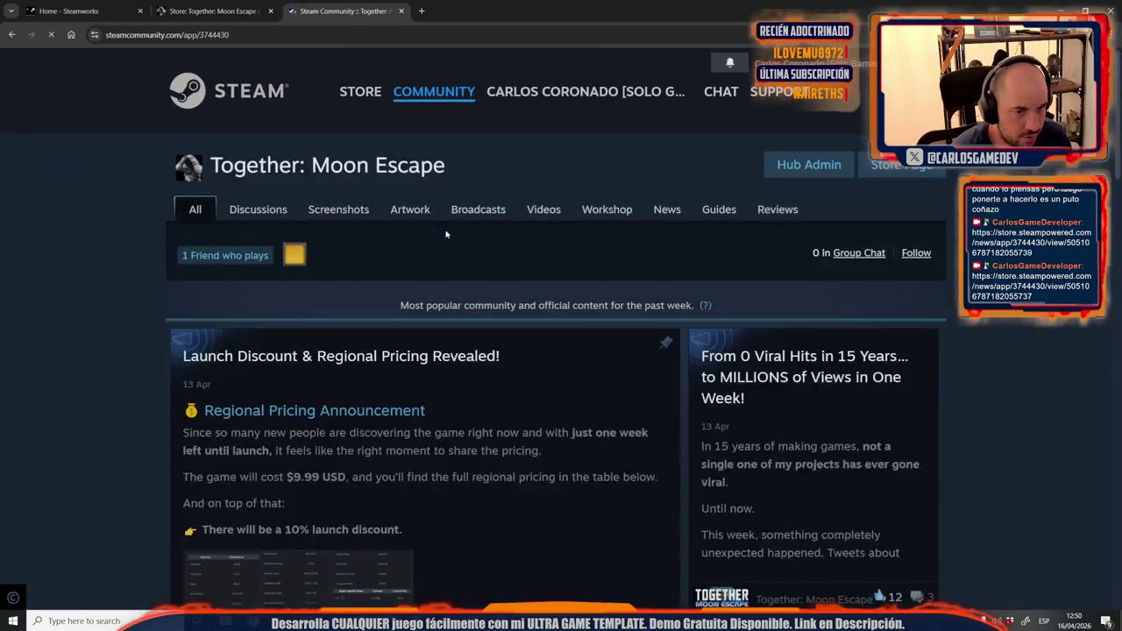
pyautogui.click(227, 208)
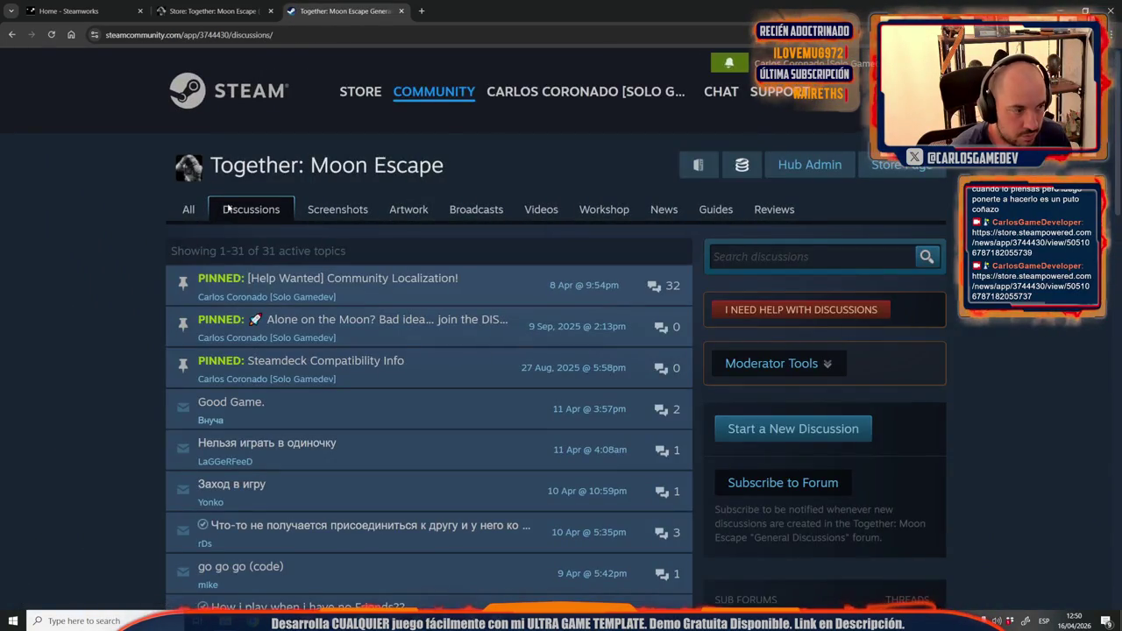
pyautogui.hotkey('ctrl', 'w')
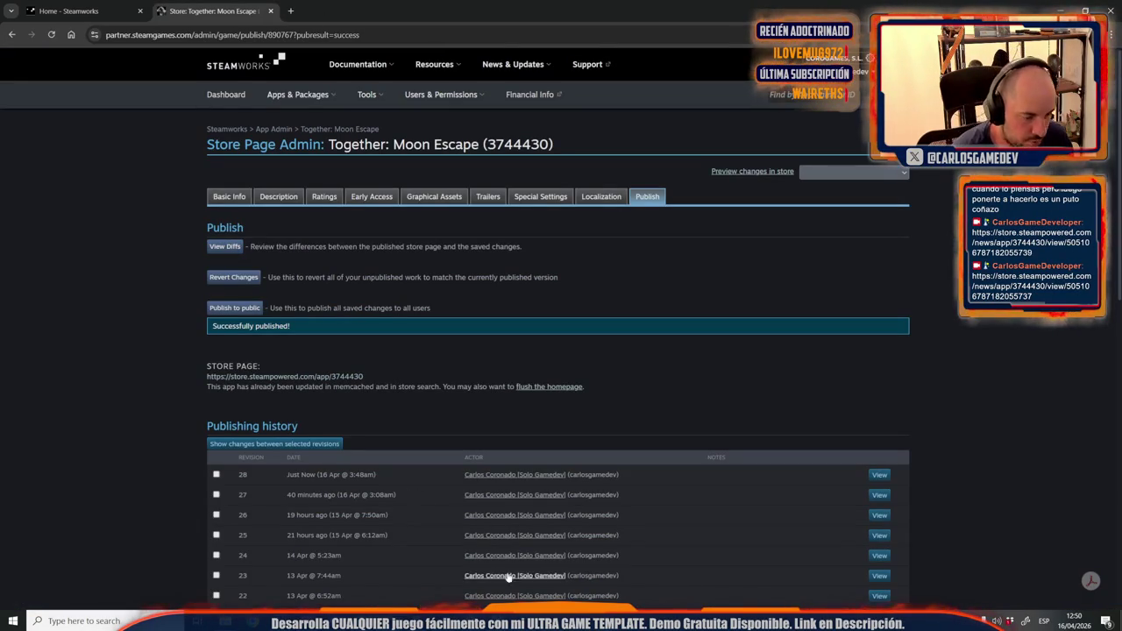
# Save the FirstTrailer project in Premiere Pro, then go back to the Home - Steamworks tab.
pyautogui.hotkey('alt', 'Tab')
pyautogui.hotkey('ctrl', 's')
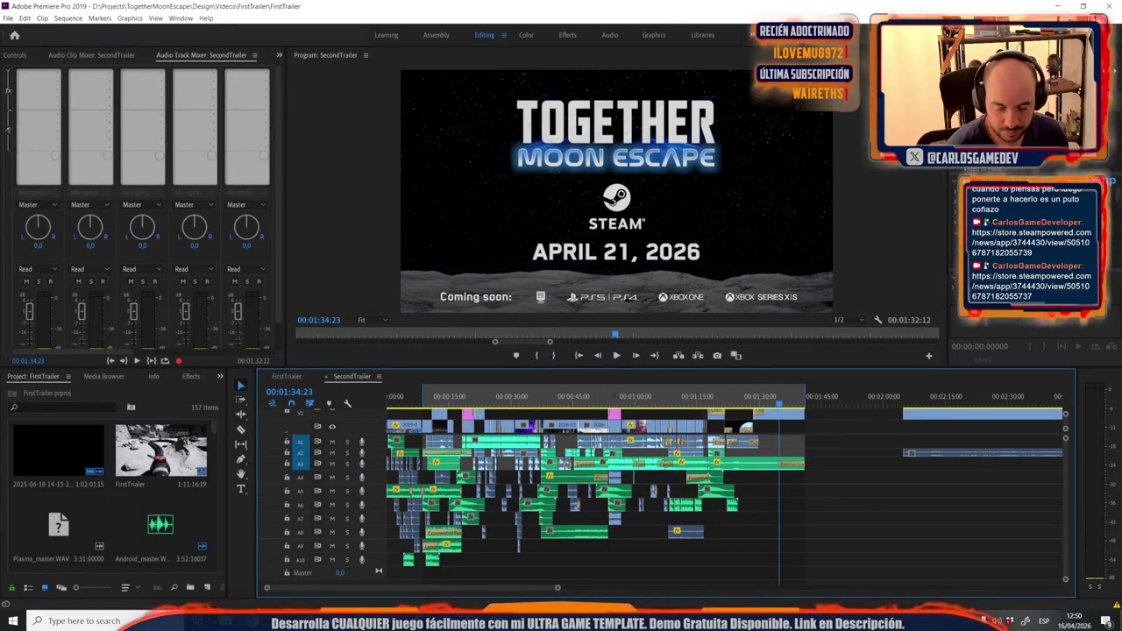
pyautogui.hotkey('alt', 'Tab')
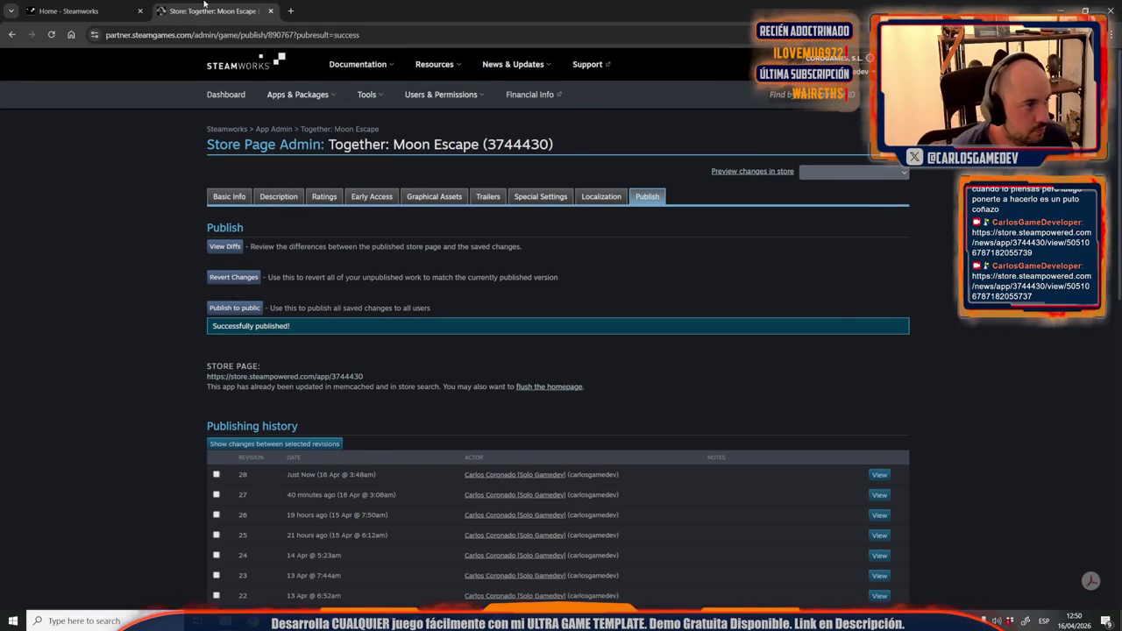
pyautogui.click(81, 16)
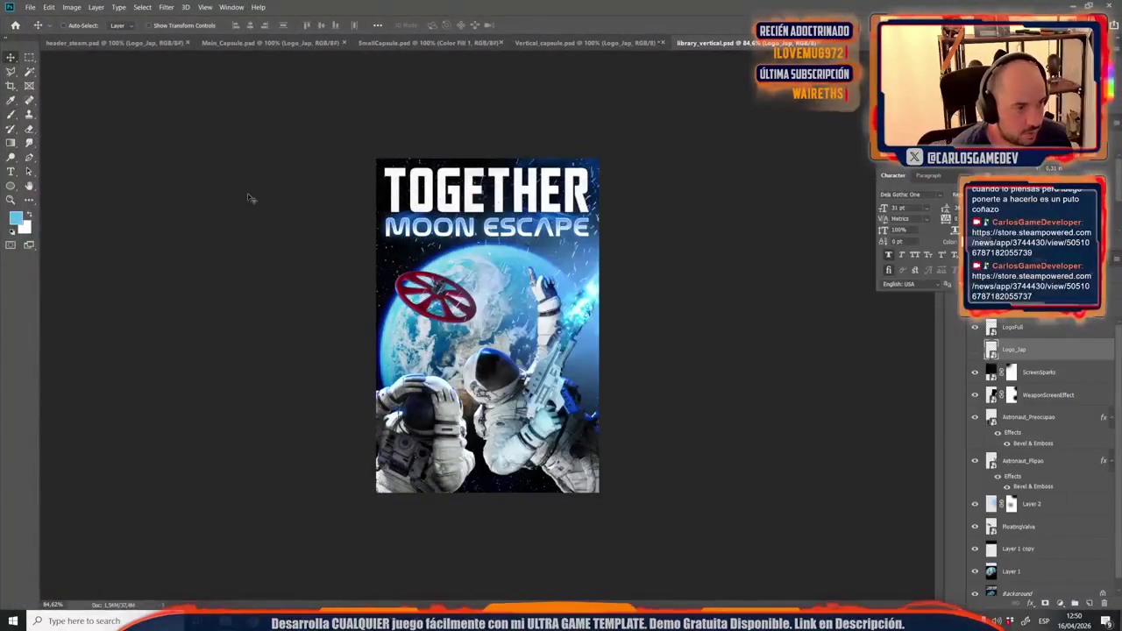
# Close library_vertical and Vertical_capsule.psd, discarding changes to Vertical_capsule.psd.
pyautogui.hotkey('ctrl', 'w')
pyautogui.hotkey('ctrl', 'w')
pyautogui.hotkey('ctrl', 'w')
pyautogui.hotkey('ctrl', 'w')
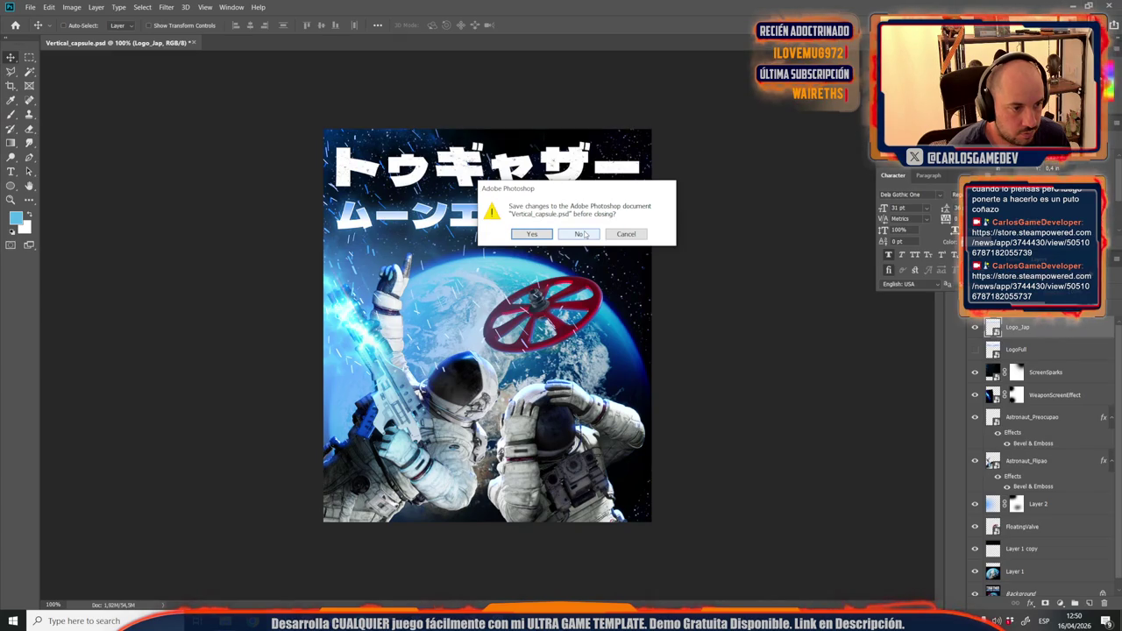
pyautogui.click(580, 234)
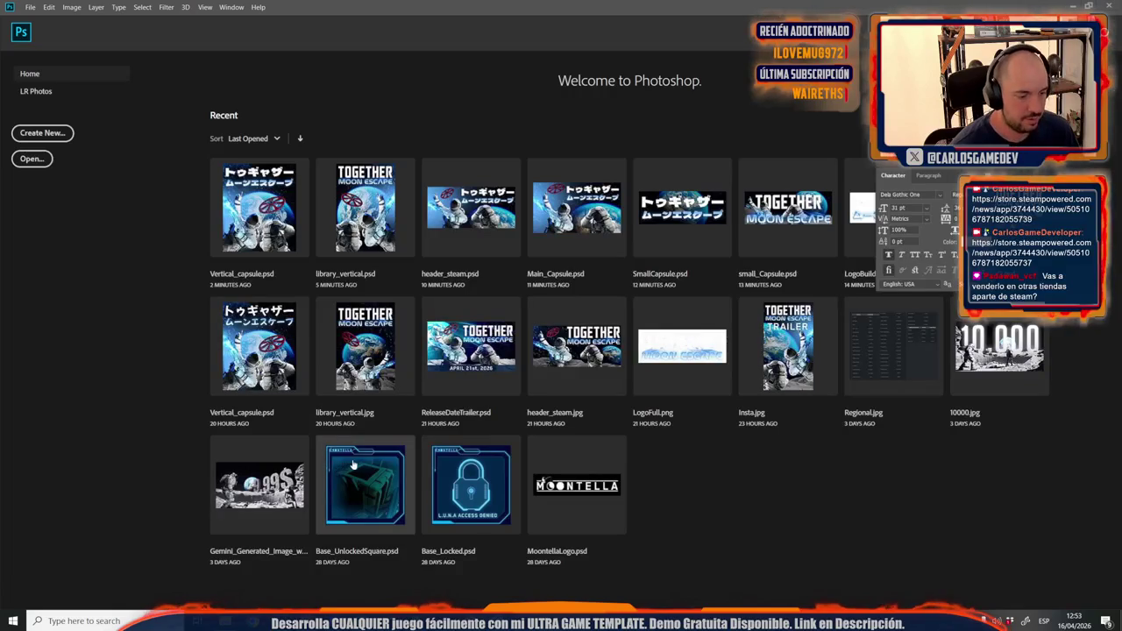
# Launch Adobe Premiere Pro 2019 by searching 'prem' and open the Documentary project.
pyautogui.click(84, 621)
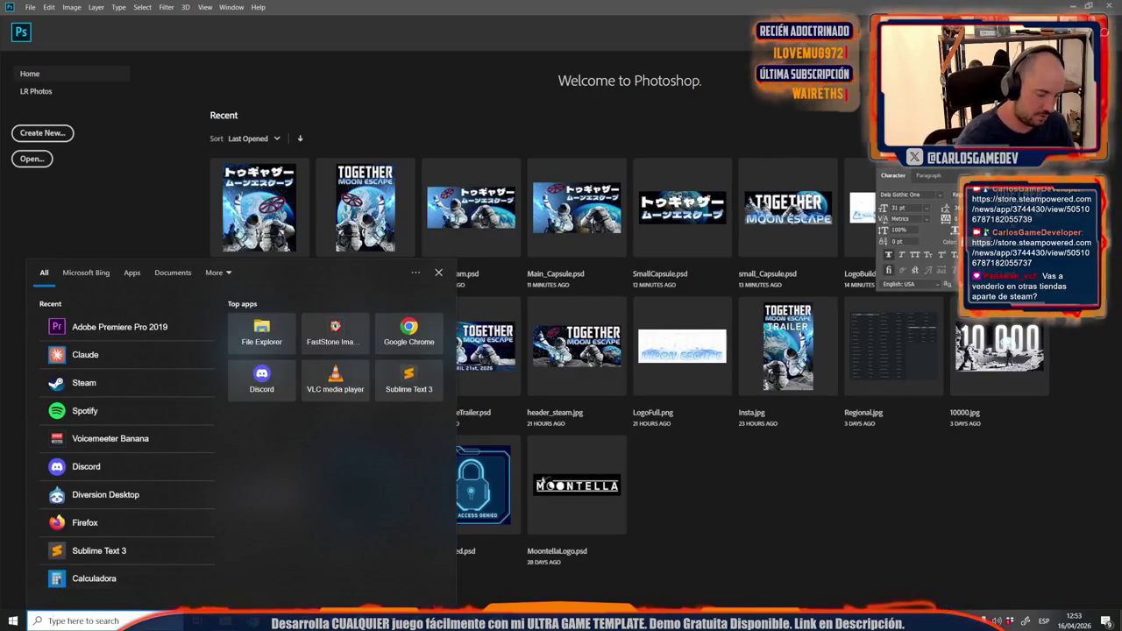
pyautogui.write('prem')
pyautogui.press('Return')
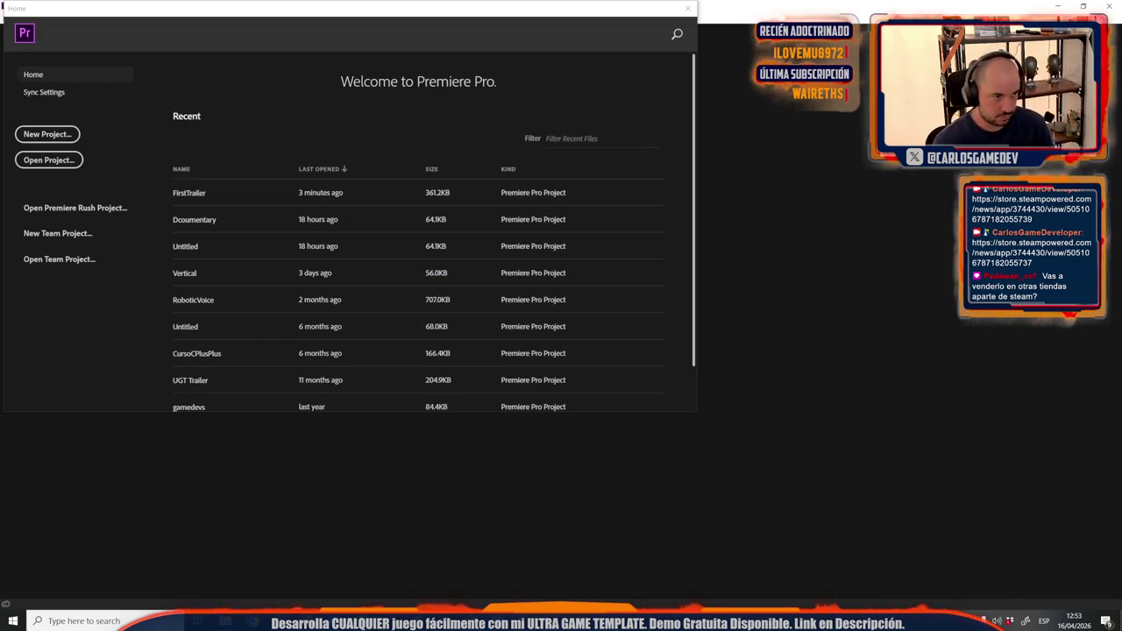
pyautogui.click(190, 232)
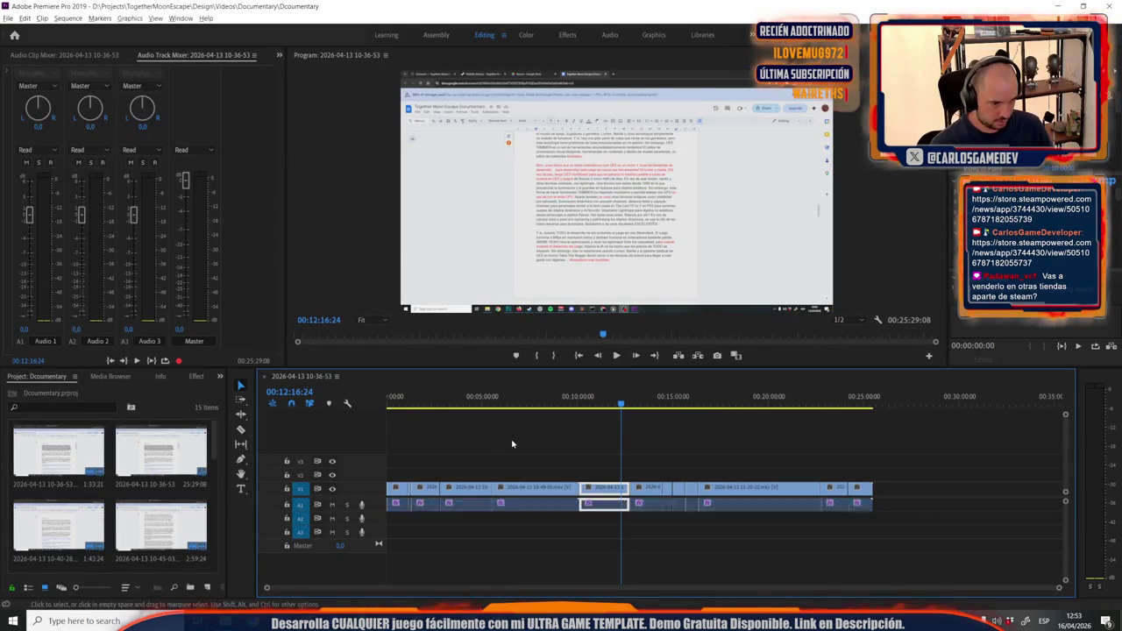
pyautogui.scroll(3, 522, 508)
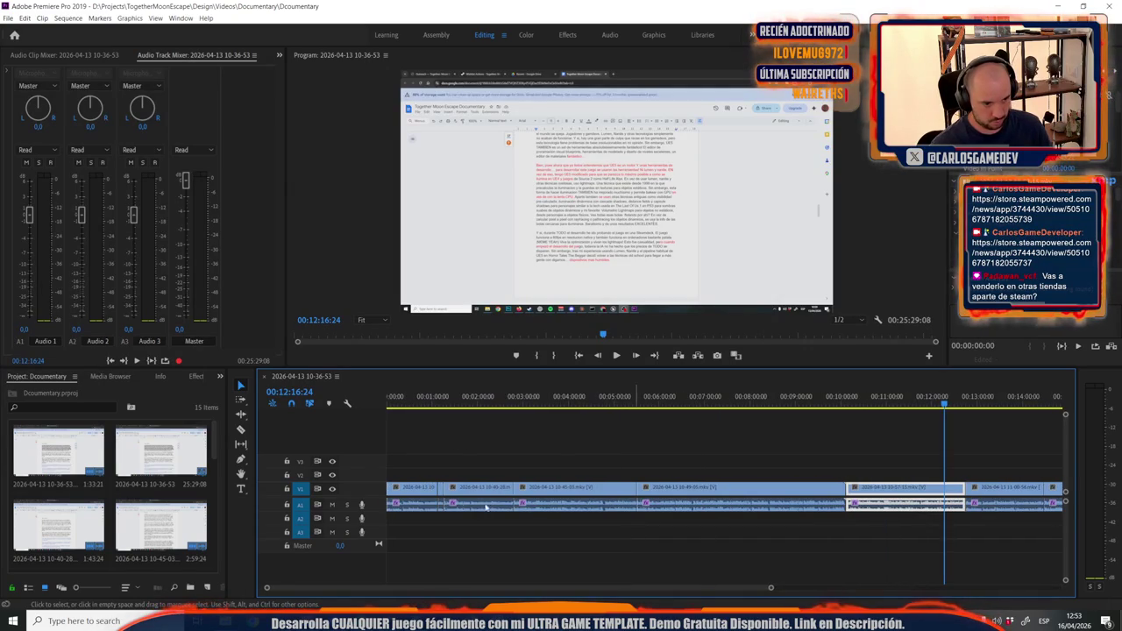
pyautogui.scroll(2, 325, 434)
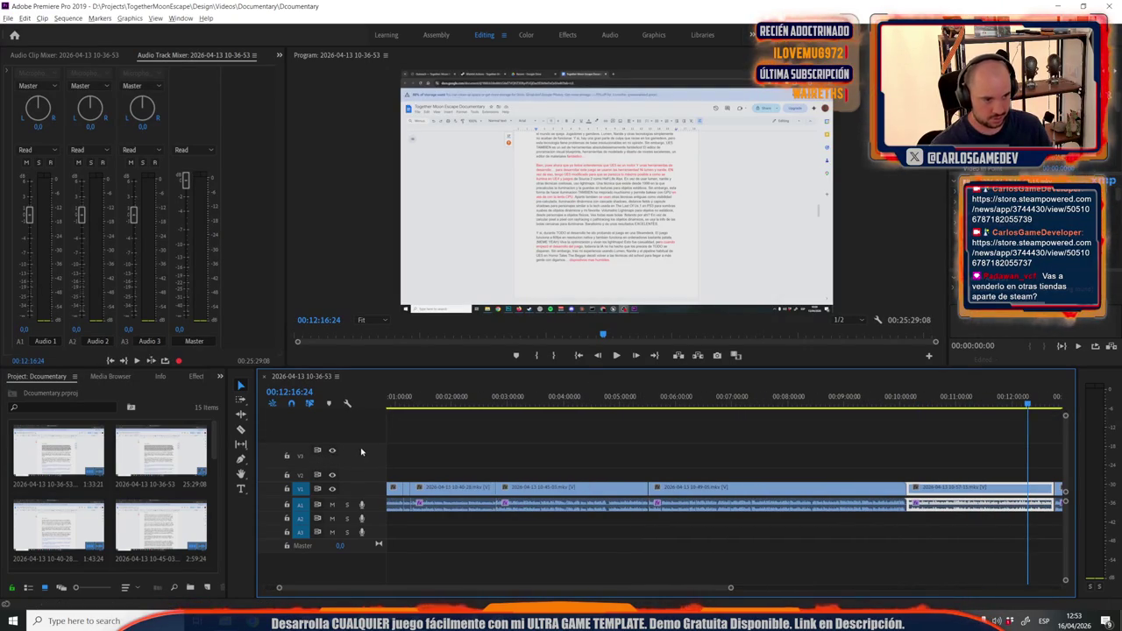
pyautogui.scroll(4, 506, 423)
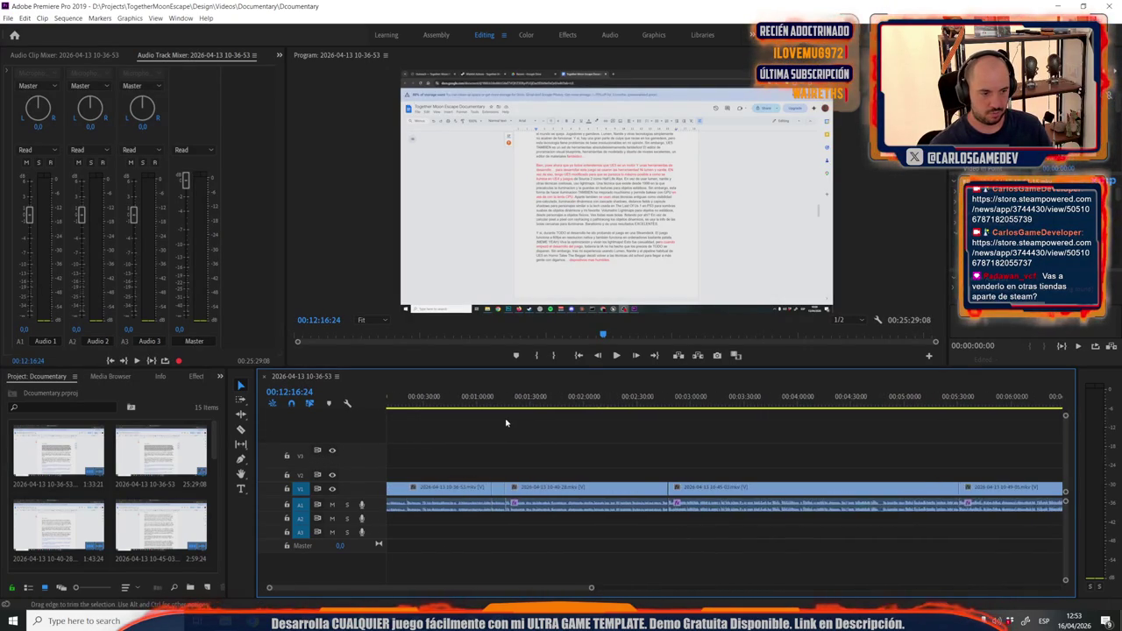
pyautogui.click(455, 397)
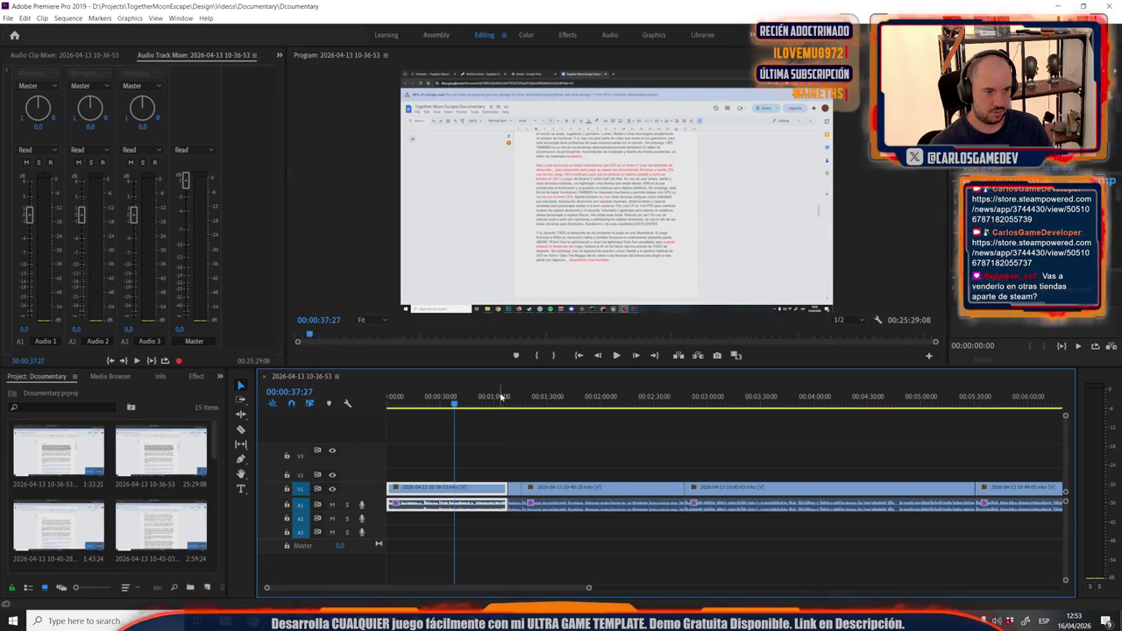
pyautogui.press('space')
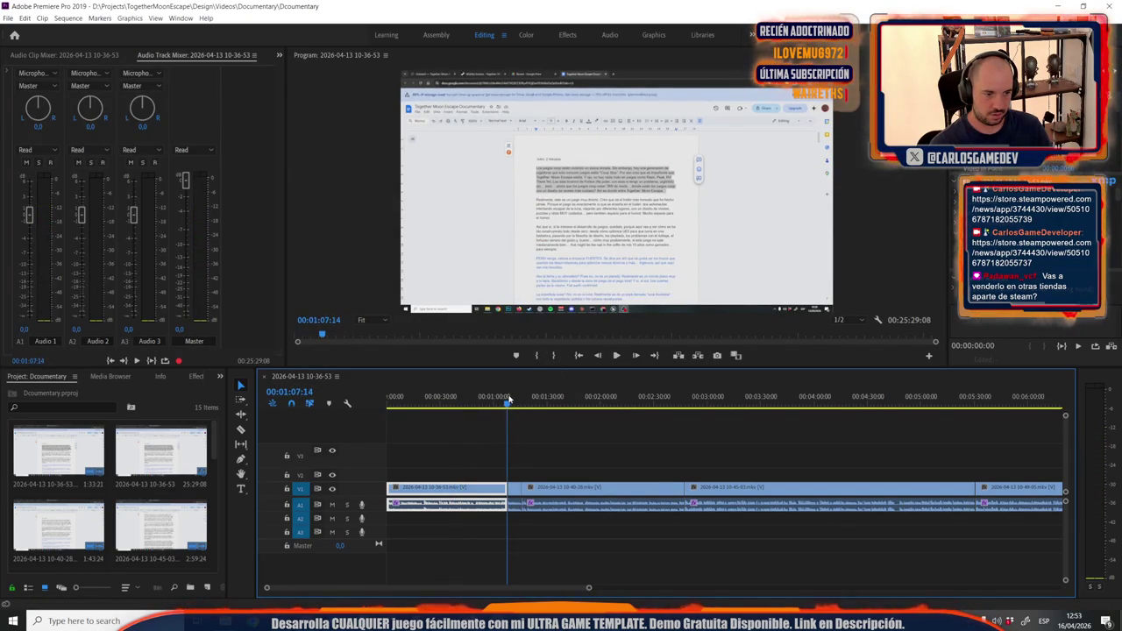
pyautogui.click(508, 398)
pyautogui.press('=')
pyautogui.press('=')
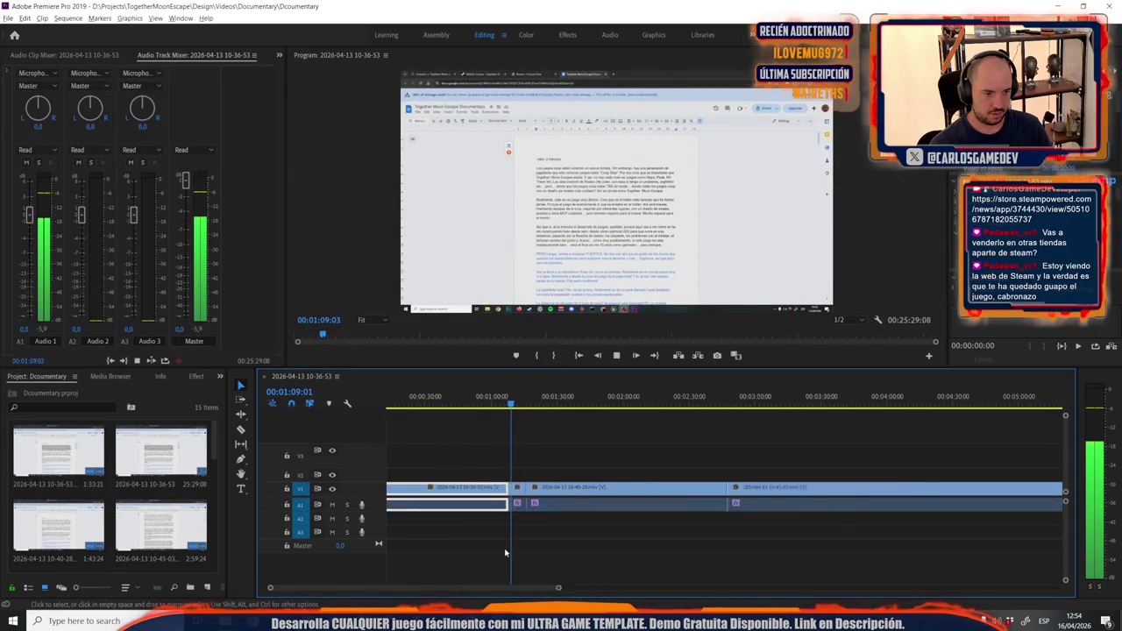
pyautogui.click(578, 399)
pyautogui.click(566, 399)
pyautogui.press('space')
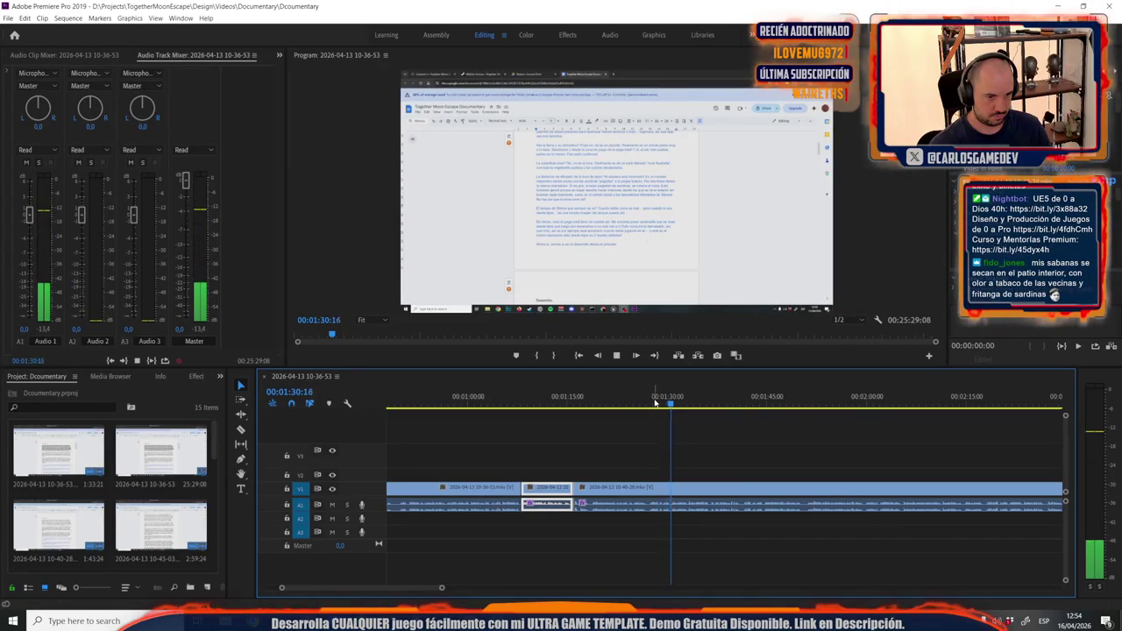
pyautogui.click(654, 402)
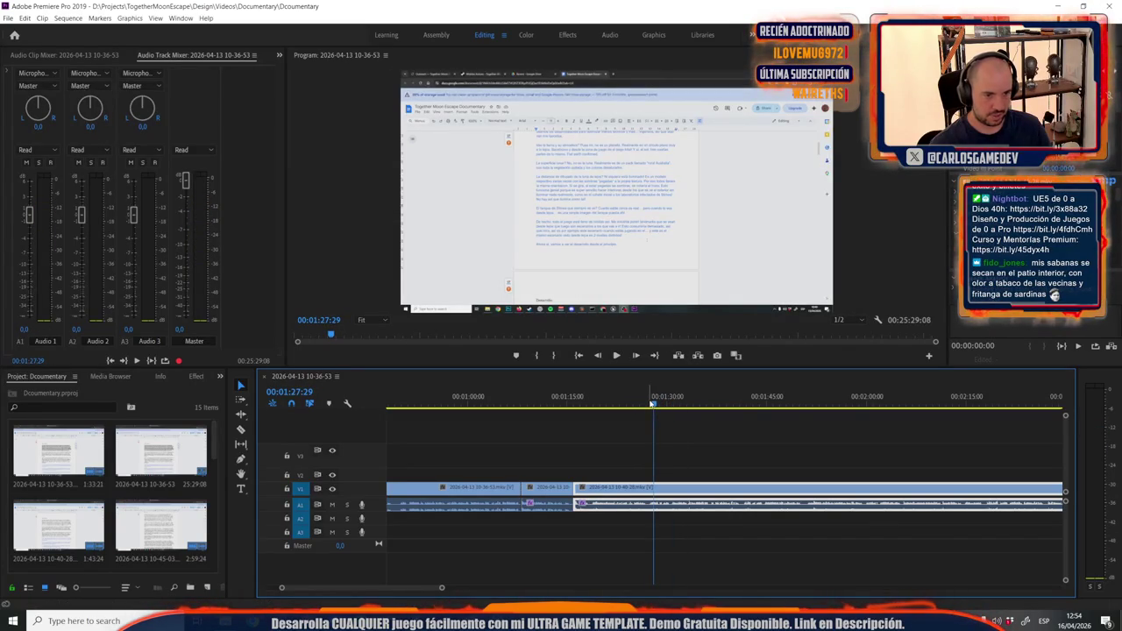
pyautogui.moveTo(653, 403); pyautogui.dragTo(650, 410)
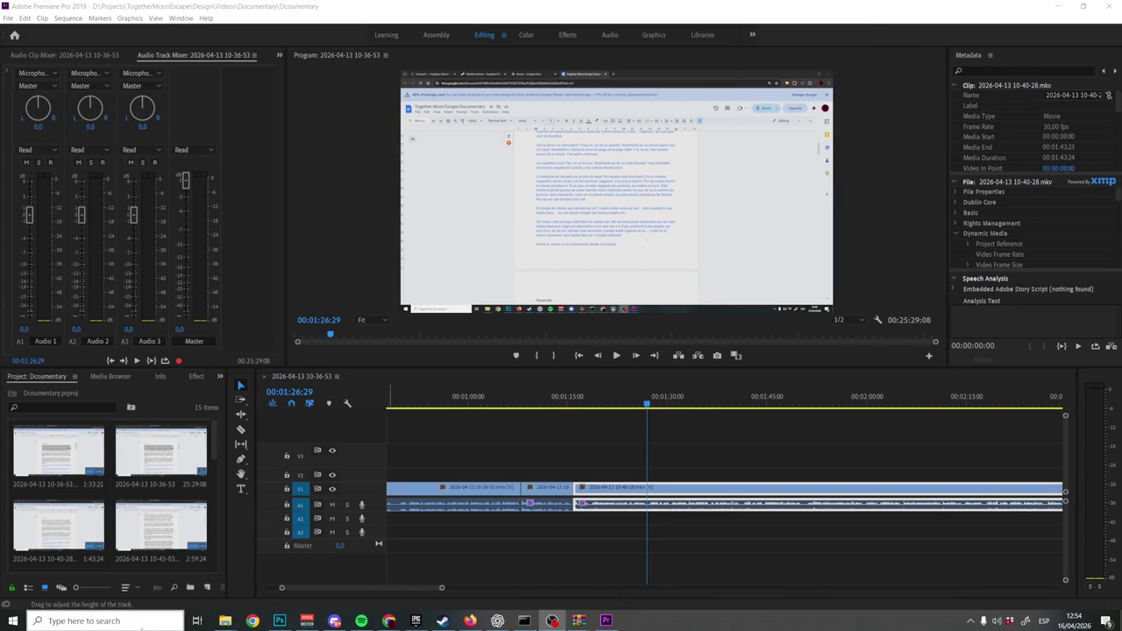
# Maximize the Explorer window, go to the TogetherMoonEscape folder and launch TogetherMoonEscape.uproject.
pyautogui.click(234, 621)
pyautogui.click(167, 570)
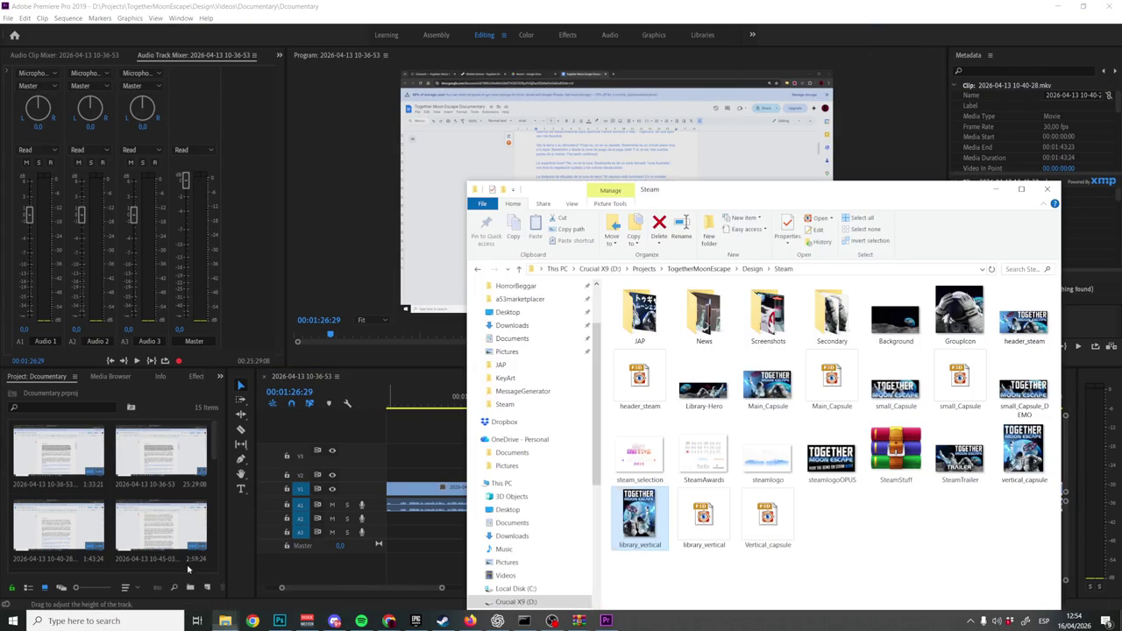
pyautogui.doubleClick(778, 196)
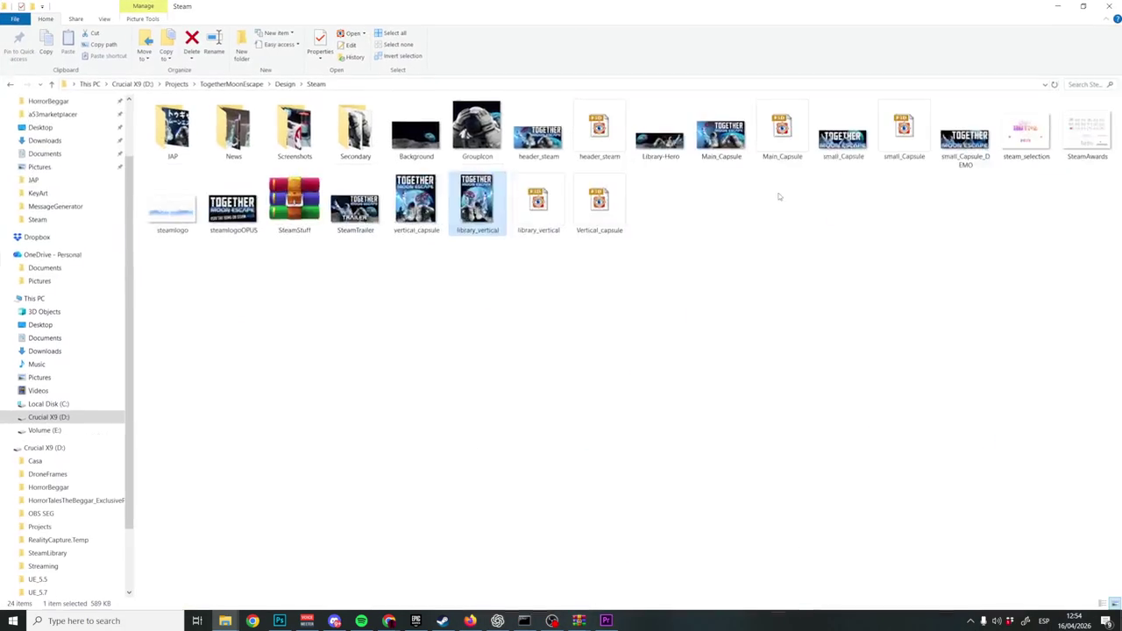
pyautogui.click(448, 377)
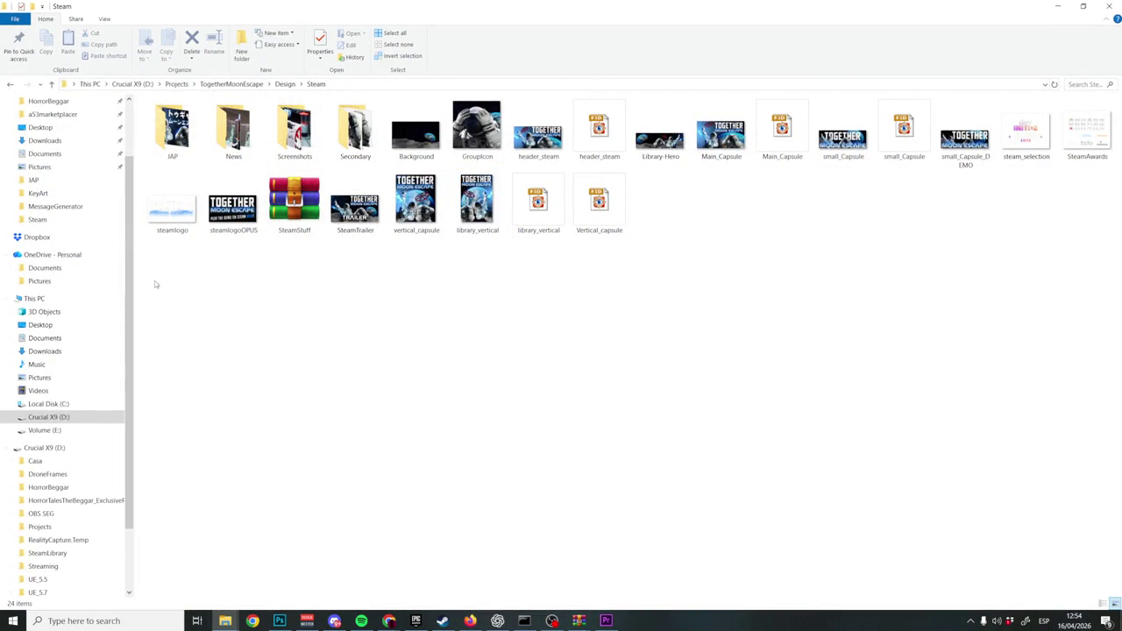
pyautogui.scroll(2, 59, 151)
pyautogui.click(72, 139)
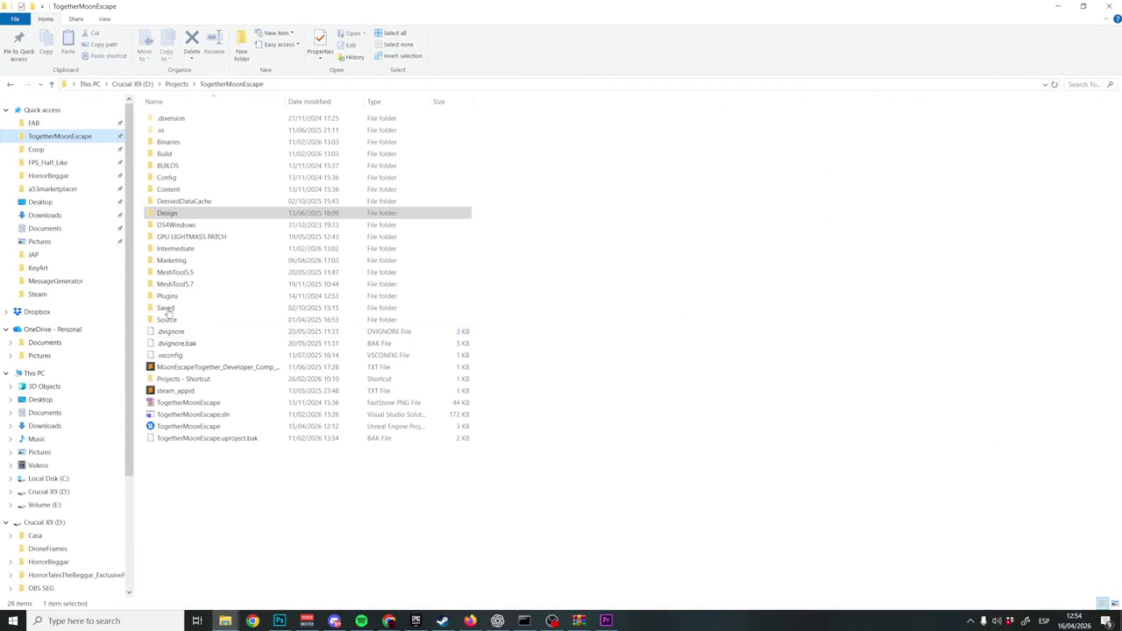
pyautogui.click(219, 428)
pyautogui.doubleClick(219, 428)
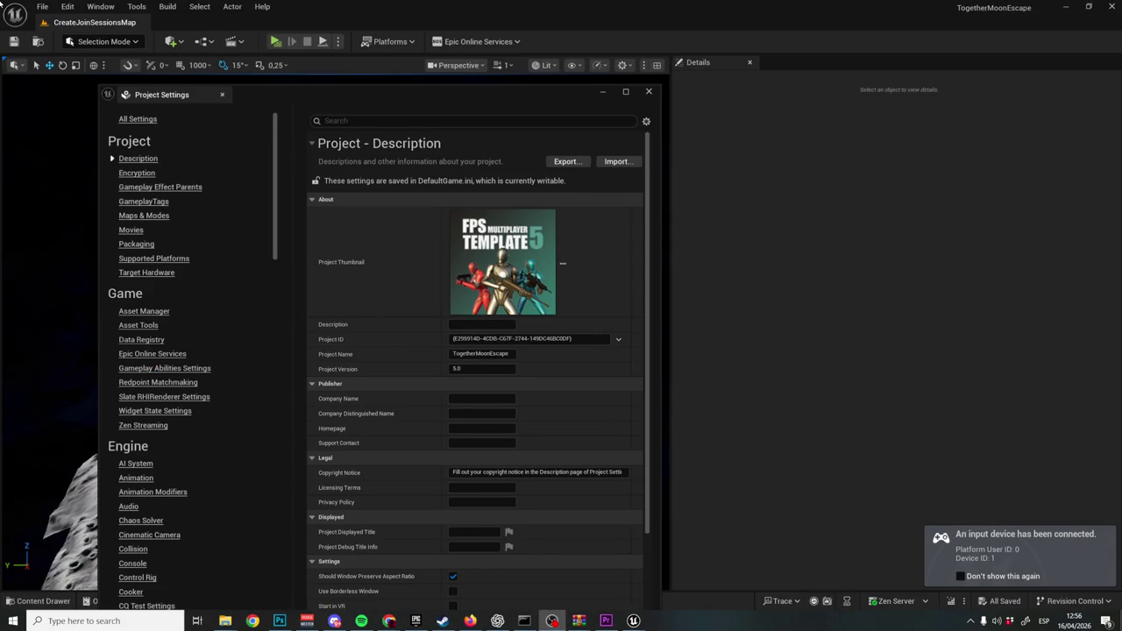
# Close the Project Settings window once the TogetherMoonEscape editor has loaded.
pyautogui.click(649, 91)
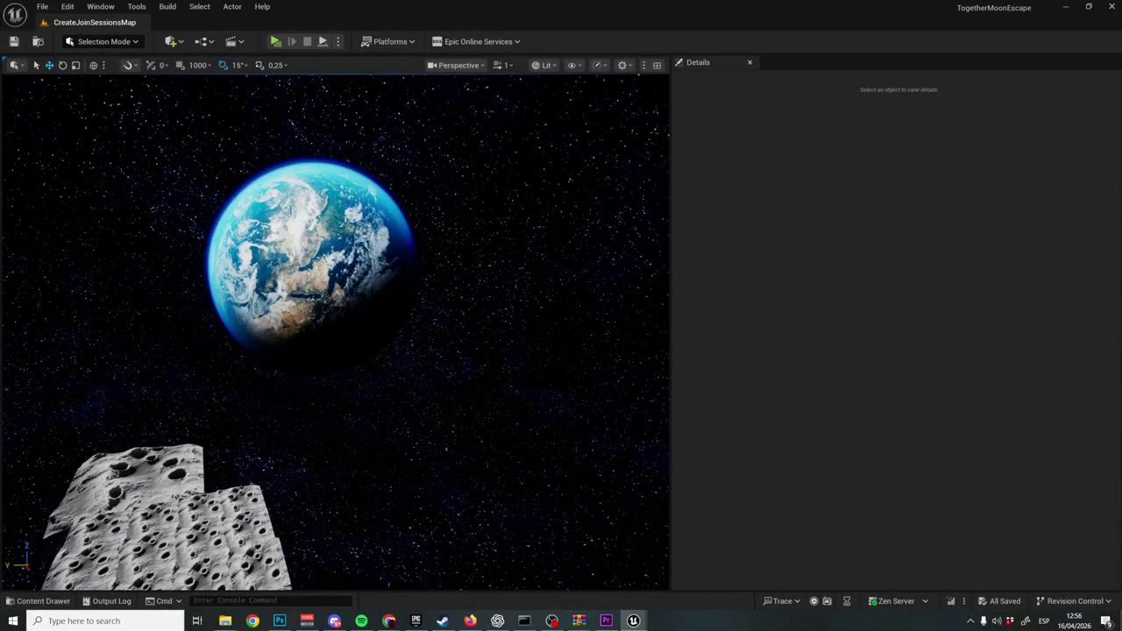
# Load the Moon-03-Exterior level from File > Recent Levels and fly to a new view.
pyautogui.click(41, 6)
pyautogui.click(39, 6)
pyautogui.click(41, 6)
pyautogui.moveTo(130, 90)
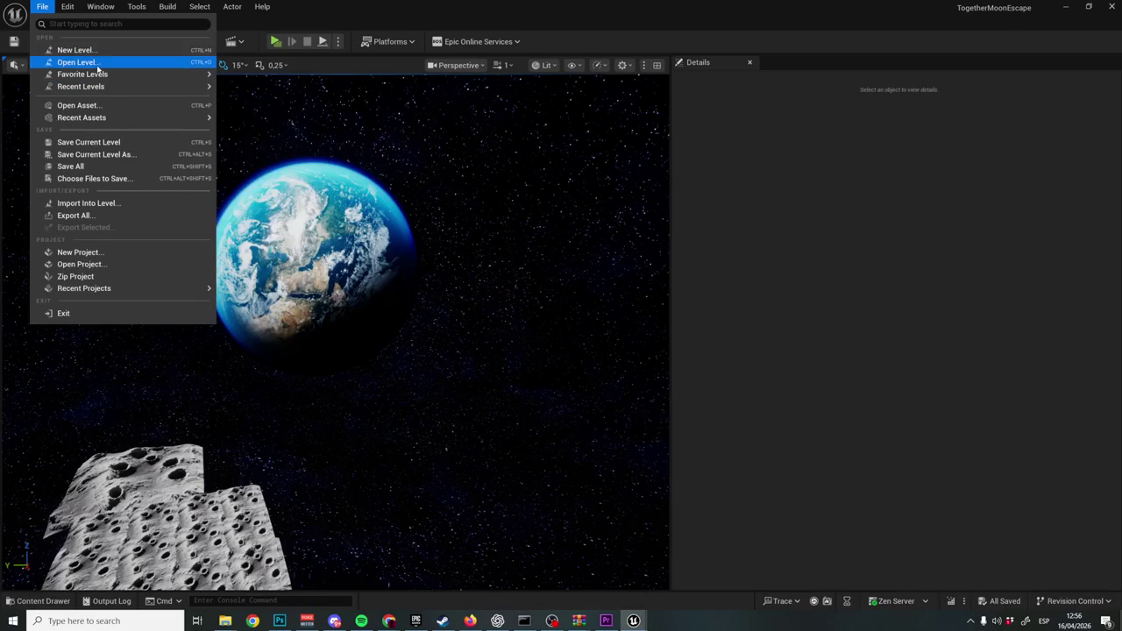
pyautogui.click(292, 216)
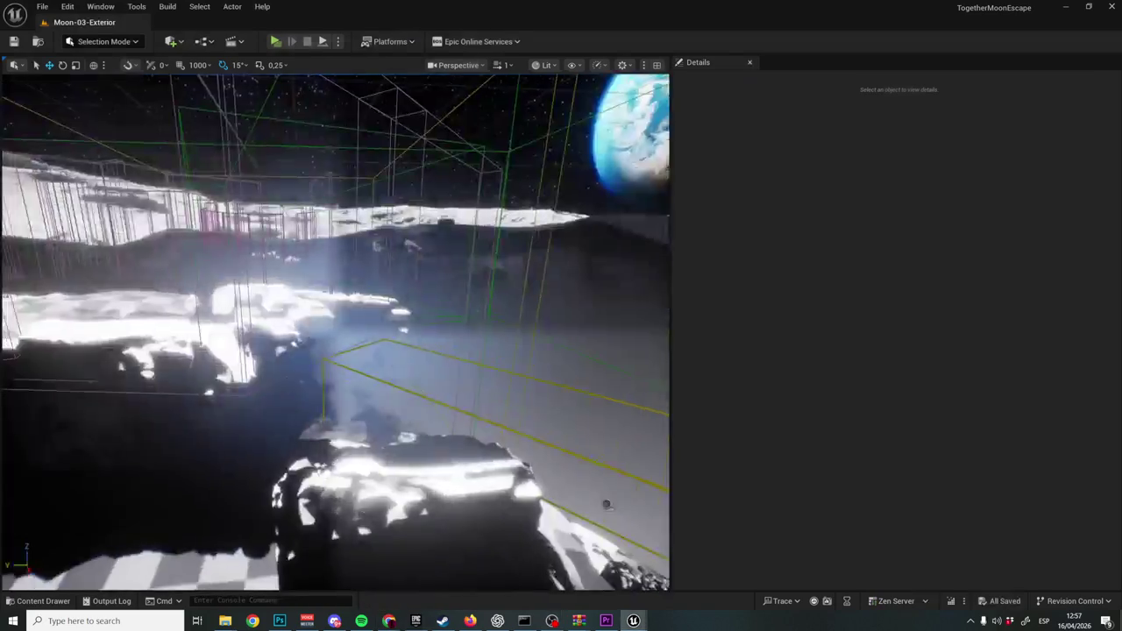
pyautogui.moveTo(606, 505); pyautogui.dragTo(509, 491)
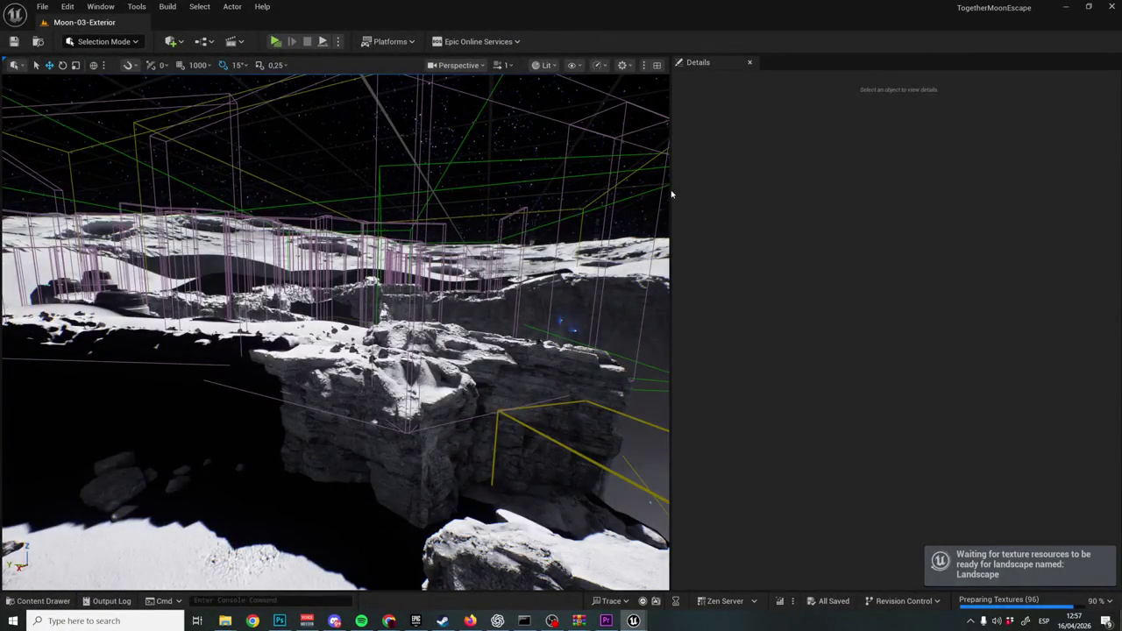
# Widen the viewport to fill the window and preview the scene in Game View.
pyautogui.moveTo(673, 194)
pyautogui.mouseDown()
pyautogui.moveTo(970, 188)
pyautogui.moveTo(885, 186)
pyautogui.mouseUp()
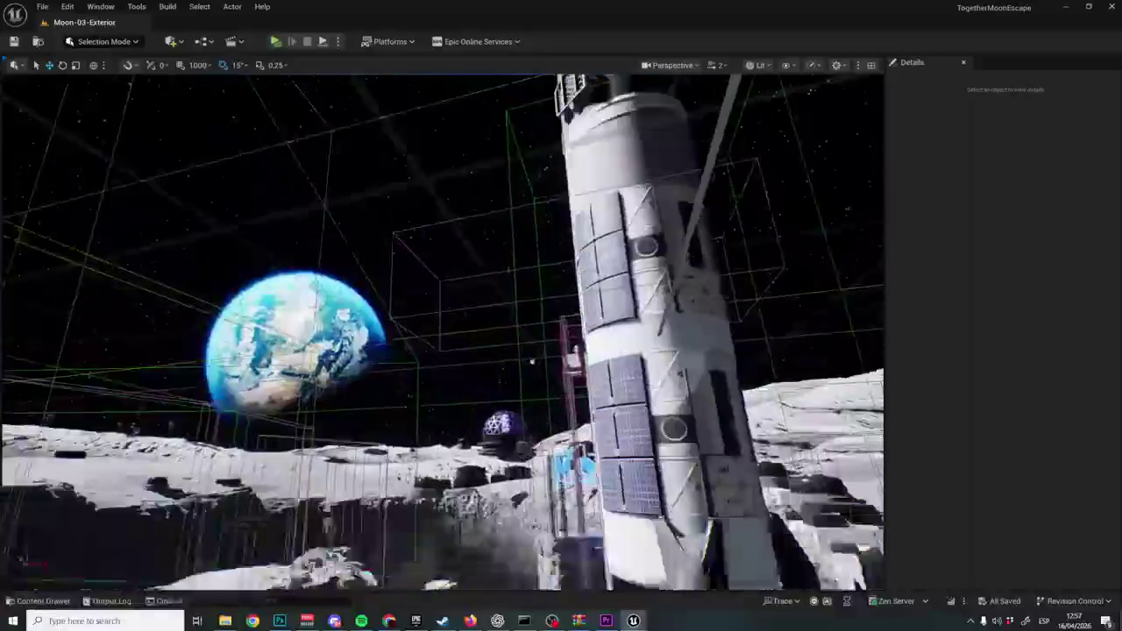
pyautogui.scroll(-2, 442, 331)
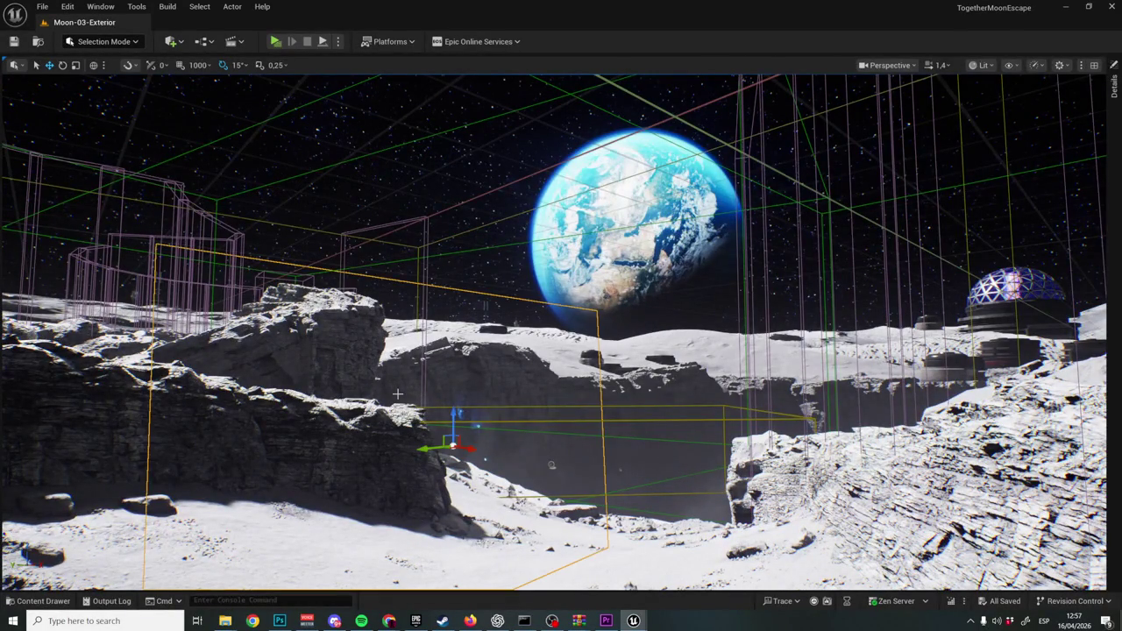
pyautogui.press('g')
pyautogui.press('g')
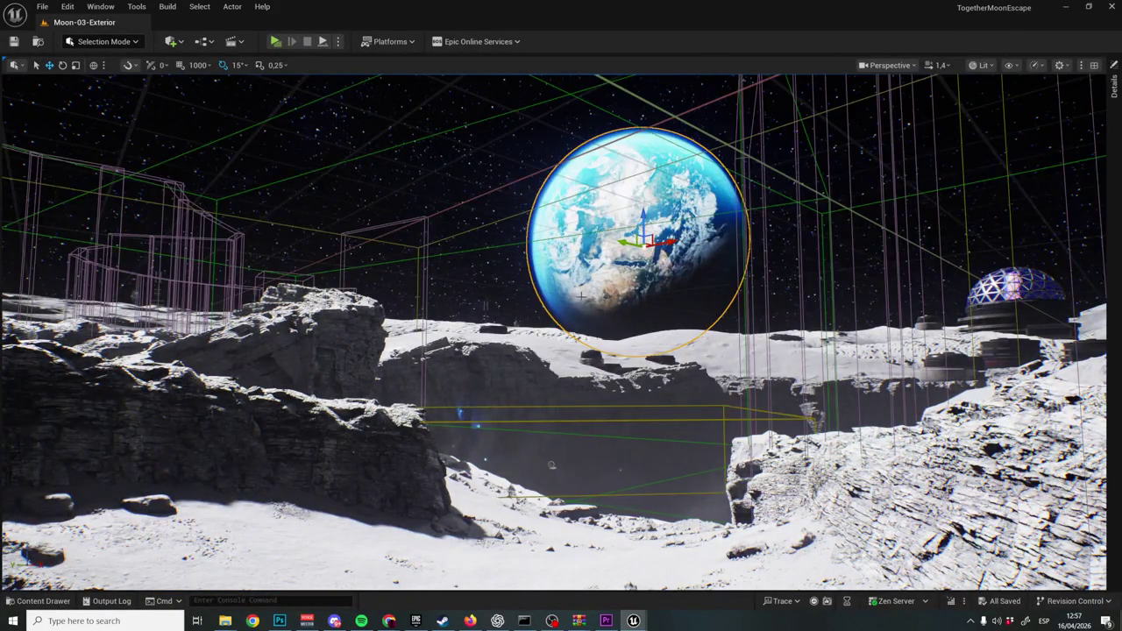
pyautogui.press('g')
pyautogui.press('g')
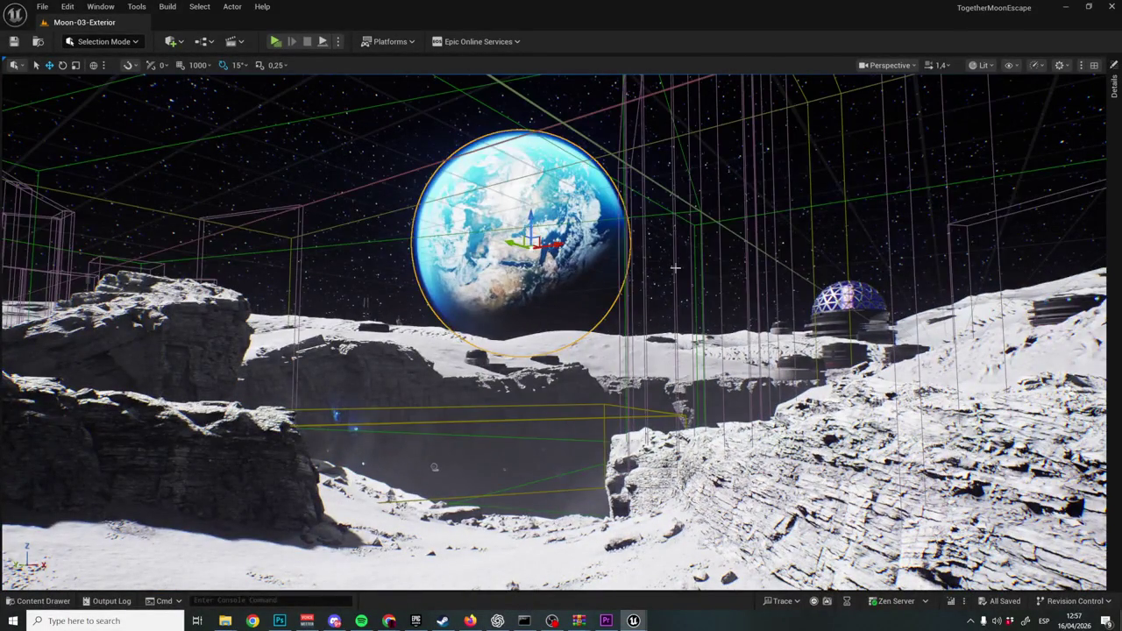
# Select the right-hand cliff, fly closer, change the Lit view mode and frame the sun.
pyautogui.click(689, 472)
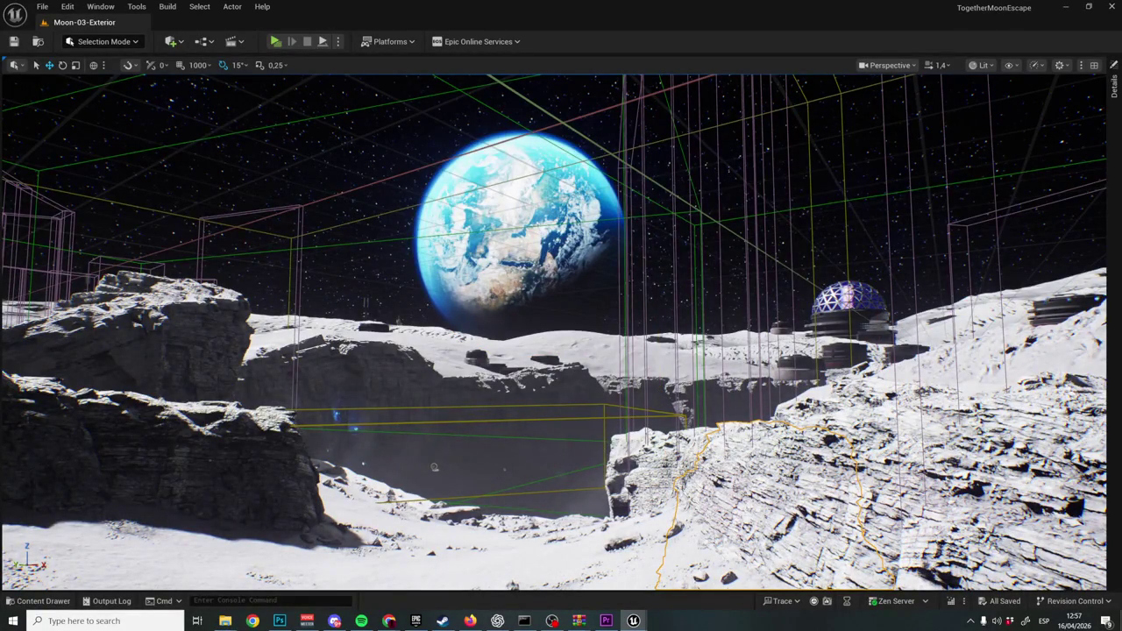
pyautogui.moveTo(434, 467)
pyautogui.mouseDown()
pyautogui.moveTo(546, 475)
pyautogui.moveTo(593, 459)
pyautogui.moveTo(458, 313)
pyautogui.moveTo(387, 326)
pyautogui.moveTo(629, 326)
pyautogui.moveTo(423, 363)
pyautogui.moveTo(354, 348)
pyautogui.moveTo(319, 424)
pyautogui.moveTo(423, 466)
pyautogui.mouseUp()
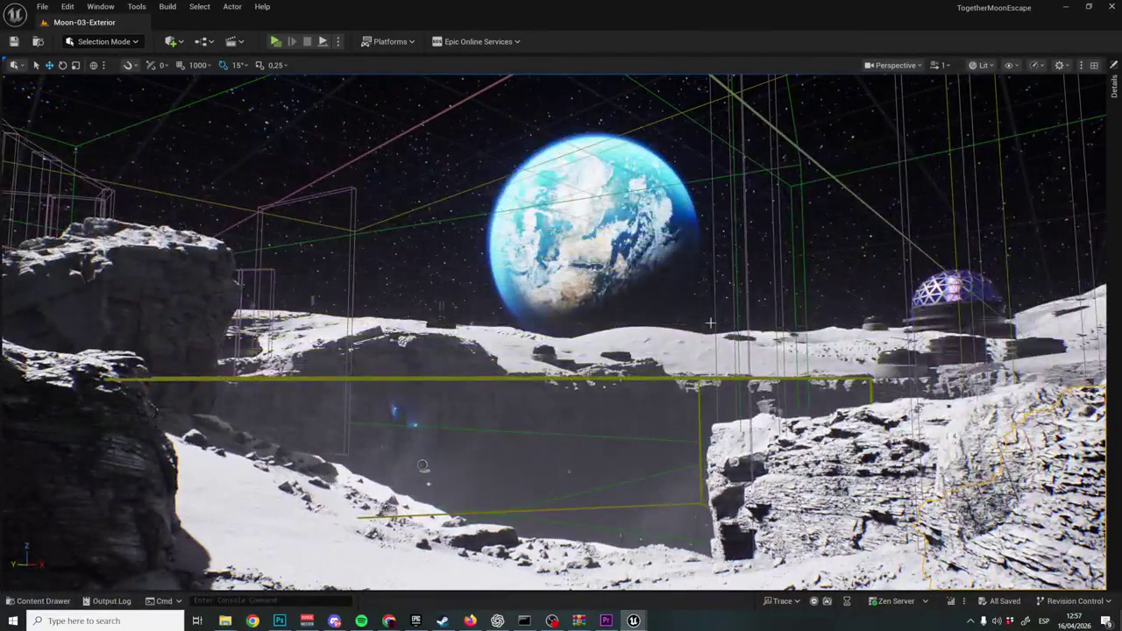
pyautogui.moveTo(722, 261); pyautogui.dragTo(710, 223)
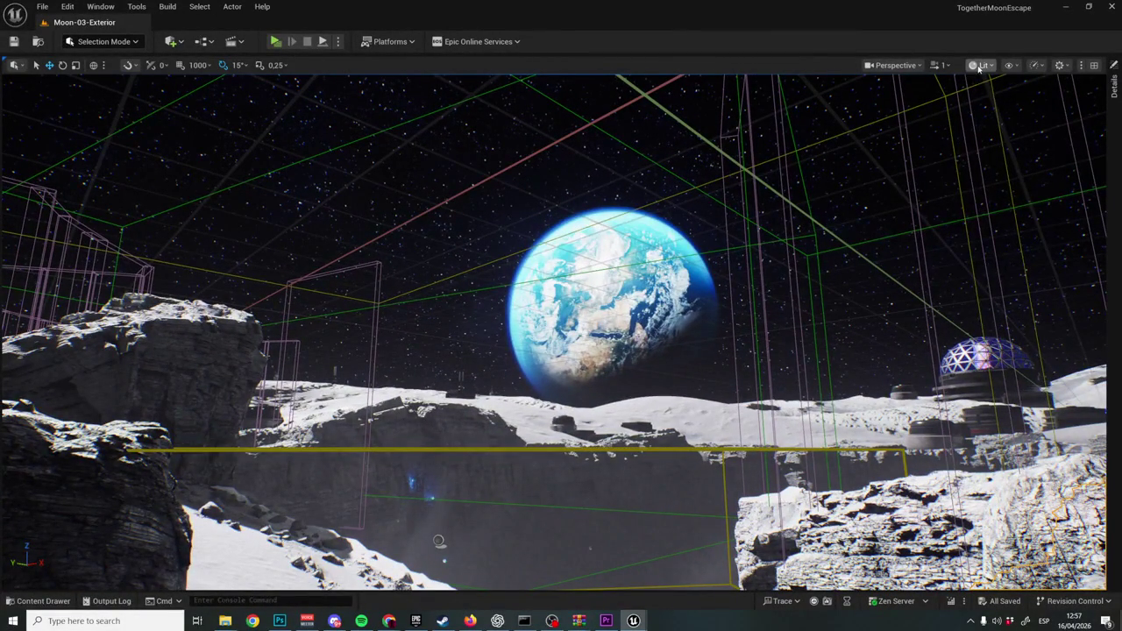
pyautogui.click(1005, 121)
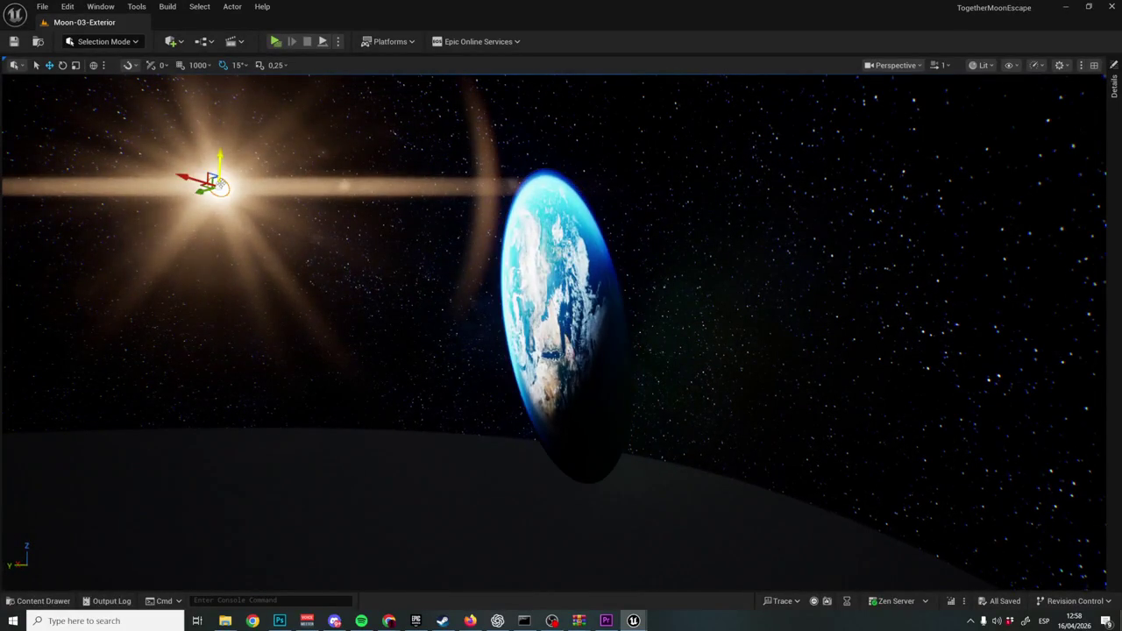
pyautogui.press('f')
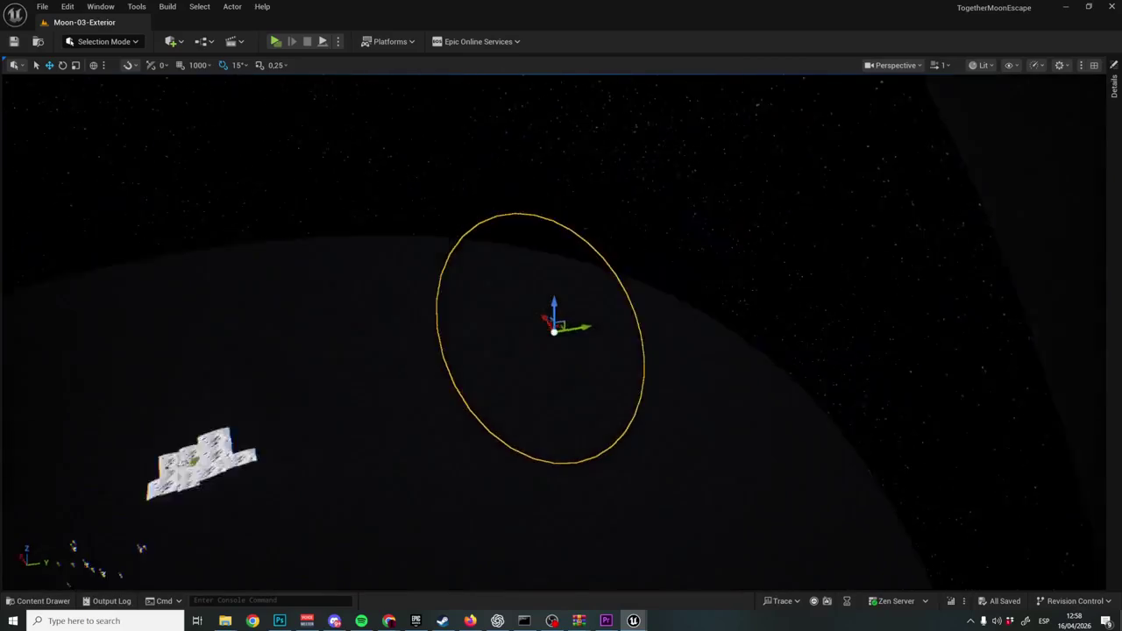
pyautogui.press('f')
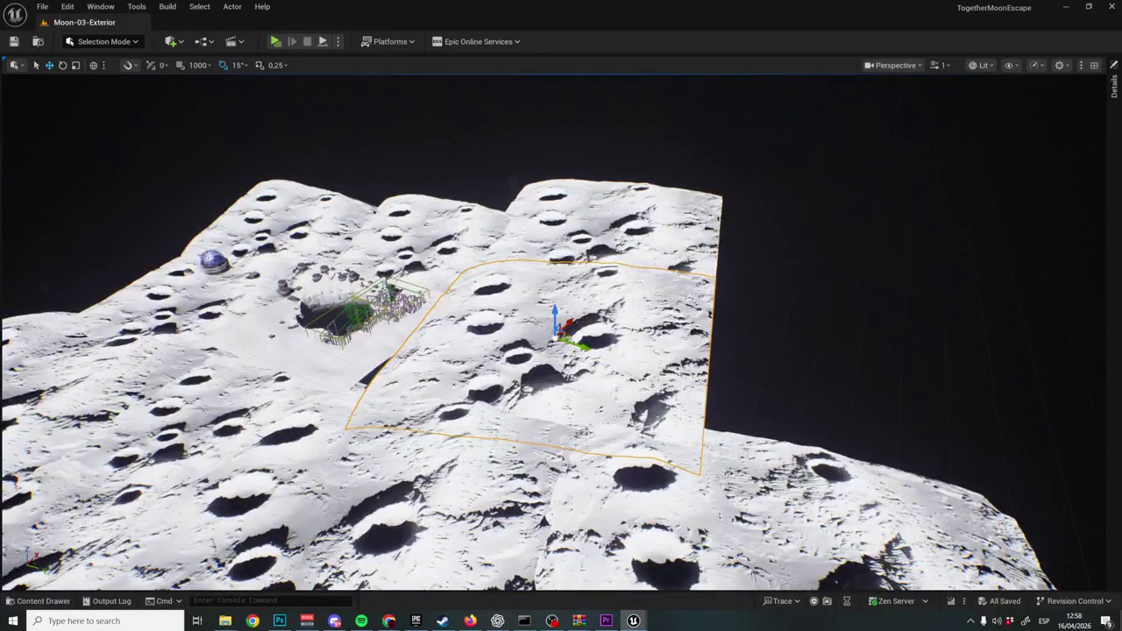
pyautogui.scroll(4, 561, 333)
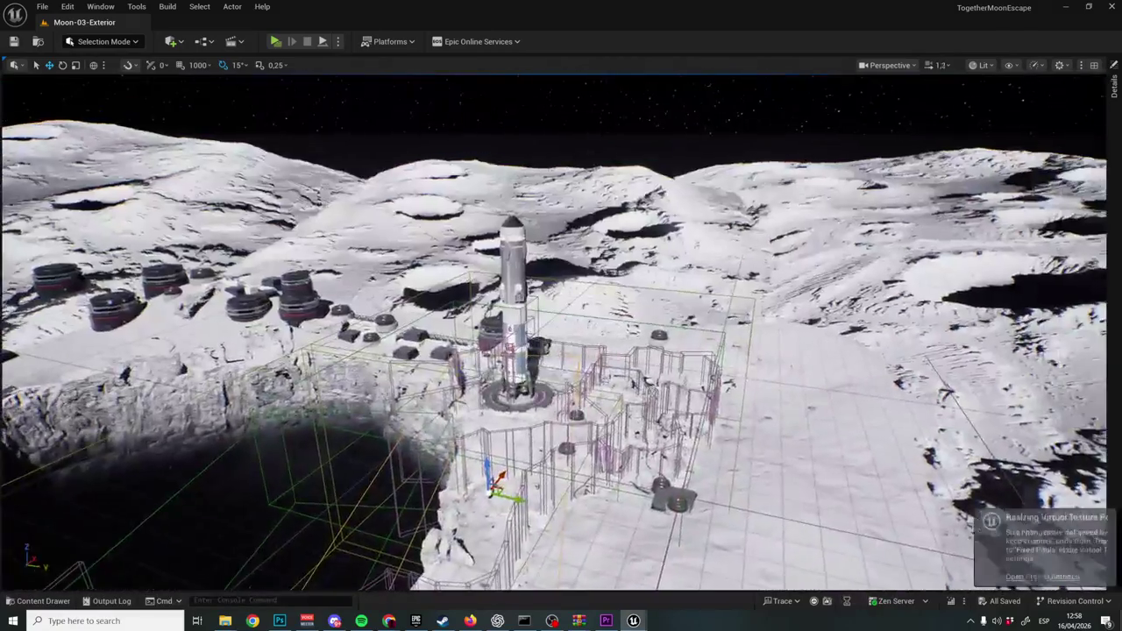
pyautogui.scroll(-3, 561, 333)
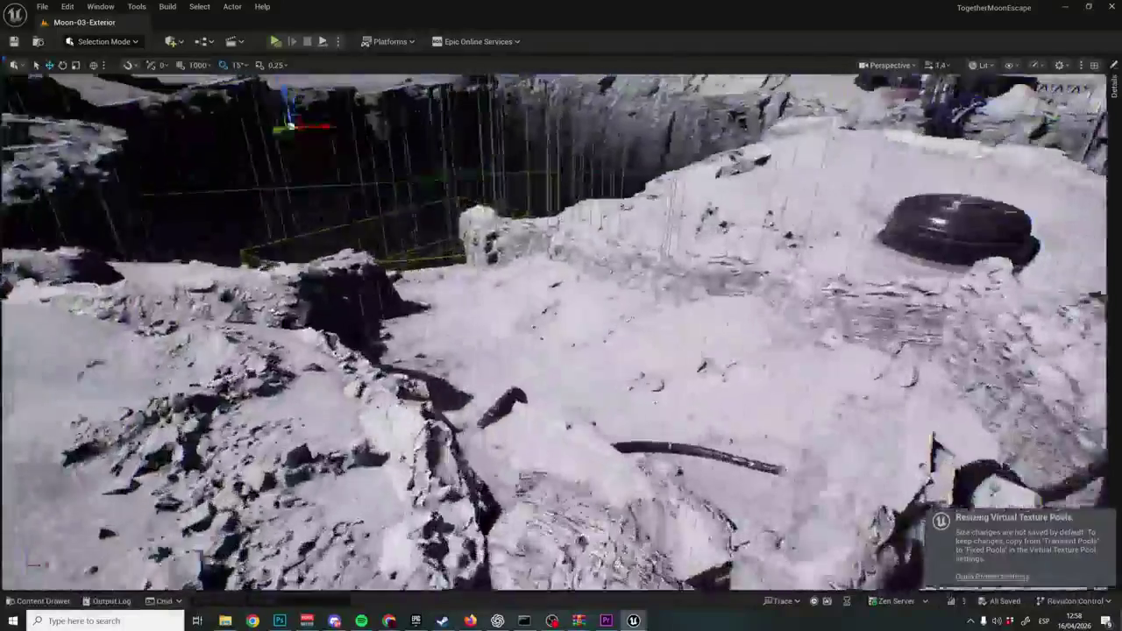
pyautogui.scroll(-2, 654, 570)
pyautogui.press('g')
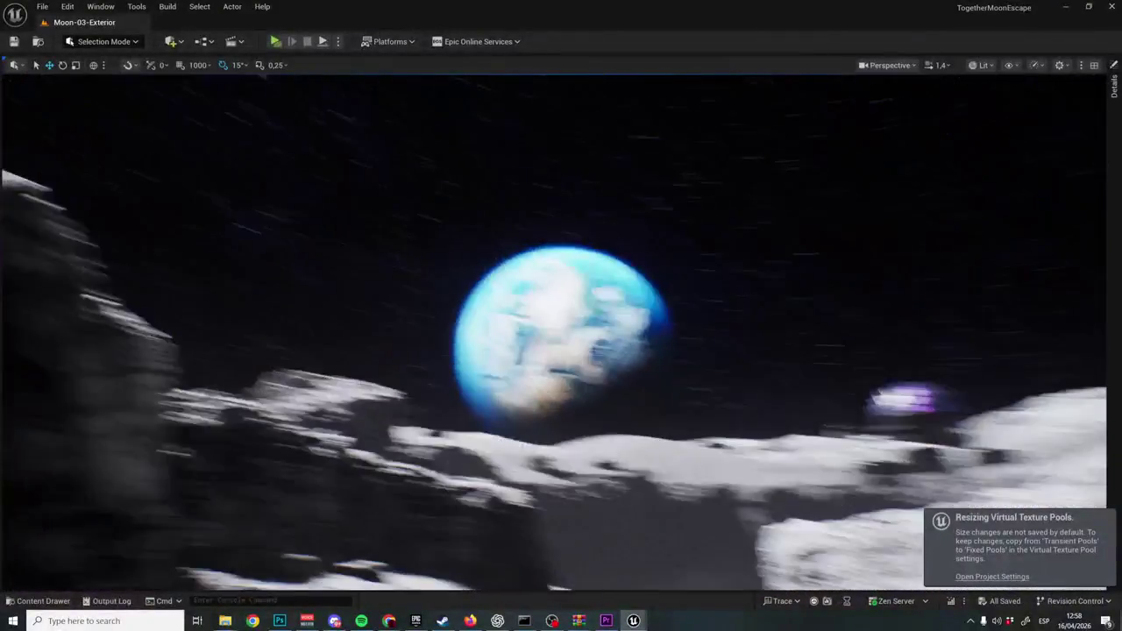
pyautogui.press('g')
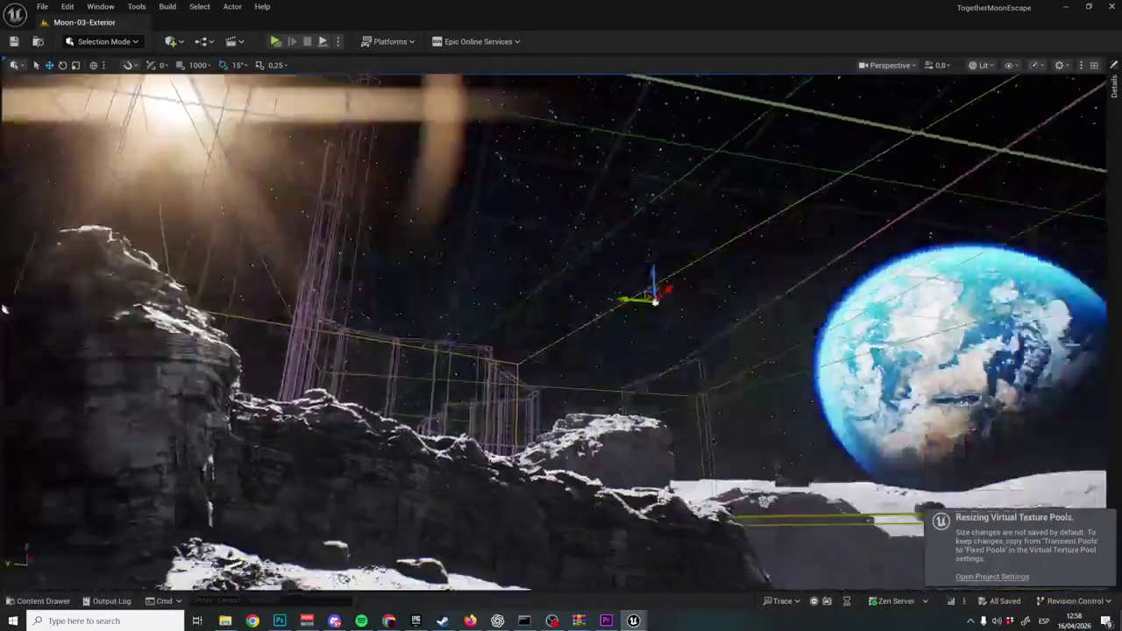
pyautogui.moveTo(331, 495); pyautogui.dragTo(429, 531)
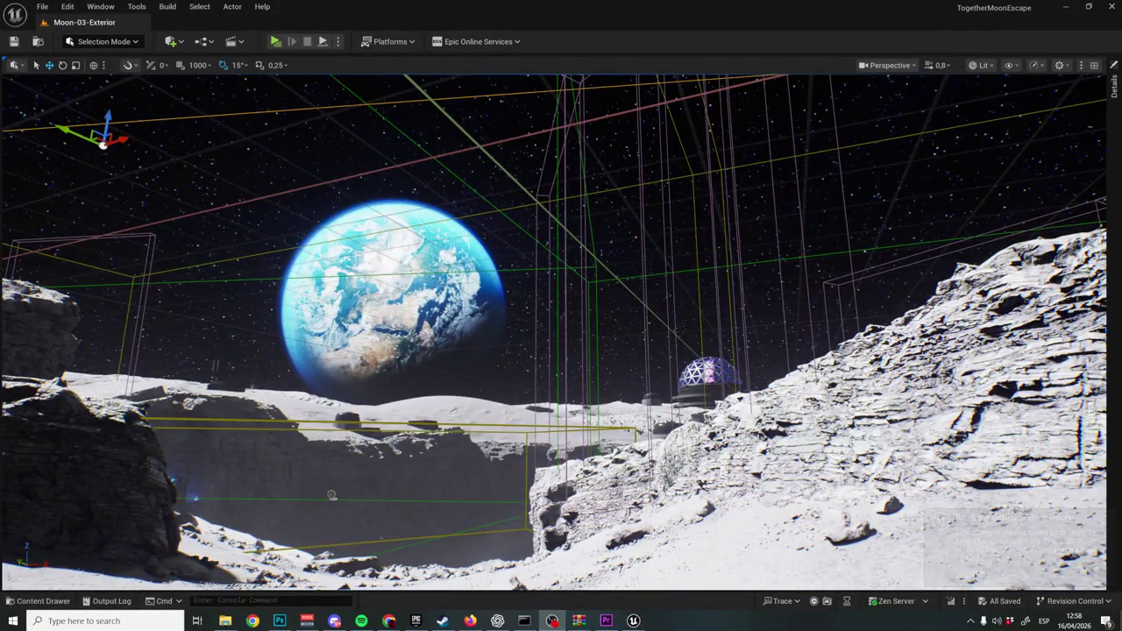
pyautogui.moveTo(225, 621)
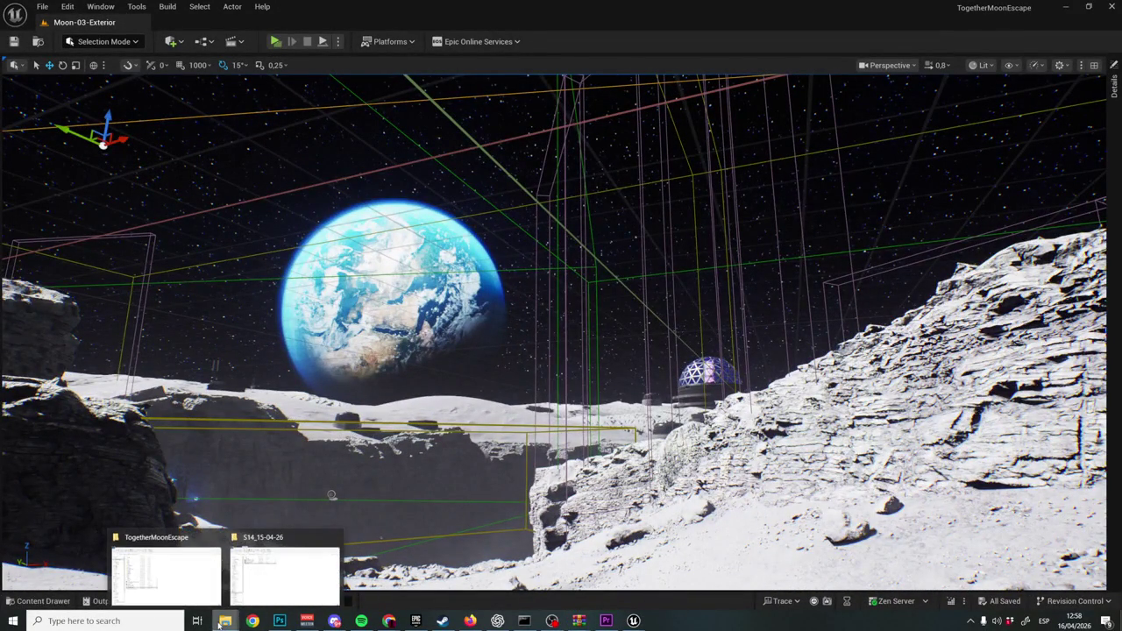
# Browse to the Raw folder under Volume (E:) > vids > Gamedevs in File Explorer.
pyautogui.click(176, 573)
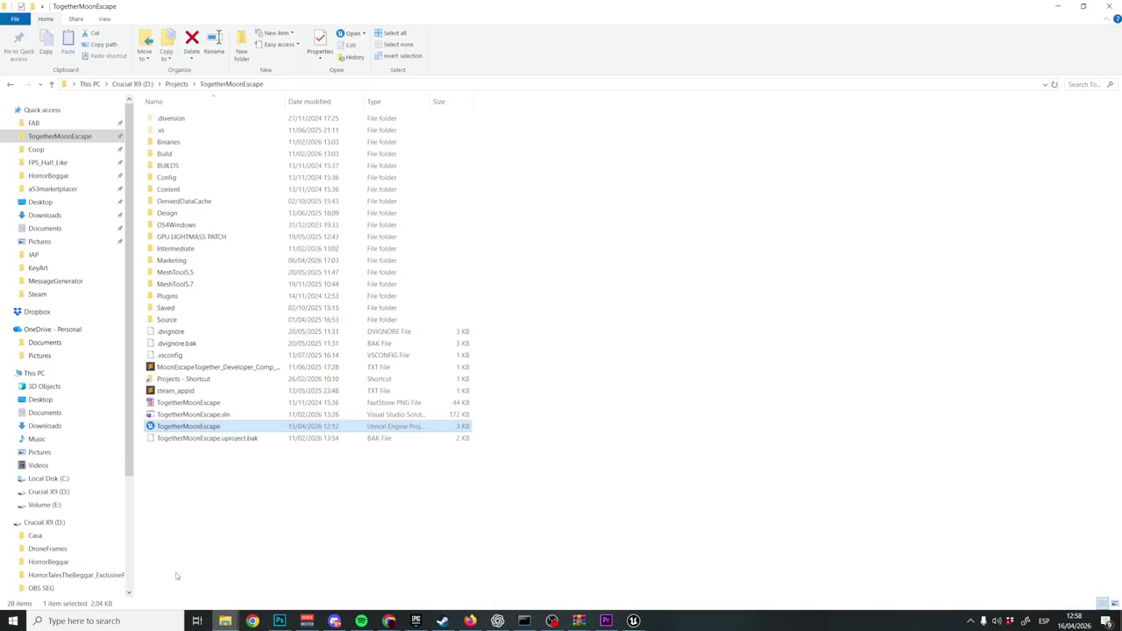
pyautogui.click(53, 505)
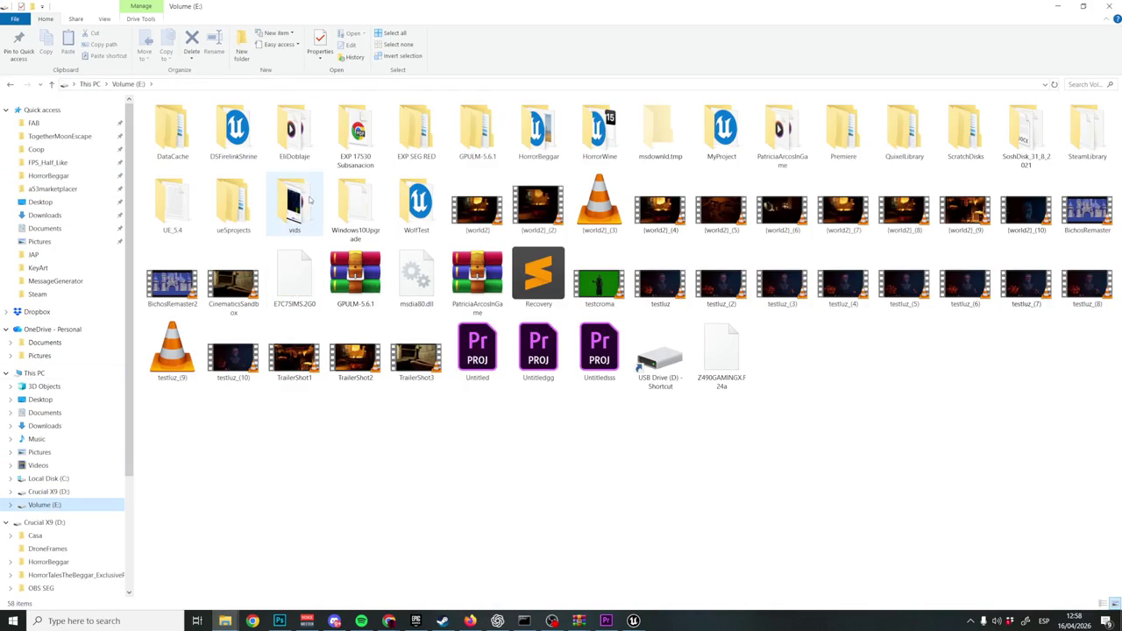
pyautogui.doubleClick(298, 202)
pyautogui.doubleClick(476, 132)
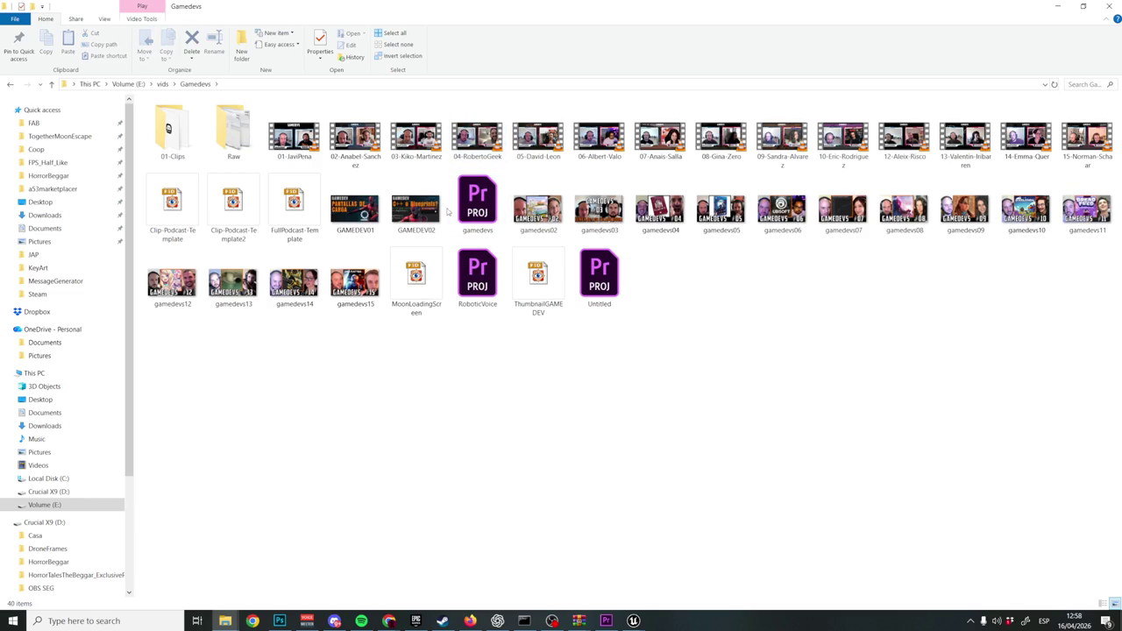
pyautogui.doubleClick(237, 136)
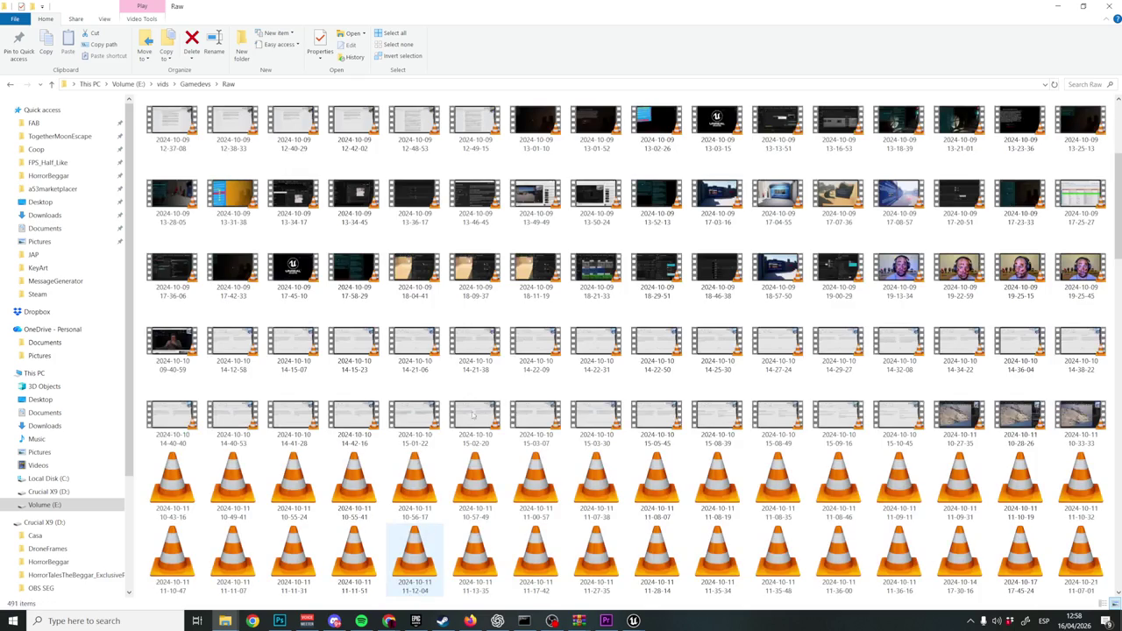
pyautogui.scroll(-20, 437, 476)
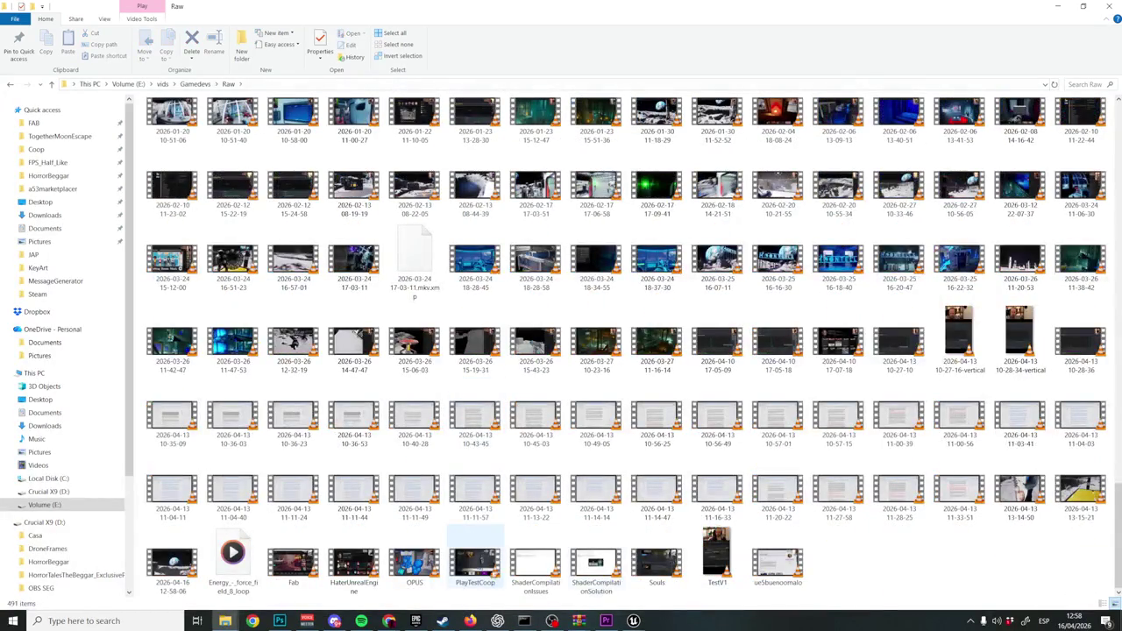
pyautogui.click(179, 583)
pyautogui.moveTo(678, 548)
pyautogui.mouseDown()
pyautogui.moveTo(603, 614)
pyautogui.moveTo(614, 465)
pyautogui.moveTo(579, 463)
pyautogui.moveTo(580, 473)
pyautogui.mouseUp()
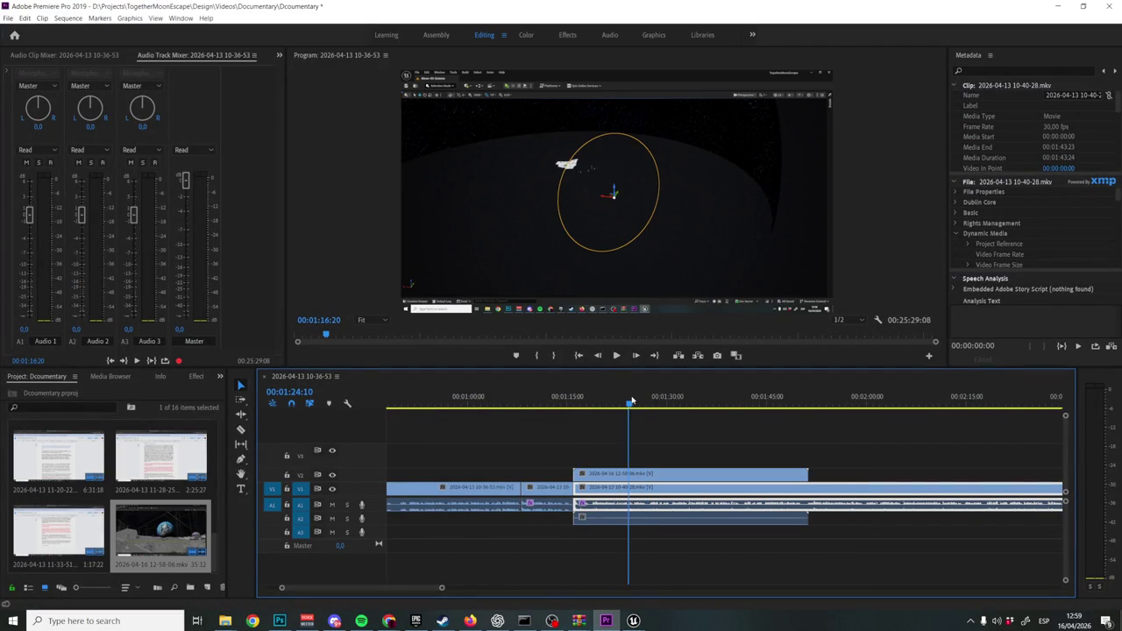
# Split the V2 B-roll at 01:41:01 and delete its tail.
pyautogui.press('space')
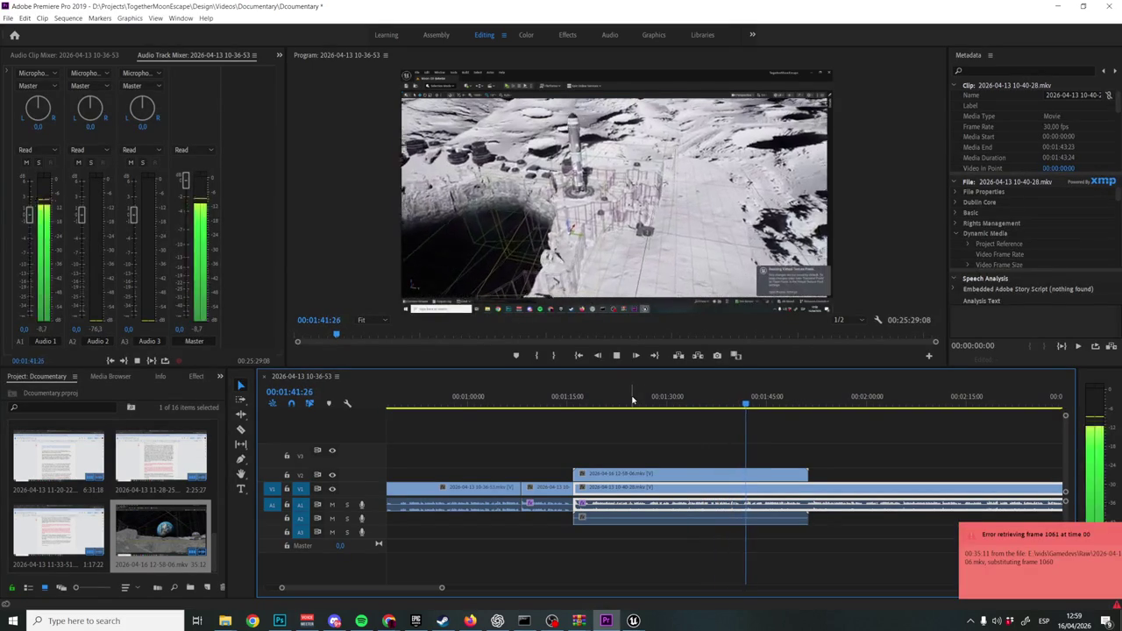
pyautogui.press('space')
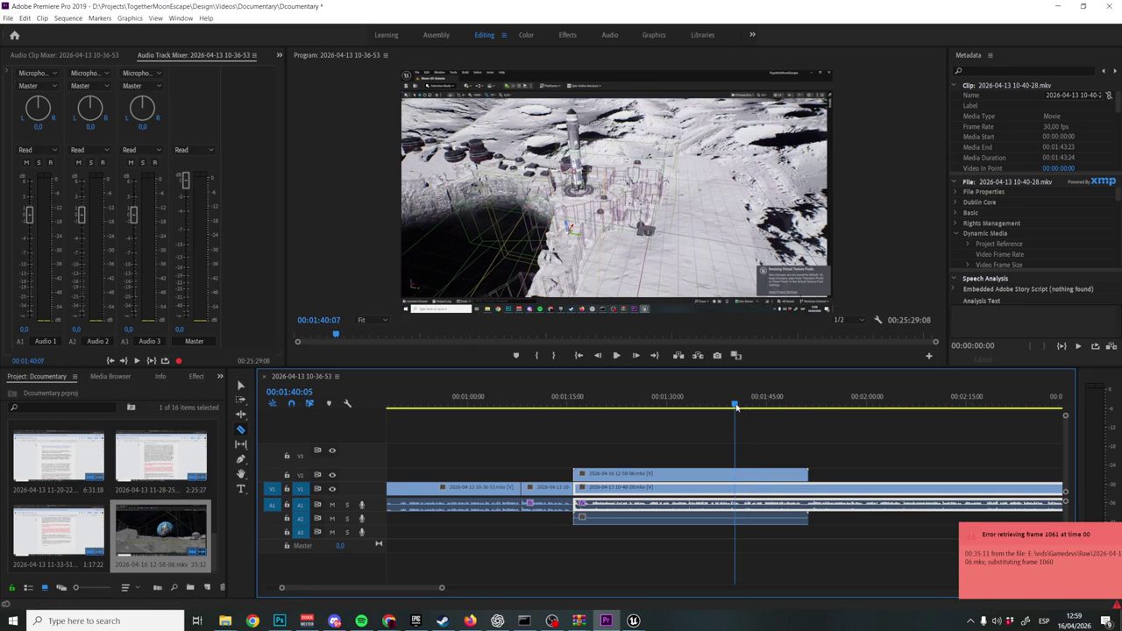
pyautogui.moveTo(737, 406); pyautogui.dragTo(739, 406)
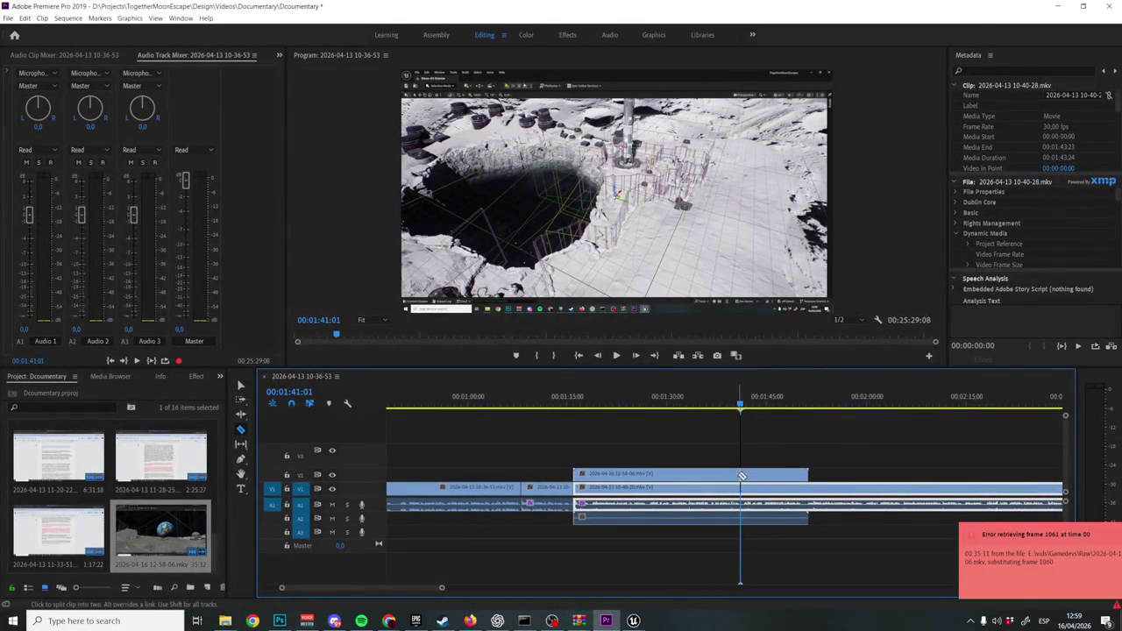
pyautogui.press('v')
pyautogui.click(760, 472)
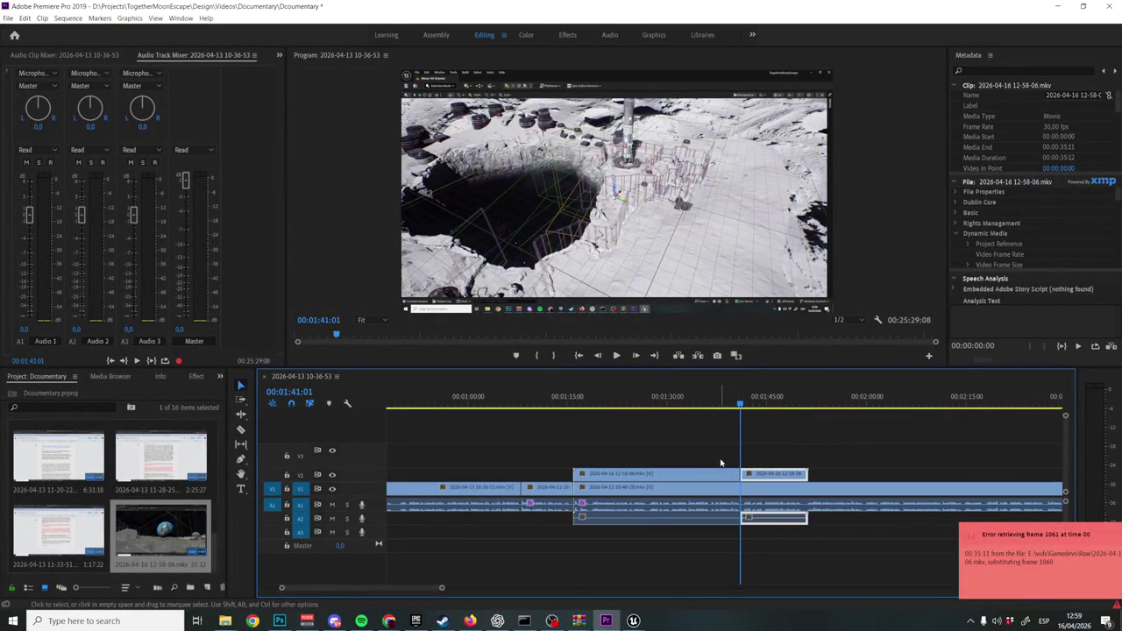
pyautogui.press('Delete')
# Review around 01:18–01:25 and slide the V2 clip about 10 seconds later.
pyautogui.click(633, 402)
pyautogui.press('space')
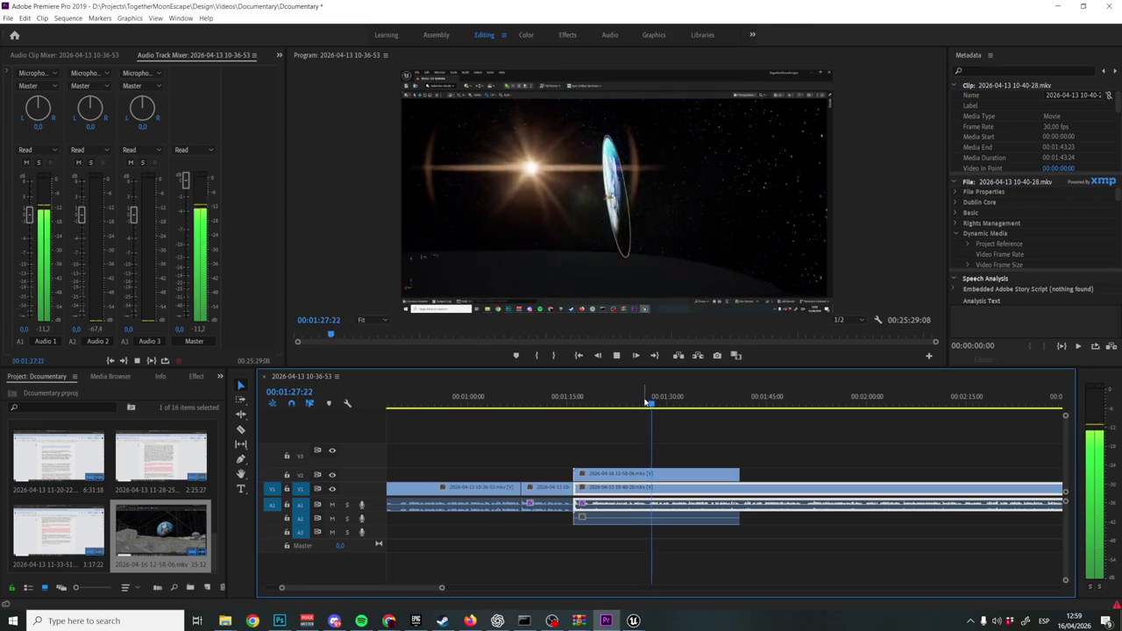
pyautogui.press('space')
pyautogui.click(589, 405)
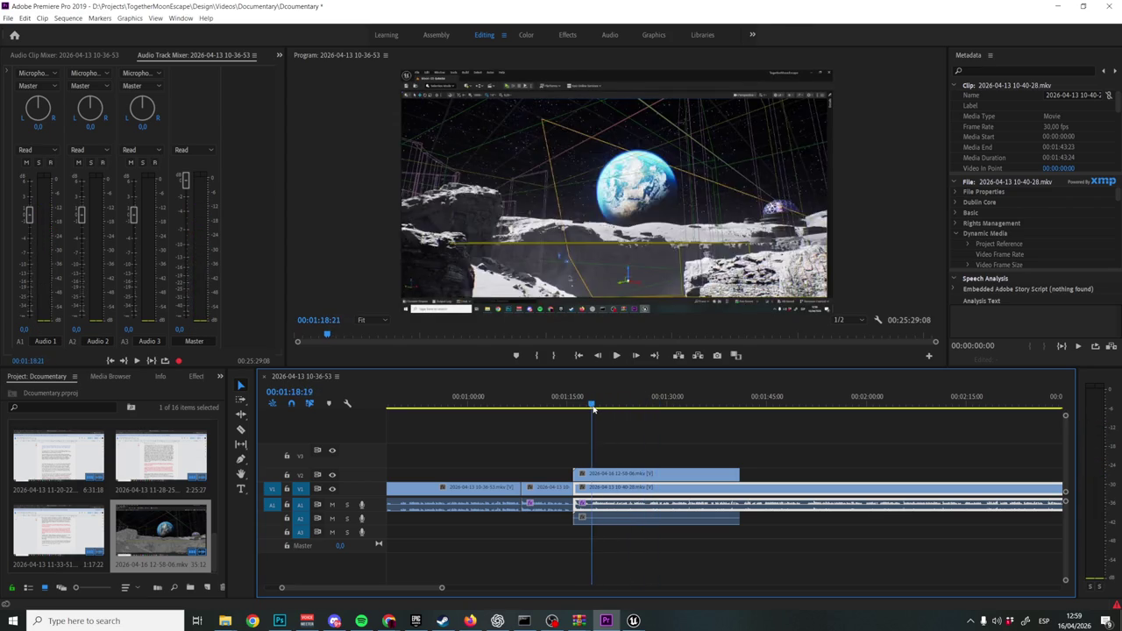
pyautogui.moveTo(587, 410); pyautogui.dragTo(588, 411)
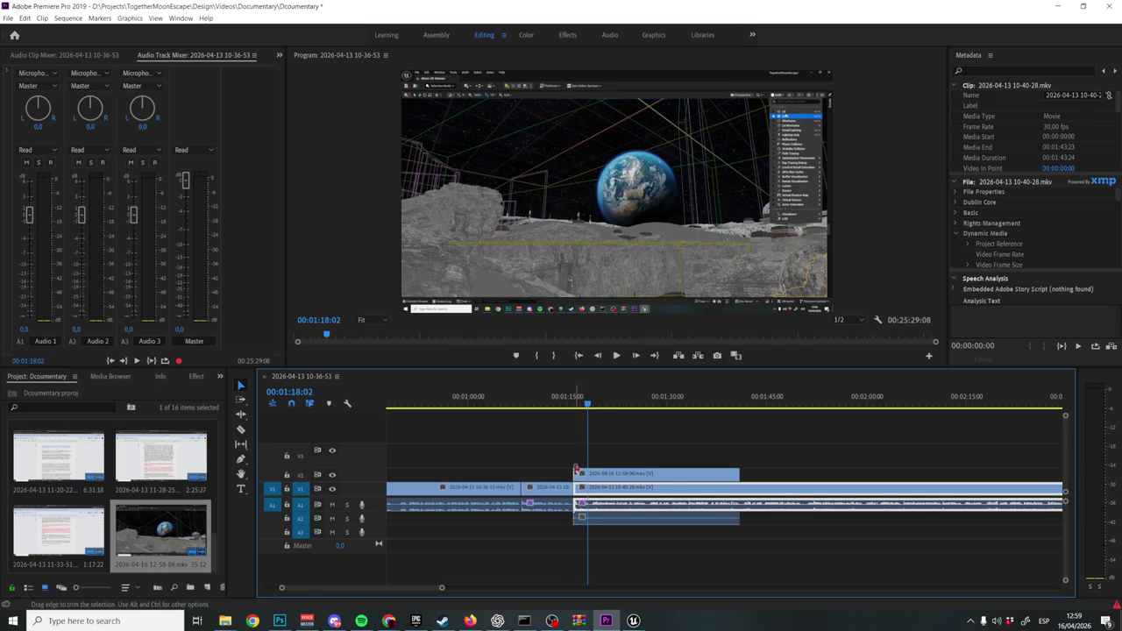
pyautogui.moveTo(583, 471)
pyautogui.mouseDown()
pyautogui.moveTo(684, 480)
pyautogui.moveTo(673, 480)
pyautogui.mouseUp()
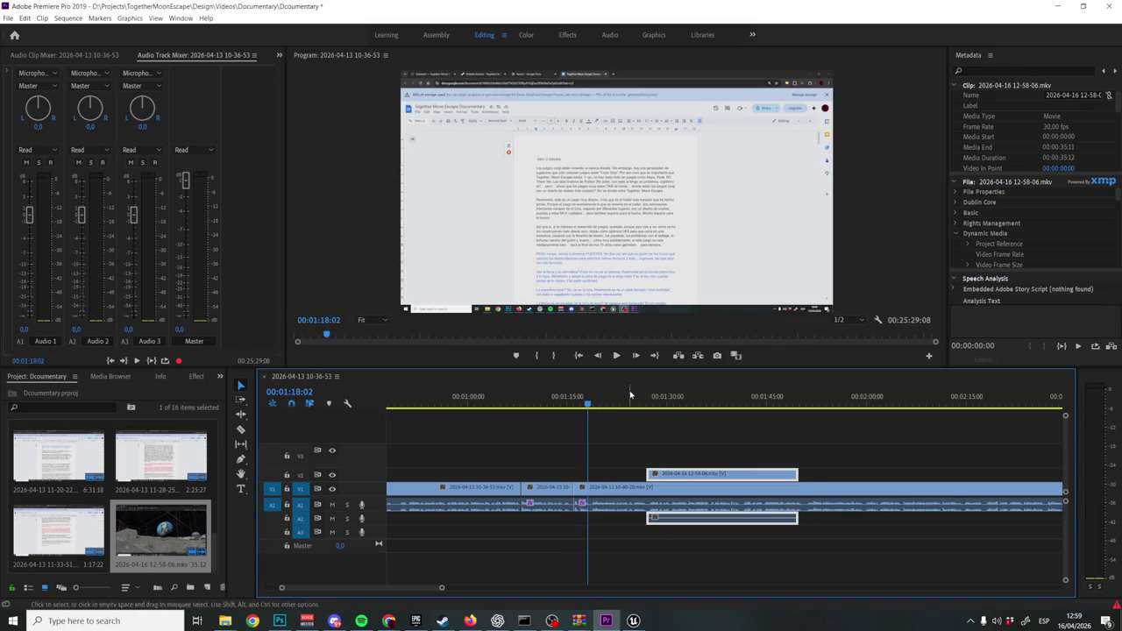
# Preview the moved B-roll, try trimming its start earlier, then undo the trim.
pyautogui.press('space')
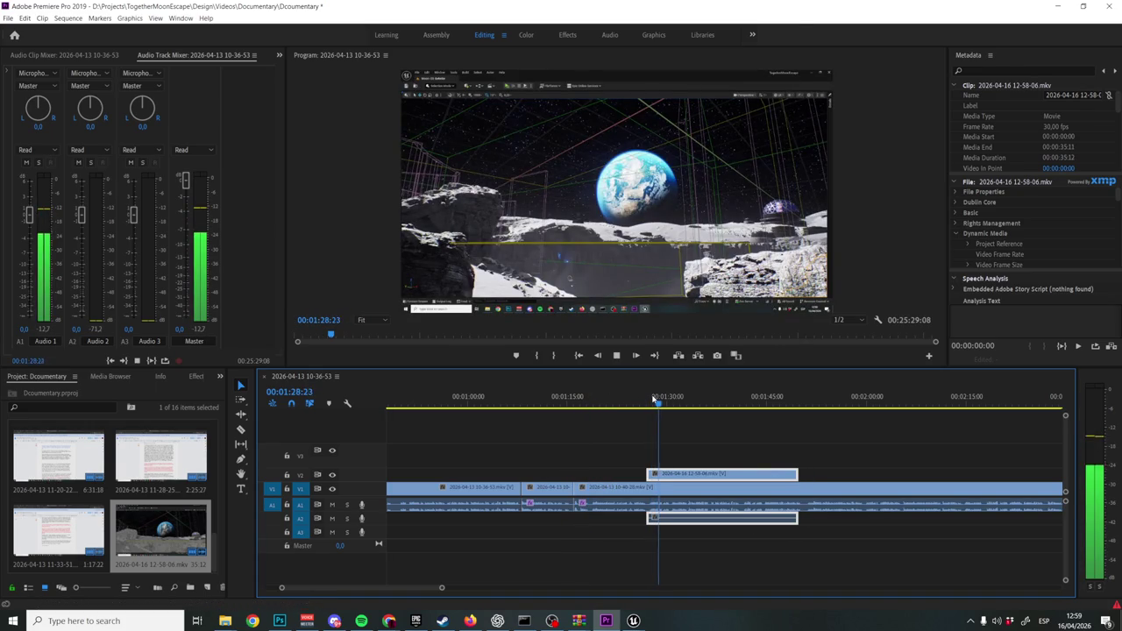
pyautogui.press('space')
pyautogui.press('space')
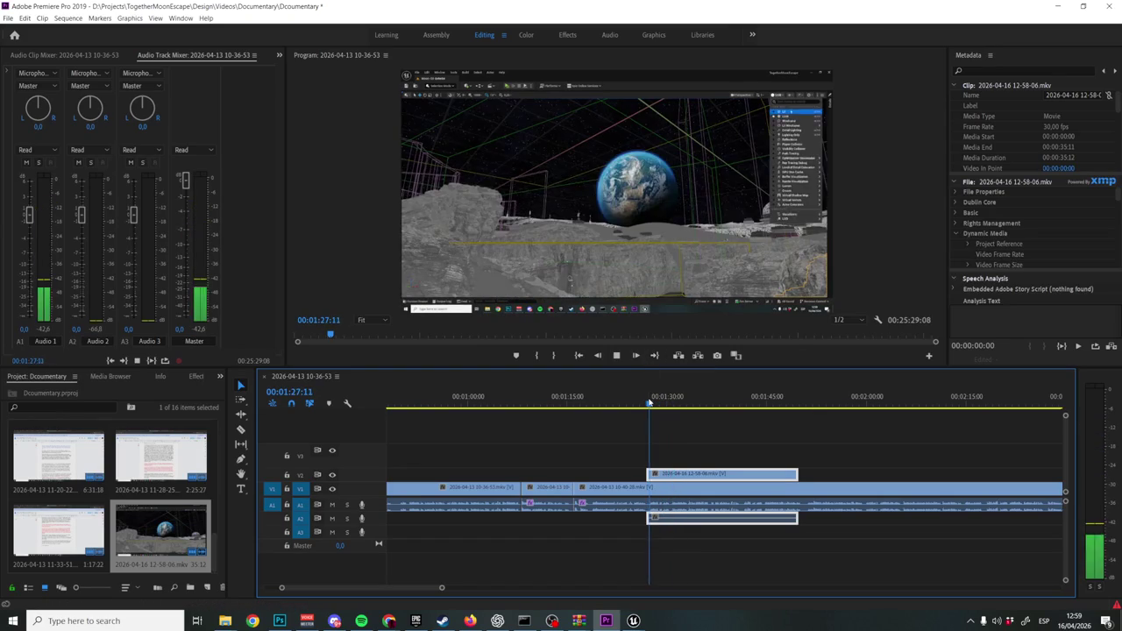
pyautogui.press('space')
pyautogui.press('=')
pyautogui.moveTo(632, 474); pyautogui.dragTo(620, 474)
pyautogui.hotkey('ctrl', 'z')
pyautogui.press('space')
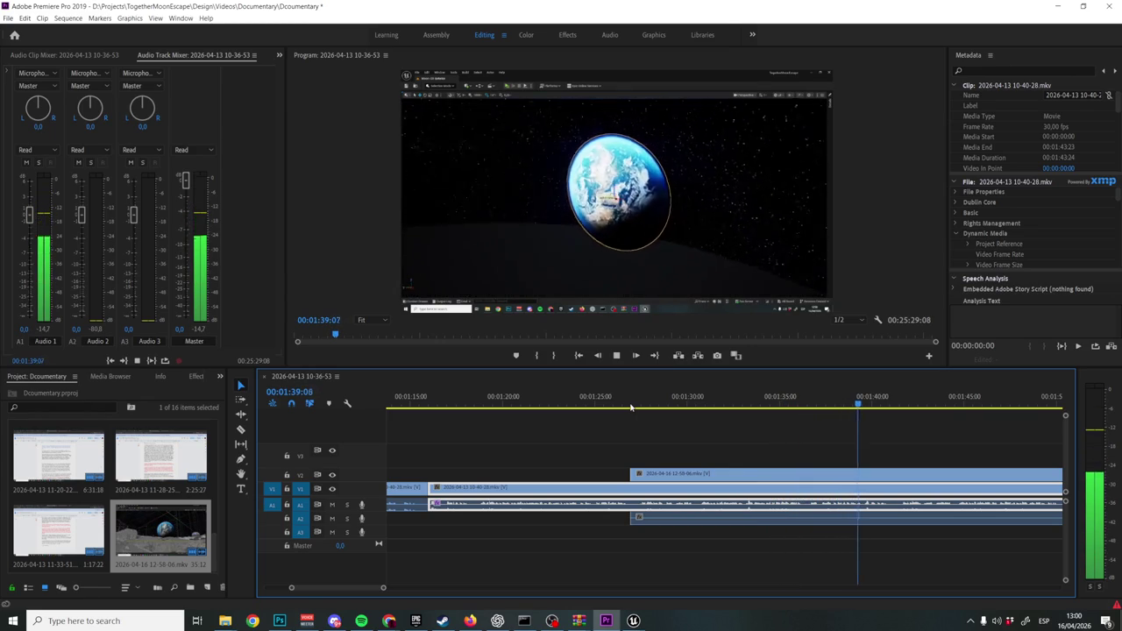
# Delete the middle V2 piece between about 01:36 and 01:41 and close the gap.
pyautogui.press('space')
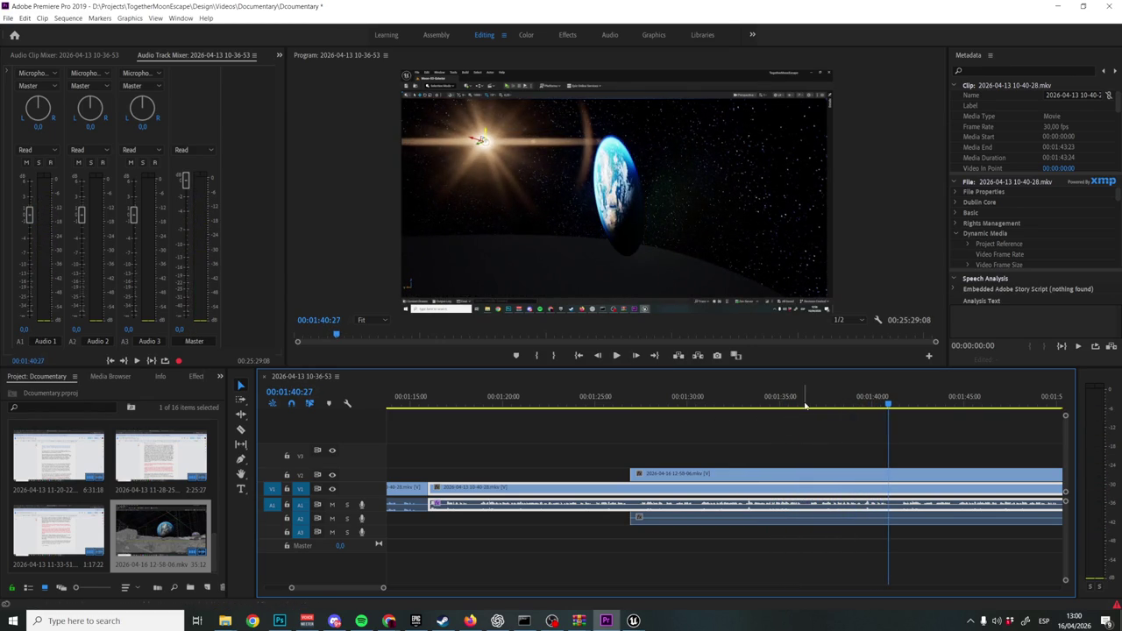
pyautogui.moveTo(801, 395); pyautogui.dragTo(807, 396)
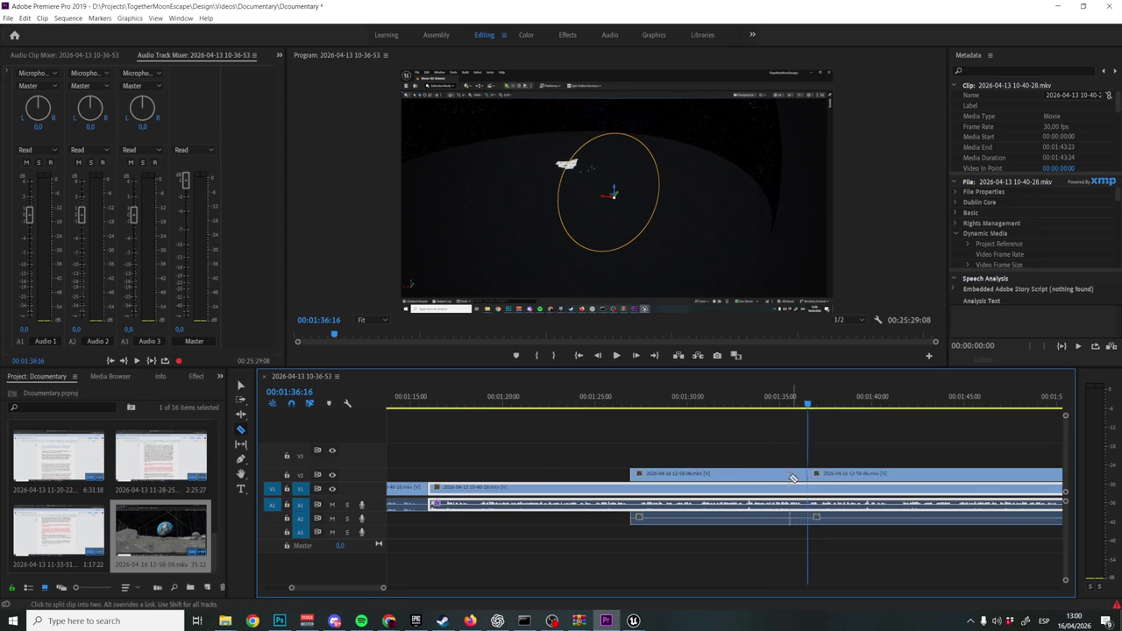
pyautogui.scroll(-3, 781, 481)
pyautogui.moveTo(692, 399)
pyautogui.mouseDown()
pyautogui.moveTo(826, 407)
pyautogui.moveTo(784, 406)
pyautogui.mouseUp()
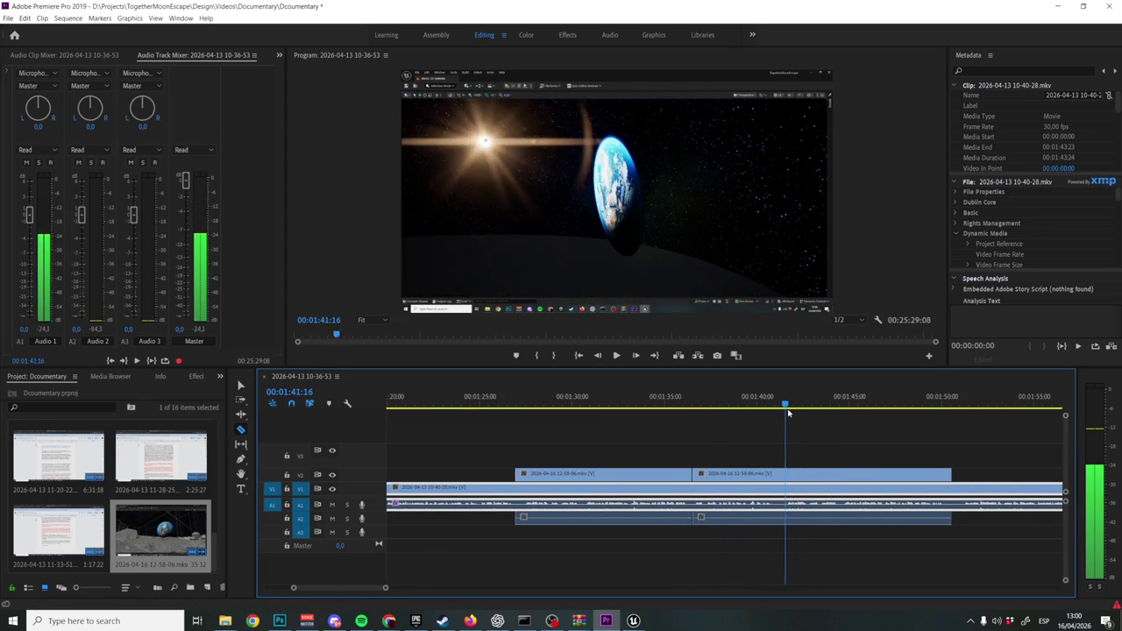
pyautogui.click(742, 478)
pyautogui.press('Delete')
pyautogui.moveTo(796, 473); pyautogui.dragTo(702, 471)
# Cut the V2 B-roll at 01:41:04, delete the tail and check the ending.
pyautogui.press('space')
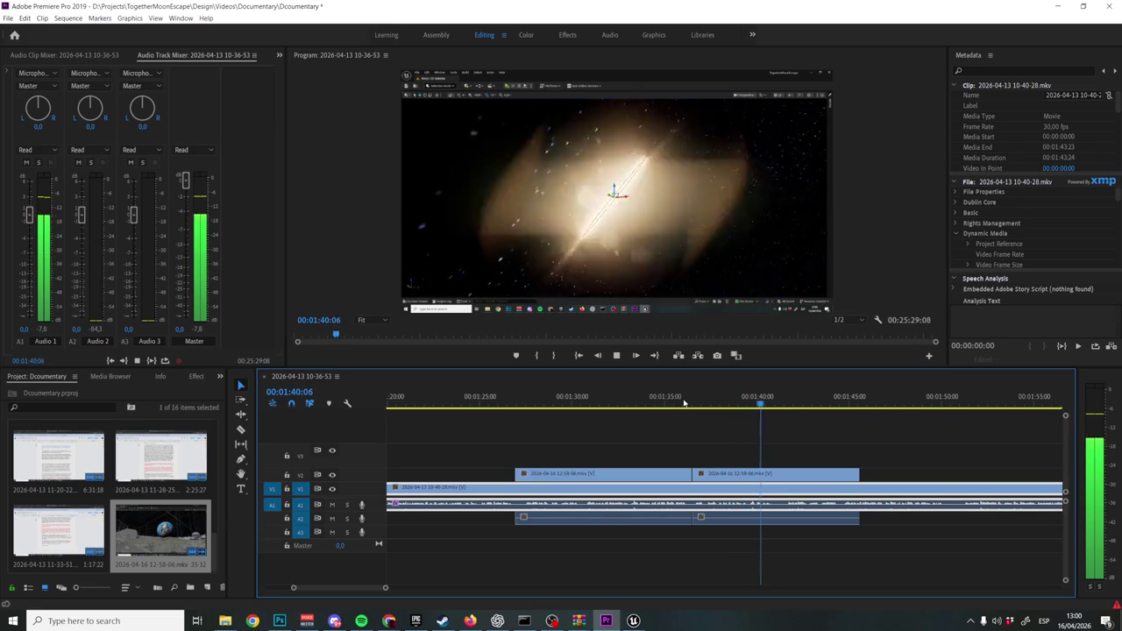
pyautogui.press('space')
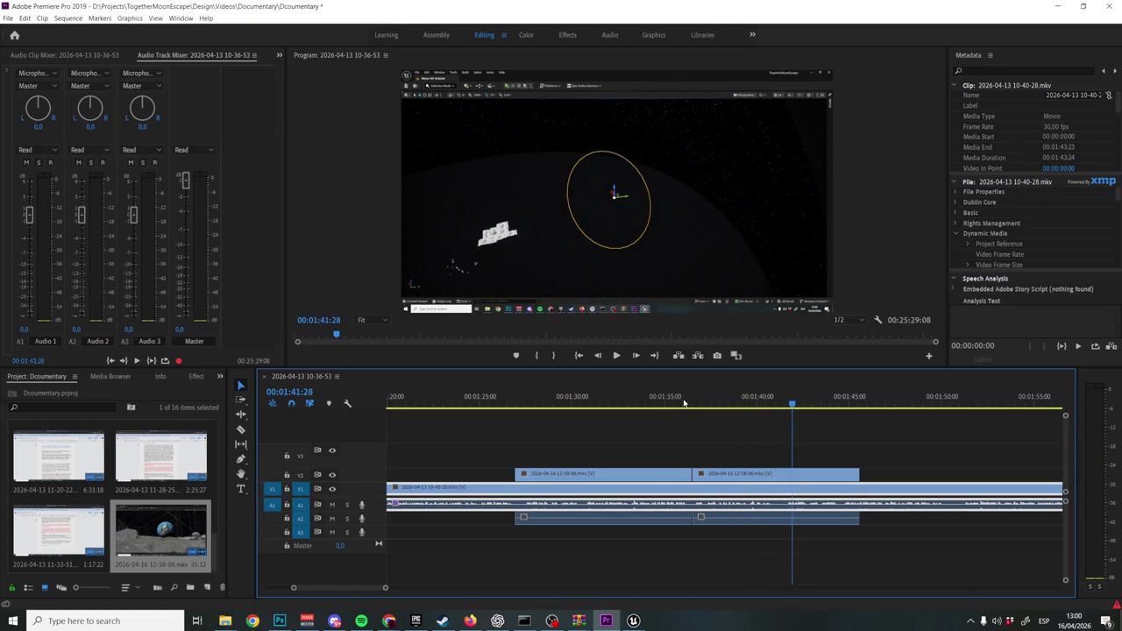
pyautogui.moveTo(797, 410); pyautogui.dragTo(776, 409)
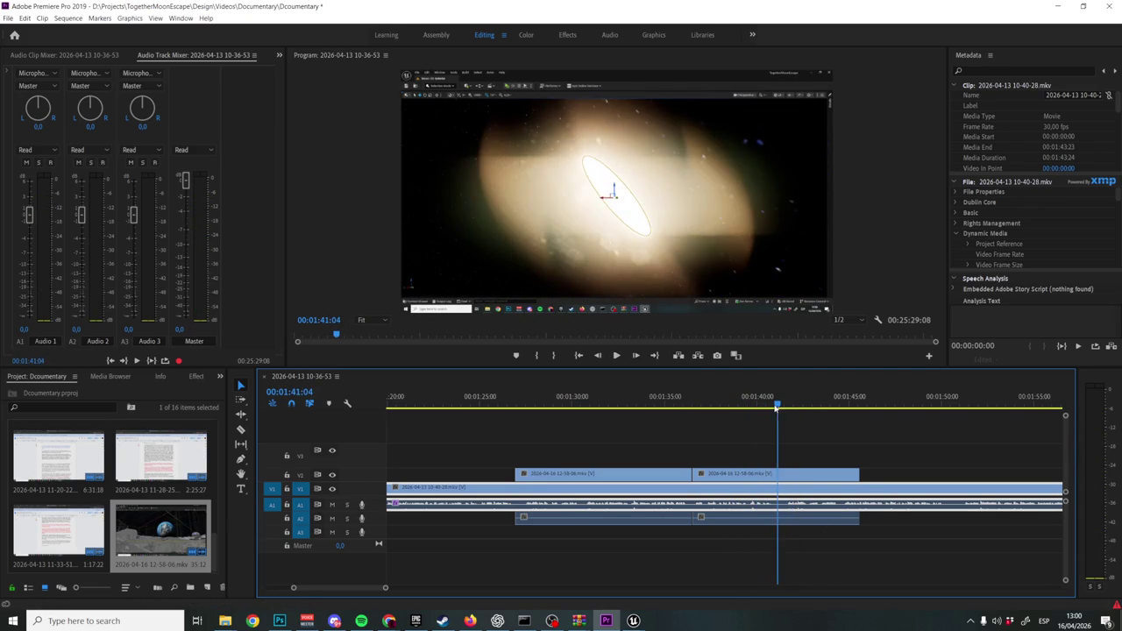
pyautogui.click(804, 471)
pyautogui.press('Delete')
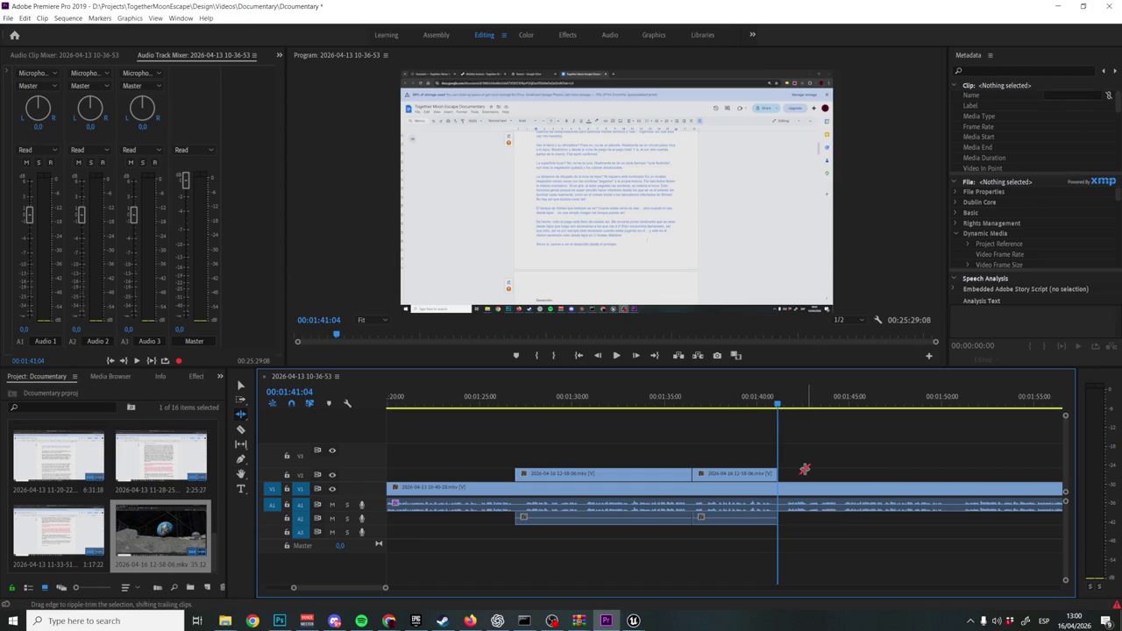
pyautogui.press('space')
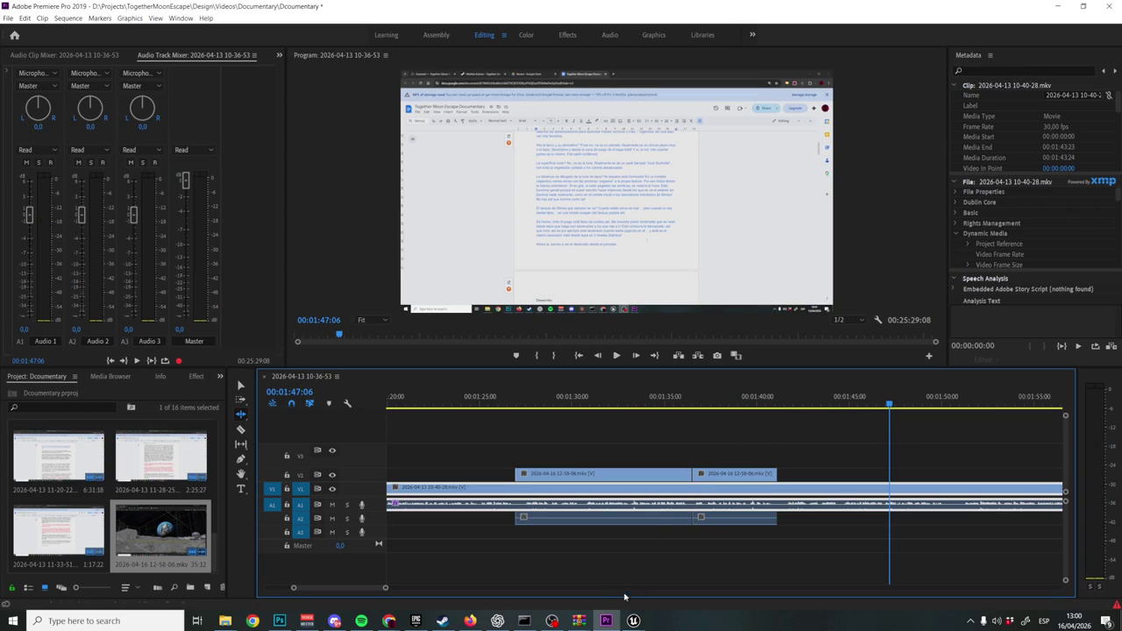
pyautogui.click(716, 538)
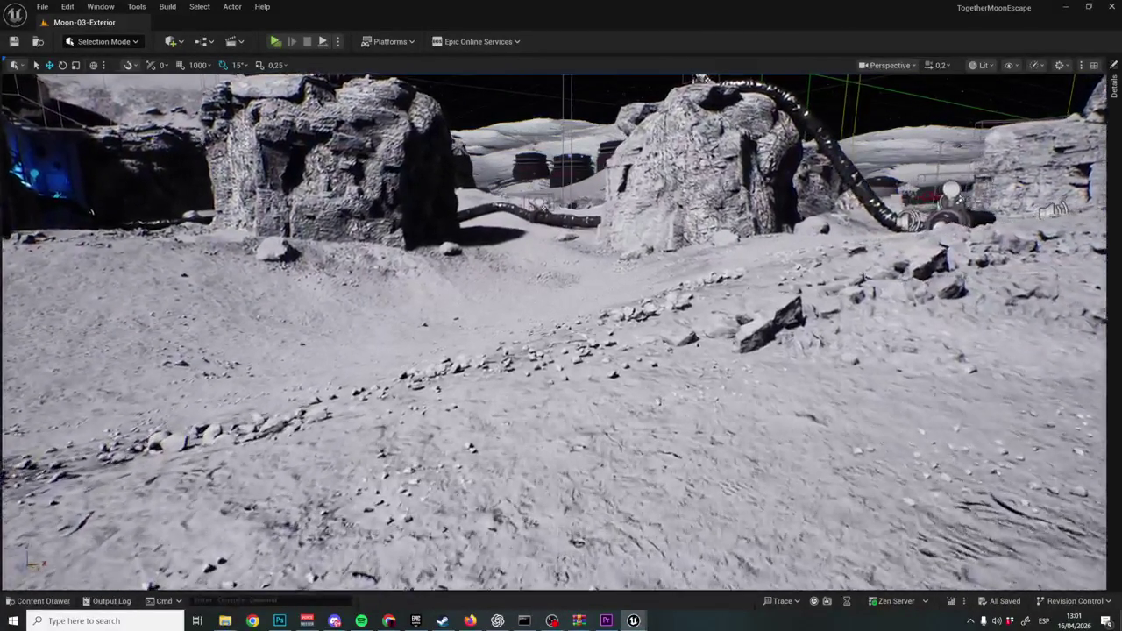
# Fly the Unreal camera toward the crater wall and forward over the rocky slopes.
pyautogui.scroll(2, 561, 333)
pyautogui.scroll(-2, 561, 333)
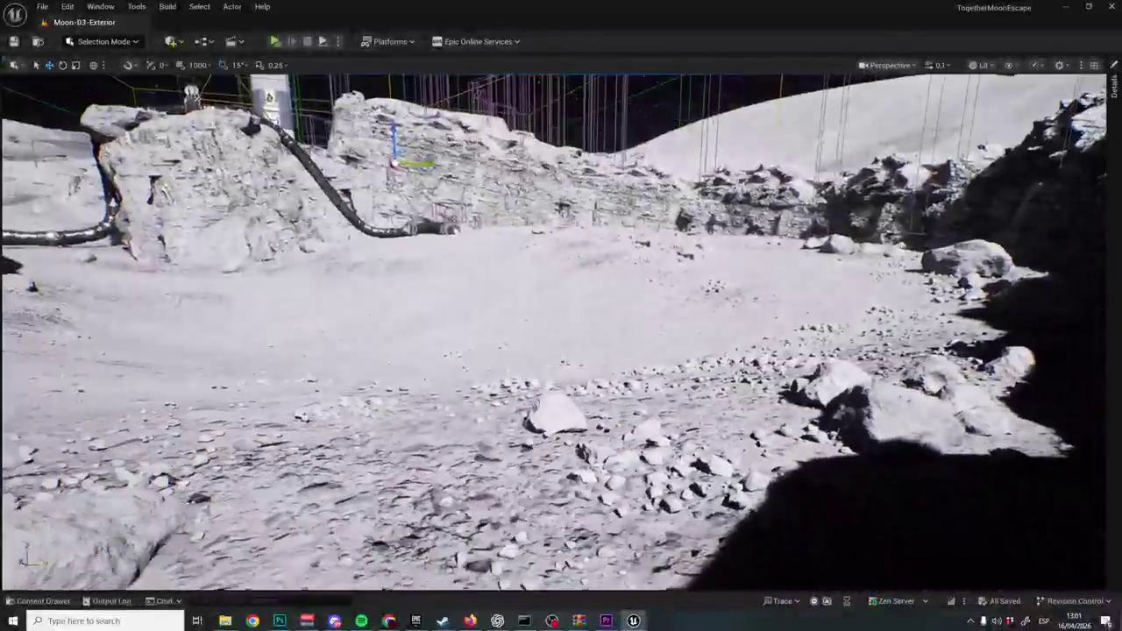
pyautogui.moveTo(561, 333)
pyautogui.mouseDown()
pyautogui.moveTo(613, 316)
pyautogui.moveTo(491, 333)
pyautogui.mouseUp()
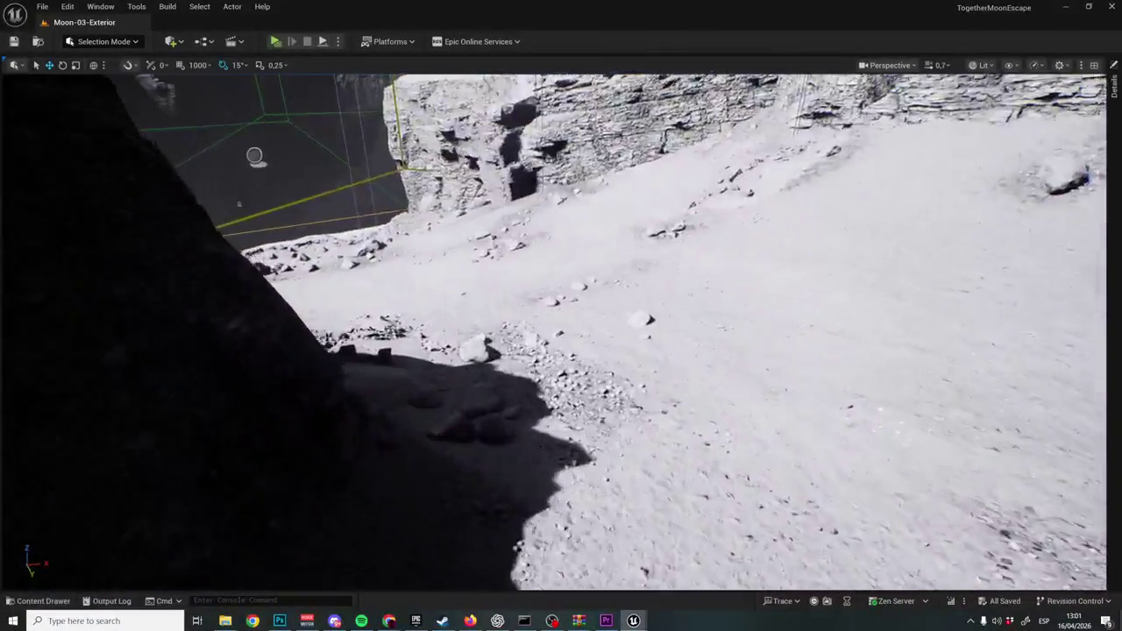
pyautogui.scroll(-3, 561, 331)
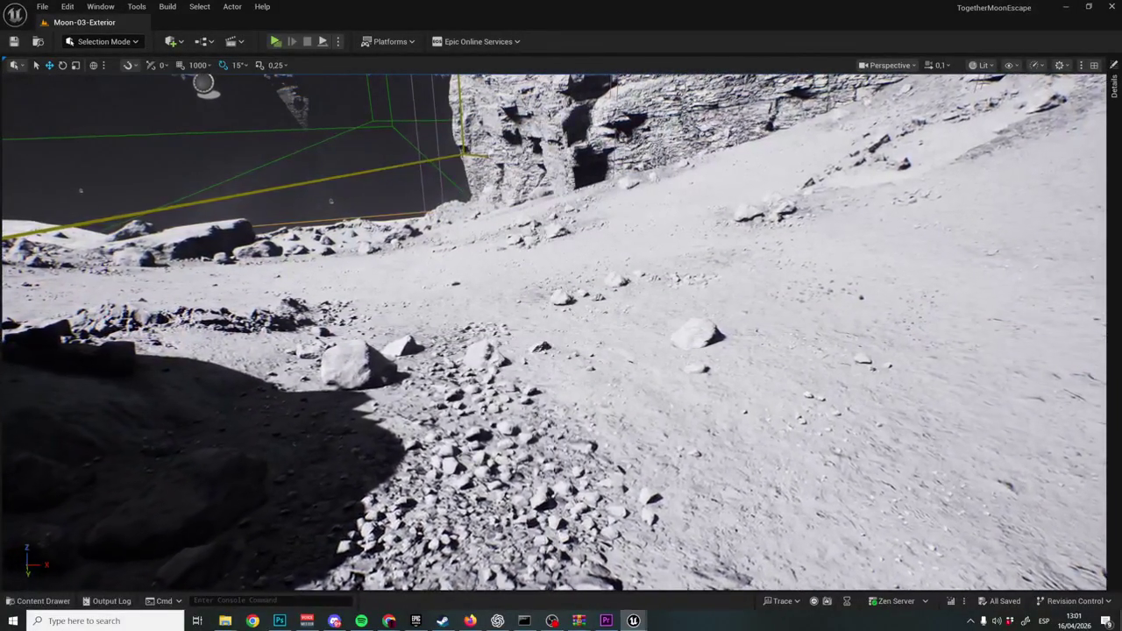
pyautogui.press('w')
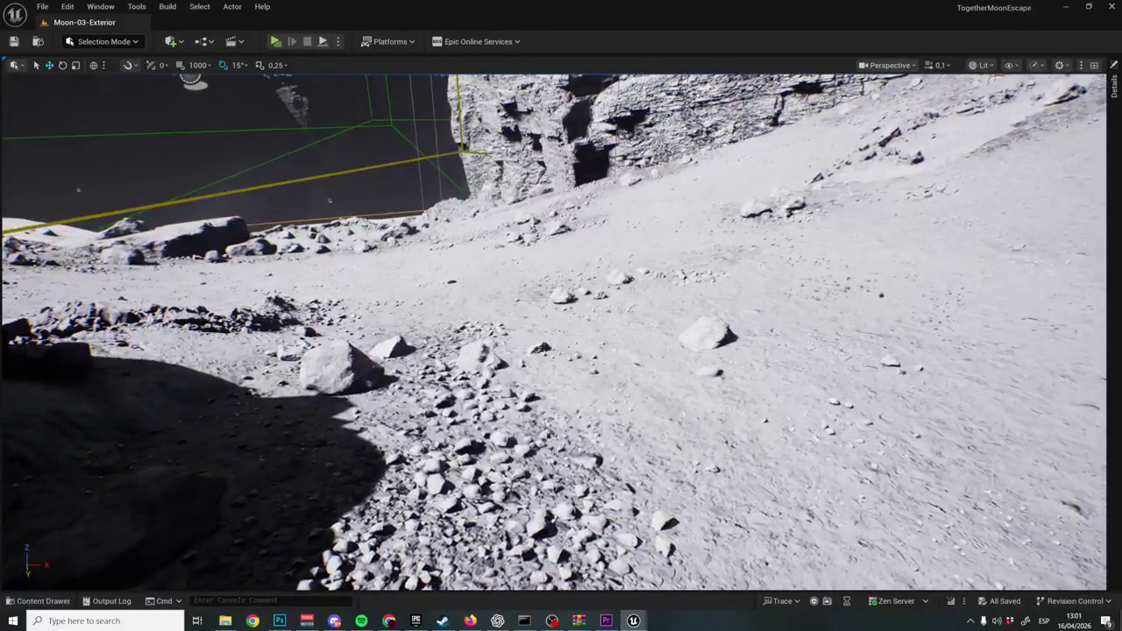
pyautogui.press('w')
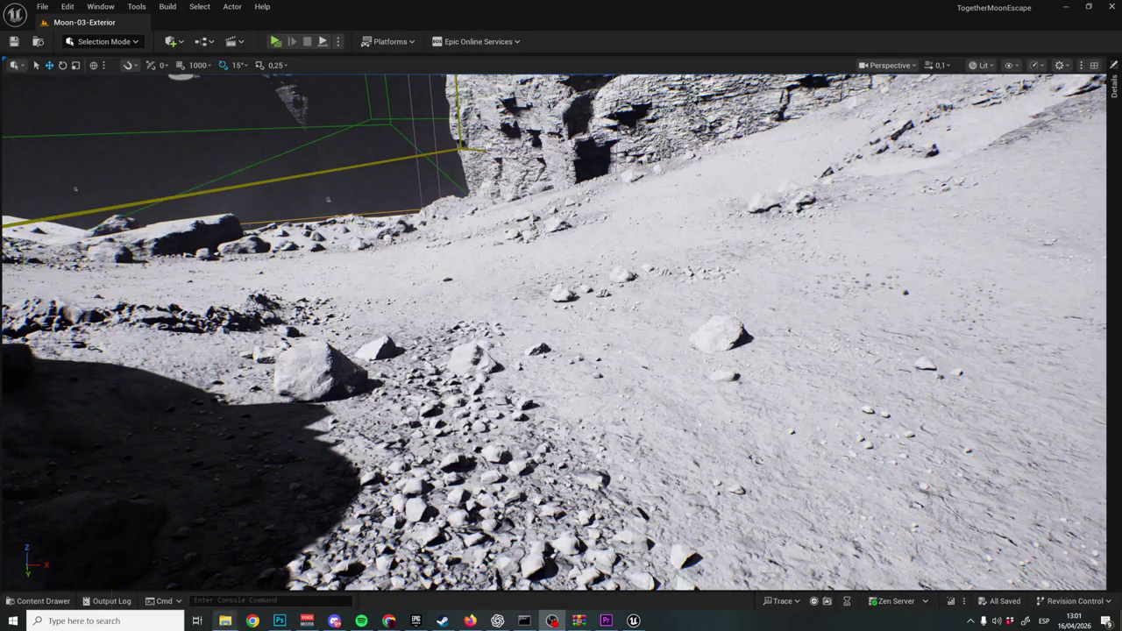
pyautogui.moveTo(225, 621)
pyautogui.click(193, 563)
pyautogui.moveTo(232, 557)
pyautogui.mouseDown()
pyautogui.moveTo(230, 547)
pyautogui.moveTo(644, 605)
pyautogui.moveTo(599, 623)
pyautogui.moveTo(656, 566)
pyautogui.mouseUp()
pyautogui.moveTo(844, 465)
pyautogui.mouseDown()
pyautogui.moveTo(758, 461)
pyautogui.moveTo(778, 466)
pyautogui.mouseUp()
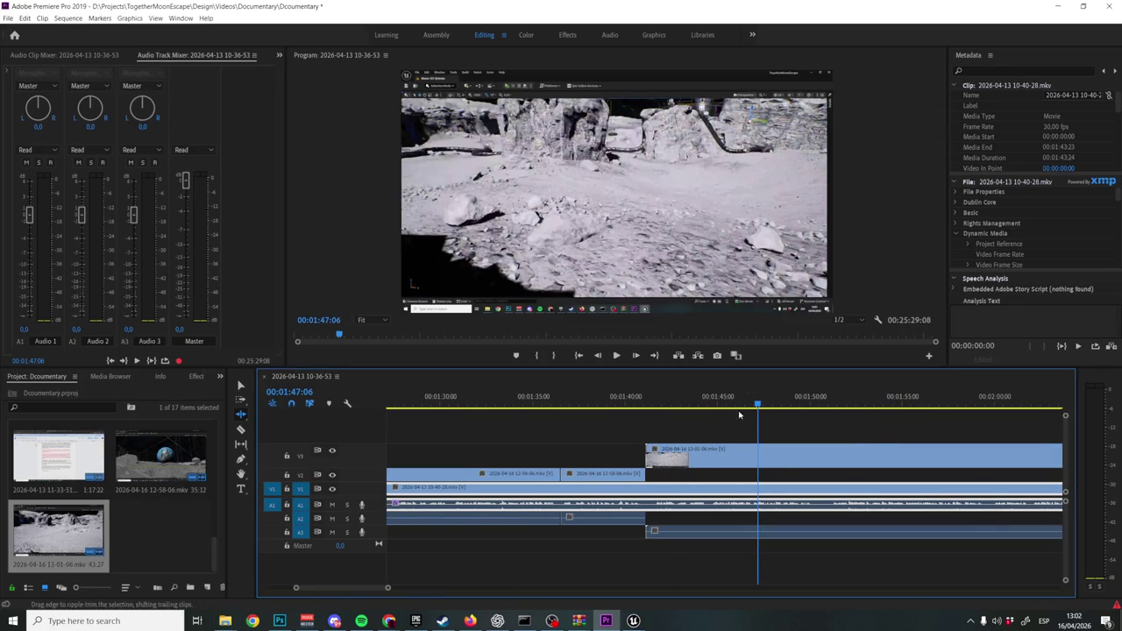
# Zoom out, review around 02:18, try trimming the V3 clip and undo the placement.
pyautogui.press('-')
pyautogui.press('-')
pyautogui.press('-')
pyautogui.click(815, 402)
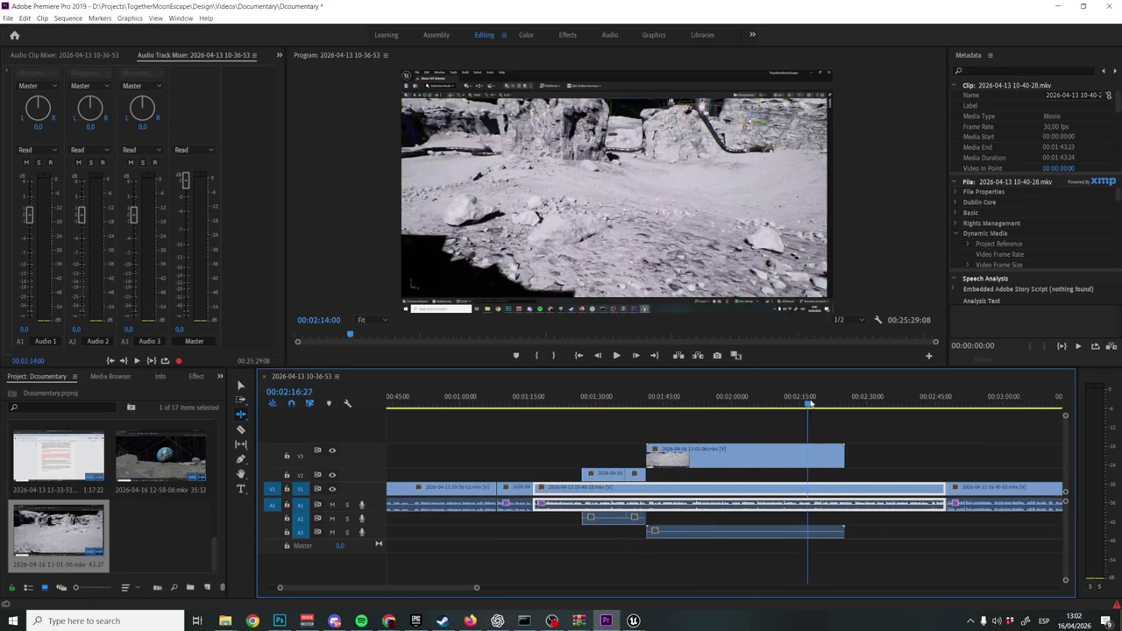
pyautogui.press('space')
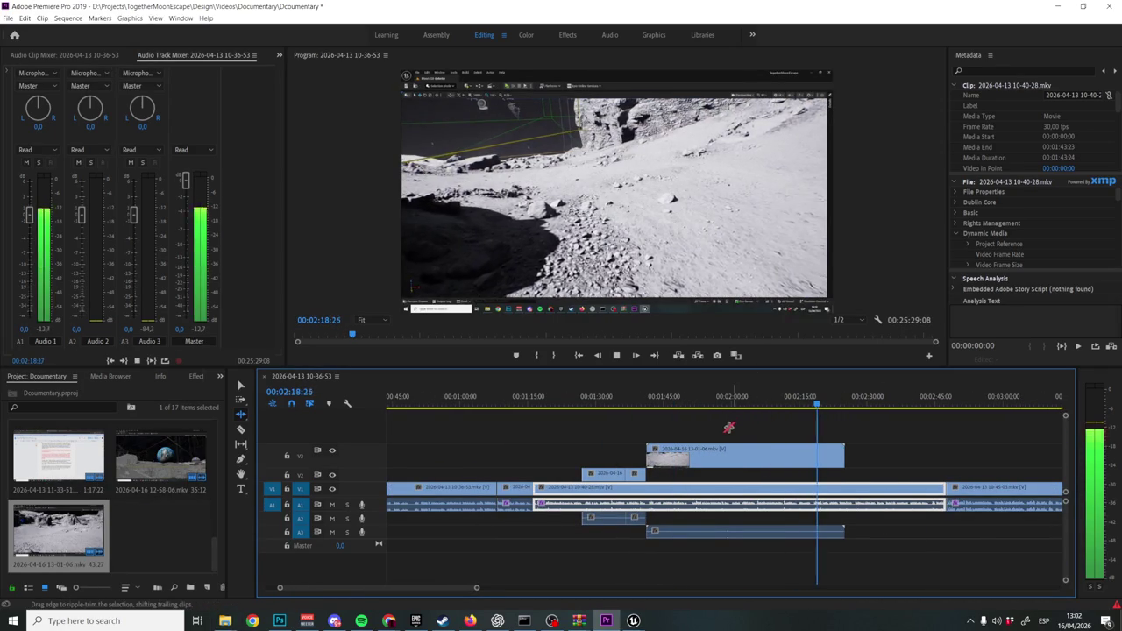
pyautogui.press('space')
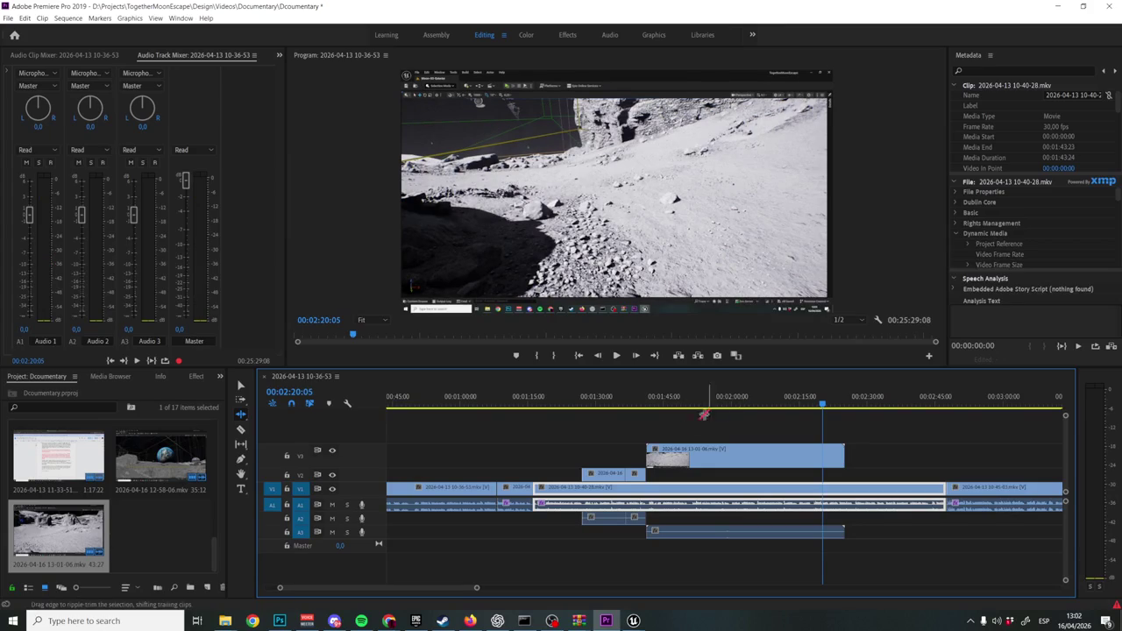
pyautogui.moveTo(653, 452)
pyautogui.mouseDown()
pyautogui.moveTo(826, 450)
pyautogui.moveTo(789, 452)
pyautogui.mouseUp()
pyautogui.hotkey('ctrl', 'z')
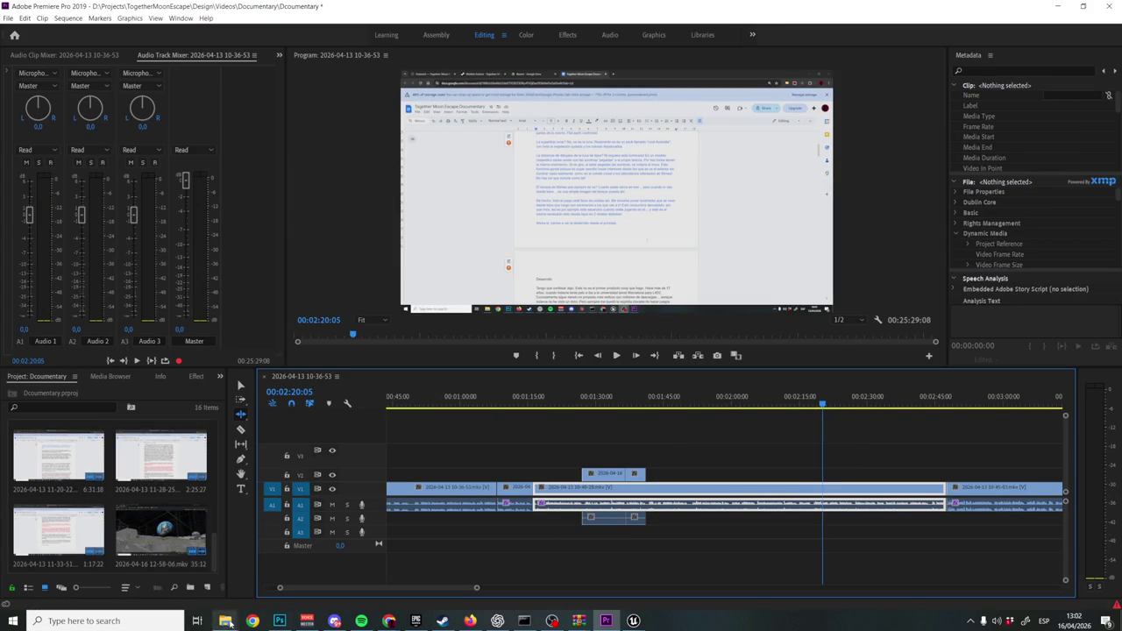
pyautogui.moveTo(226, 621)
pyautogui.click(166, 575)
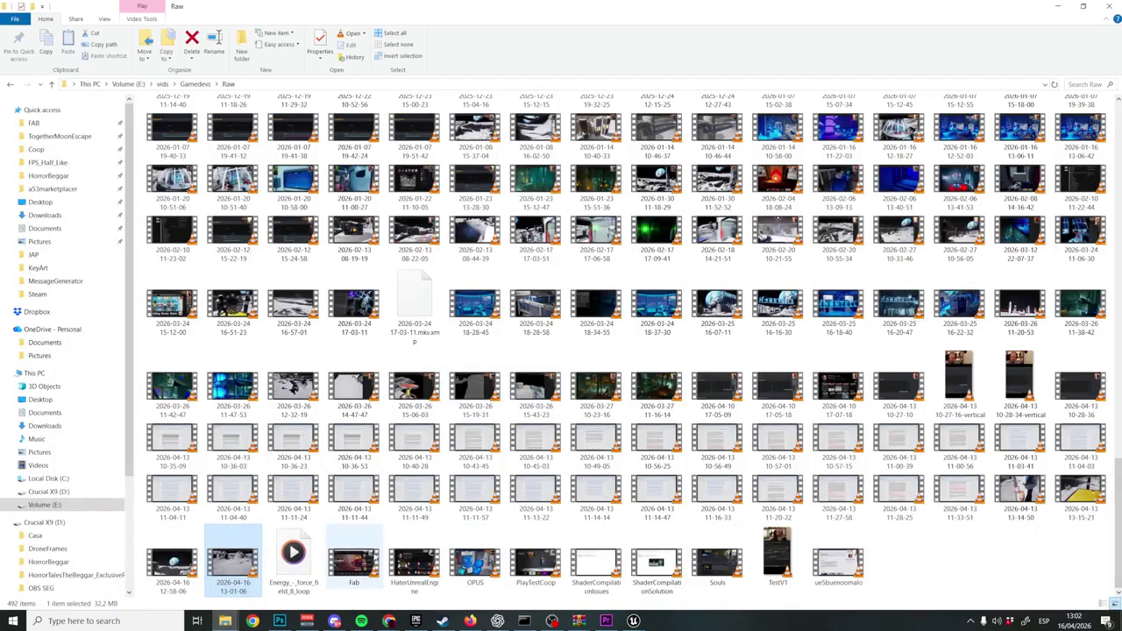
pyautogui.moveTo(562, 619)
pyautogui.mouseDown()
pyautogui.moveTo(611, 619)
pyautogui.moveTo(708, 429)
pyautogui.moveTo(709, 451)
pyautogui.mouseUp()
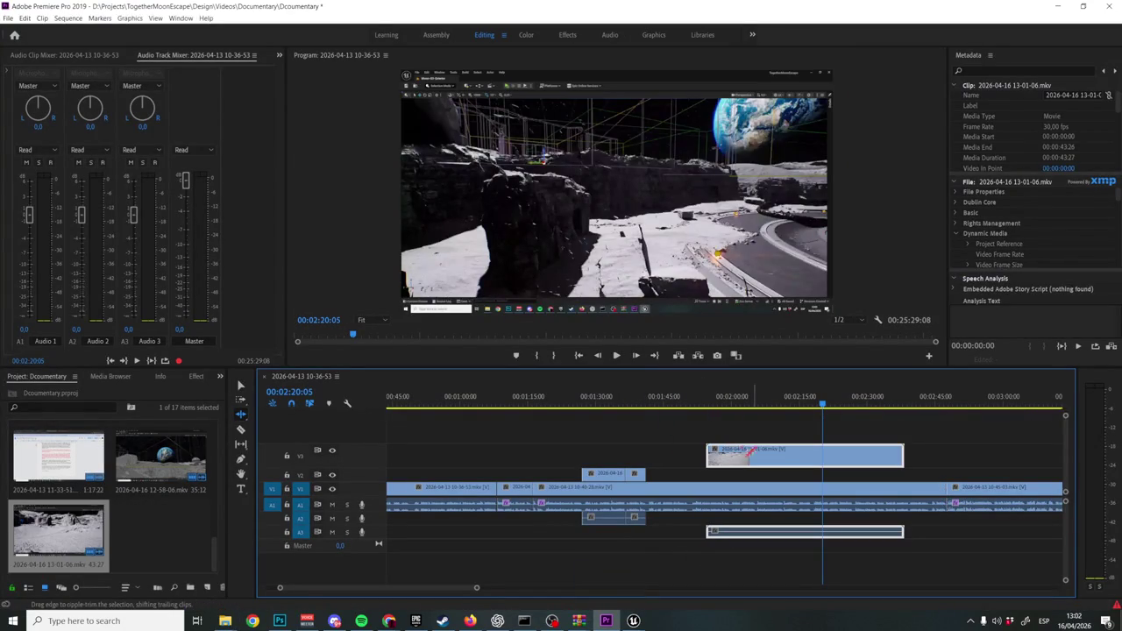
# Disable and delete the new clip, then undo to restore it.
pyautogui.rightClick(775, 454)
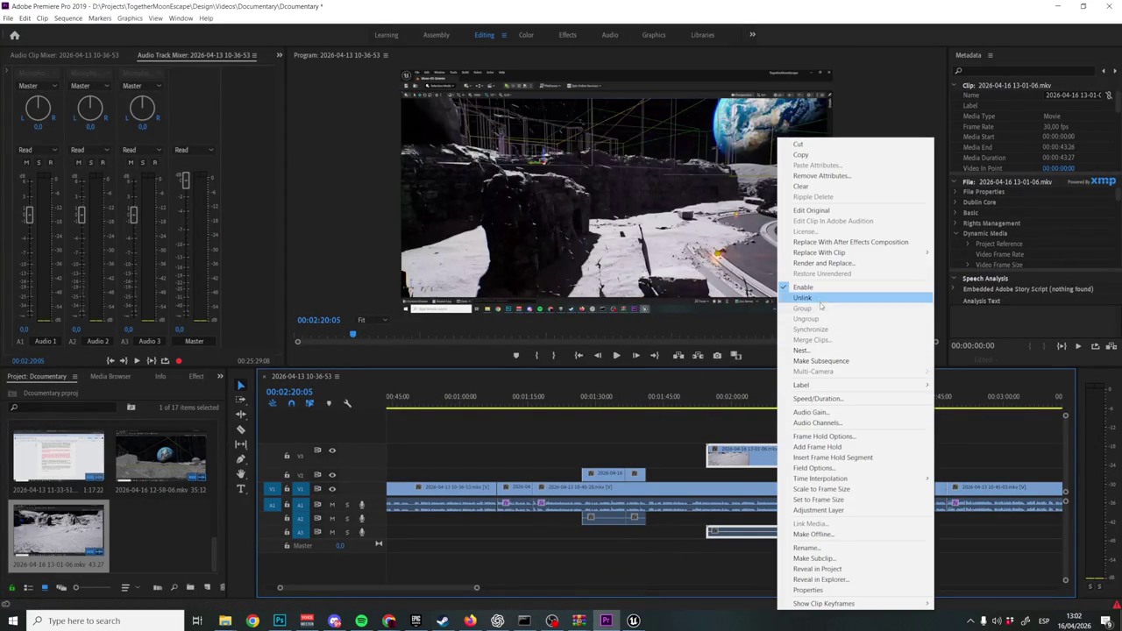
pyautogui.click(822, 290)
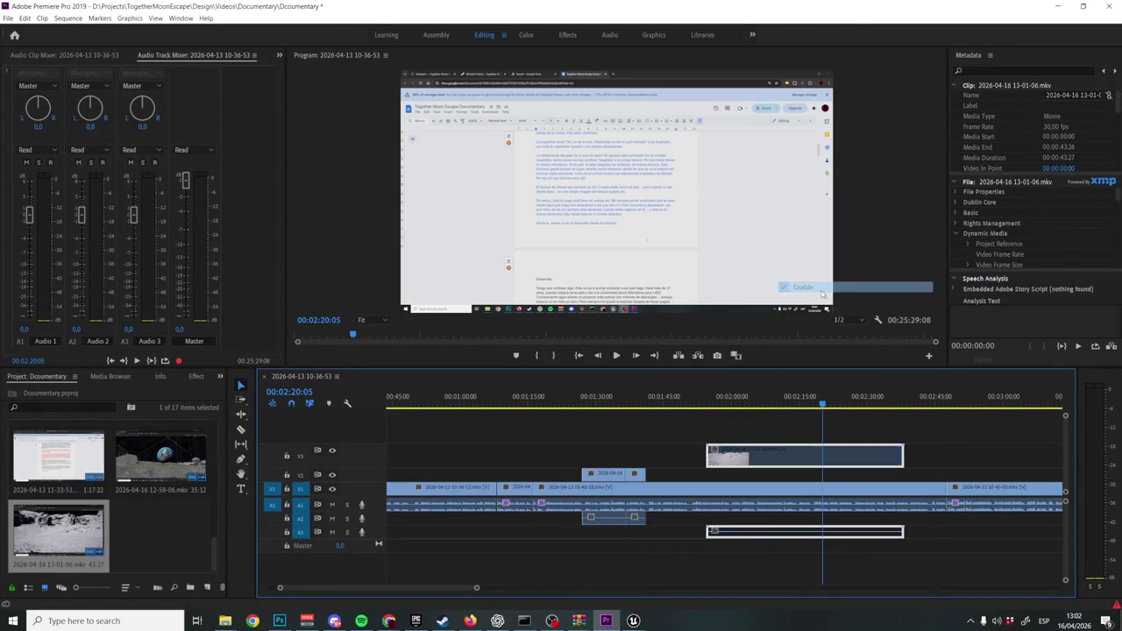
pyautogui.press('Delete')
pyautogui.rightClick(608, 517)
pyautogui.click(668, 556)
pyautogui.moveTo(668, 556); pyautogui.dragTo(605, 516)
pyautogui.hotkey('ctrl', 'z')
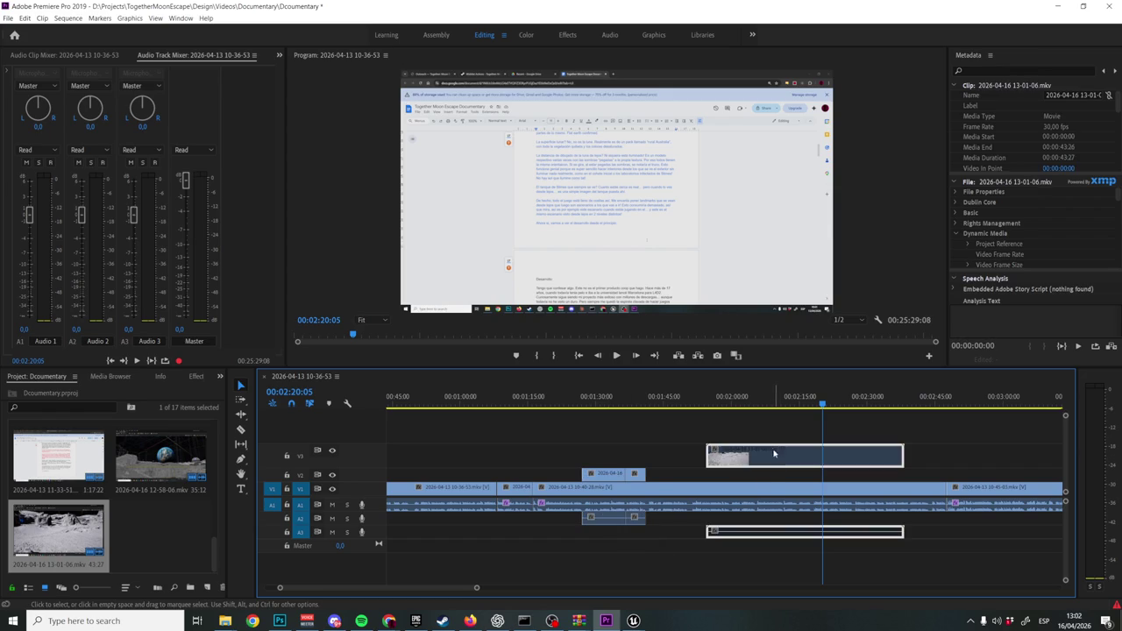
# Unlink the new clip's video from its audio and delete the A2 and A3 audio.
pyautogui.click(746, 477)
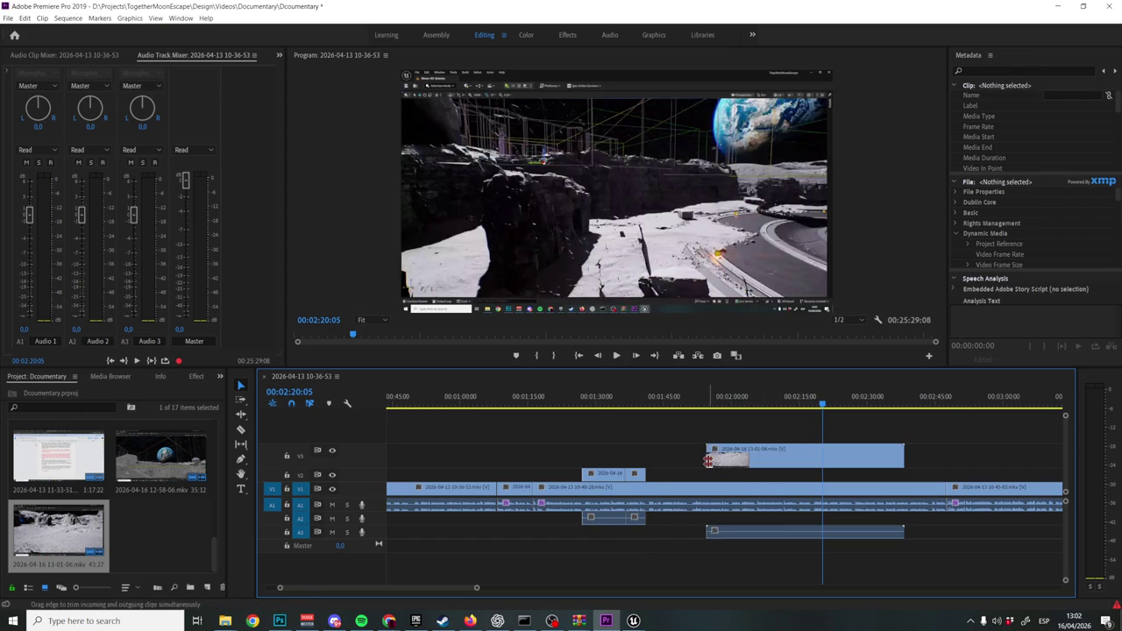
pyautogui.rightClick(772, 460)
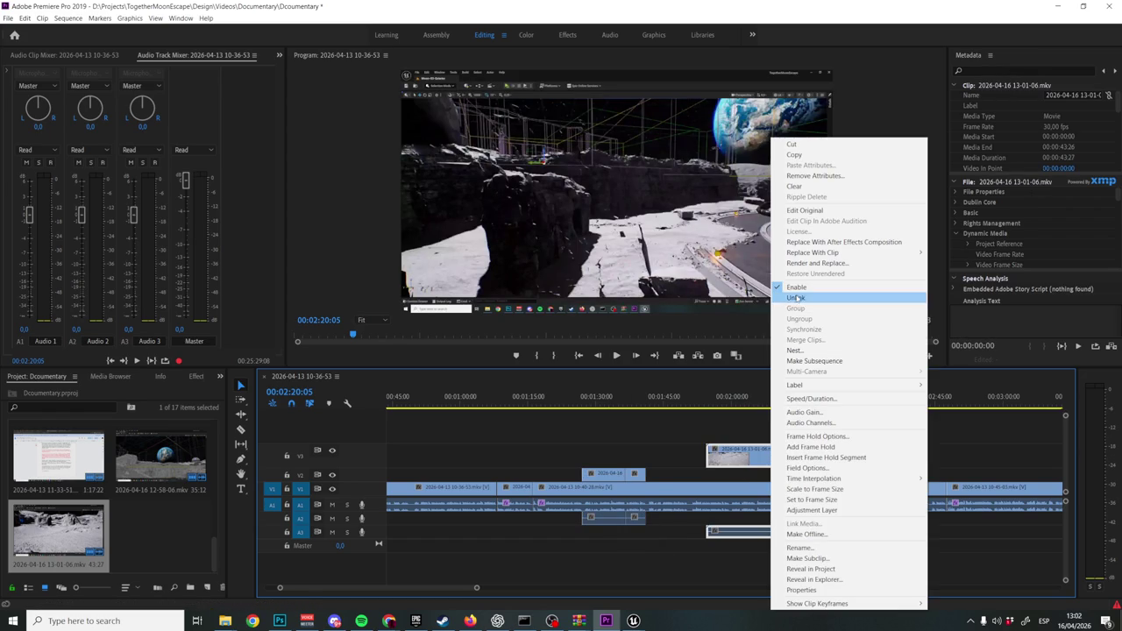
pyautogui.press('Escape')
pyautogui.click(601, 519)
pyautogui.rightClick(601, 519)
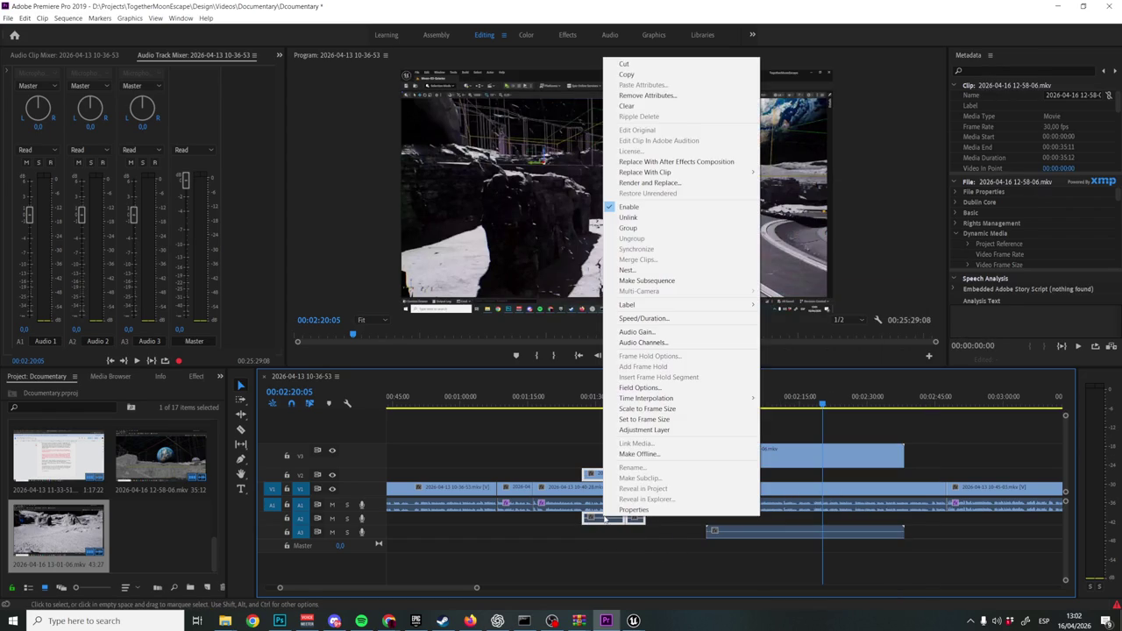
pyautogui.click(630, 219)
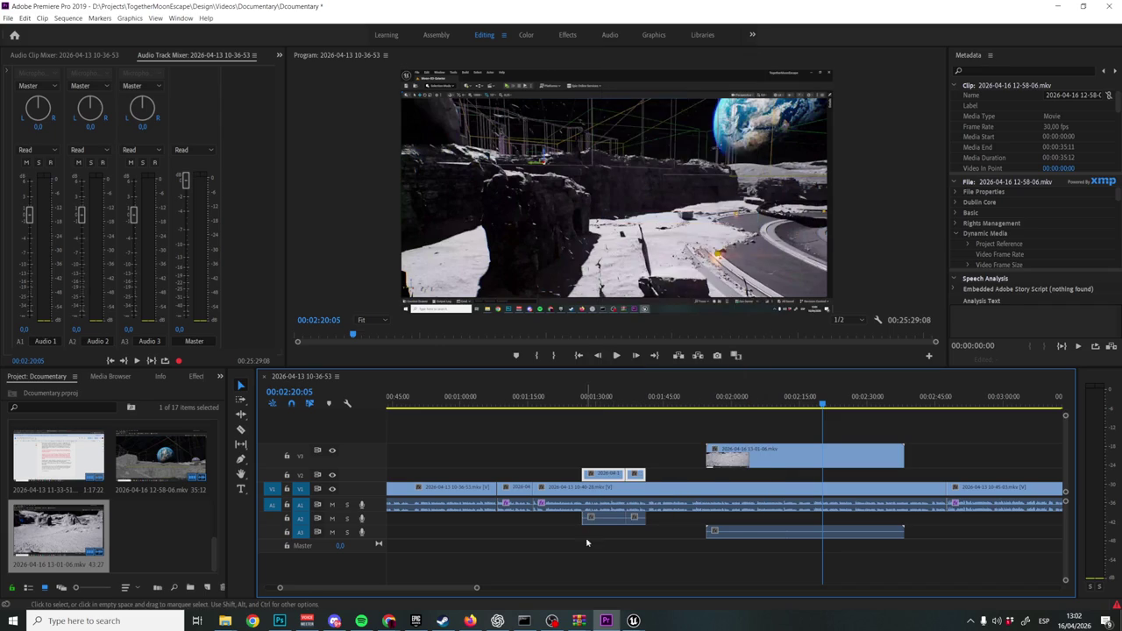
pyautogui.moveTo(545, 564); pyautogui.dragTo(800, 523)
pyautogui.press('Delete')
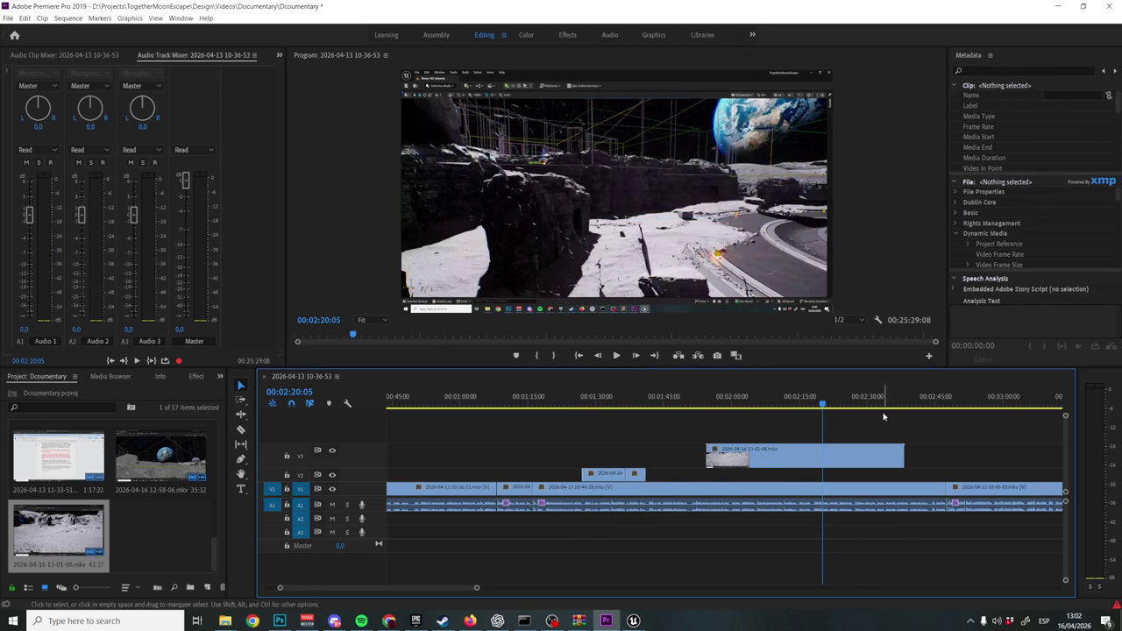
# Move the 13-01-06 video onto V2 right after the moon clips.
pyautogui.click(866, 399)
pyautogui.press('space')
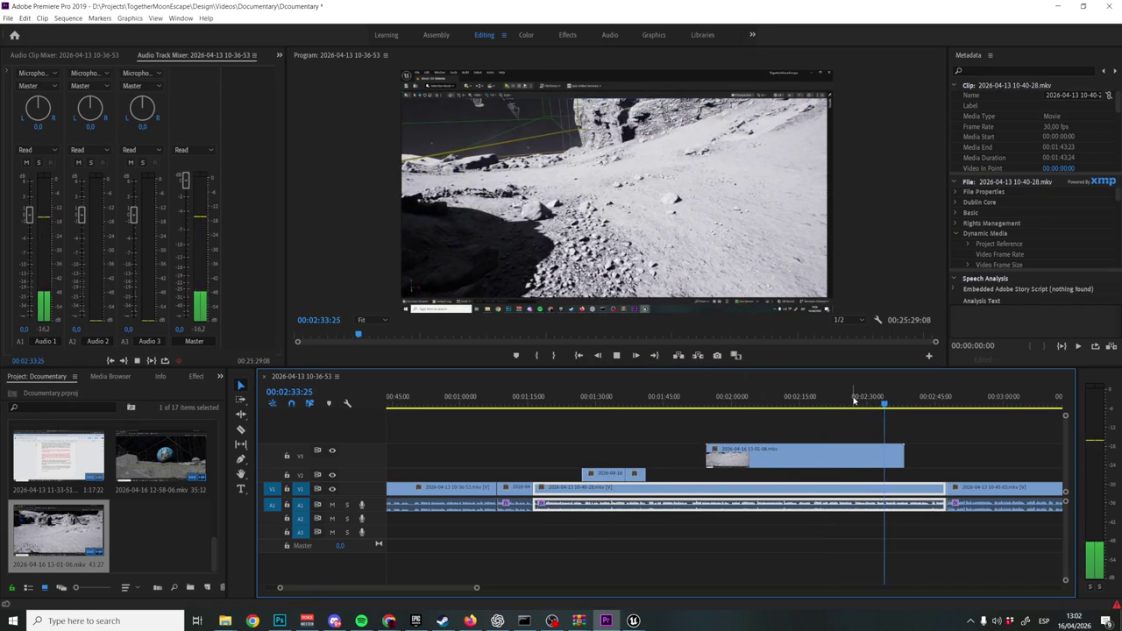
pyautogui.press('space')
pyautogui.moveTo(868, 457)
pyautogui.mouseDown()
pyautogui.moveTo(893, 457)
pyautogui.moveTo(656, 478)
pyautogui.mouseUp()
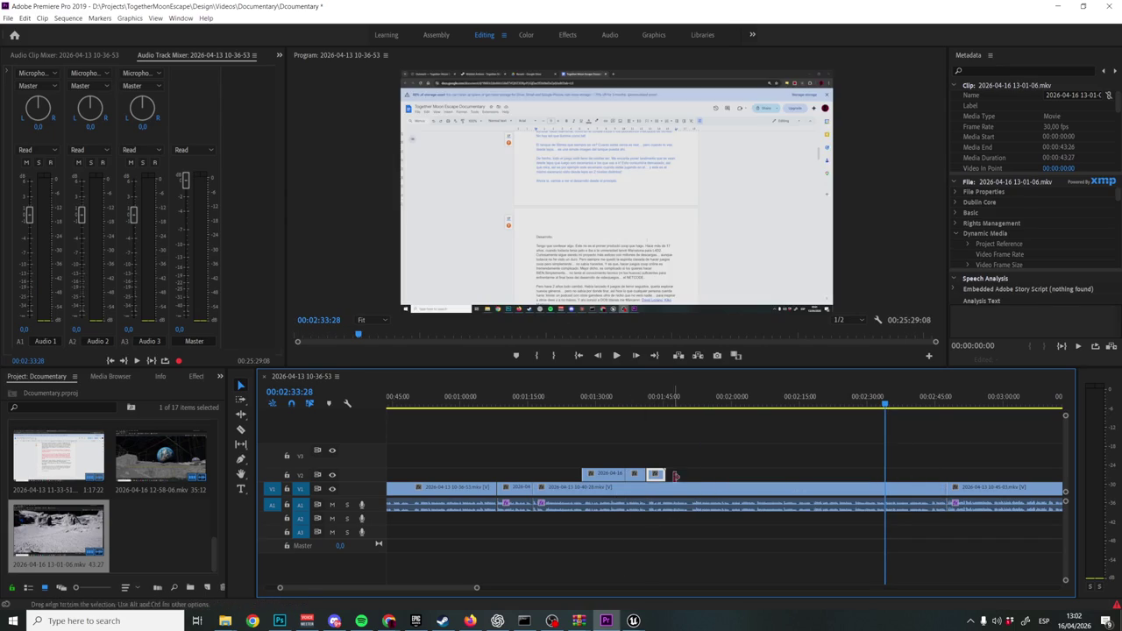
# Trim the new V2 clip's end to about 01:44 and play back the section.
pyautogui.click(647, 404)
pyautogui.press('space')
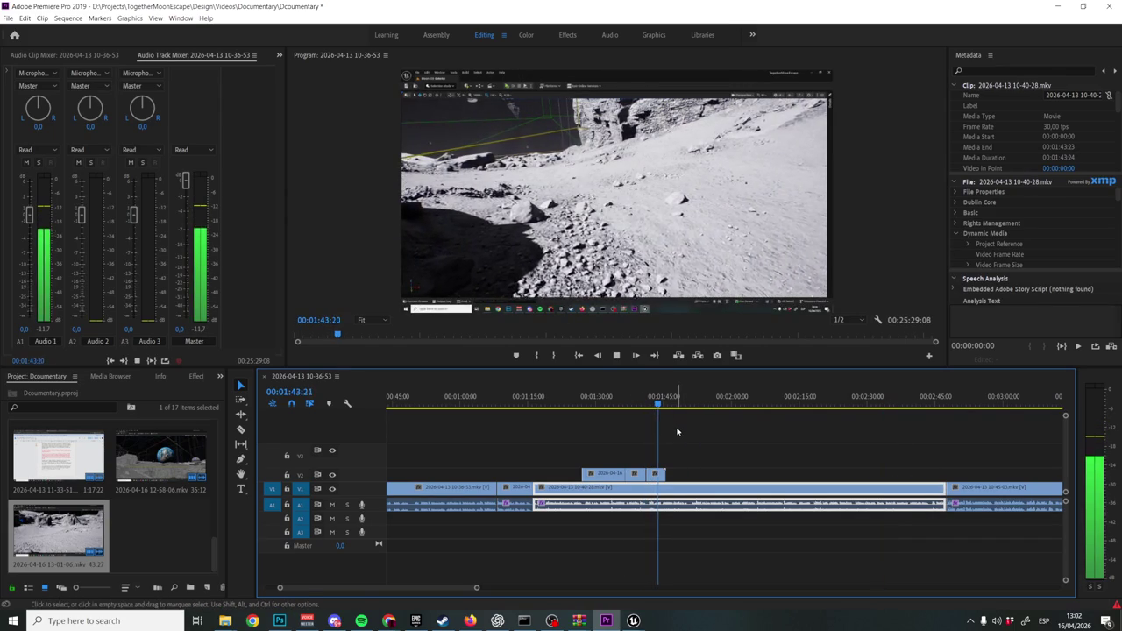
pyautogui.press('space')
pyautogui.press('=')
pyautogui.press('=')
pyautogui.moveTo(653, 478)
pyautogui.mouseDown()
pyautogui.moveTo(588, 475)
pyautogui.moveTo(641, 478)
pyautogui.mouseUp()
pyautogui.click(584, 409)
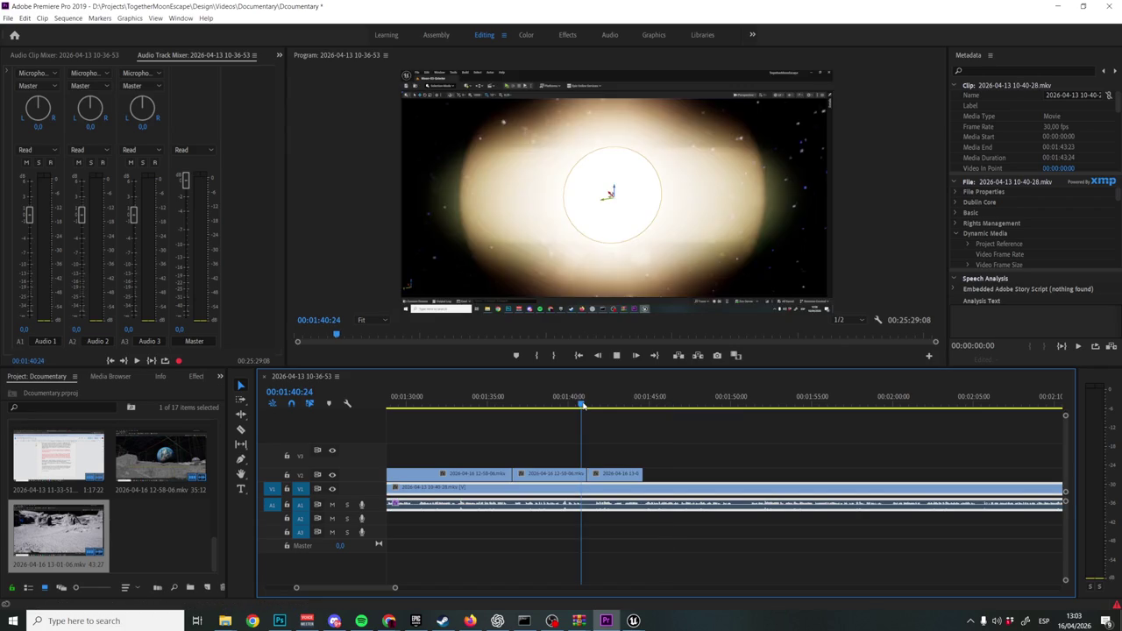
pyautogui.press('space')
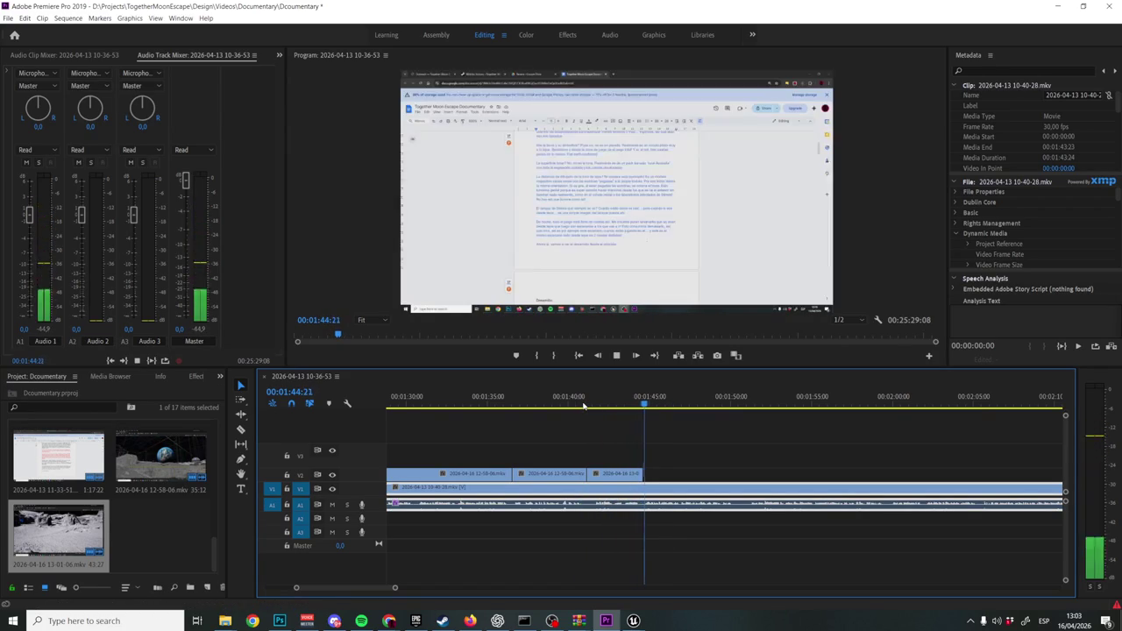
pyautogui.press('space')
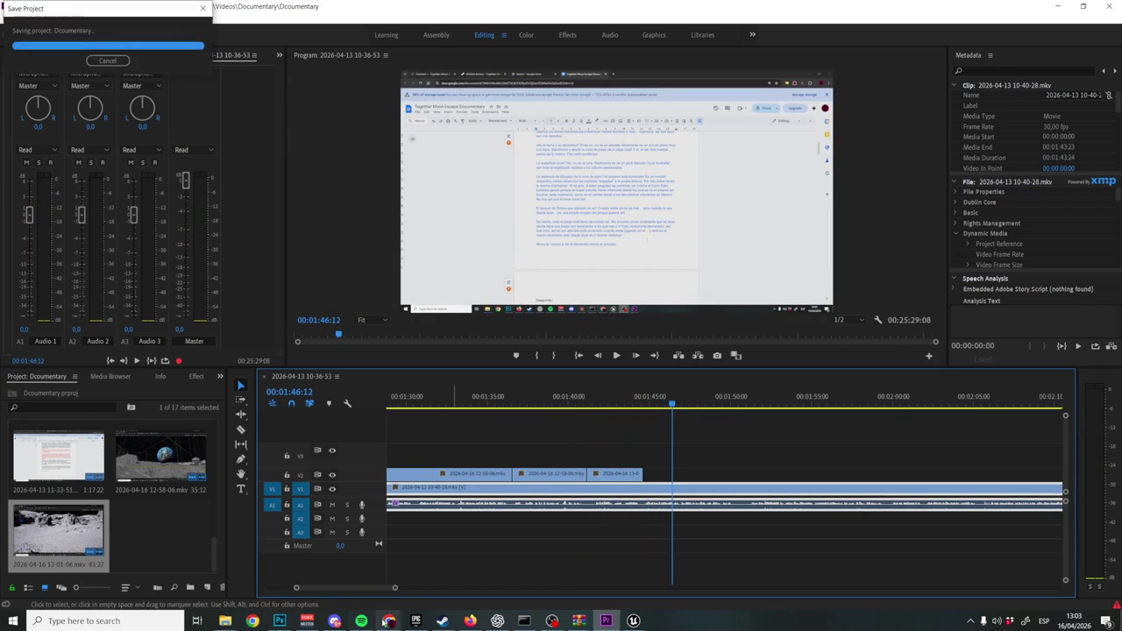
pyautogui.click(389, 621)
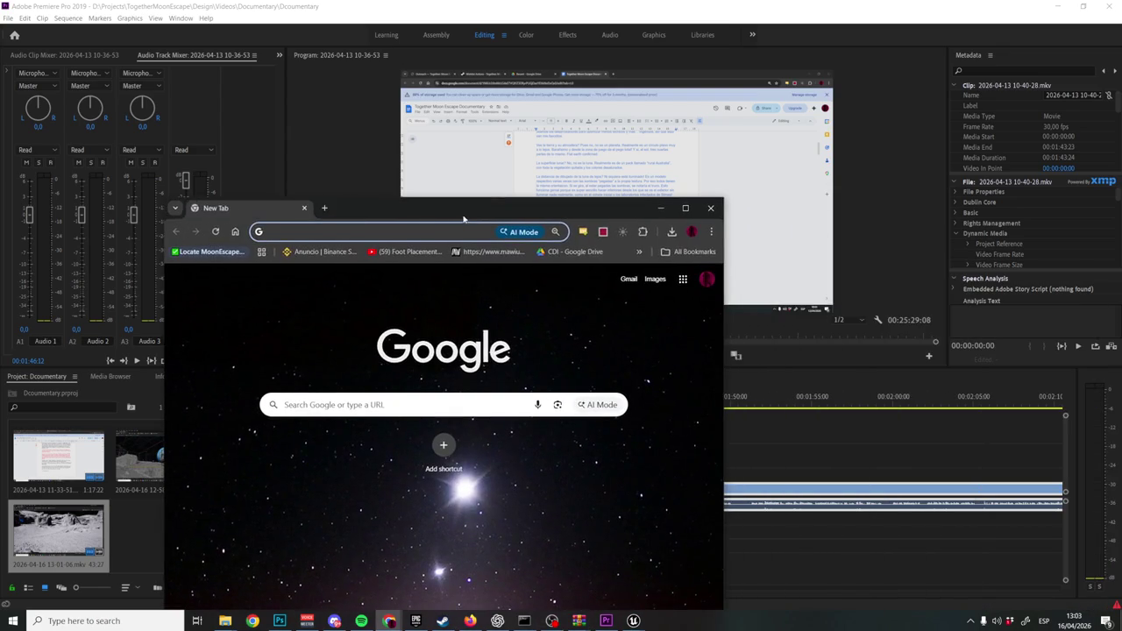
# Search 'rural australia fab' in a maximized Chrome window and open the Fab result.
pyautogui.doubleClick(464, 218)
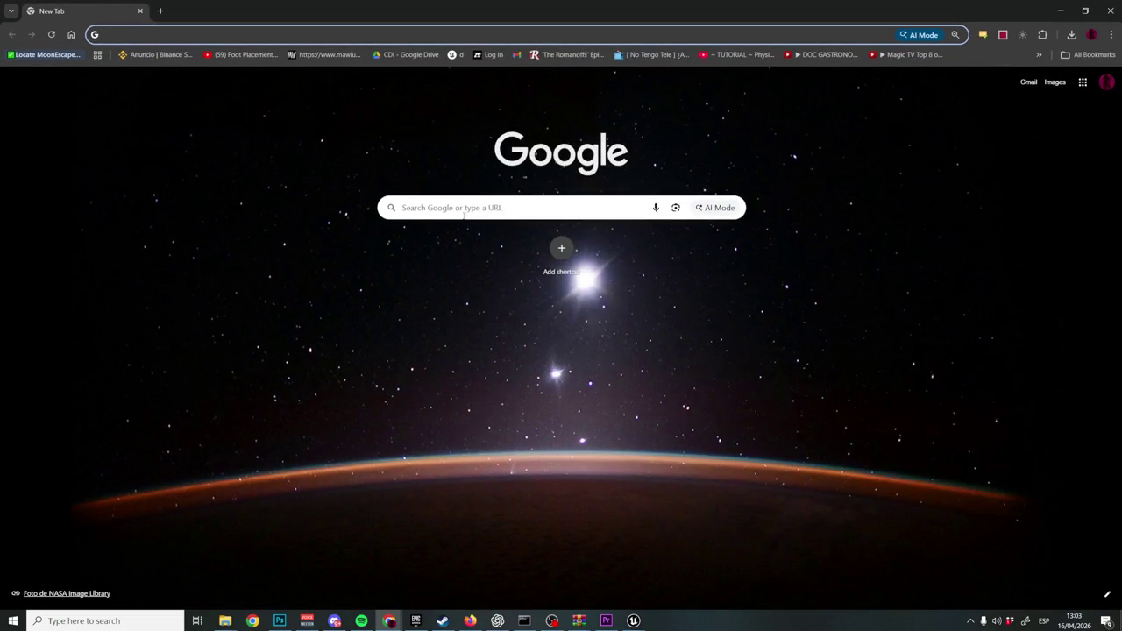
pyautogui.write('rurall')
pyautogui.press('BackSpace')
pyautogui.write('australia fa')
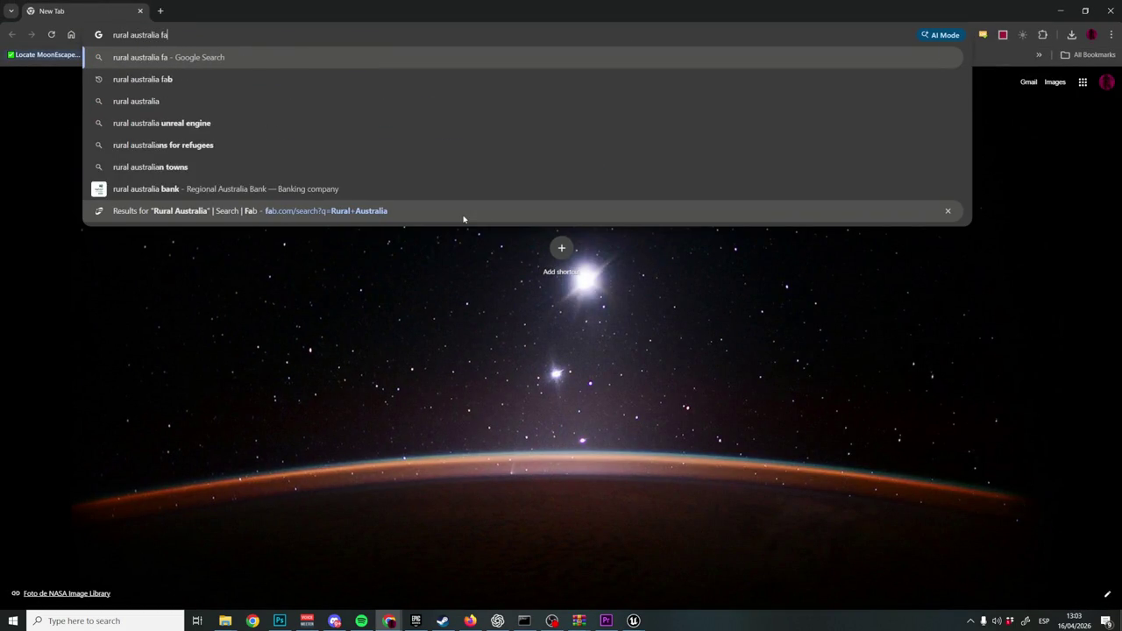
pyautogui.write('b')
pyautogui.press('Return')
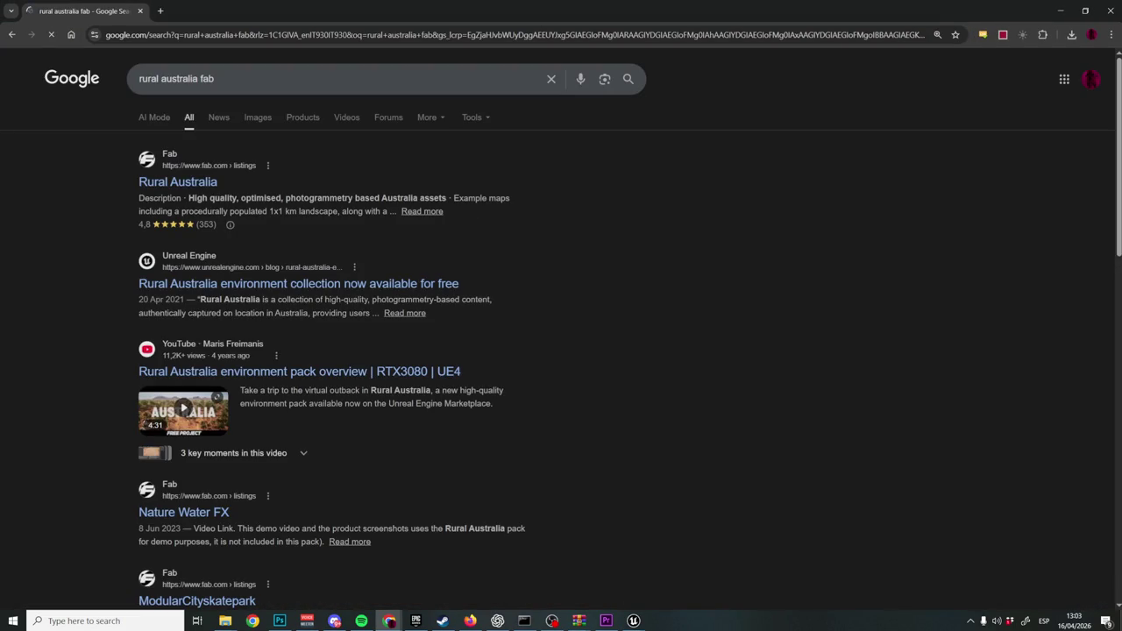
pyautogui.click(199, 186)
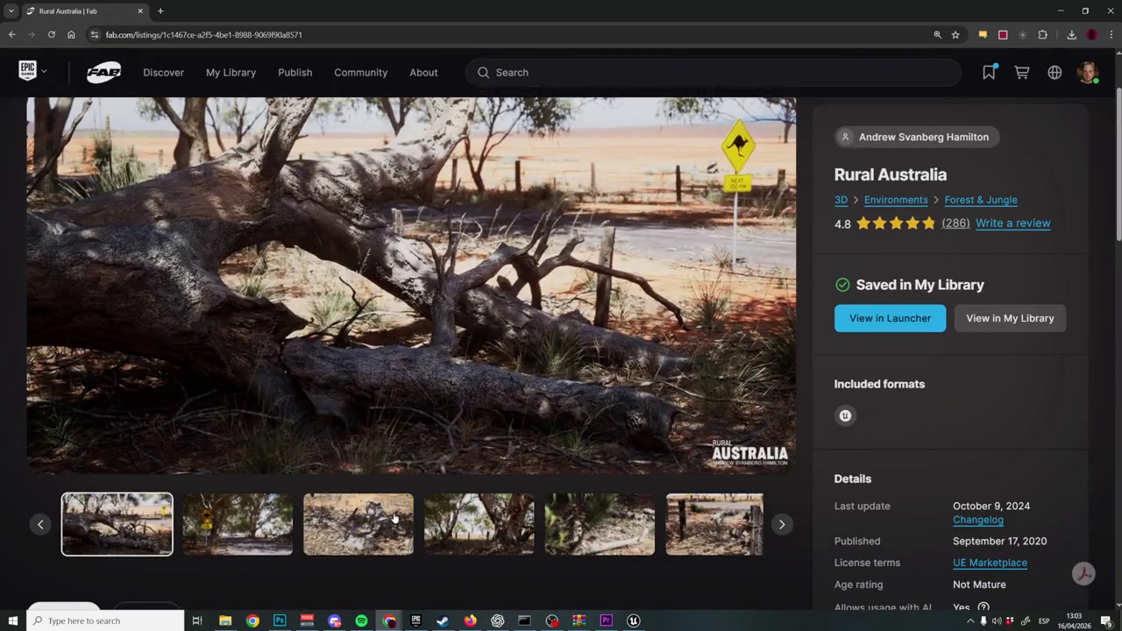
pyautogui.click(395, 519)
pyautogui.click(479, 523)
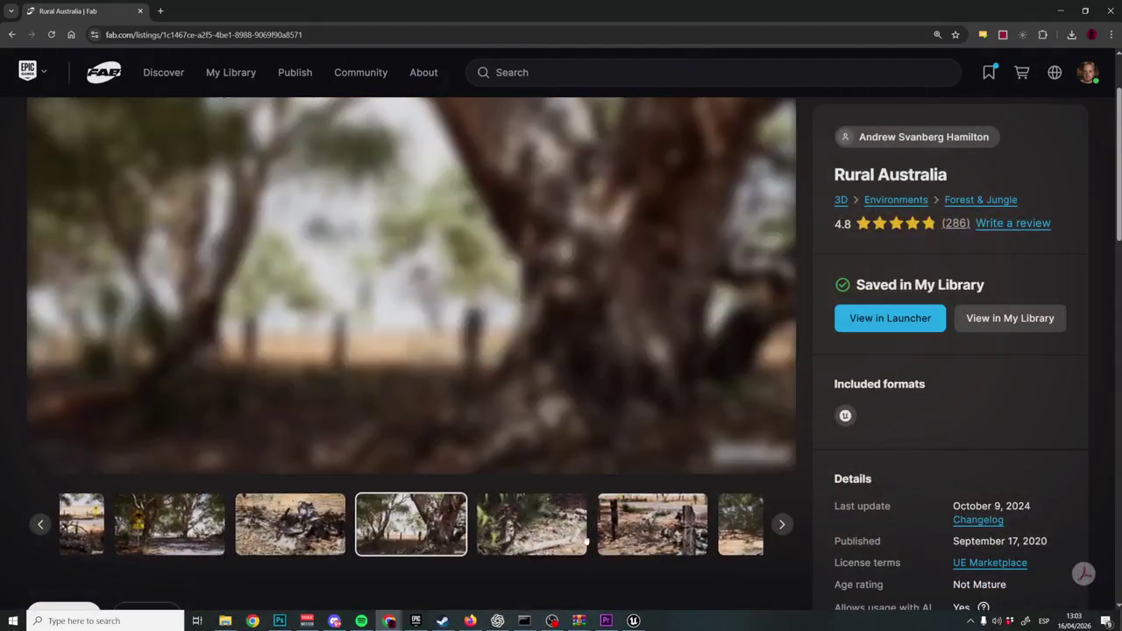
pyautogui.click(675, 537)
pyautogui.click(699, 531)
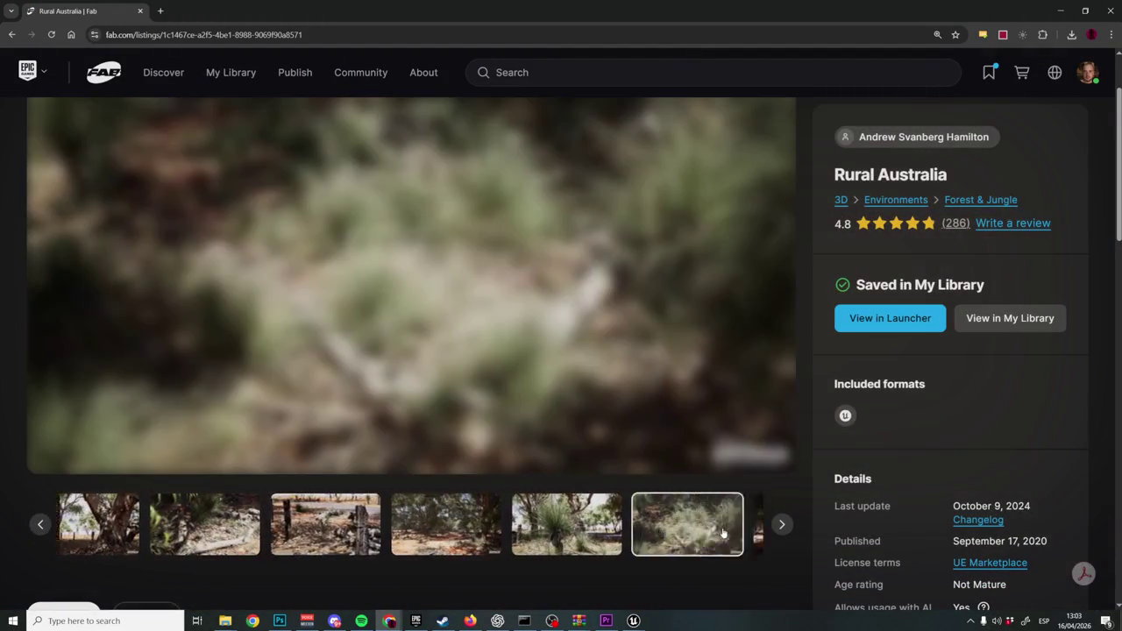
pyautogui.click(781, 524)
pyautogui.click(783, 526)
pyautogui.click(783, 526)
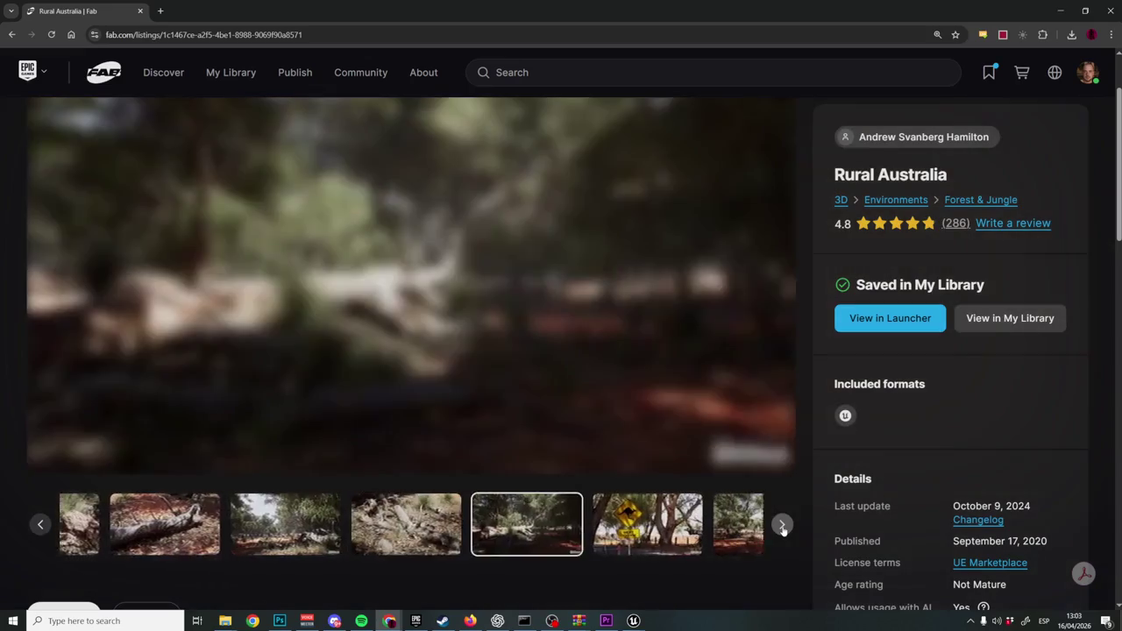
pyautogui.click(783, 526)
pyautogui.click(783, 526)
pyautogui.click(783, 526)
pyautogui.click(783, 526)
pyautogui.click(782, 526)
pyautogui.click(783, 526)
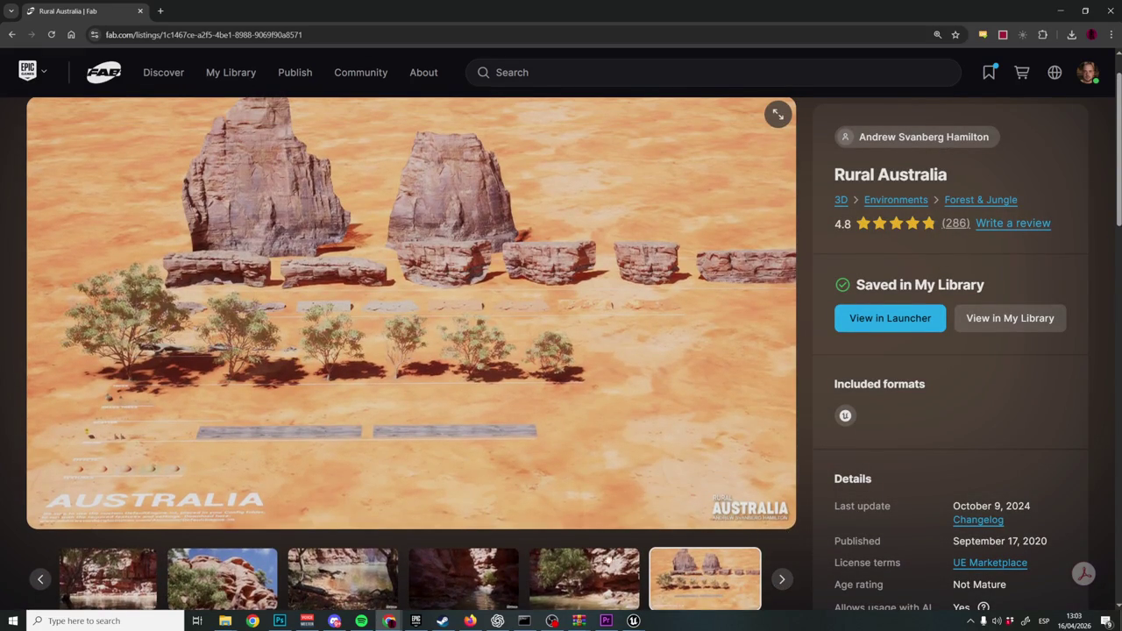
pyautogui.scroll(-1, 417, 503)
pyautogui.scroll(-1, 31, 301)
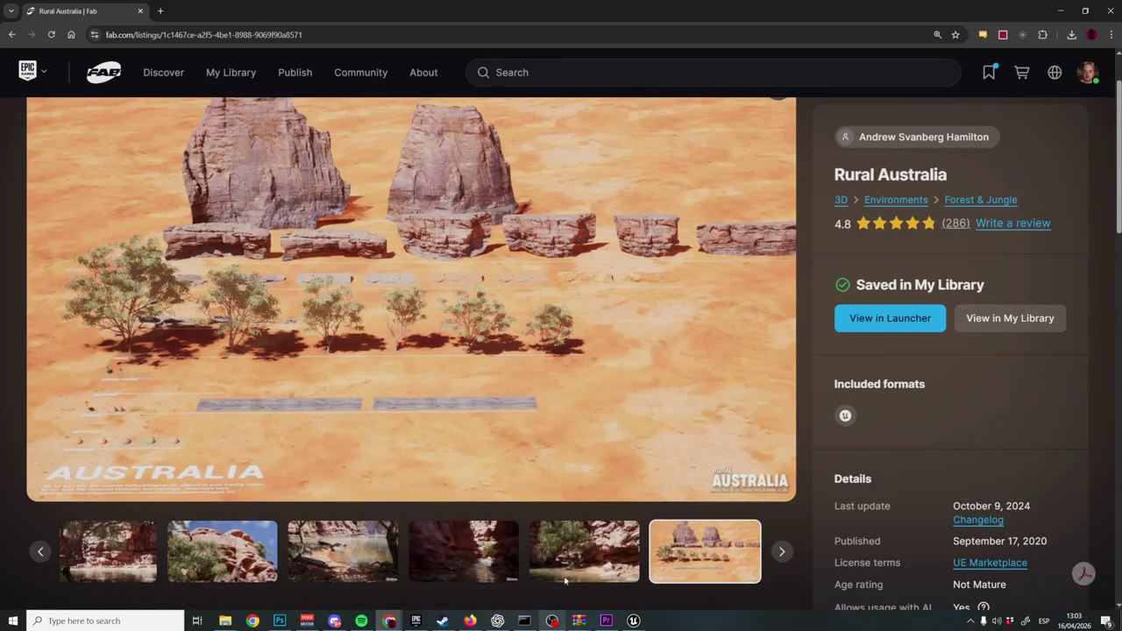
pyautogui.scroll(-1, 562, 551)
pyautogui.scroll(1, 7, 560)
pyautogui.doubleClick(52, 552)
pyautogui.click(26, 523)
pyautogui.click(258, 560)
pyautogui.press('Left')
pyautogui.press('Left')
pyautogui.press('Left')
pyautogui.press('Left')
pyautogui.press('Left')
pyautogui.press('Left')
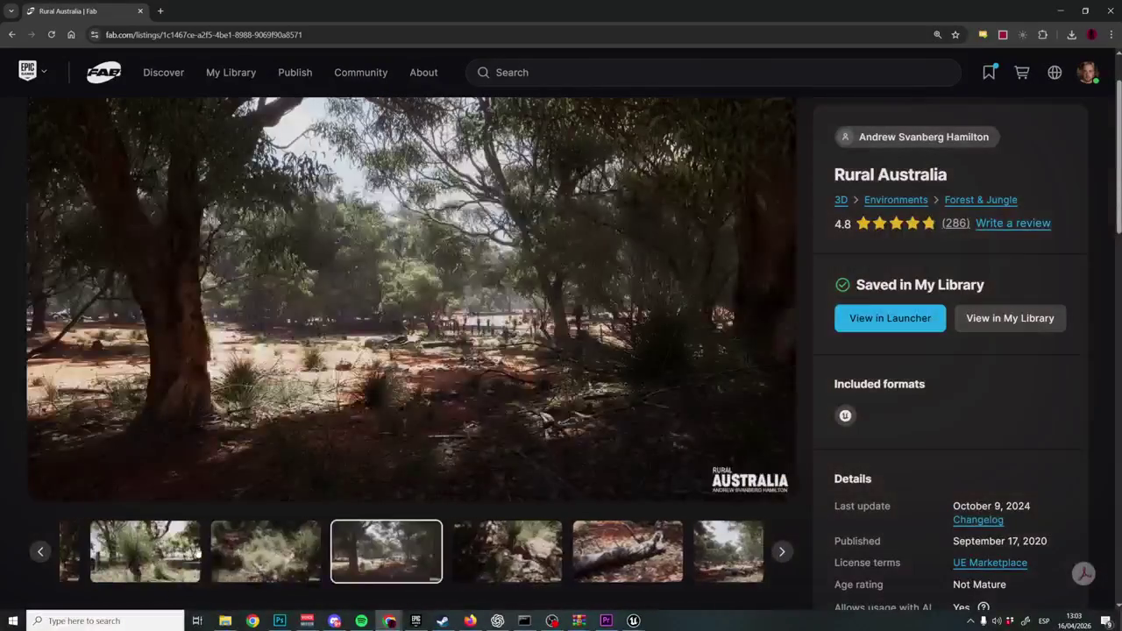
pyautogui.press('Left')
pyautogui.press('Left')
pyautogui.click(190, 550)
pyautogui.click(11, 127)
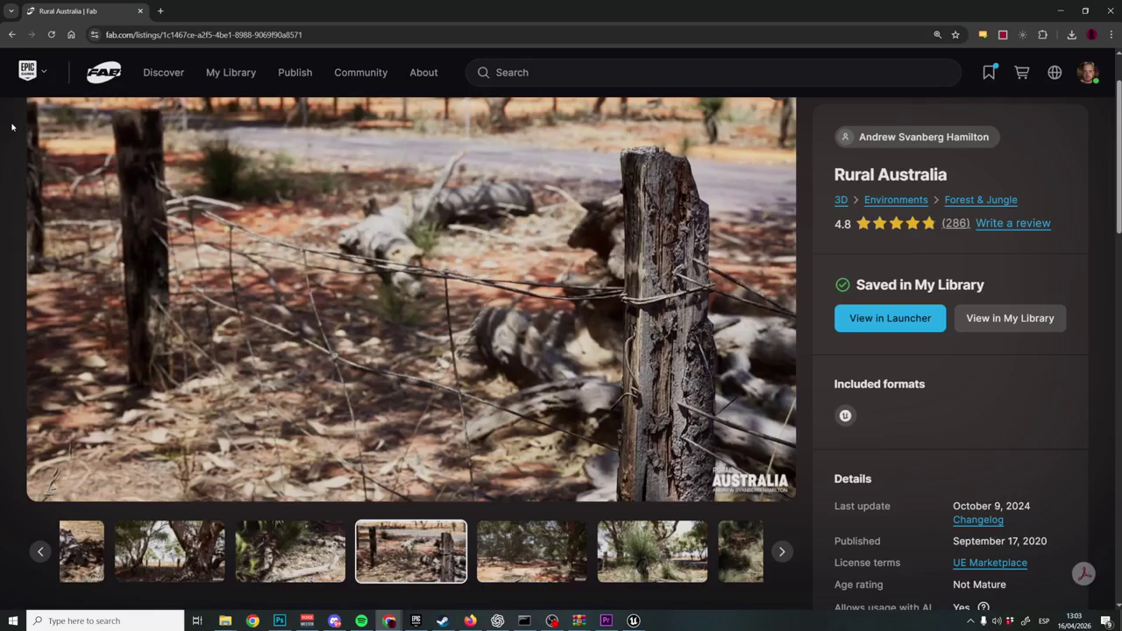
pyautogui.click(39, 553)
pyautogui.click(39, 552)
pyautogui.click(38, 552)
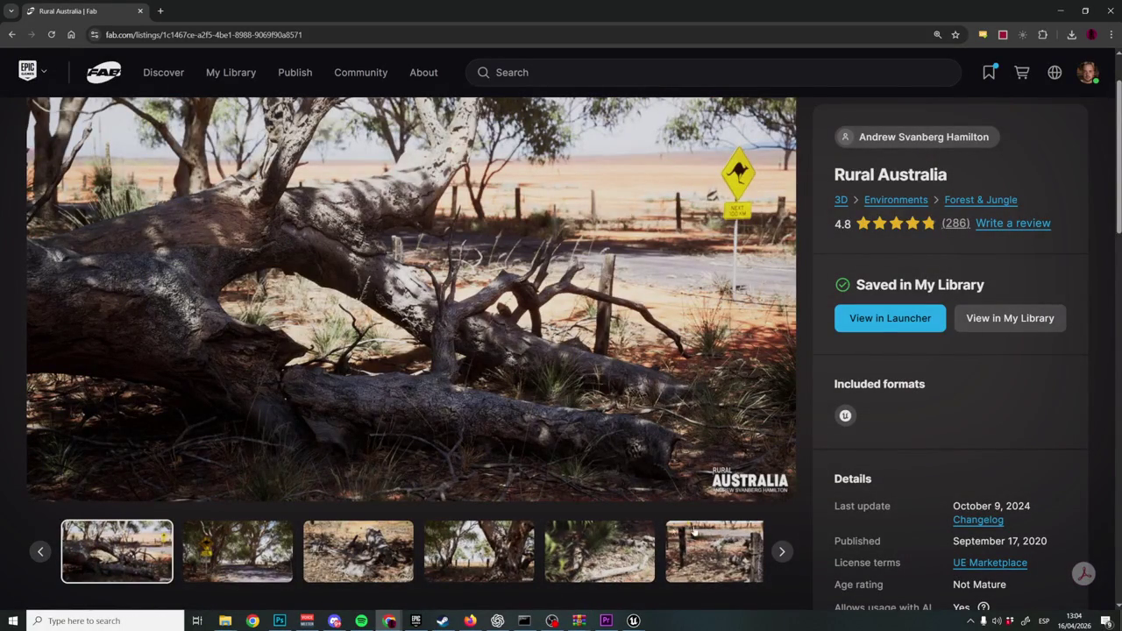
# Page forward through the Rural Australia gallery images on the Fab listing.
pyautogui.click(781, 552)
pyautogui.click(782, 553)
pyautogui.click(781, 553)
pyautogui.click(782, 553)
pyautogui.click(783, 553)
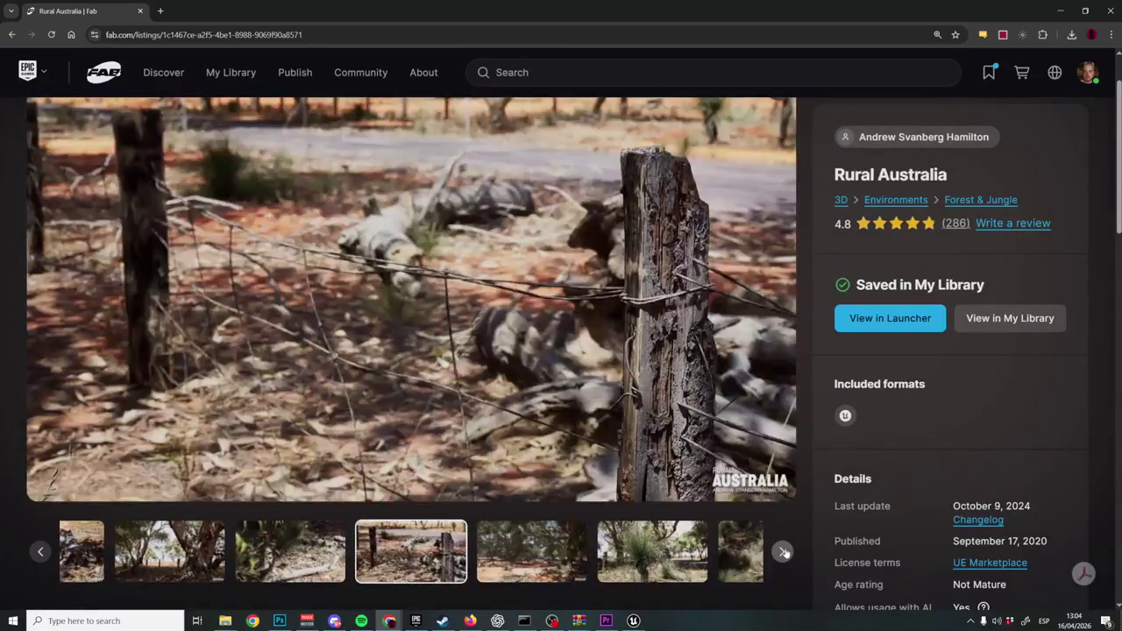
pyautogui.click(783, 553)
pyautogui.click(783, 552)
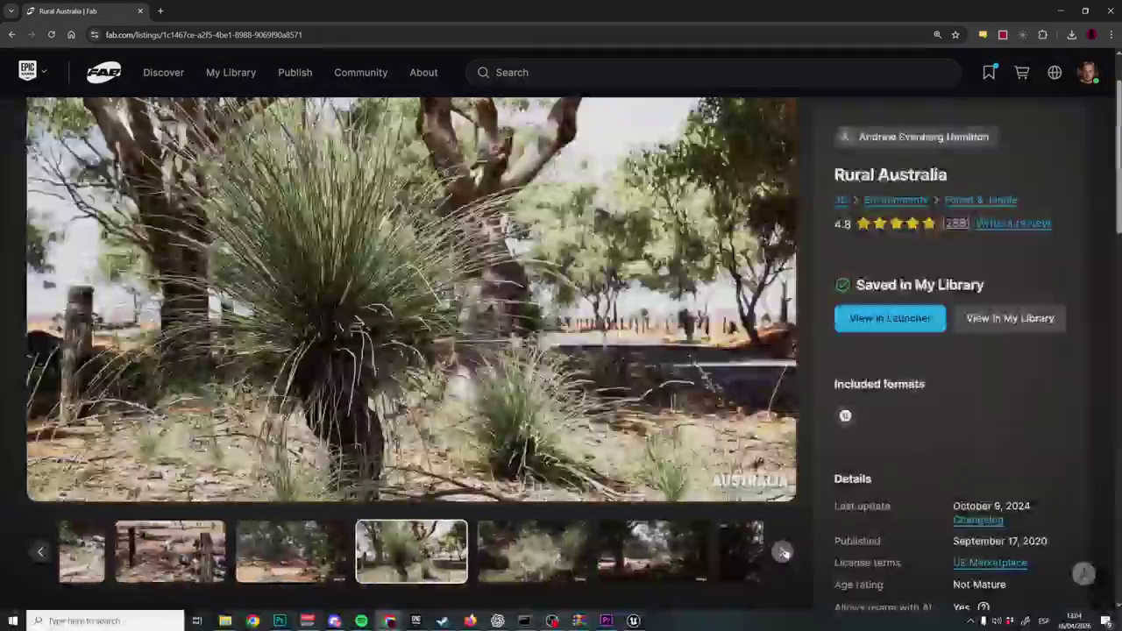
pyautogui.click(782, 552)
pyautogui.click(783, 553)
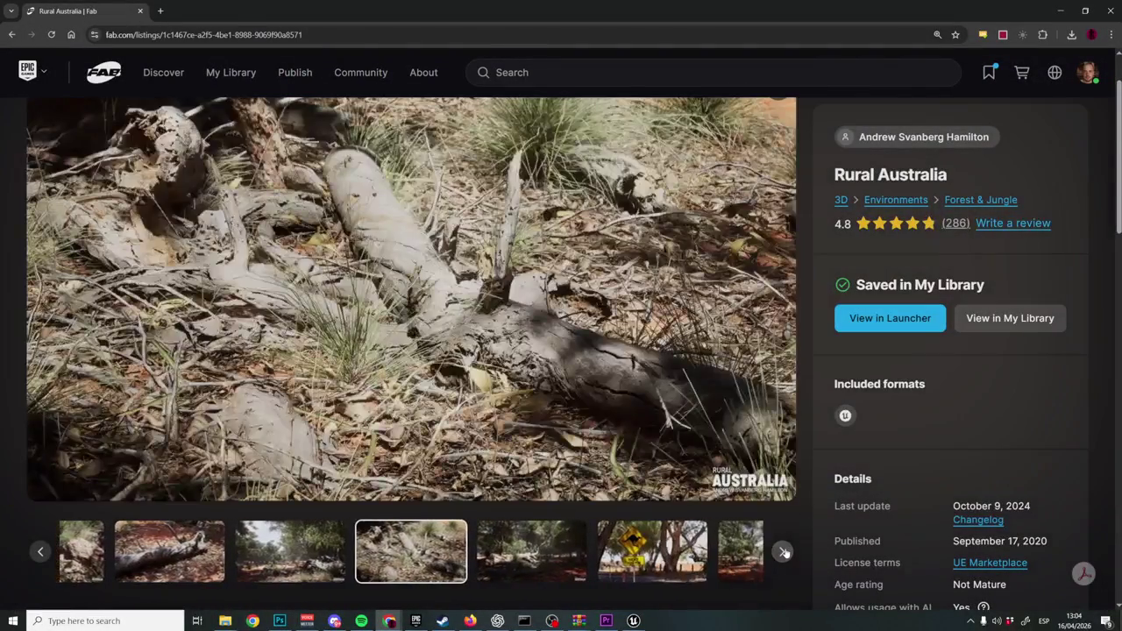
pyautogui.click(784, 553)
pyautogui.click(785, 553)
pyautogui.click(785, 552)
pyautogui.click(785, 552)
pyautogui.click(785, 553)
pyautogui.click(784, 552)
pyautogui.click(785, 552)
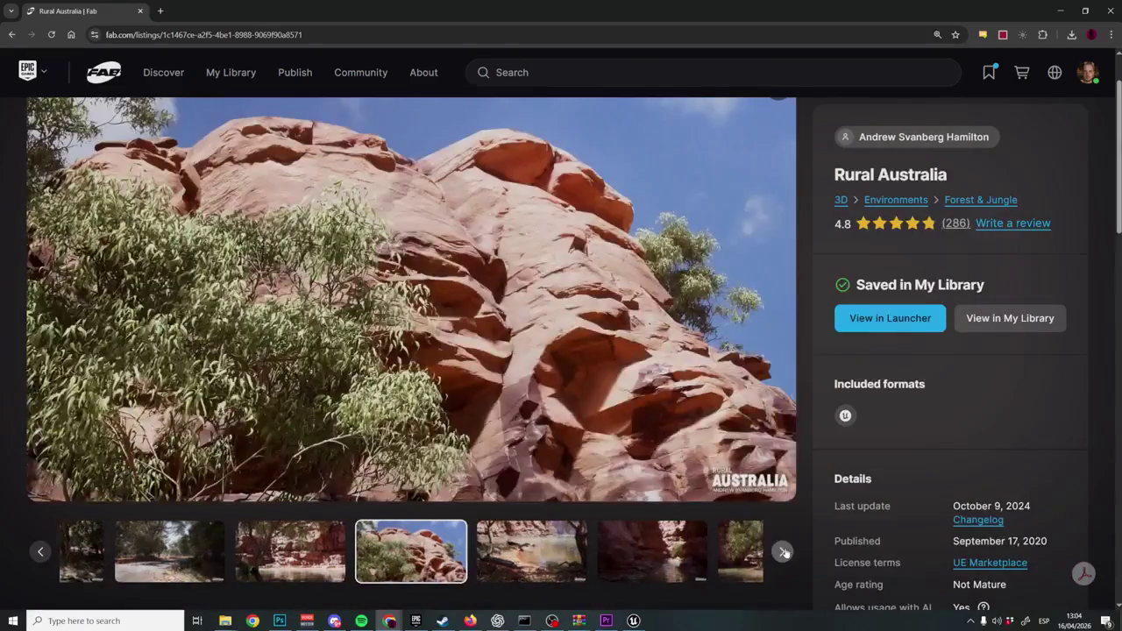
pyautogui.click(785, 553)
pyautogui.click(785, 553)
pyautogui.click(785, 552)
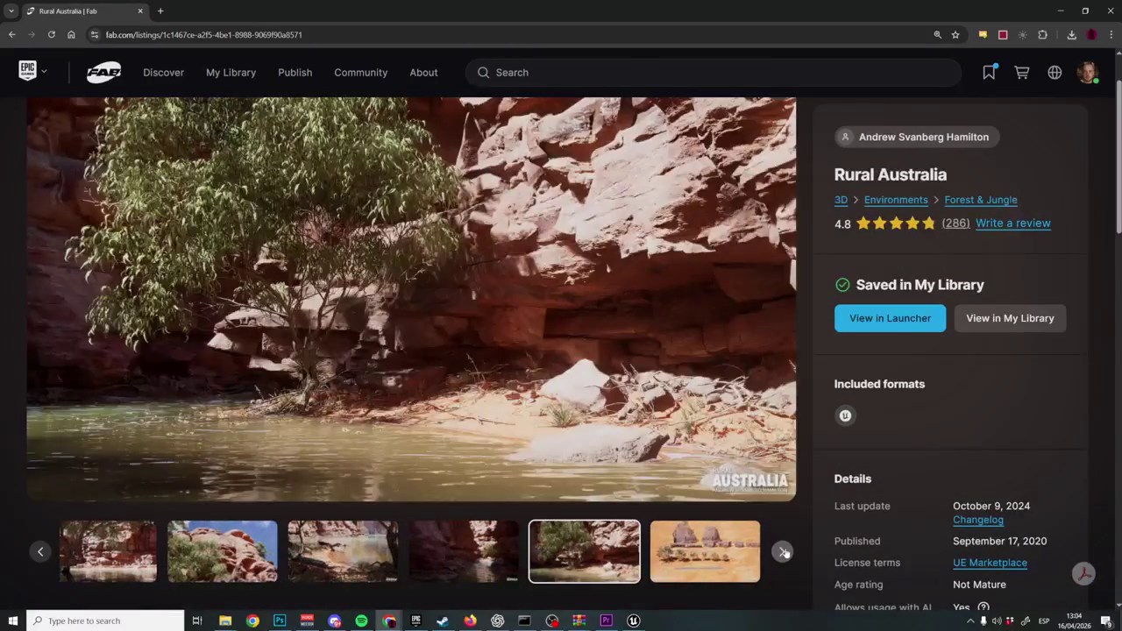
pyautogui.click(785, 552)
pyautogui.click(785, 552)
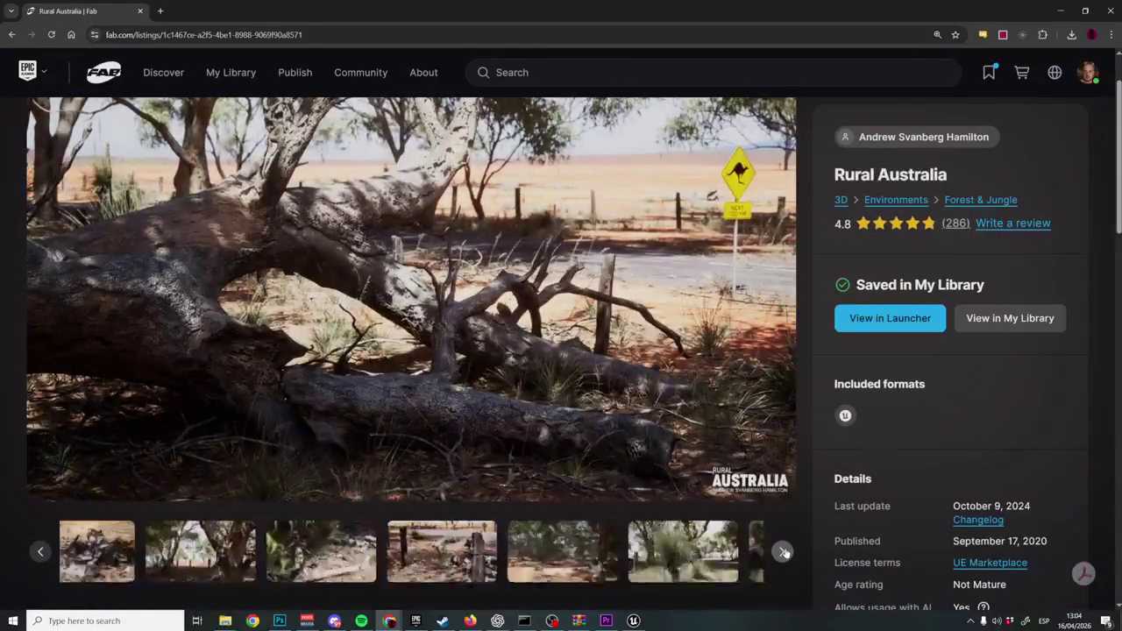
pyautogui.click(785, 552)
pyautogui.click(784, 553)
pyautogui.click(785, 552)
pyautogui.click(785, 553)
pyautogui.click(784, 552)
pyautogui.click(785, 552)
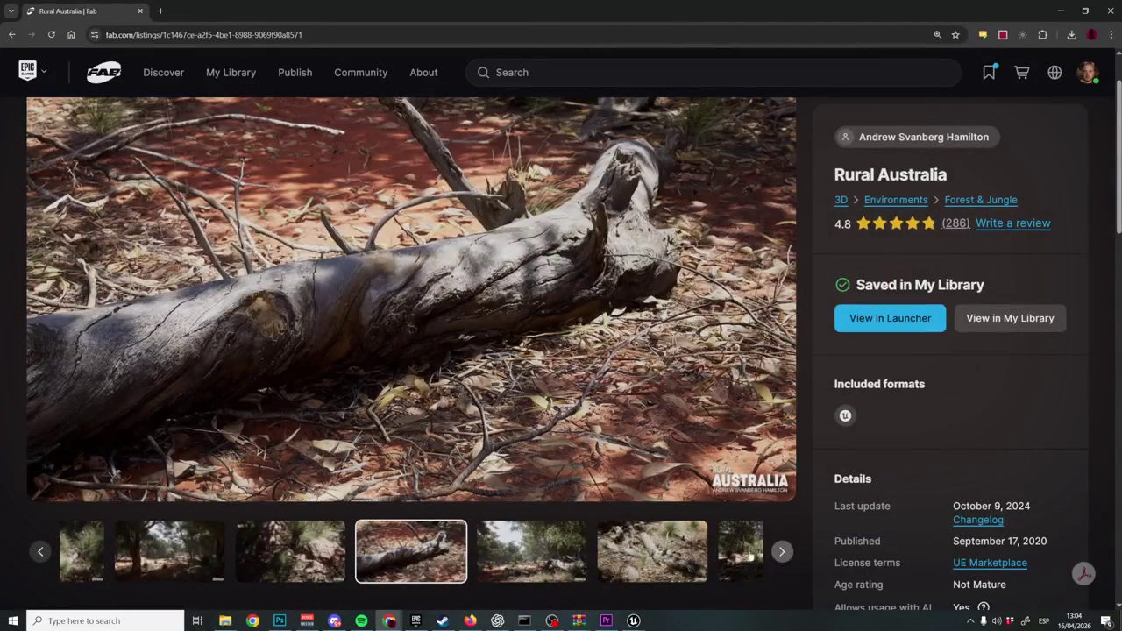
# Return to the fallen log image, page on to the desert asset overview, and view it full-screen.
pyautogui.click(316, 549)
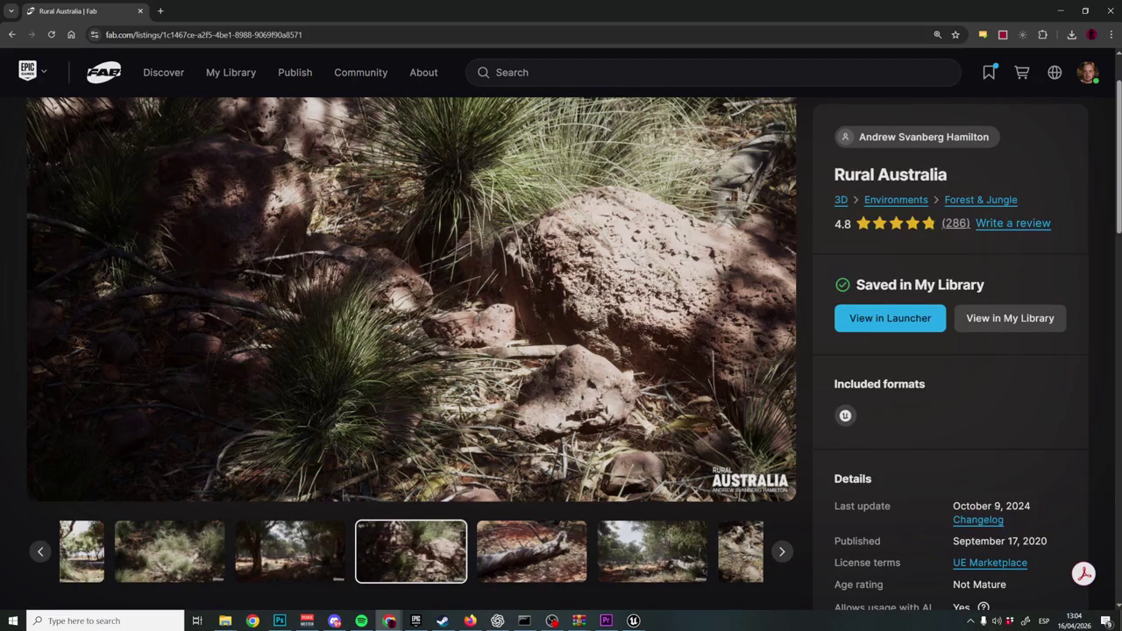
pyautogui.click(552, 621)
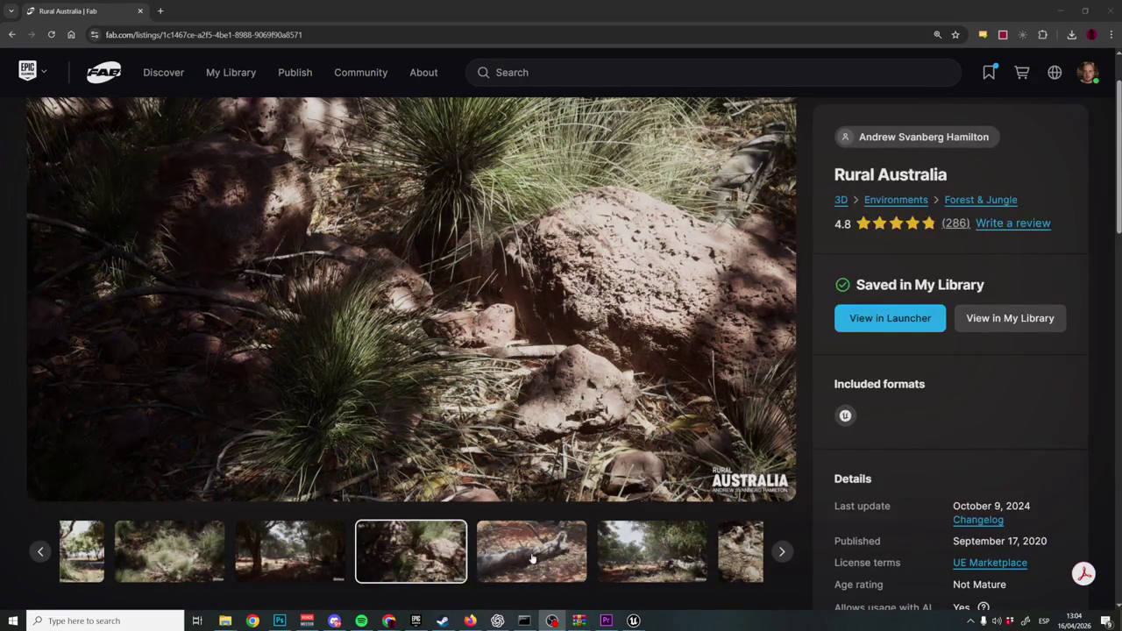
pyautogui.click(561, 561)
pyautogui.click(667, 553)
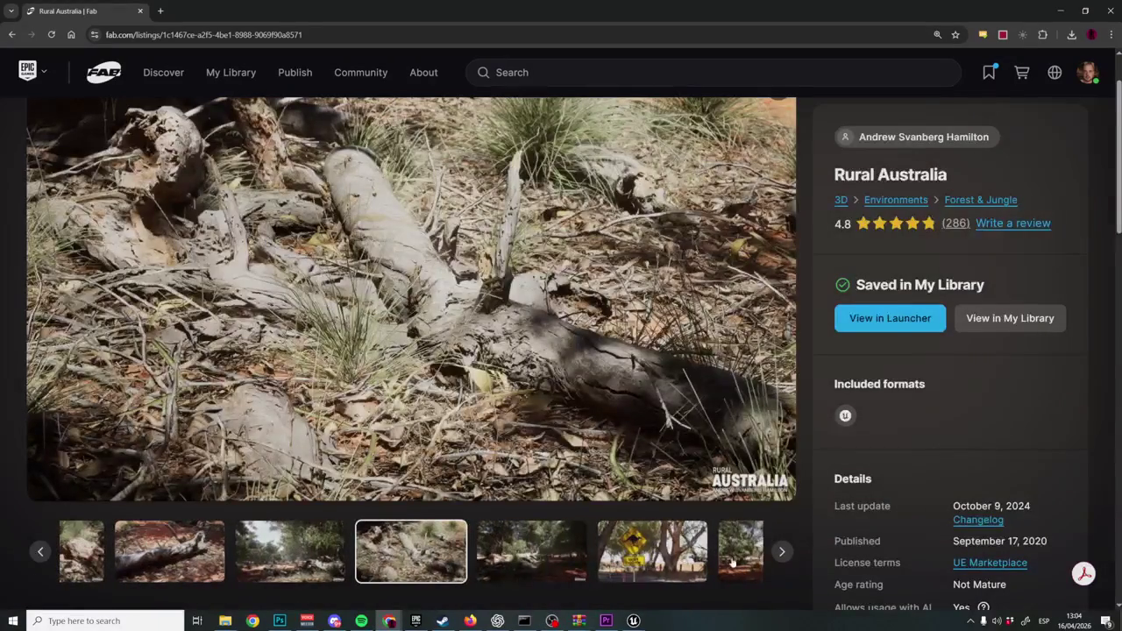
pyautogui.click(725, 563)
pyautogui.click(739, 552)
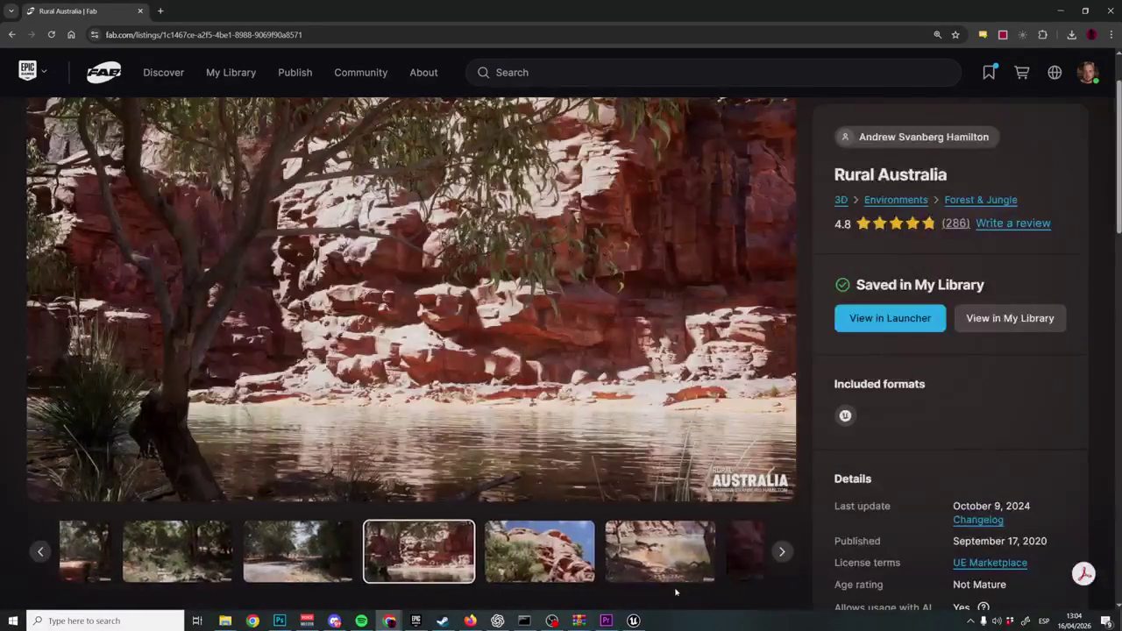
pyautogui.click(572, 557)
pyautogui.click(666, 558)
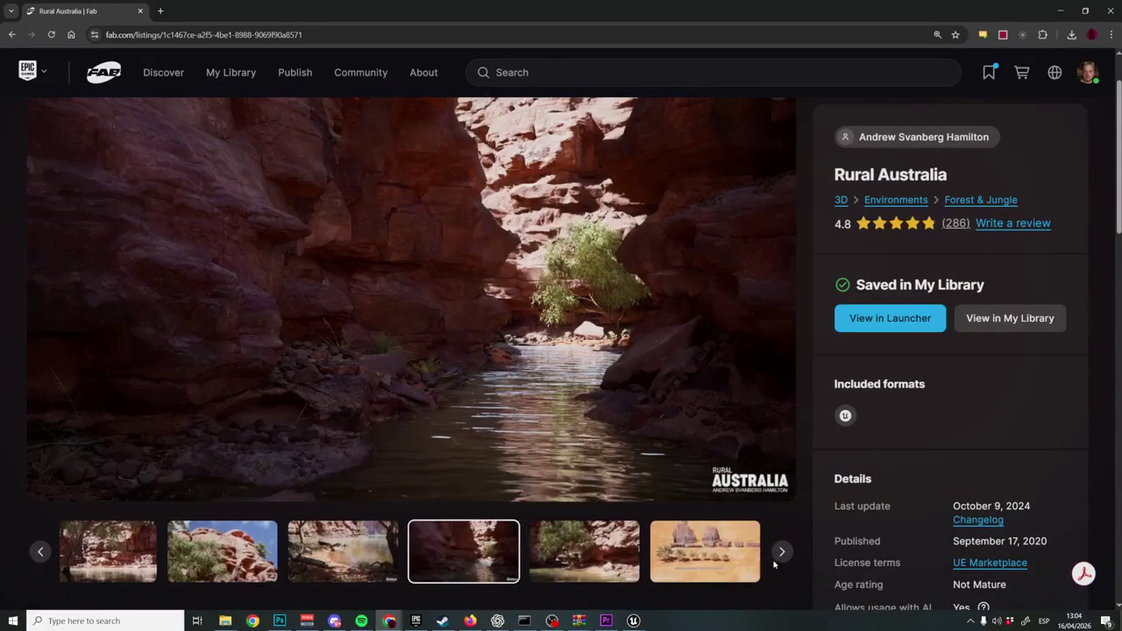
pyautogui.click(568, 558)
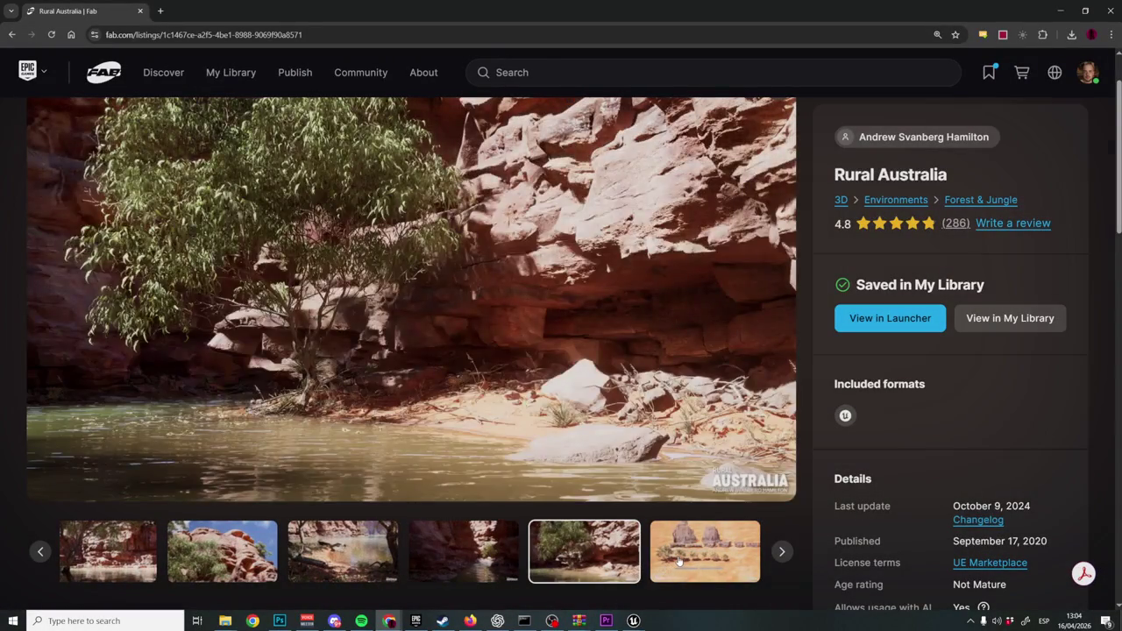
pyautogui.click(678, 561)
pyautogui.click(703, 557)
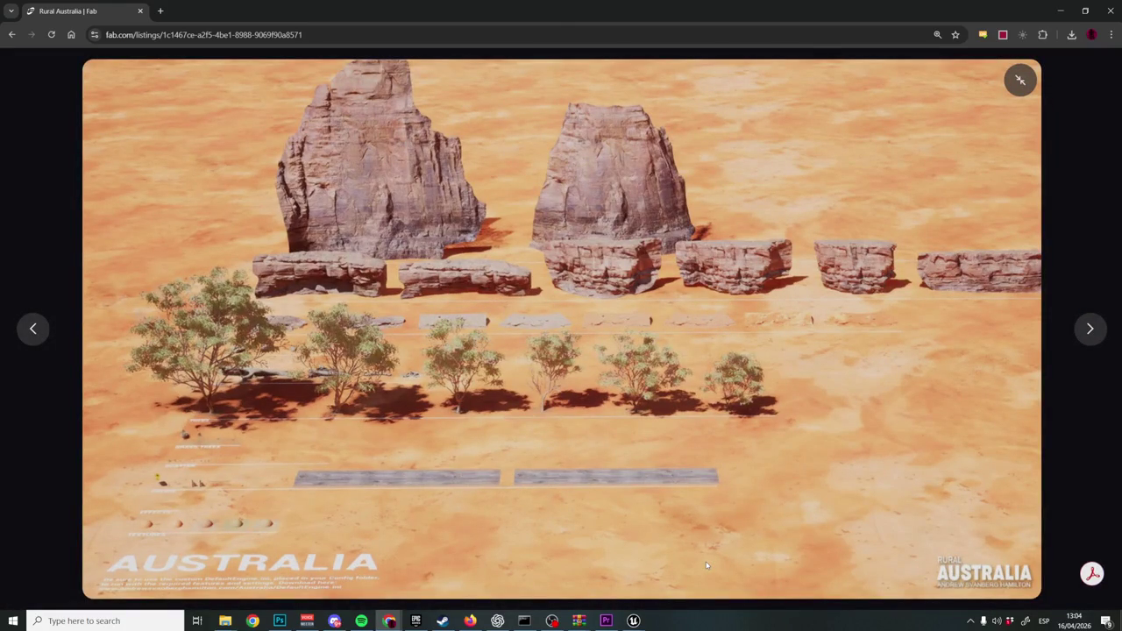
pyautogui.click(552, 620)
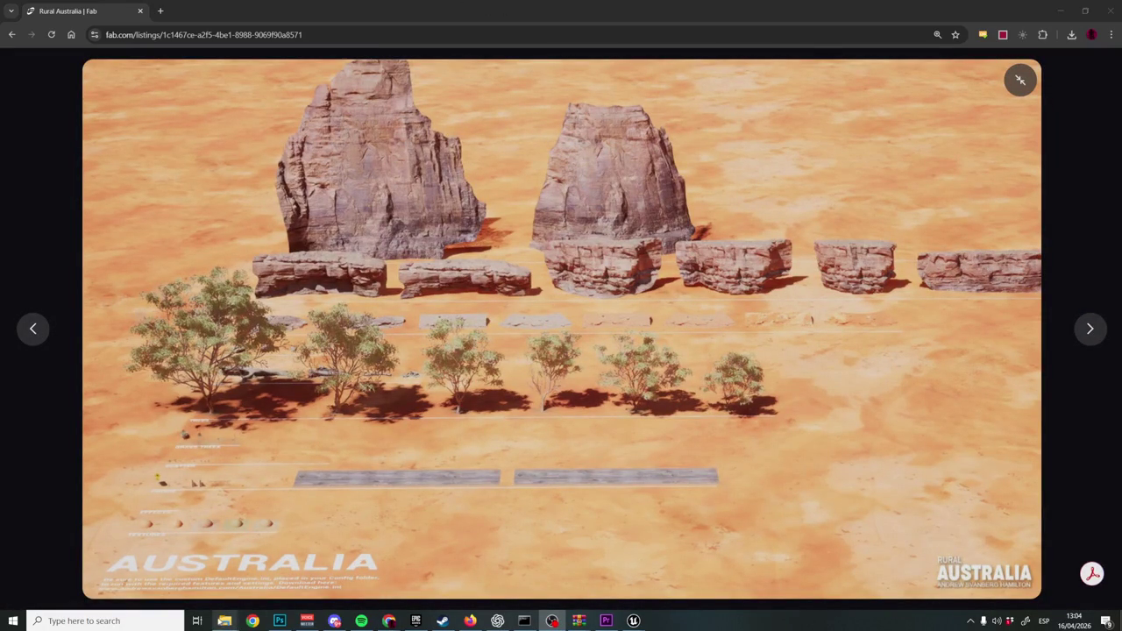
pyautogui.moveTo(225, 621)
pyautogui.click(166, 561)
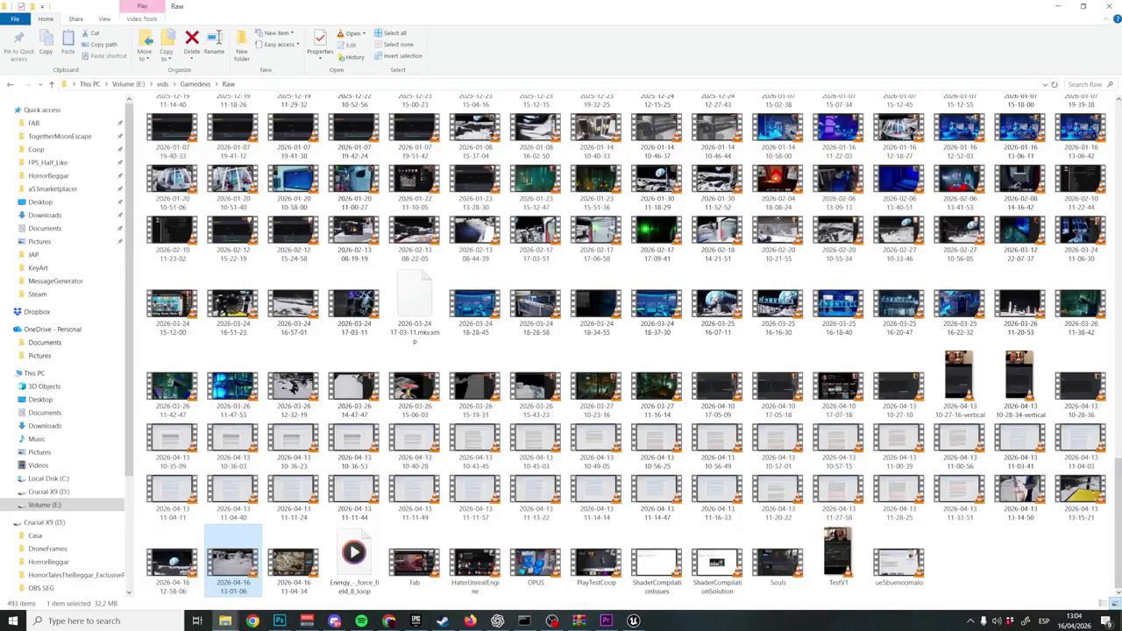
pyautogui.click(300, 577)
pyautogui.moveTo(290, 574)
pyautogui.mouseDown()
pyautogui.moveTo(601, 603)
pyautogui.moveTo(601, 549)
pyautogui.moveTo(602, 605)
pyautogui.moveTo(615, 626)
pyautogui.moveTo(646, 538)
pyautogui.moveTo(721, 446)
pyautogui.moveTo(732, 471)
pyautogui.mouseUp()
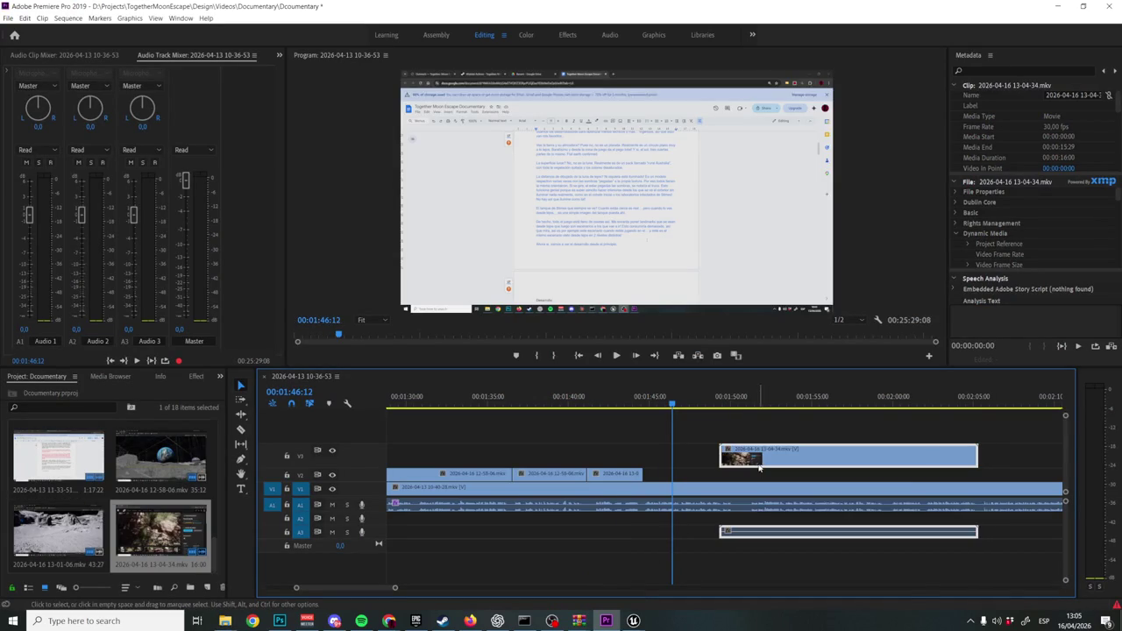
# Unlink the new V3 clip and delete its A3 audio.
pyautogui.rightClick(759, 456)
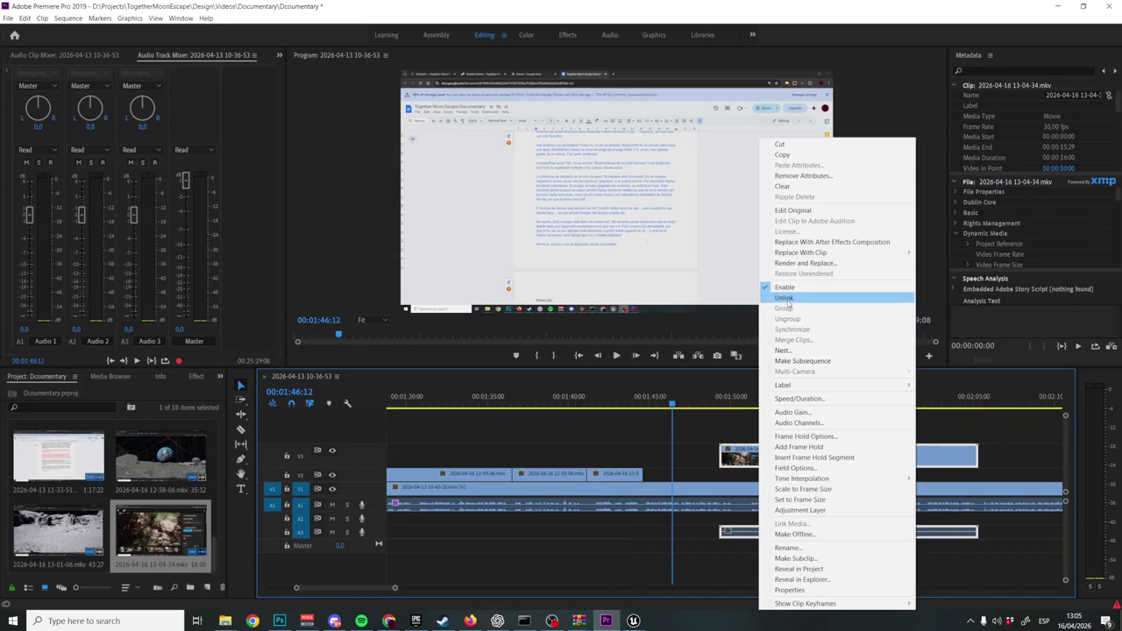
pyautogui.click(785, 298)
pyautogui.click(750, 536)
pyautogui.press('Delete')
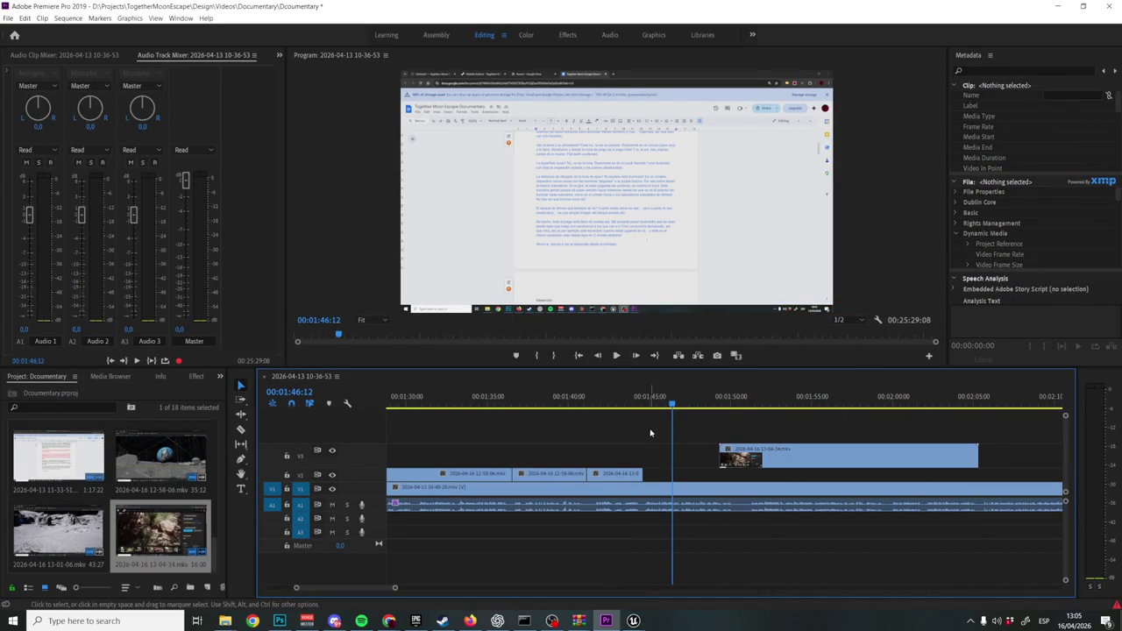
# Play back from about 1:44:20, then slide the V3 clip left to start near 01:46.
pyautogui.click(647, 399)
pyautogui.press('space')
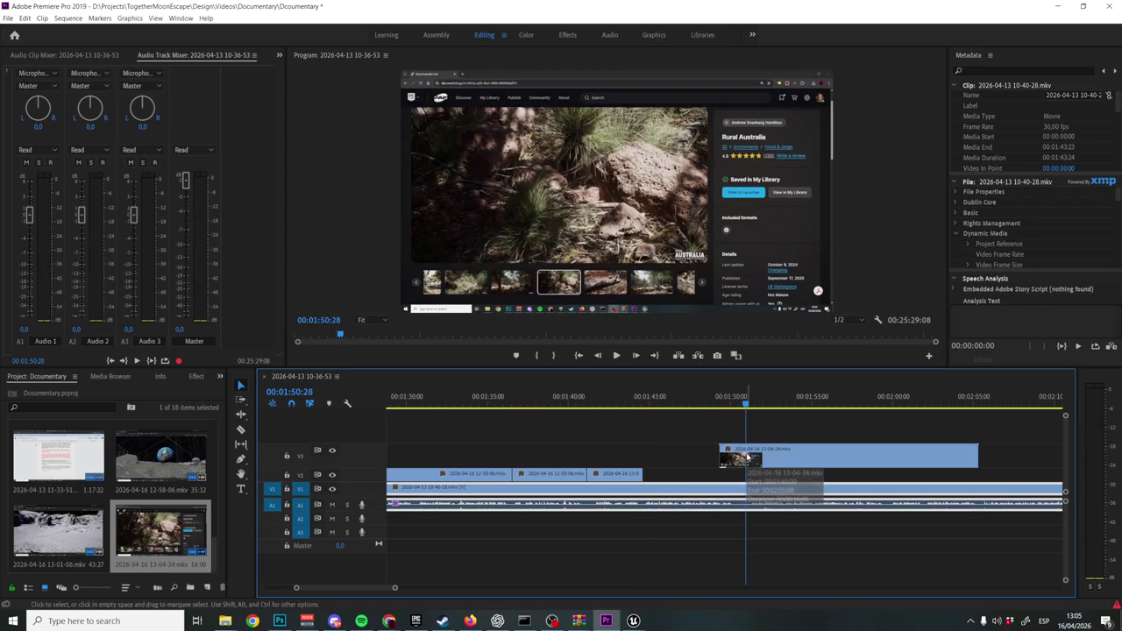
pyautogui.click(745, 457)
pyautogui.moveTo(704, 467); pyautogui.dragTo(685, 465)
pyautogui.rightClick(686, 456)
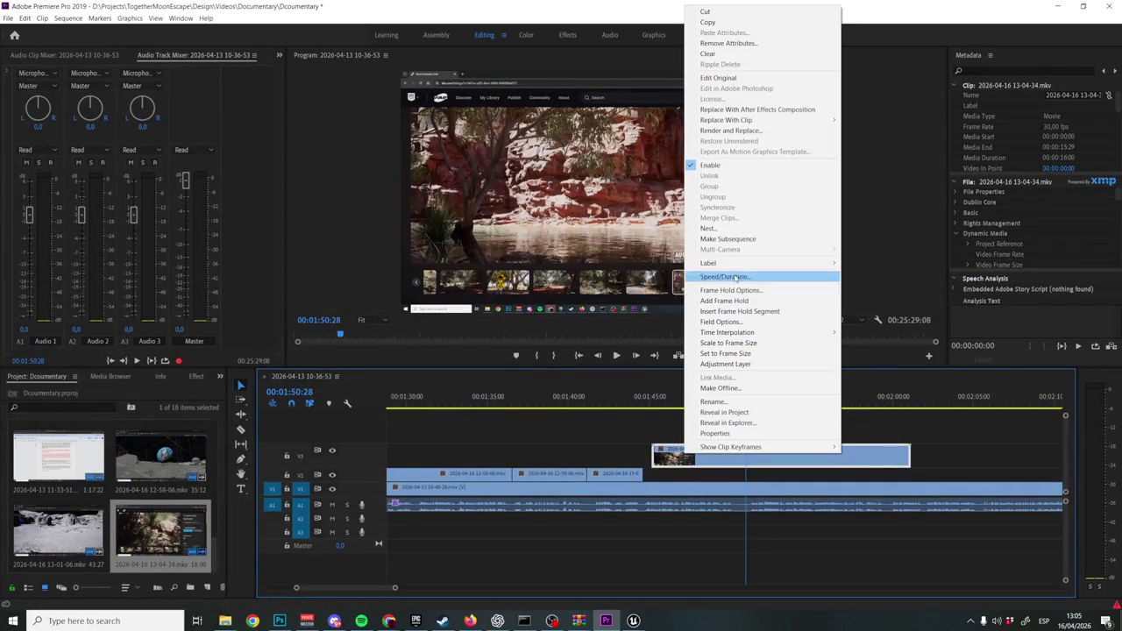
# Set the clip's speed to 200% and move it onto V2 after the moon clips.
pyautogui.click(732, 277)
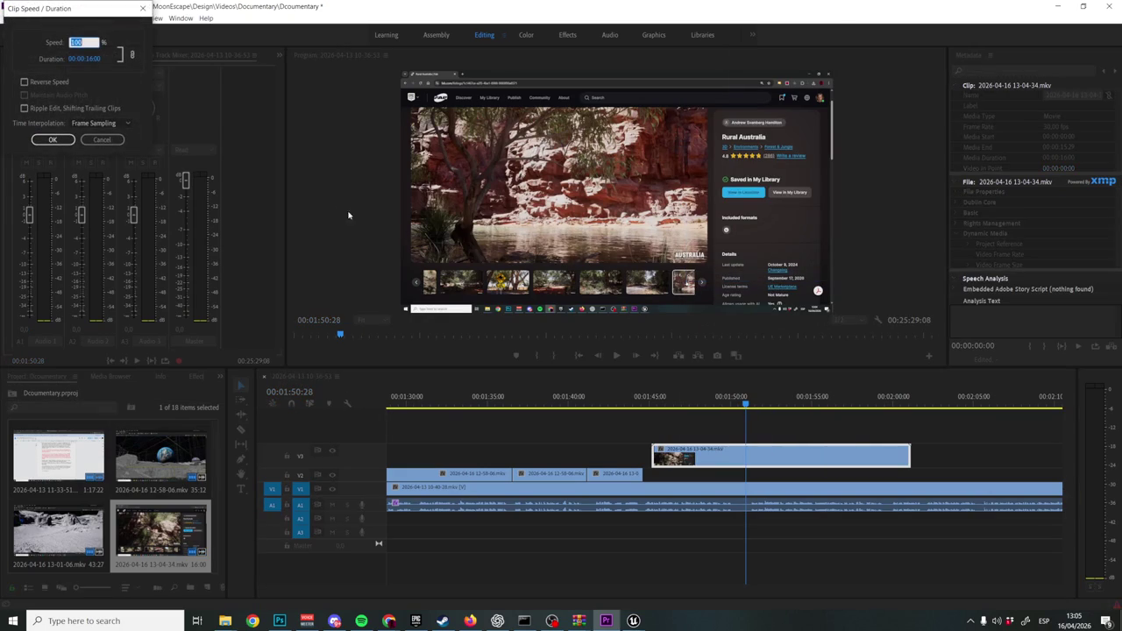
pyautogui.click(51, 141)
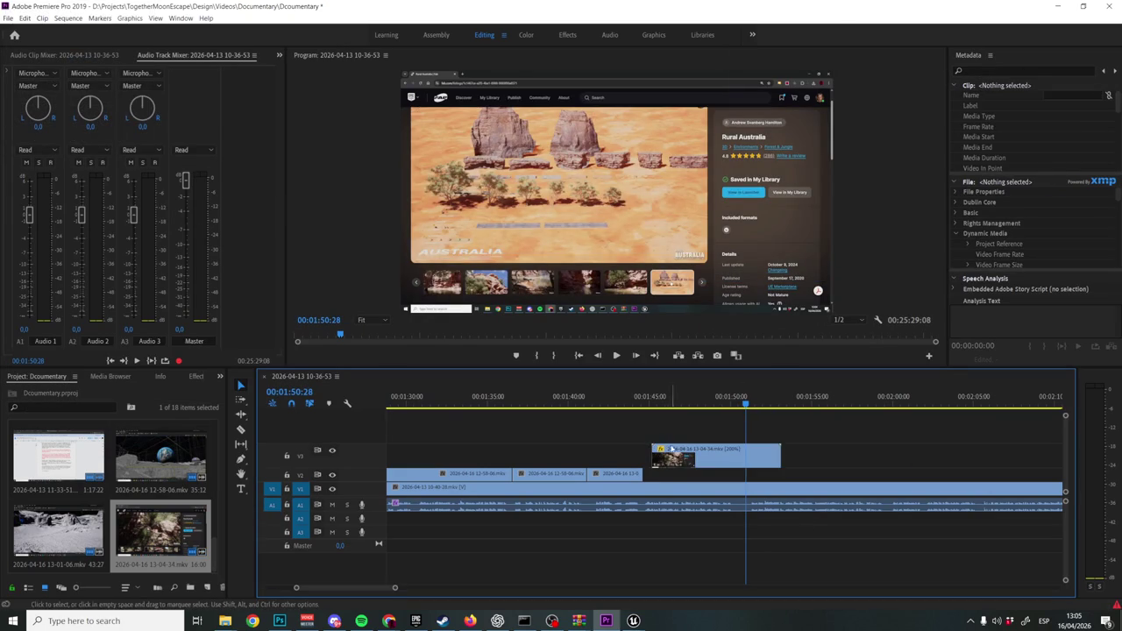
pyautogui.moveTo(668, 449)
pyautogui.mouseDown()
pyautogui.moveTo(673, 482)
pyautogui.moveTo(647, 475)
pyautogui.mouseUp()
# Play back the edited section from about 1:44, stopping at 1:50:12.
pyautogui.scroll(3, 658, 478)
pyautogui.click(622, 399)
pyautogui.press('space')
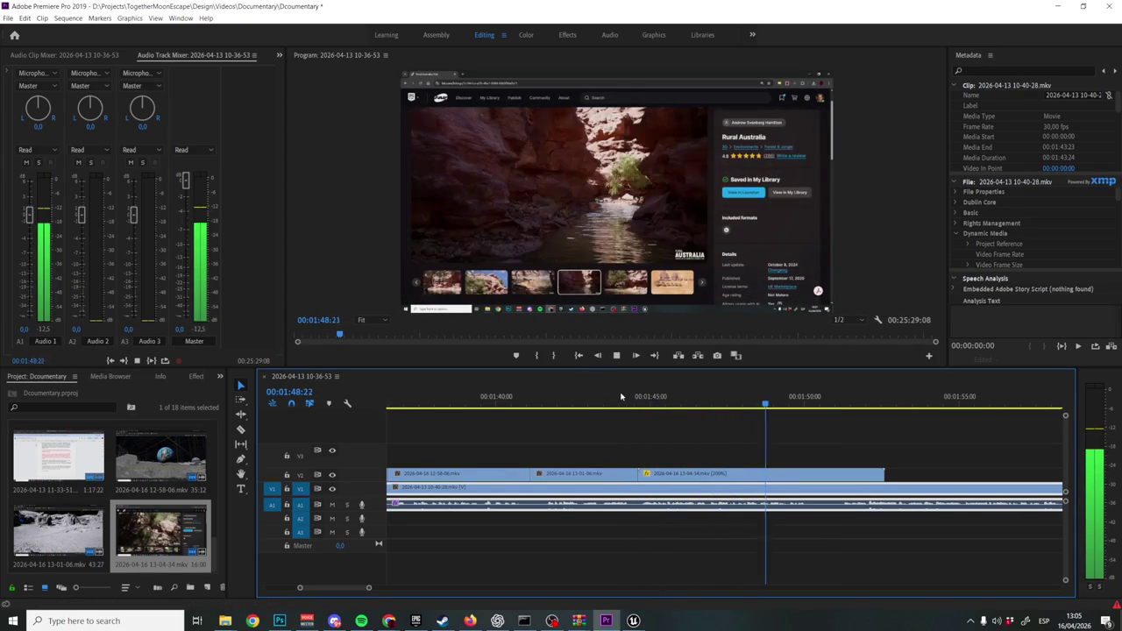
pyautogui.press('space')
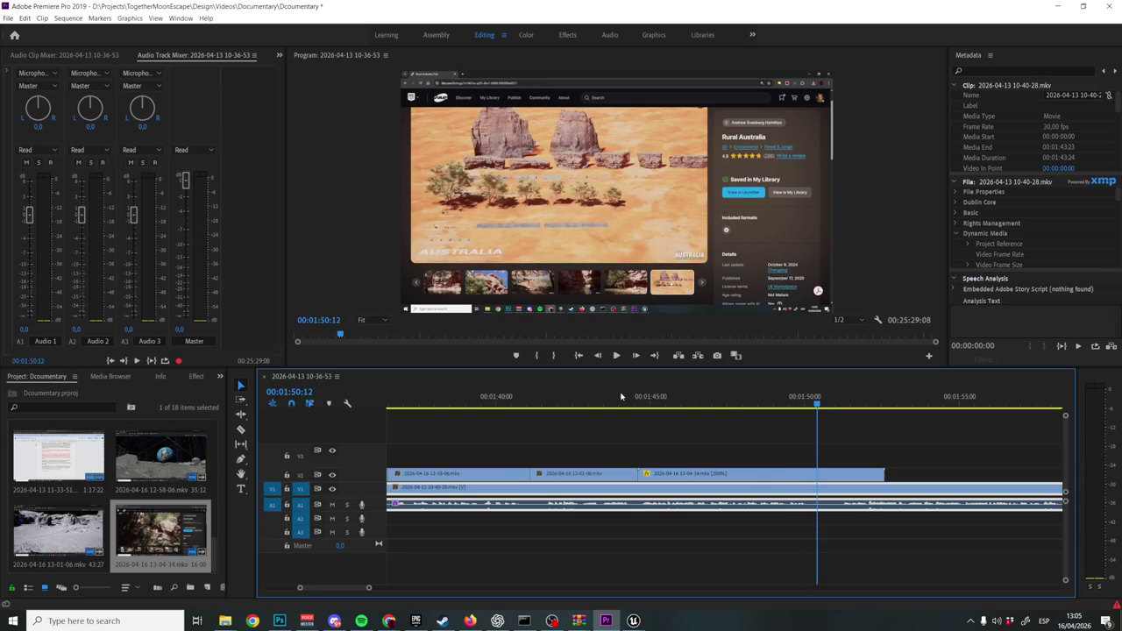
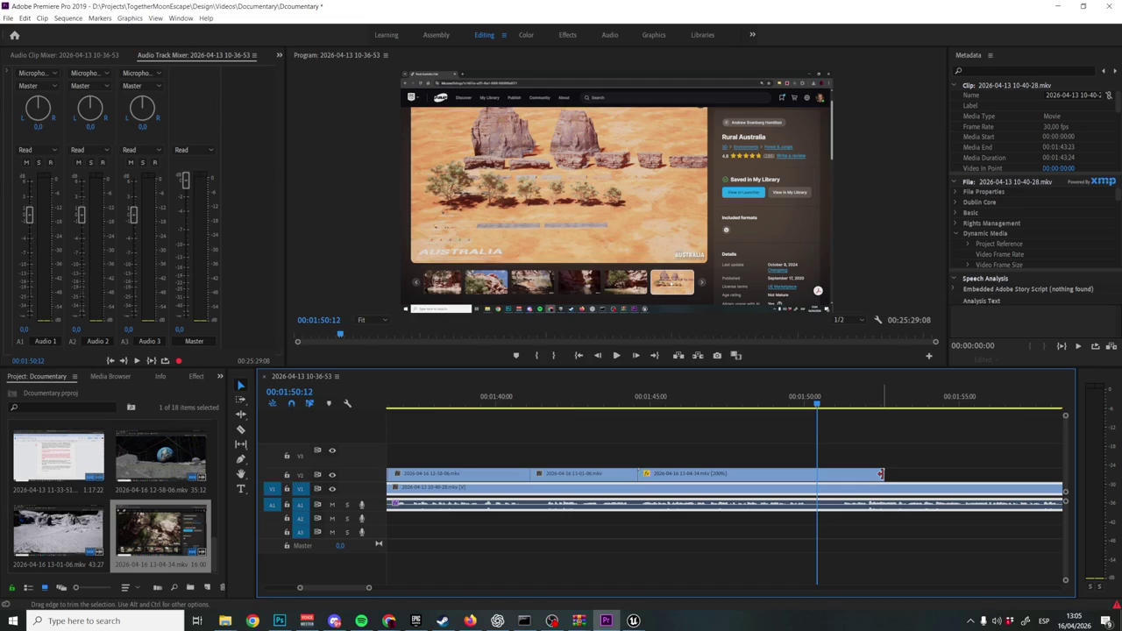
# Trim the 200% V2 clip's end back to the playhead at 01:51:03.
pyautogui.click(753, 397)
pyautogui.press('space')
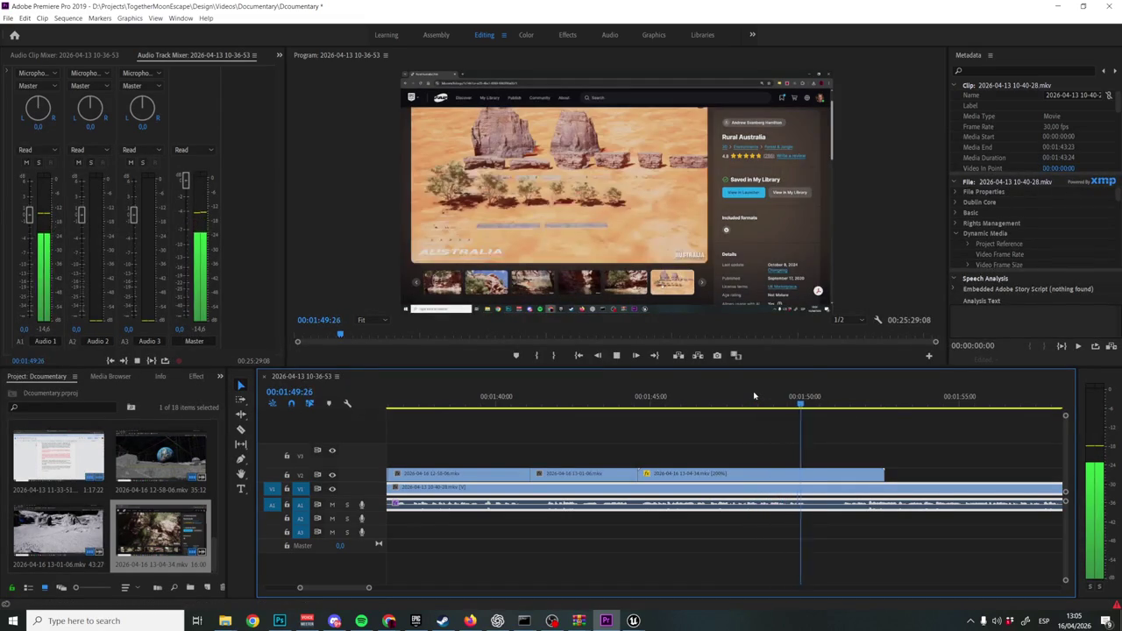
pyautogui.press('space')
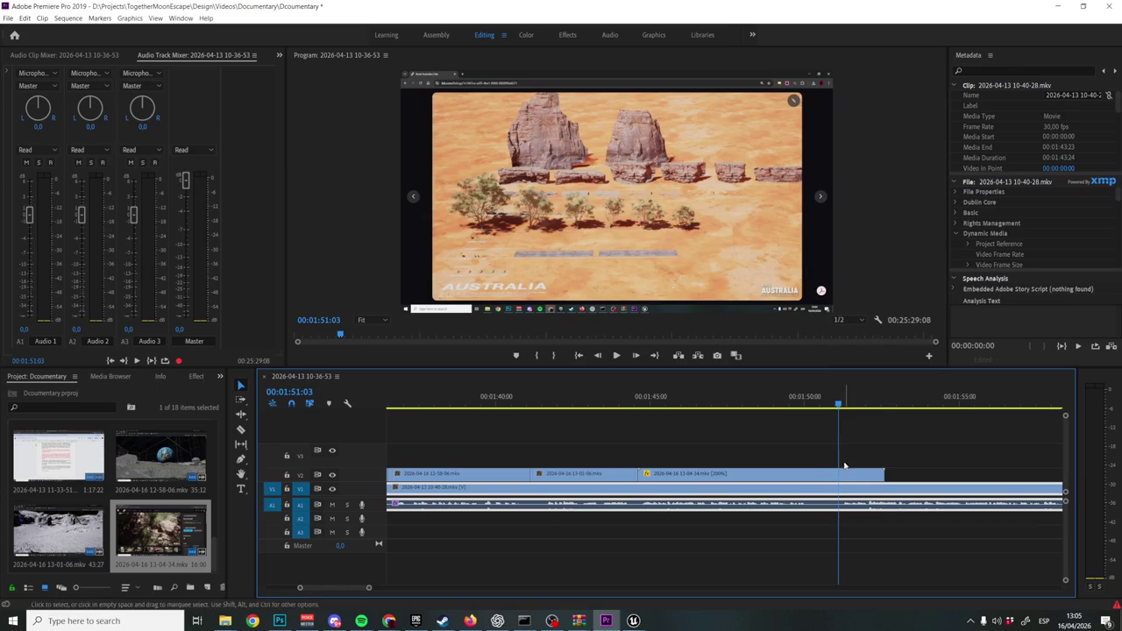
pyautogui.moveTo(883, 471)
pyautogui.mouseDown()
pyautogui.moveTo(828, 472)
pyautogui.moveTo(838, 473)
pyautogui.mouseUp()
# Split the V2 clip with the Razor tool at 01:50:07.
pyautogui.click(777, 397)
pyautogui.press('space')
pyautogui.press('space')
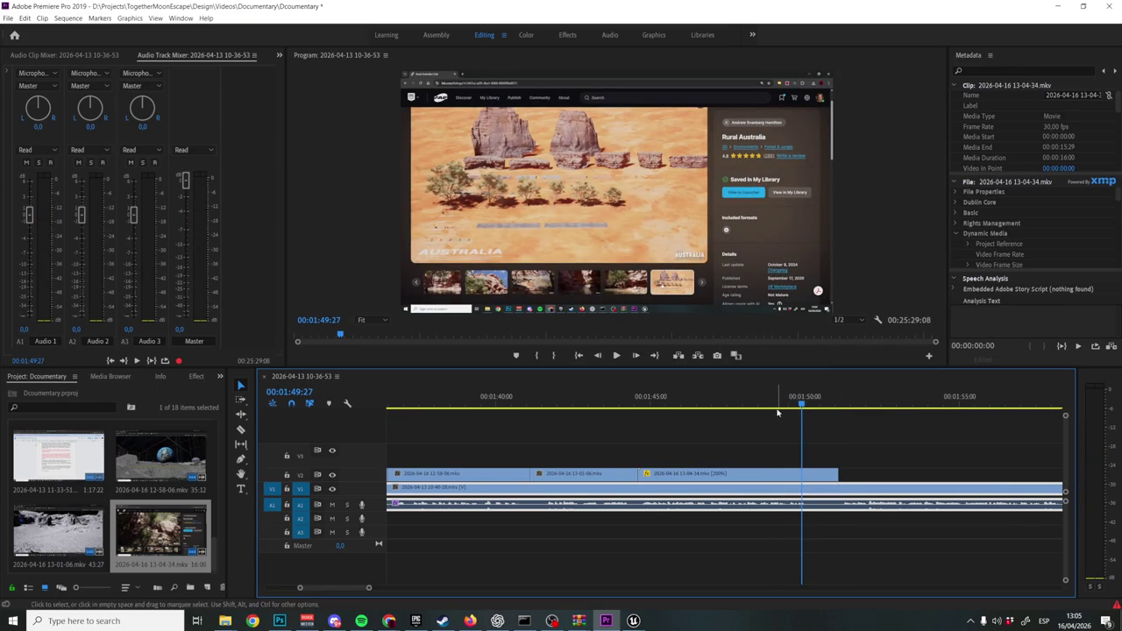
pyautogui.click(764, 403)
pyautogui.press('space')
pyautogui.press('space')
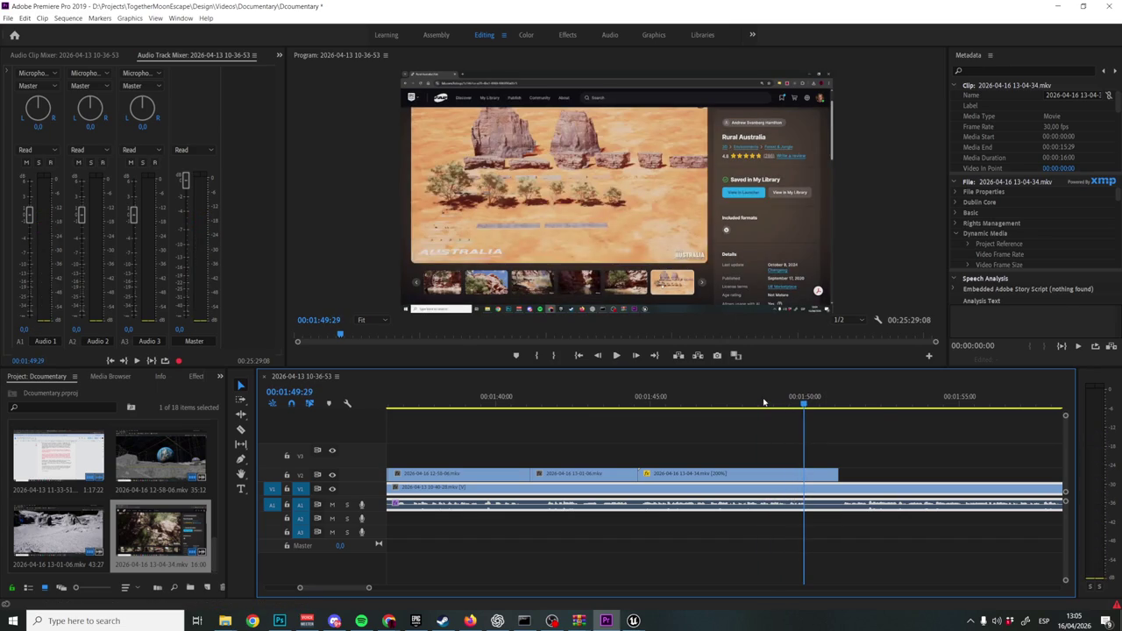
pyautogui.press('space')
pyautogui.press('space')
pyautogui.press('c')
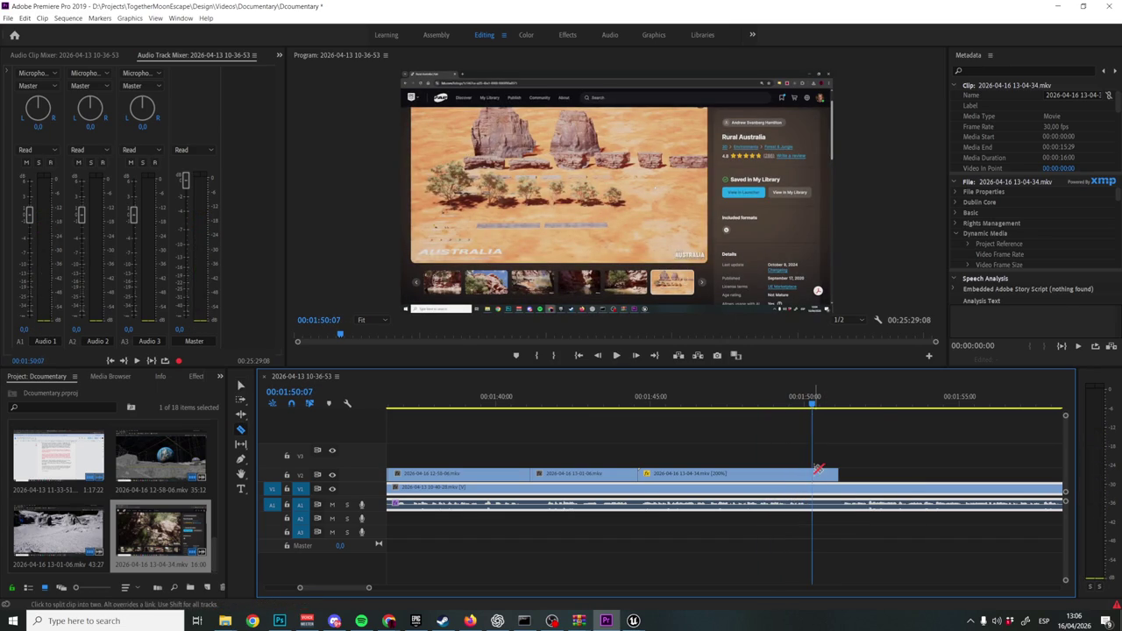
pyautogui.click(818, 477)
# Play back around the cut and select the small leftover V2 piece.
pyautogui.press('b')
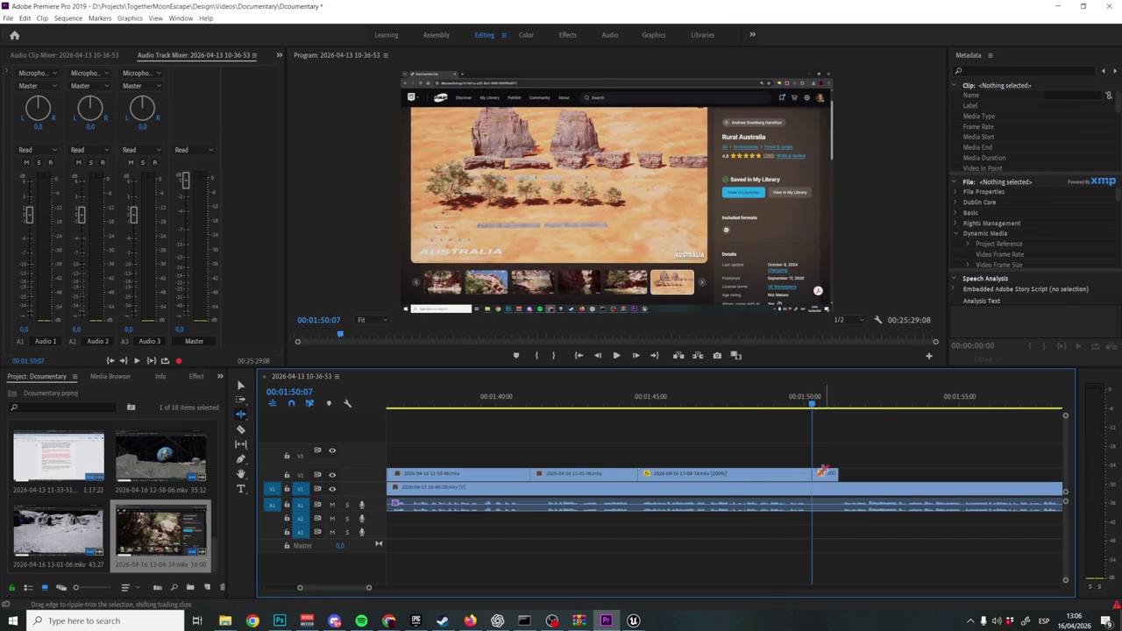
pyautogui.press('space')
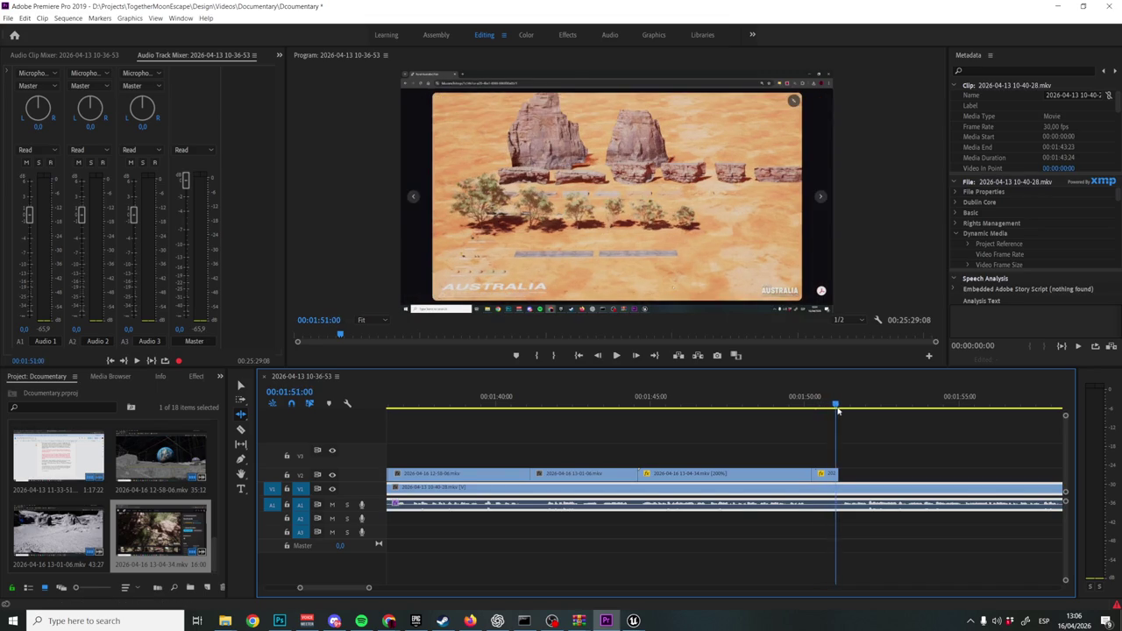
pyautogui.press('space')
pyautogui.moveTo(813, 415)
pyautogui.mouseDown()
pyautogui.moveTo(847, 417)
pyautogui.moveTo(799, 426)
pyautogui.mouseUp()
pyautogui.press('space')
pyautogui.press('space')
pyautogui.press('v')
pyautogui.click(825, 474)
# Cut the V2 clip at 01:49:20 and delete the segment after the cut.
pyautogui.click(787, 399)
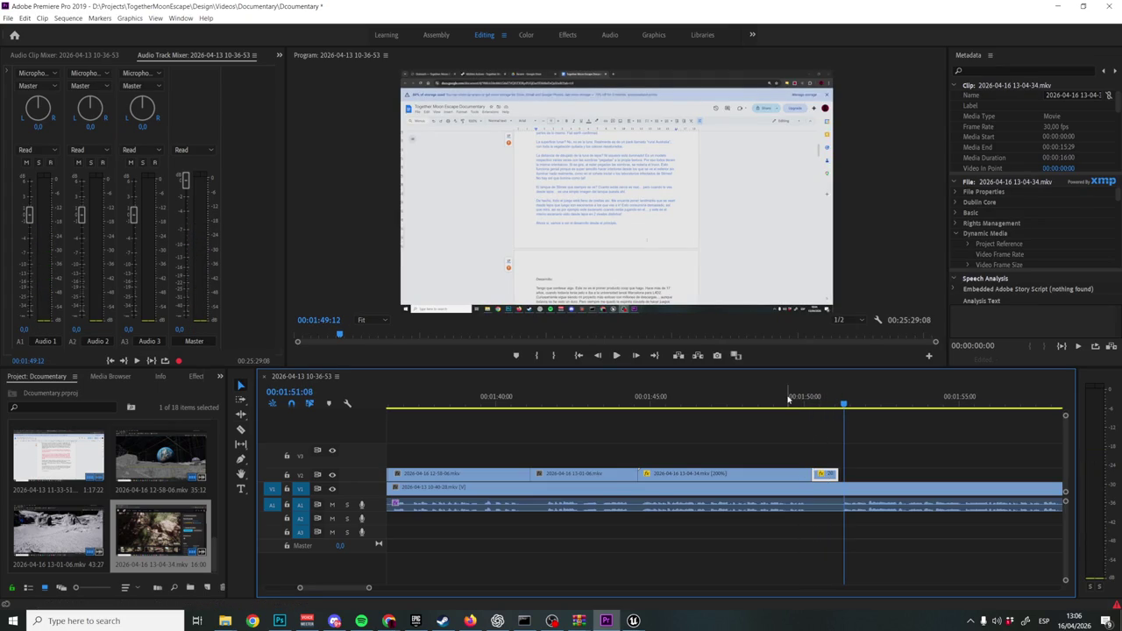
pyautogui.press('space')
pyautogui.press('space')
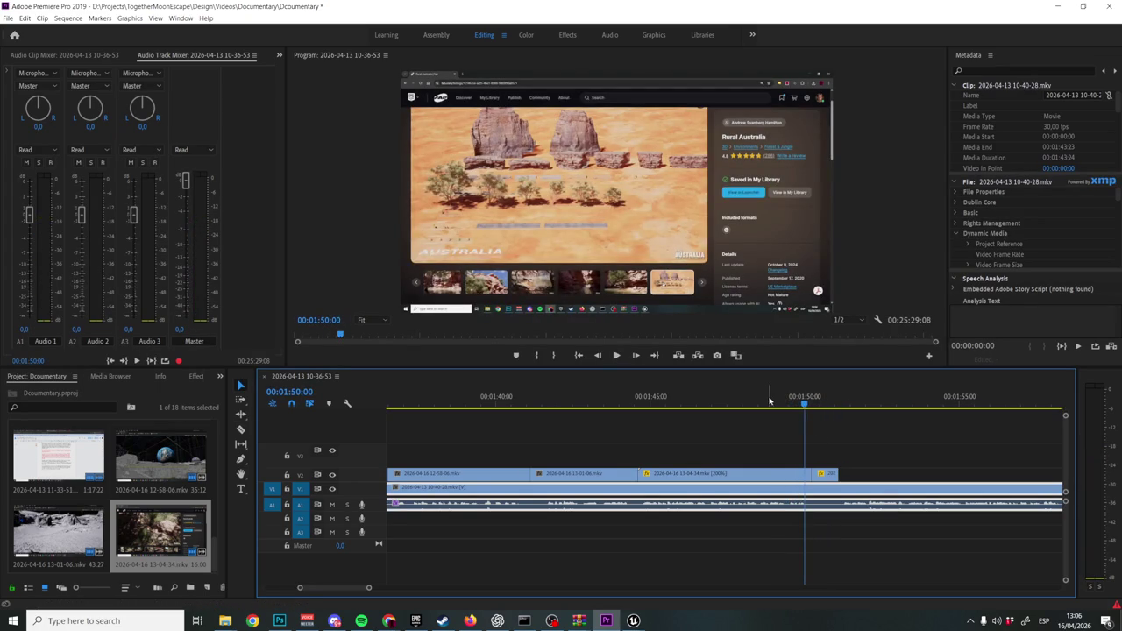
pyautogui.press('Left')
pyautogui.press('Left')
pyautogui.press('Left')
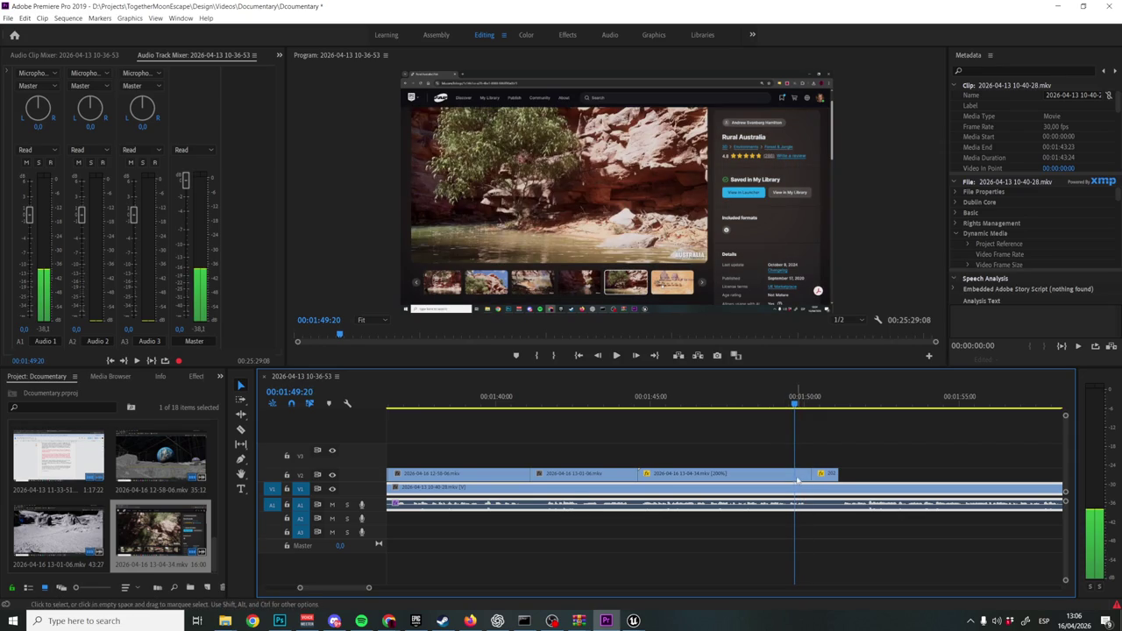
pyautogui.press('c')
pyautogui.press('v')
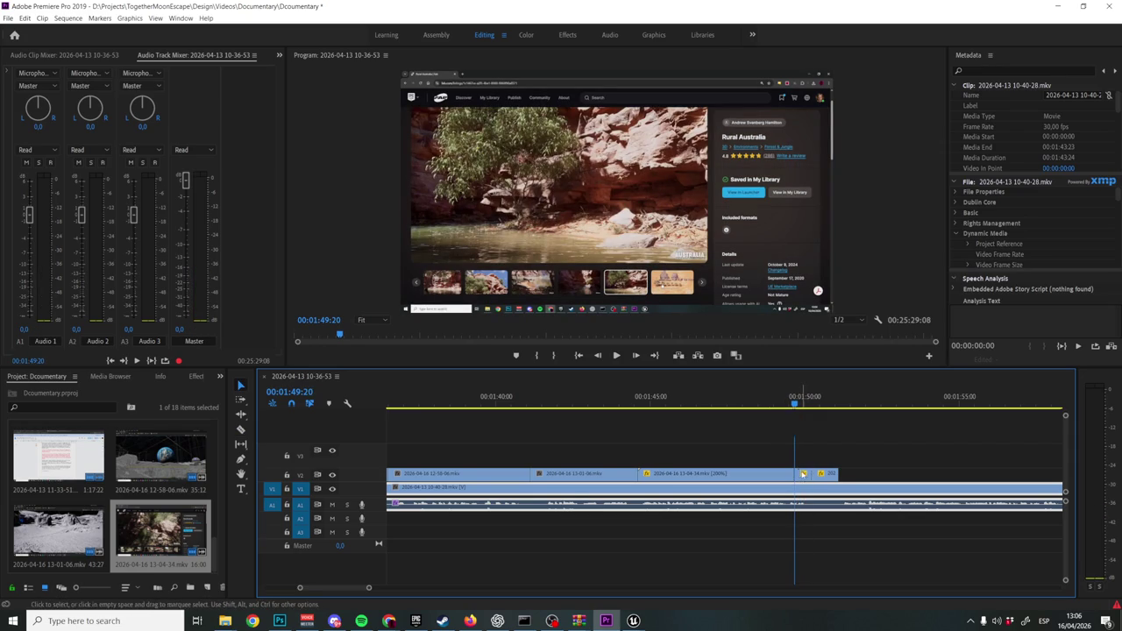
pyautogui.click(804, 473)
pyautogui.press('Delete')
pyautogui.click(820, 474)
# Set the small V2 clip's speed to 100% in Speed/Duration.
pyautogui.rightClick(825, 476)
pyautogui.press('Escape')
pyautogui.click(830, 478)
pyautogui.rightClick(829, 478)
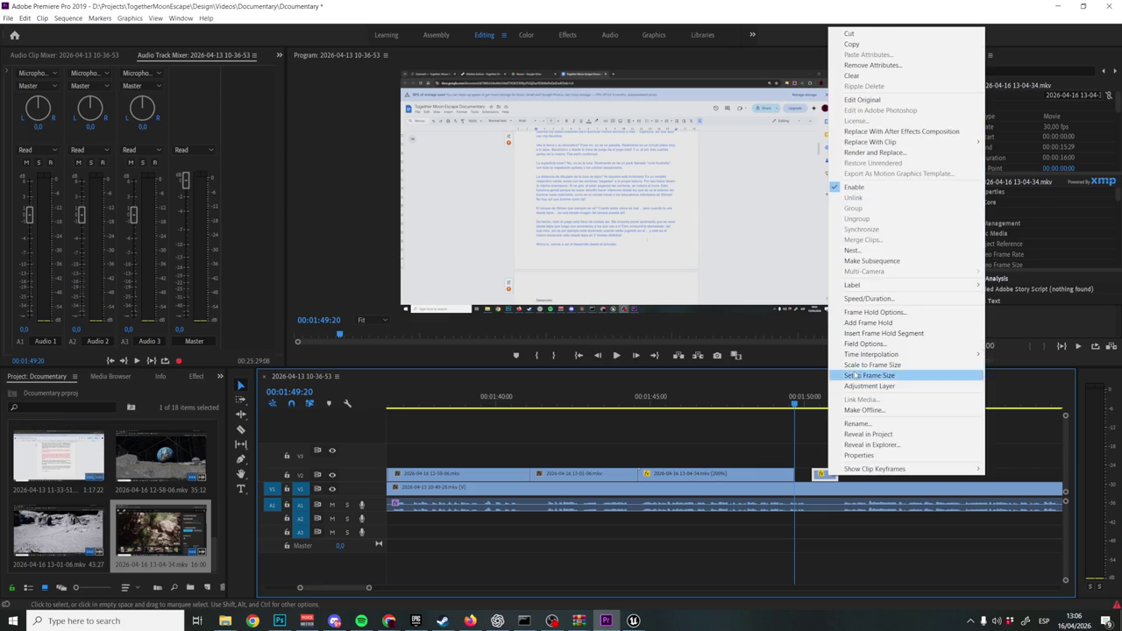
pyautogui.click(869, 299)
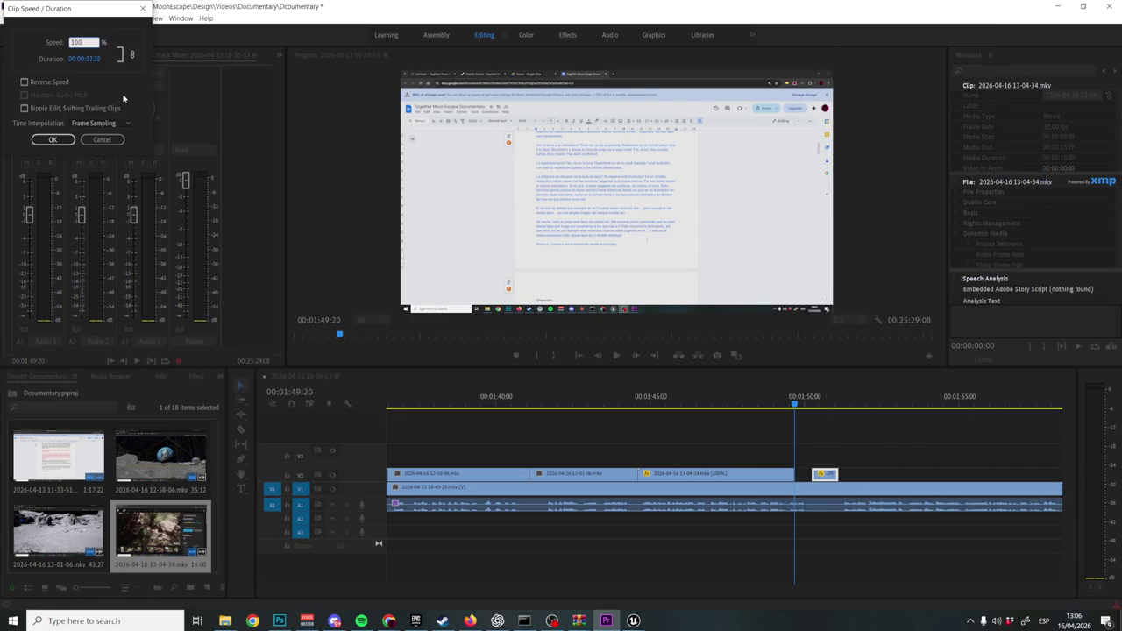
pyautogui.click(53, 140)
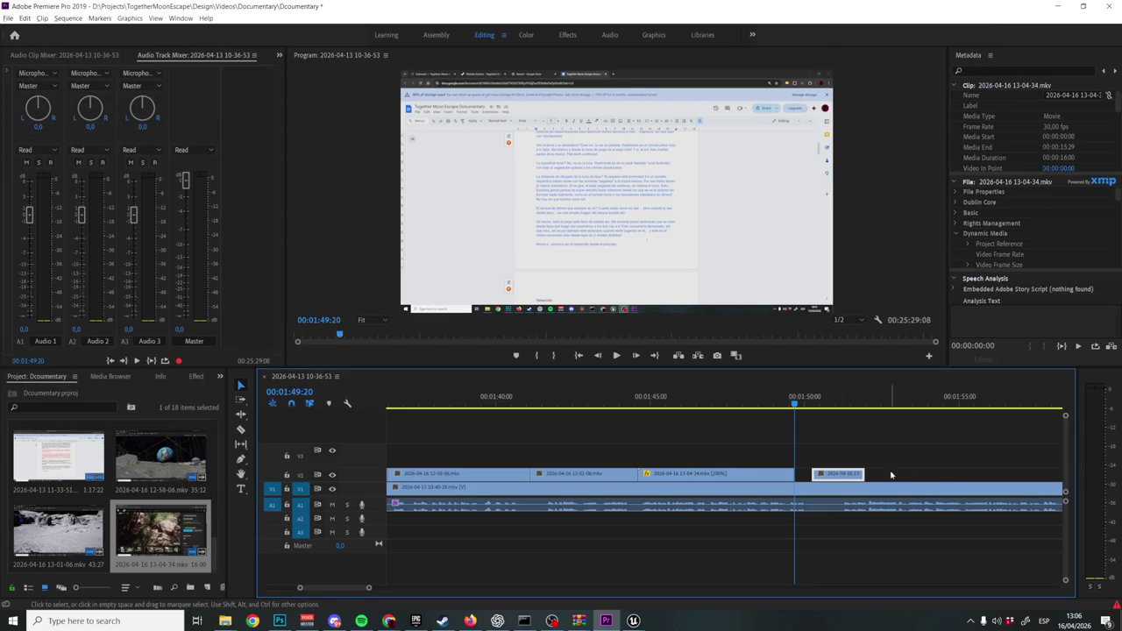
# Slide the small V2 clip left so it butts against the 200% clip.
pyautogui.press('=')
pyautogui.click(708, 404)
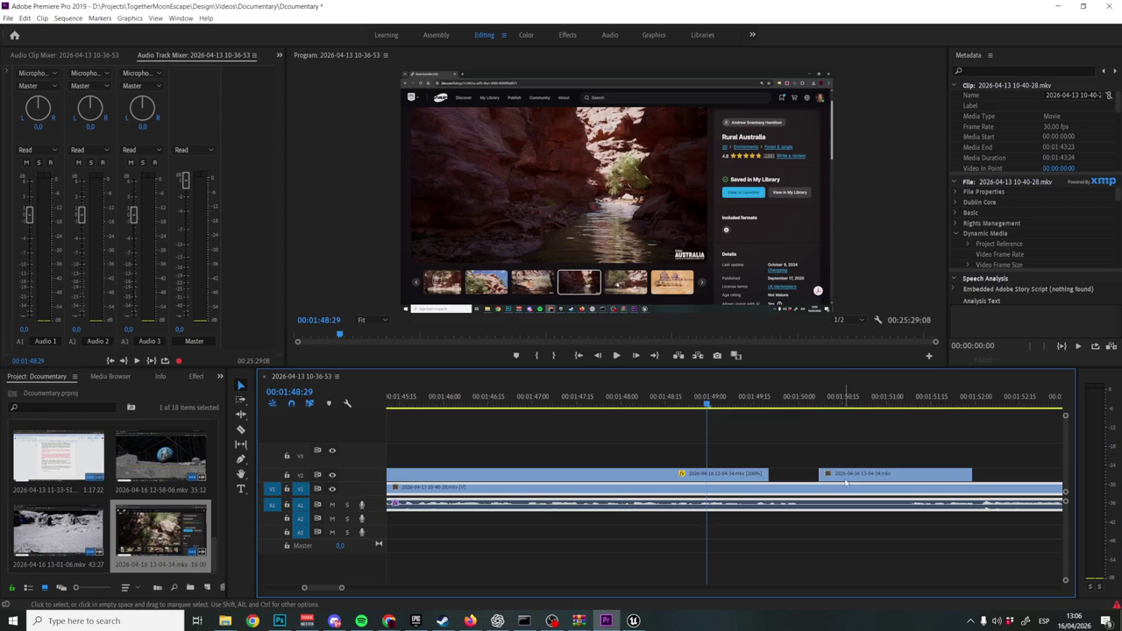
pyautogui.moveTo(894, 473); pyautogui.dragTo(845, 473)
# Razor-cut the V2 clip at 01:50:12 and select the right-hand piece.
pyautogui.press('space')
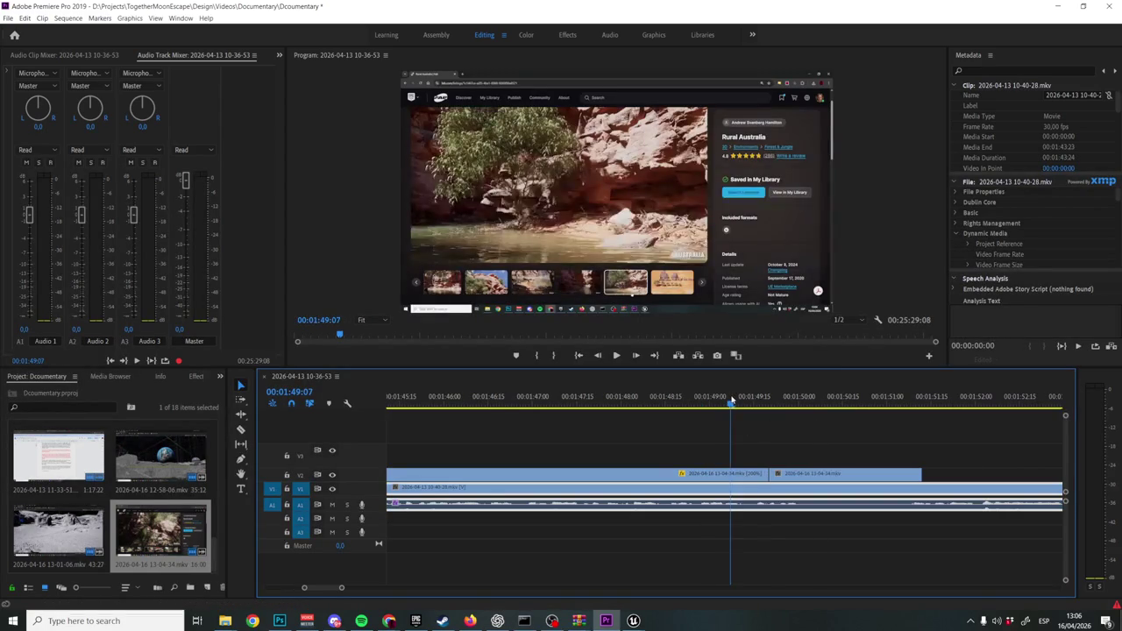
pyautogui.press('c')
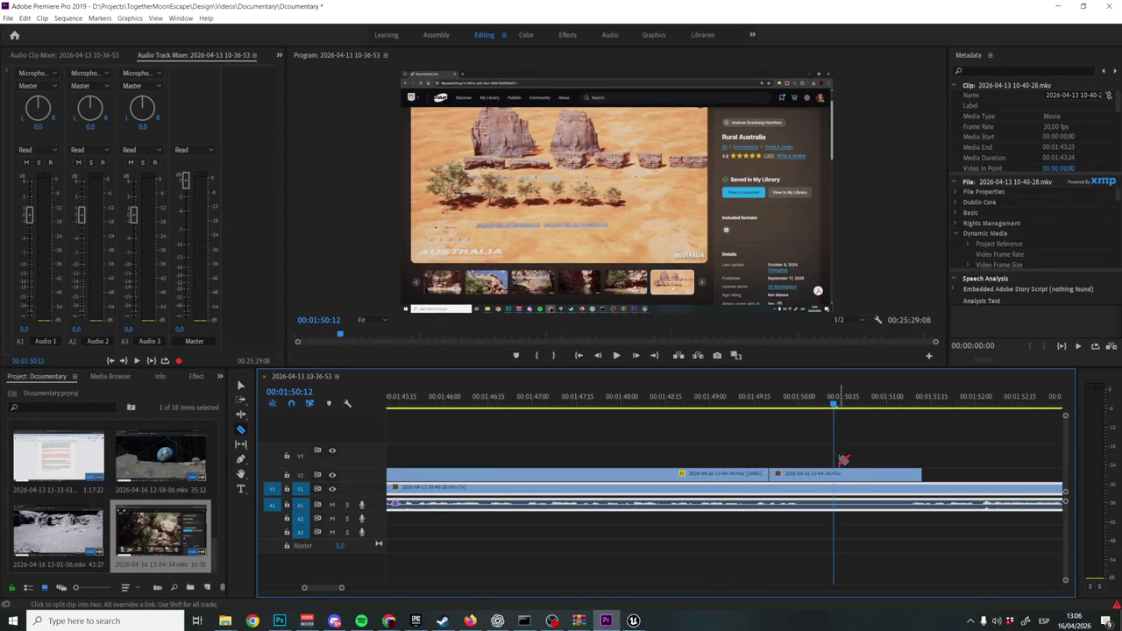
pyautogui.click(836, 473)
pyautogui.press('v')
pyautogui.click(852, 476)
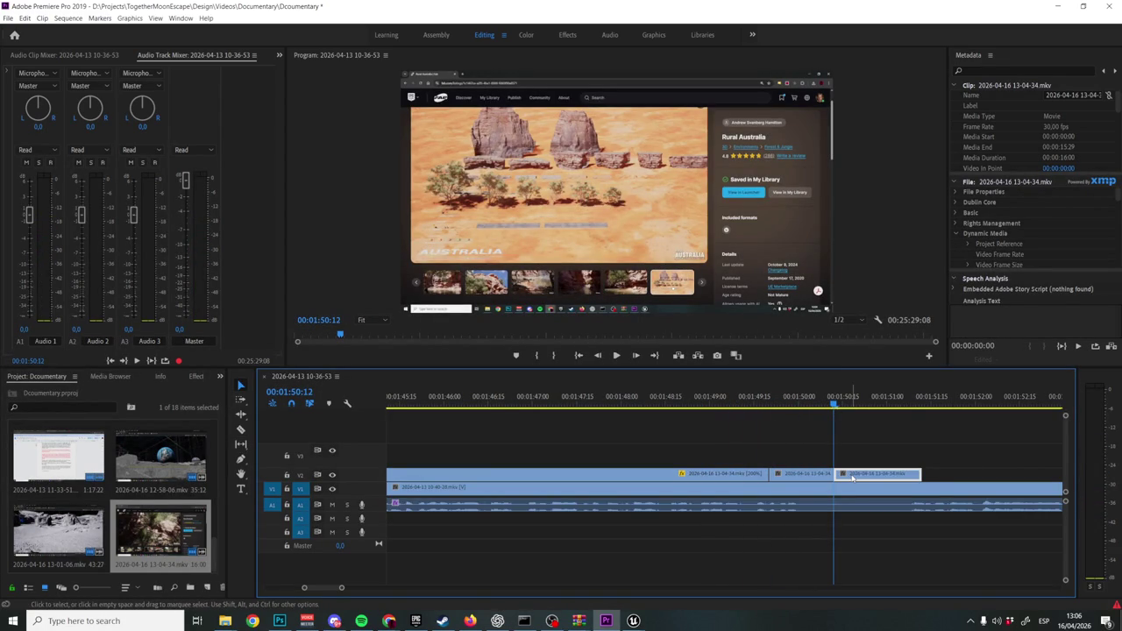
# Find Lumetri Color in the Effects panel and apply it to the third V2 clip.
pyautogui.click(45, 408)
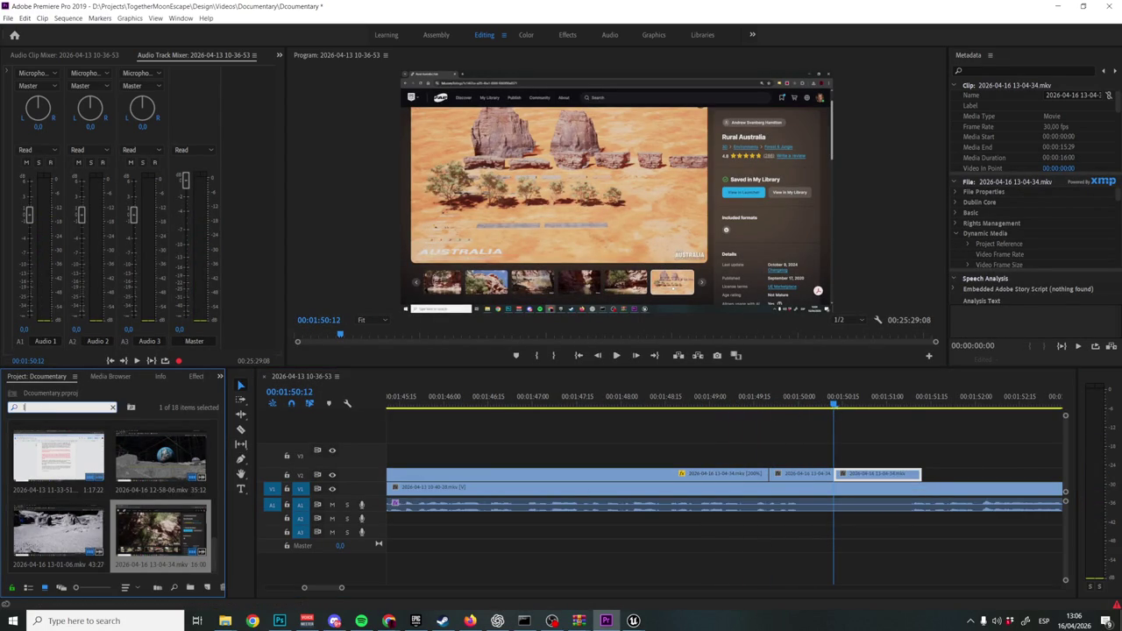
pyautogui.write('lum')
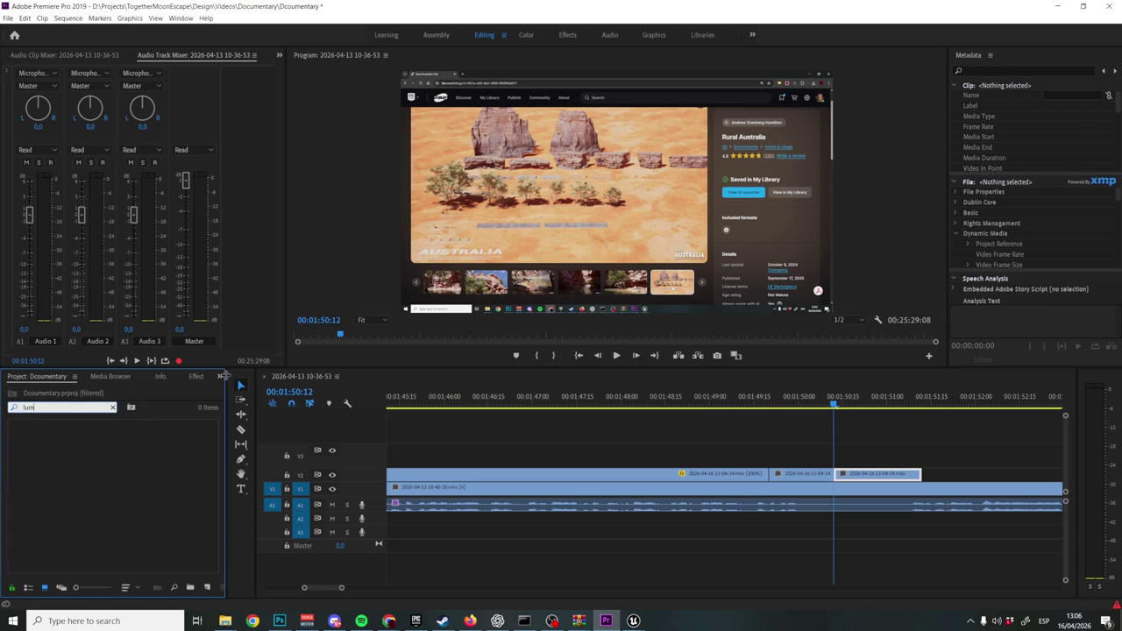
pyautogui.click(223, 376)
pyautogui.write('color')
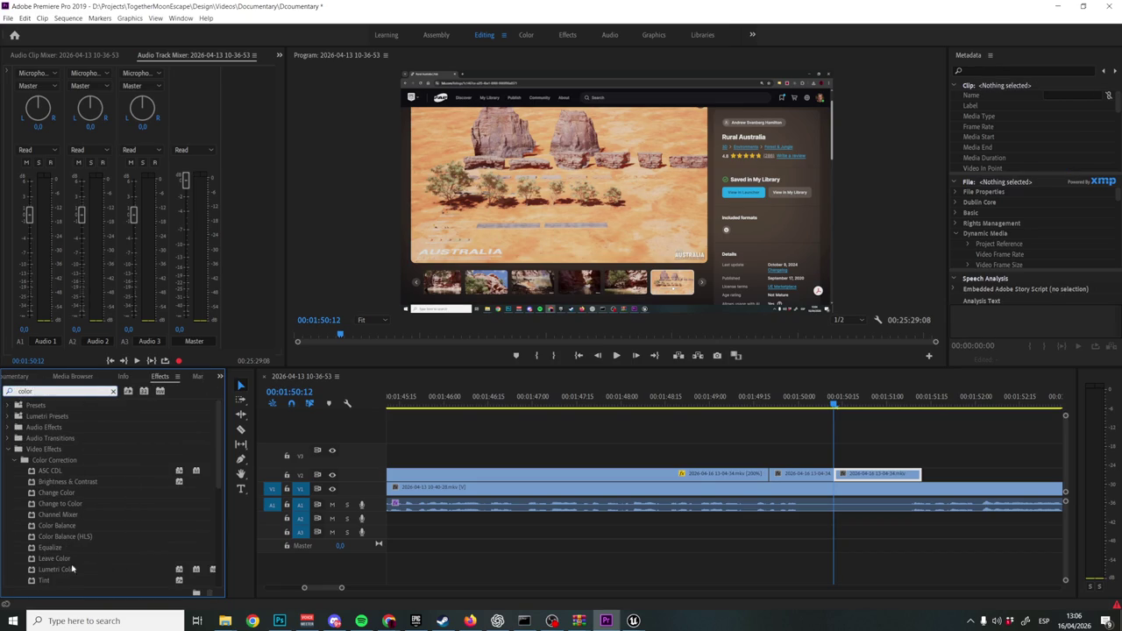
pyautogui.click(59, 573)
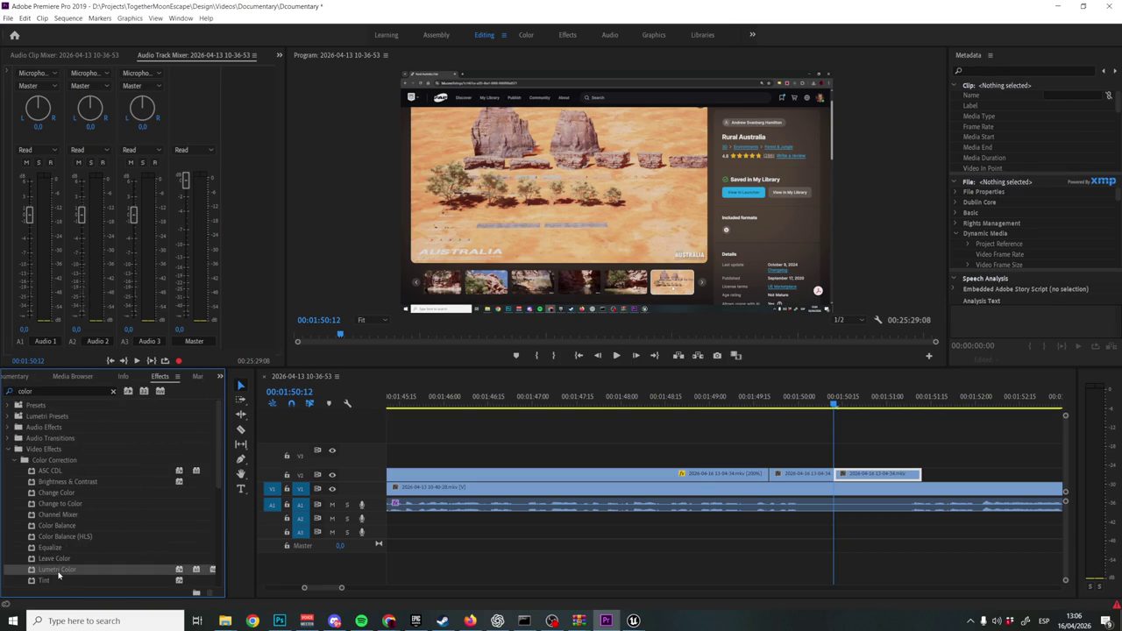
pyautogui.moveTo(258, 511); pyautogui.dragTo(886, 478)
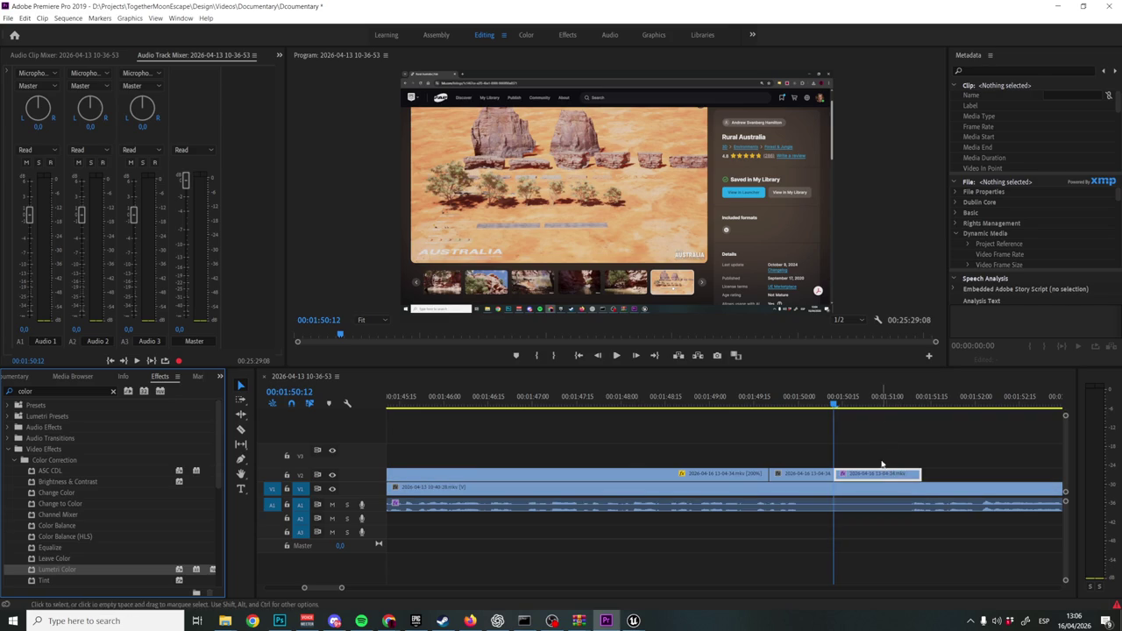
# Show the Effect Controls panel for that clip from the panel overflow list.
pyautogui.click(877, 399)
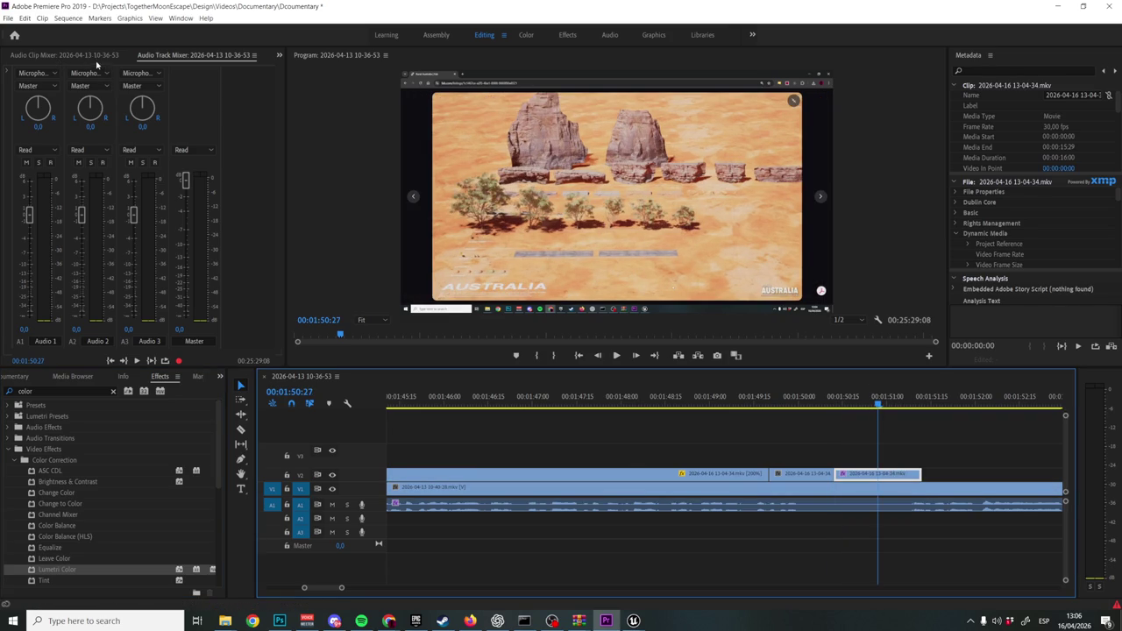
pyautogui.click(48, 55)
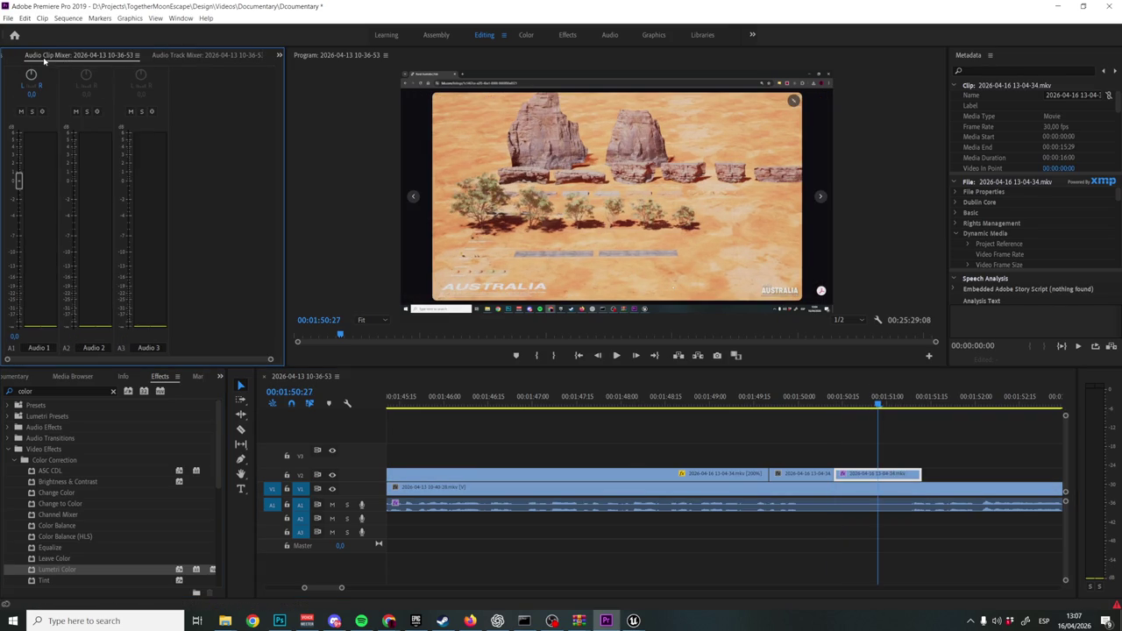
pyautogui.click(279, 58)
pyautogui.click(302, 80)
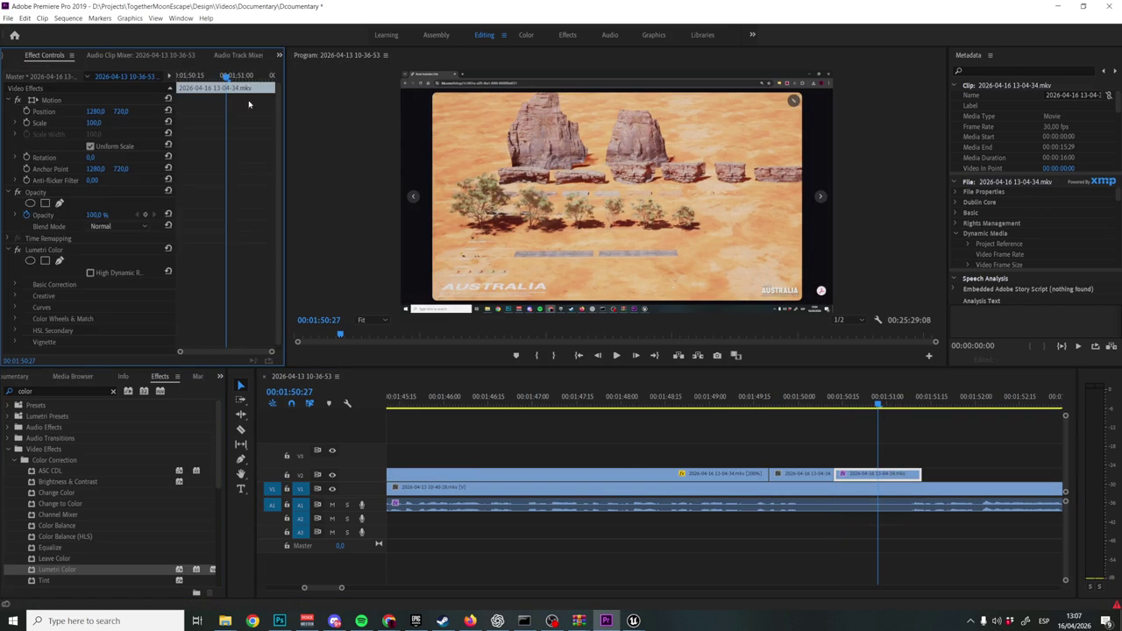
# Grade the clip grayscale: saturation 0, exposure 0.2, contrast 93, highlights -23, whites 71.
pyautogui.scroll(-1, 63, 302)
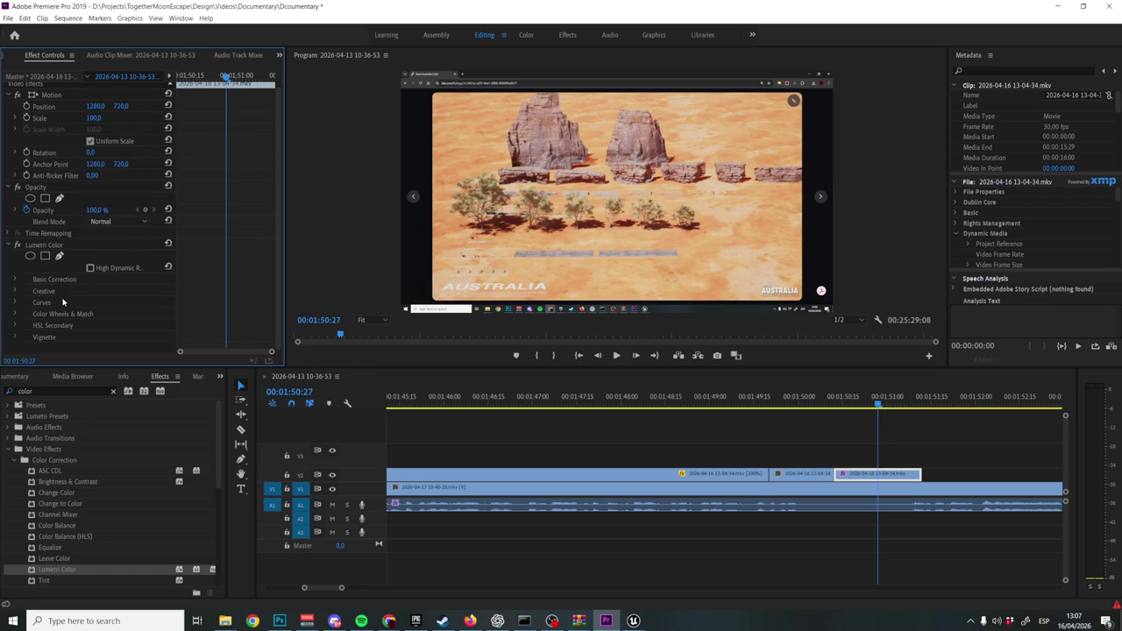
pyautogui.click(15, 280)
pyautogui.scroll(-5, 55, 298)
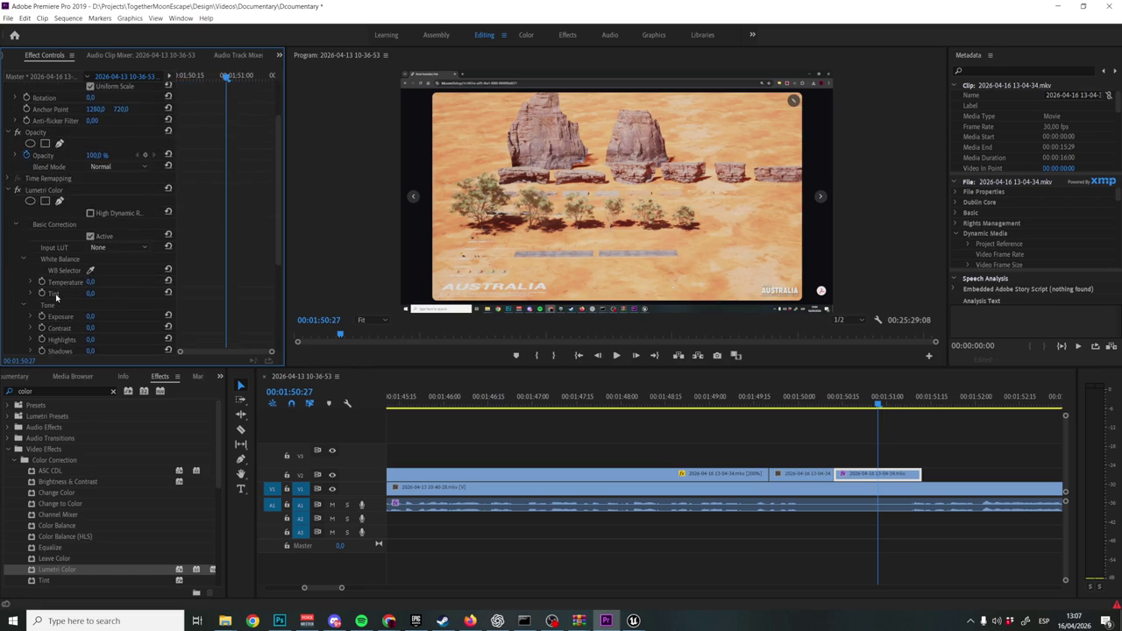
pyautogui.scroll(-5, 105, 338)
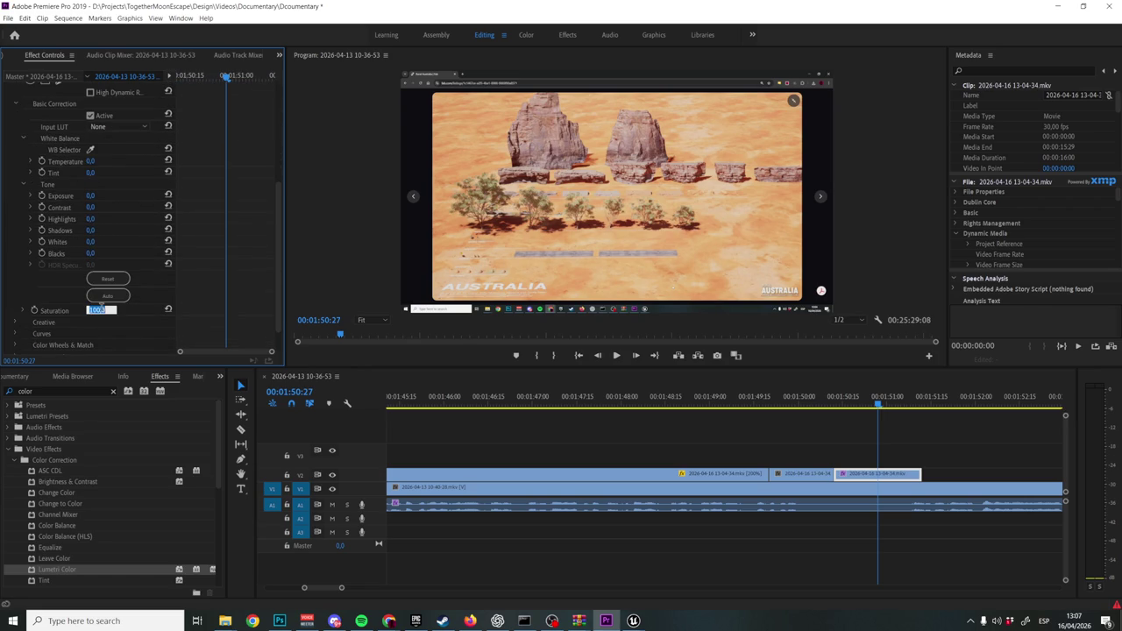
pyautogui.write('0')
pyautogui.press('Return')
pyautogui.moveTo(90, 207); pyautogui.dragTo(157, 207)
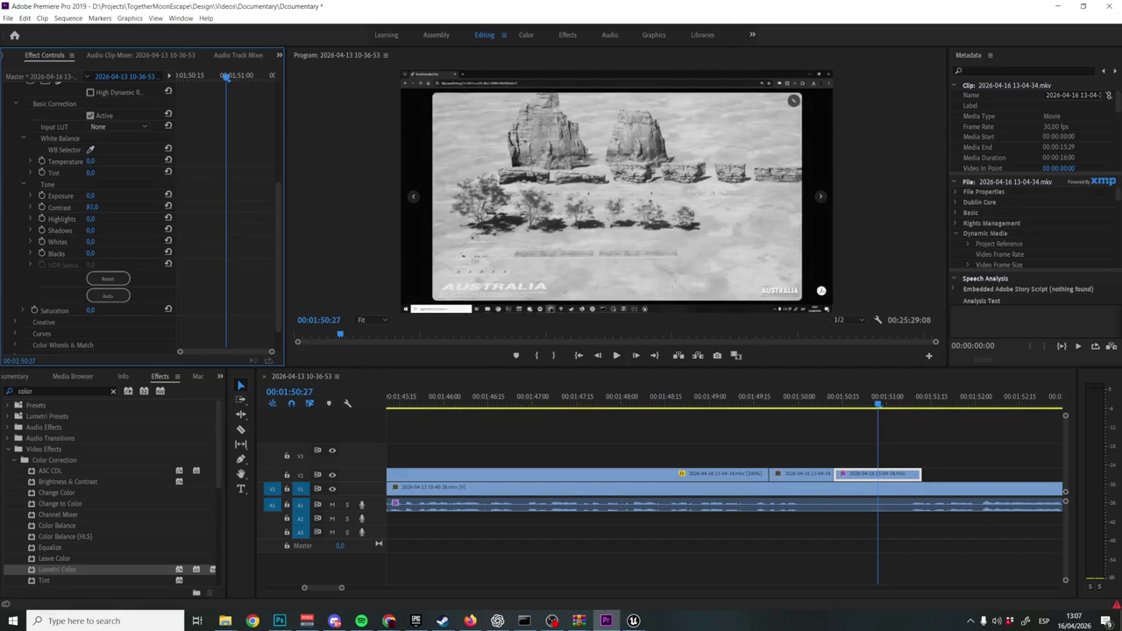
pyautogui.moveTo(90, 197); pyautogui.dragTo(94, 196)
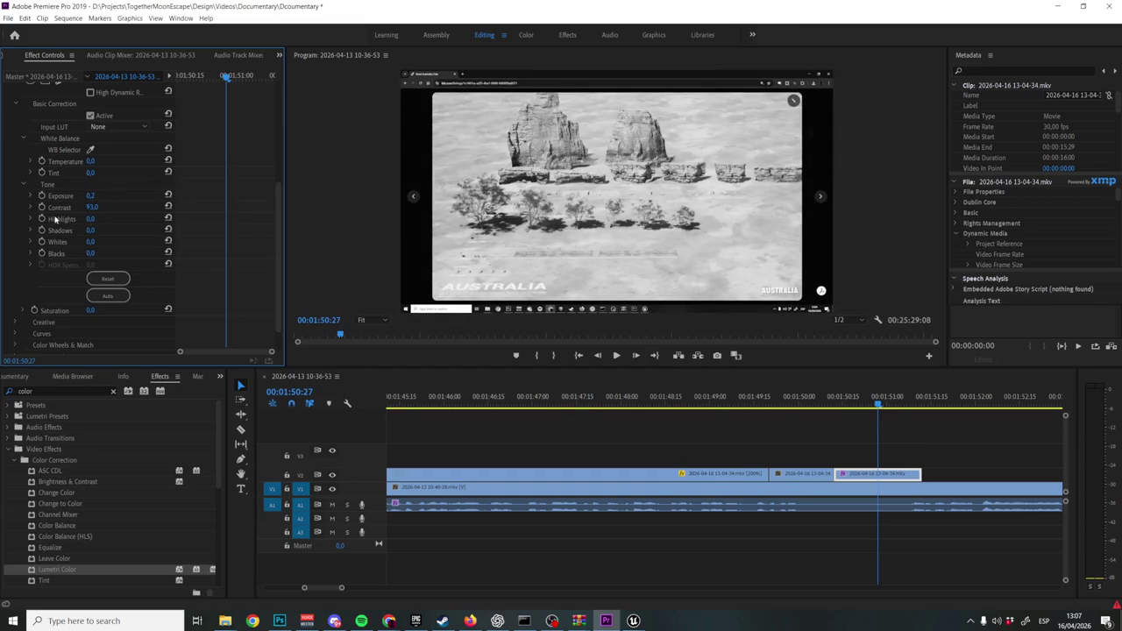
pyautogui.moveTo(88, 218); pyautogui.dragTo(158, 218)
pyautogui.moveTo(95, 219); pyautogui.dragTo(186, 219)
pyautogui.moveTo(90, 241)
pyautogui.mouseDown()
pyautogui.moveTo(162, 241)
pyautogui.moveTo(151, 241)
pyautogui.mouseUp()
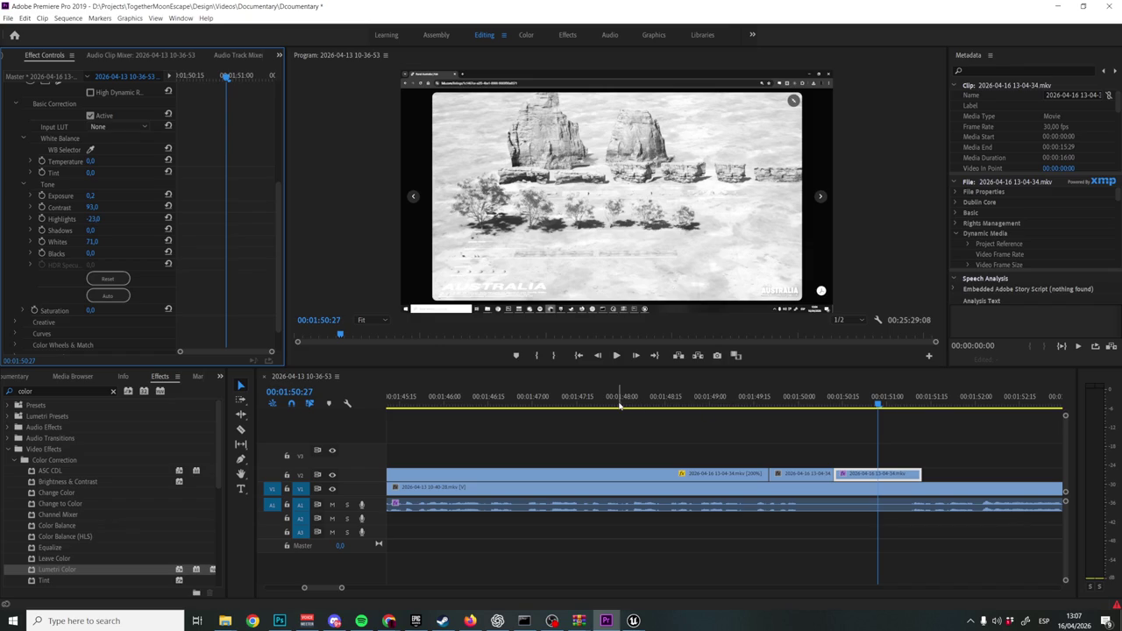
# Save the Premiere project with Ctrl+S.
pyautogui.click(620, 405)
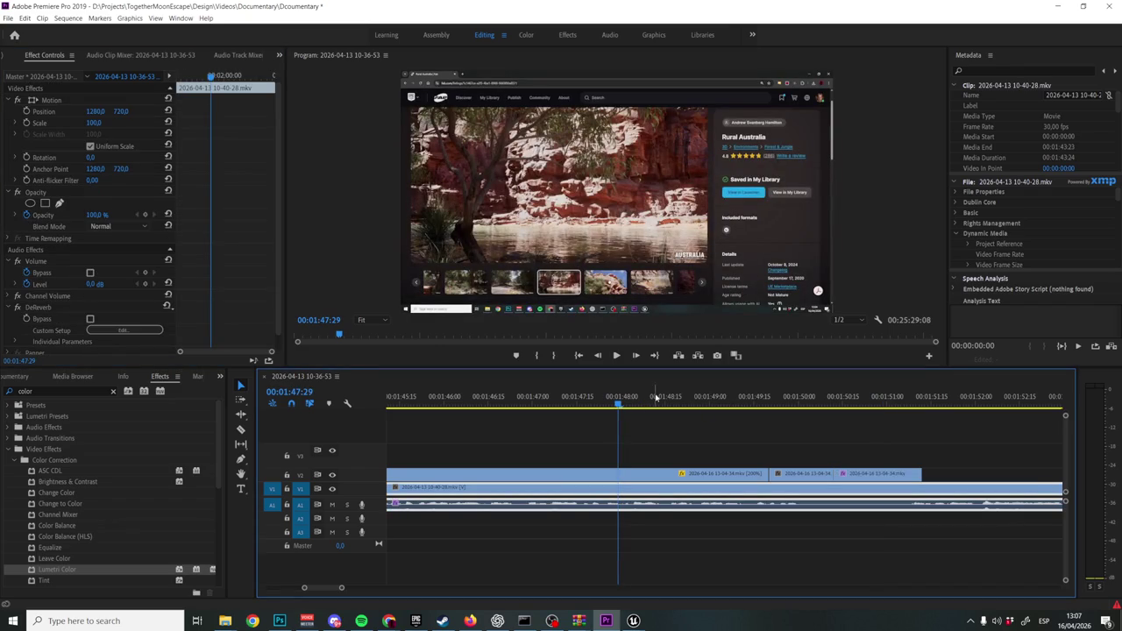
pyautogui.hotkey('ctrl', 's')
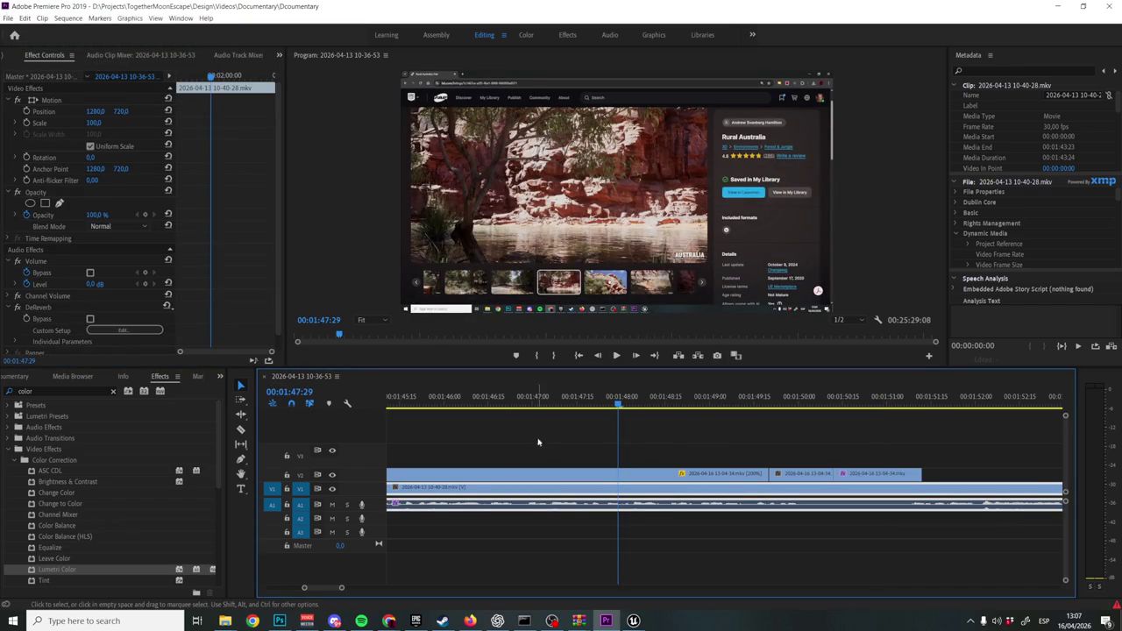
pyautogui.moveTo(388, 621)
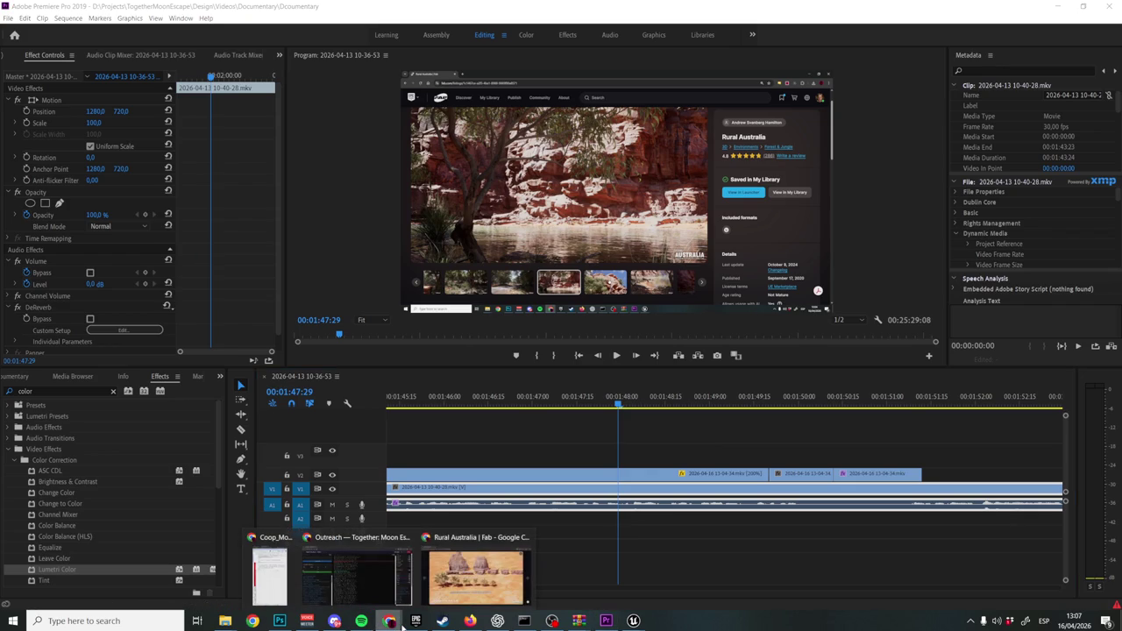
pyautogui.click(515, 568)
# Open partner.steamgames.com and the Together: Moon Escape report under Sales & Activations > Wishlists.
pyautogui.hotkey('ctrl', 't')
pyautogui.write('p')
pyautogui.click(133, 57)
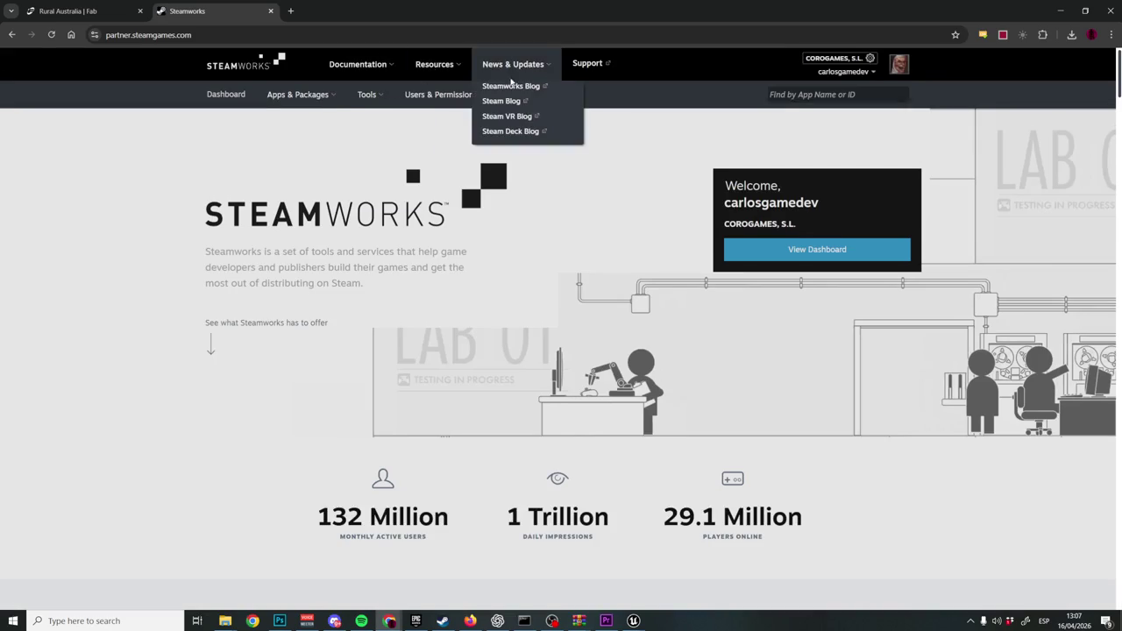
pyautogui.click(531, 97)
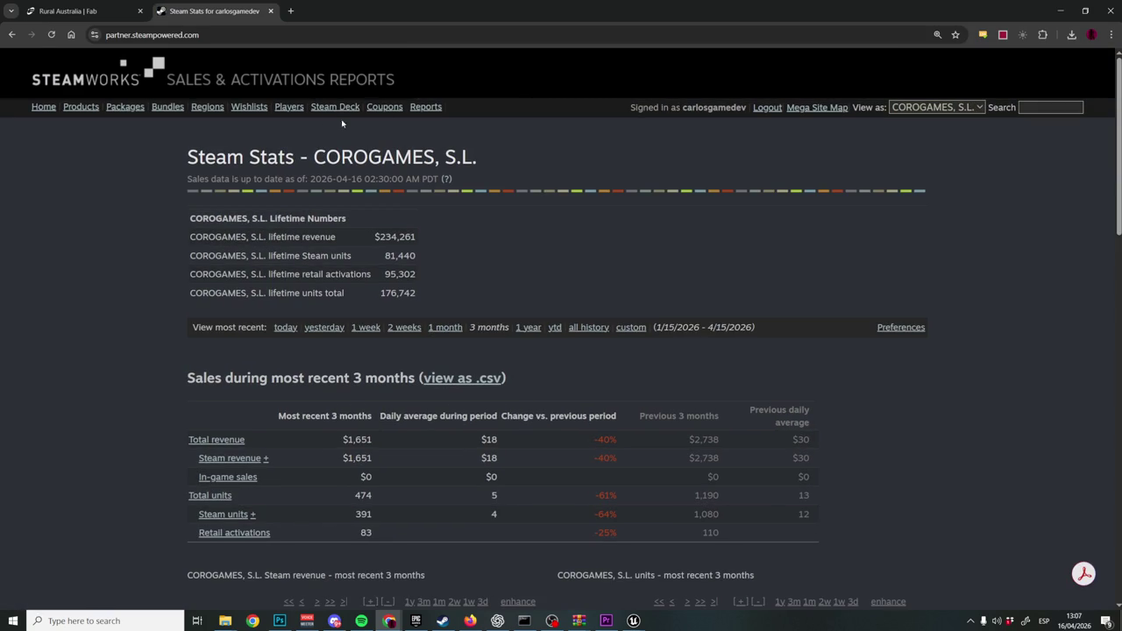
pyautogui.click(252, 108)
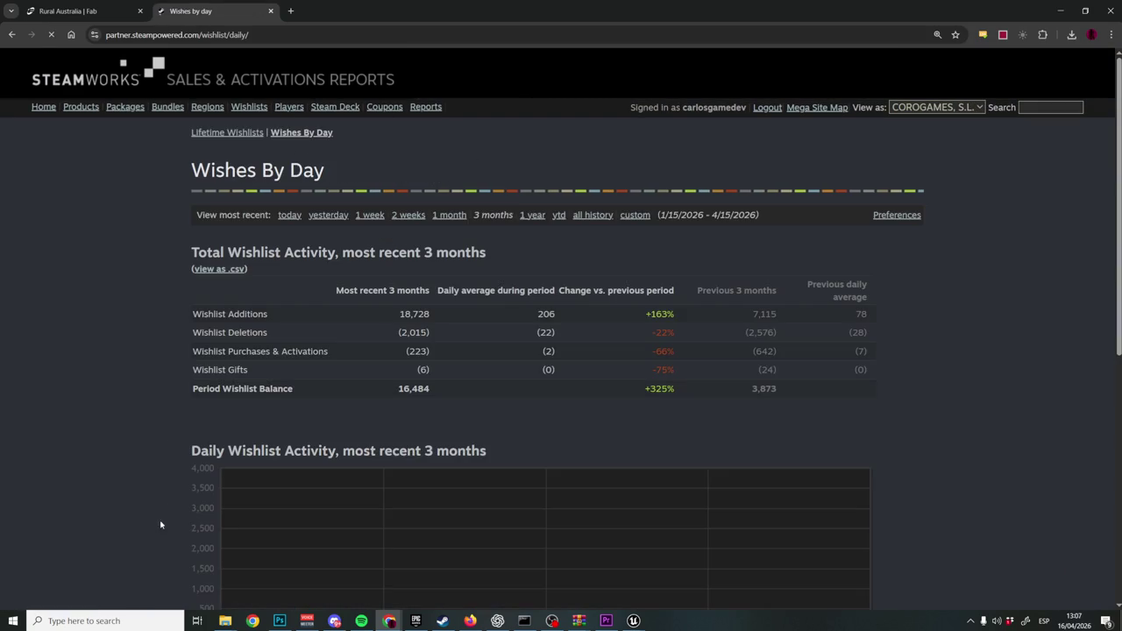
pyautogui.scroll(-4, 271, 321)
pyautogui.click(264, 464)
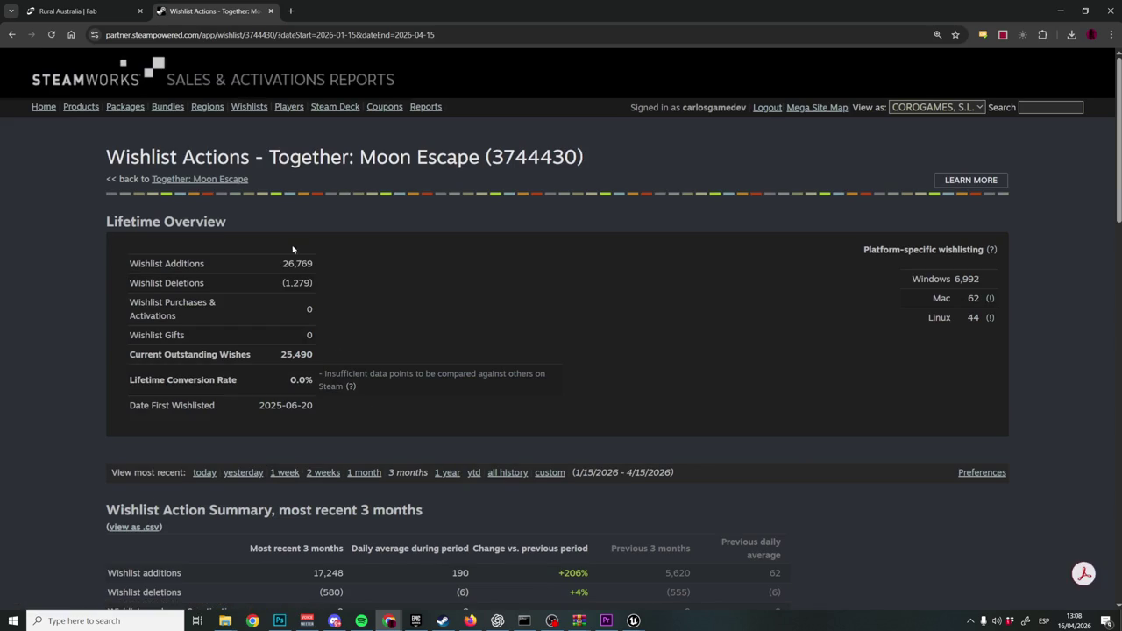
# Review the wishlist report and switch it to the most recent 1 year.
pyautogui.scroll(-7, 365, 397)
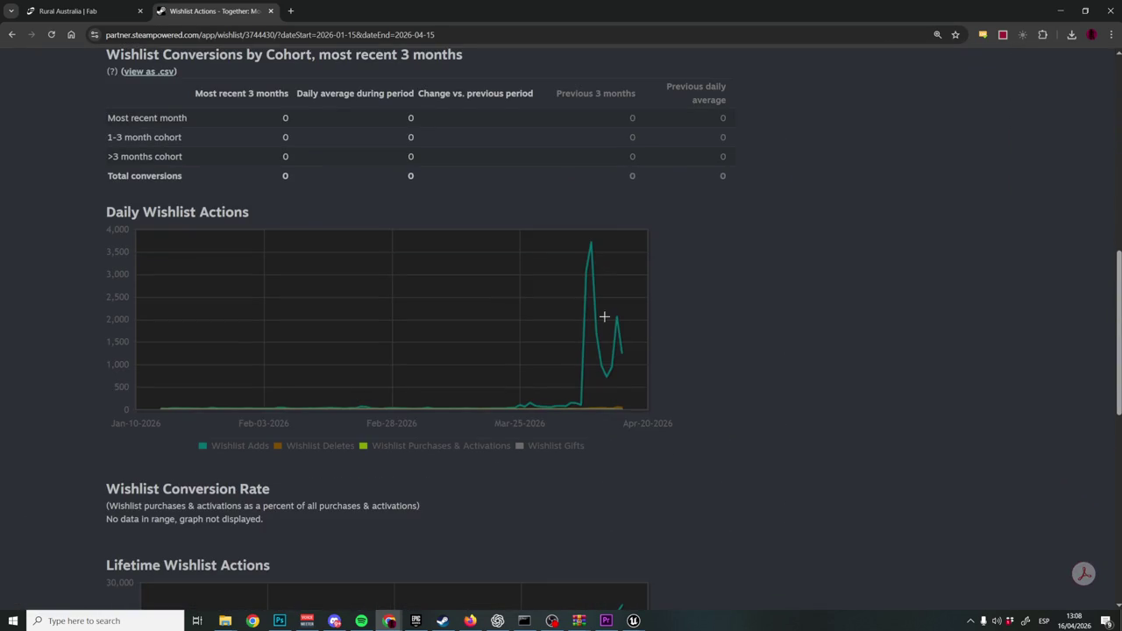
pyautogui.moveTo(623, 353)
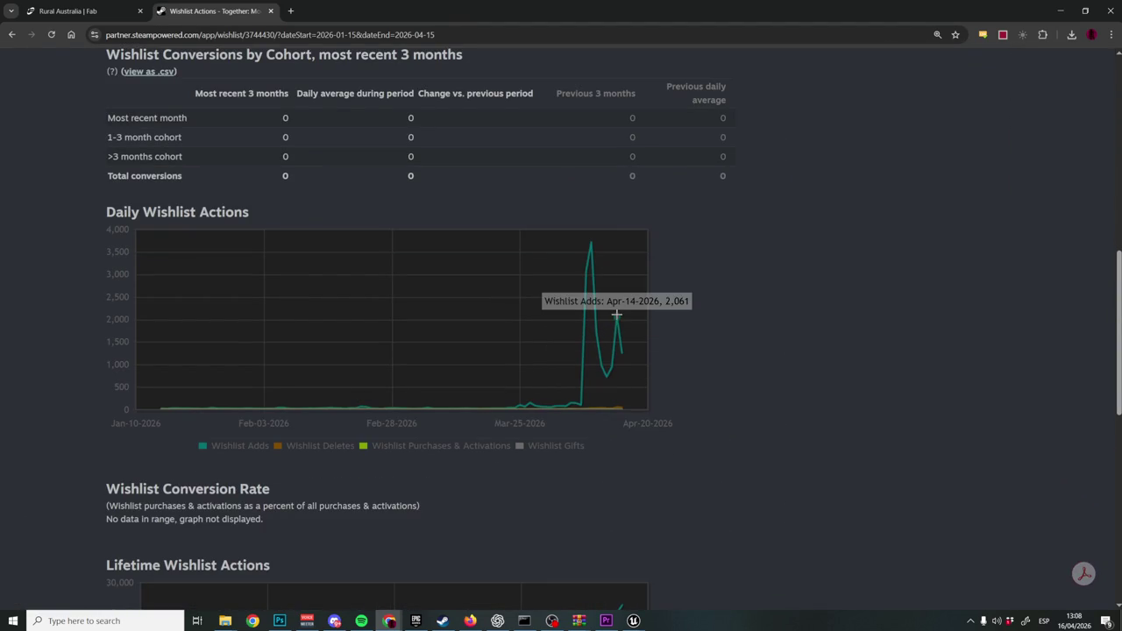
pyautogui.click(334, 621)
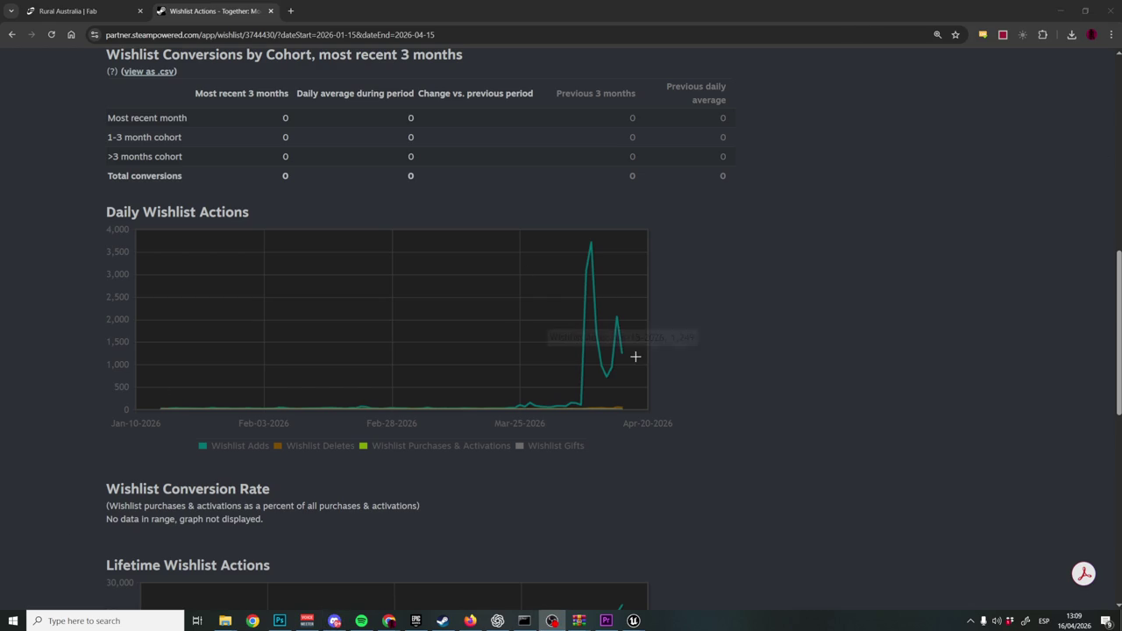
pyautogui.moveTo(622, 357)
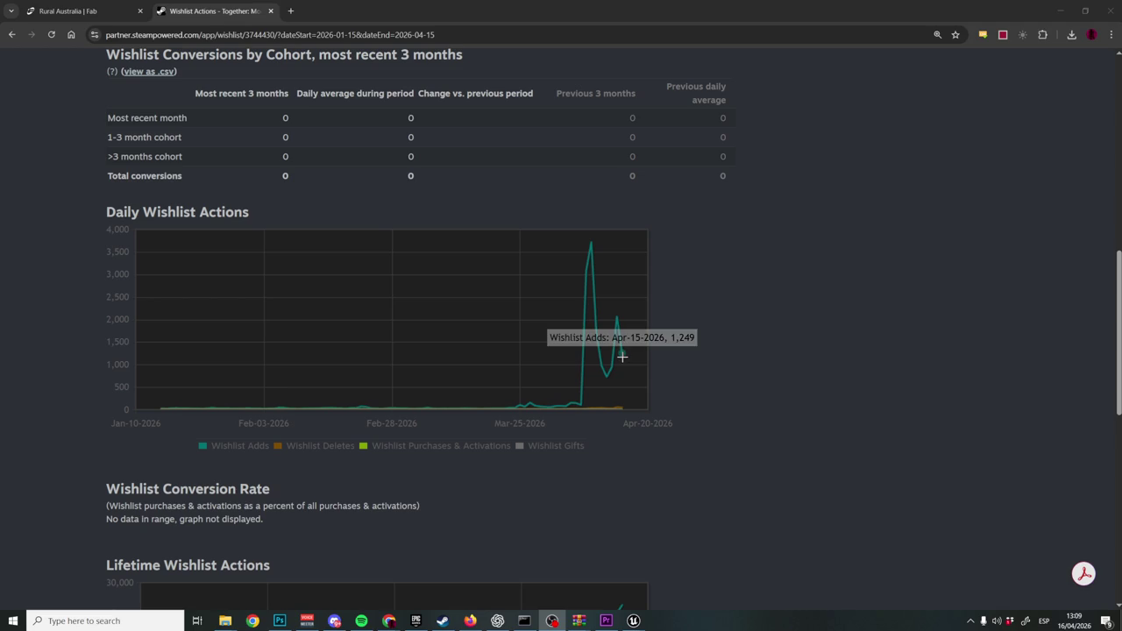
pyautogui.scroll(4, 500, 315)
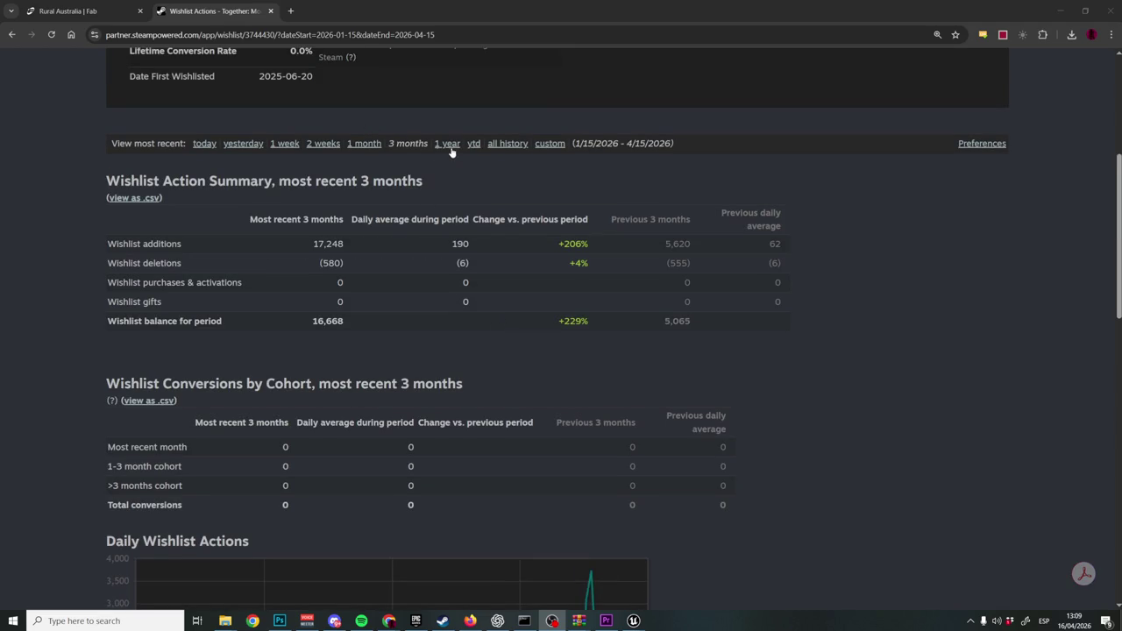
pyautogui.click(454, 148)
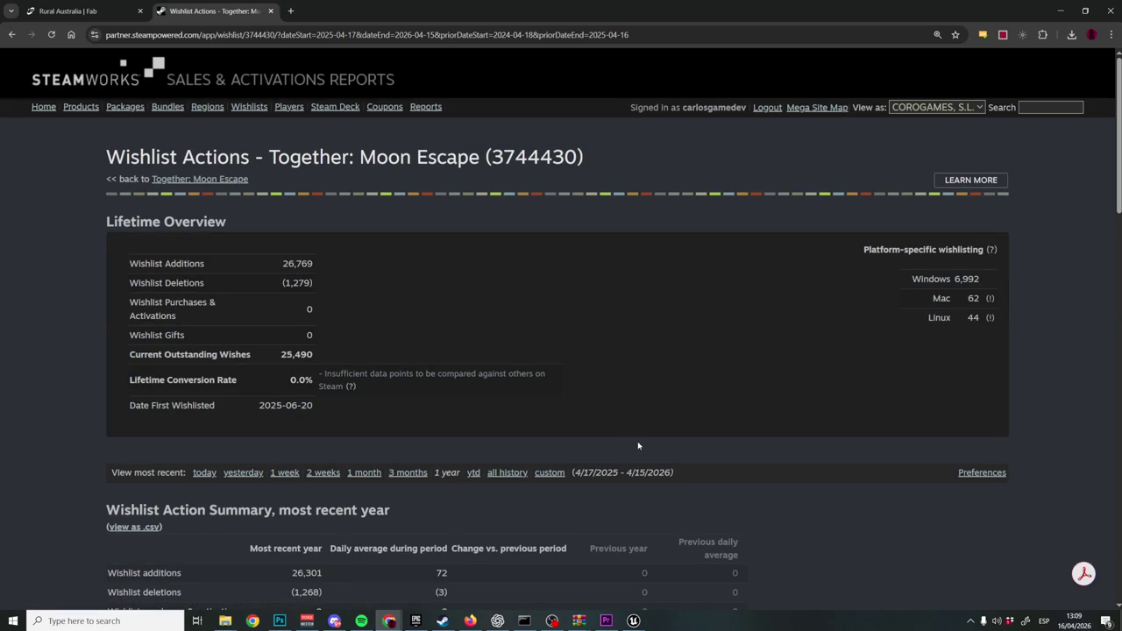
# Scroll through the yearly report, including the Daily Wishlist Actions chart from June 2025.
pyautogui.scroll(-7, 638, 445)
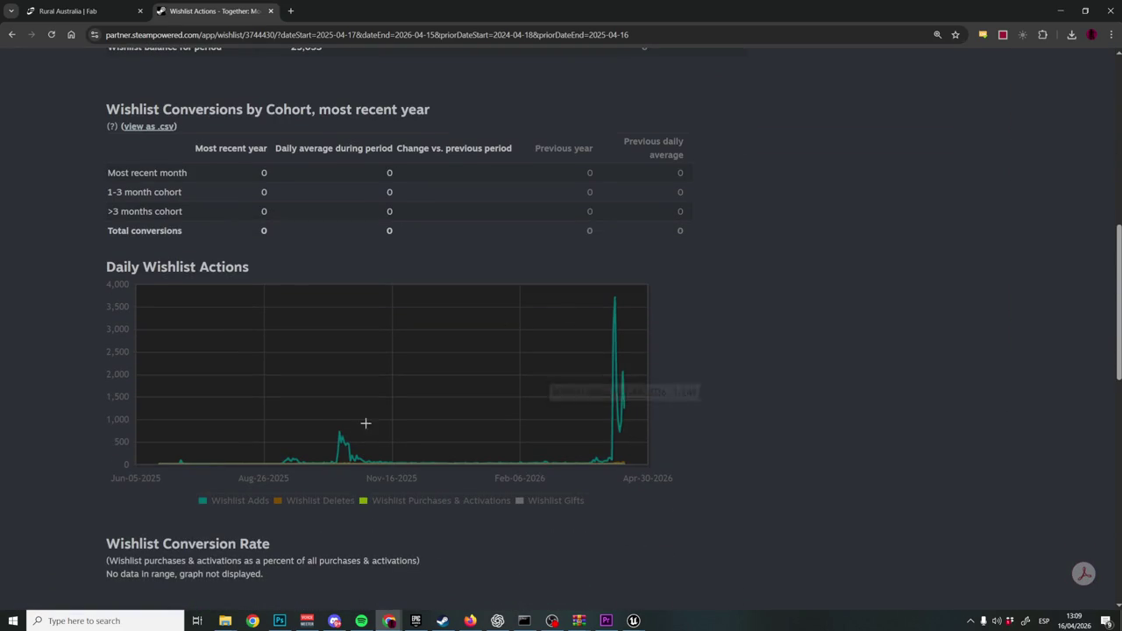
pyautogui.moveTo(340, 430)
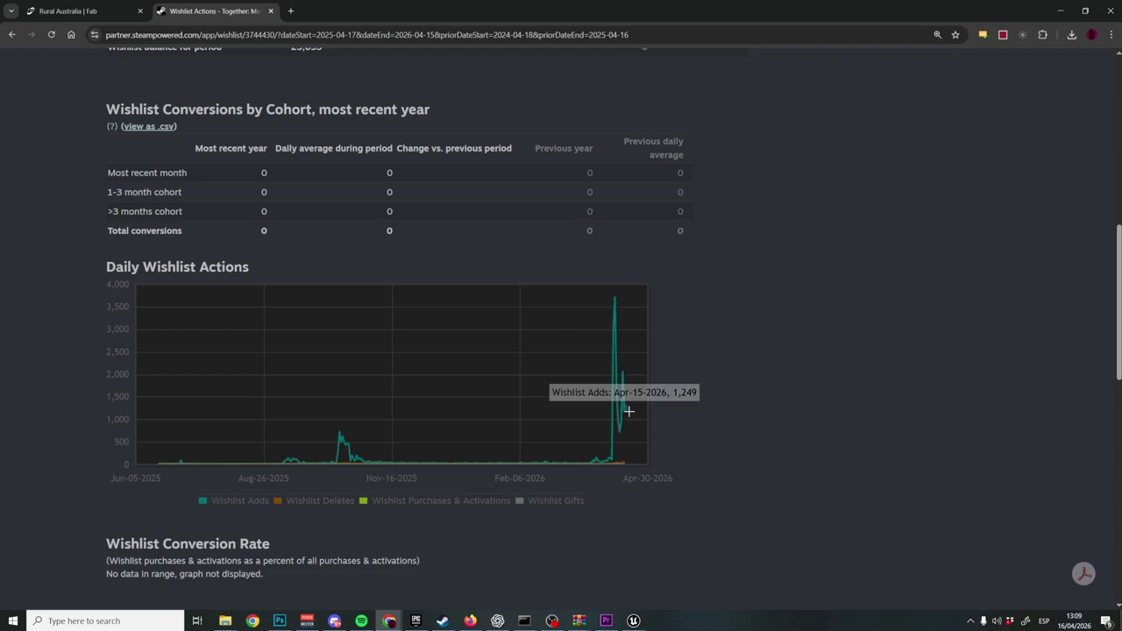
pyautogui.scroll(7, 628, 412)
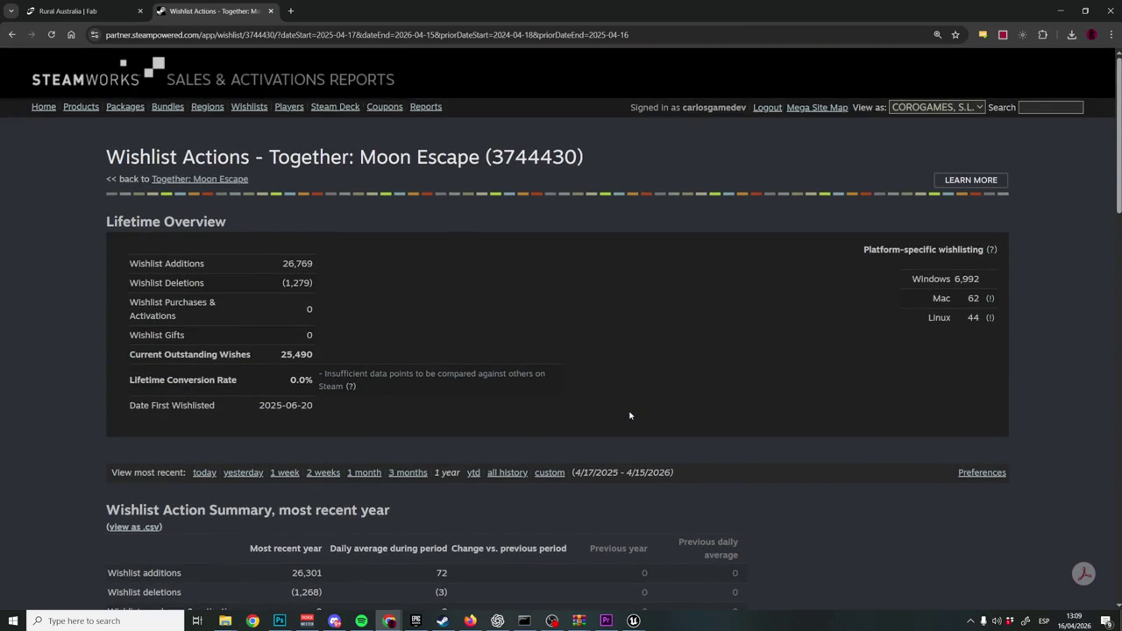
pyautogui.scroll(-8, 629, 416)
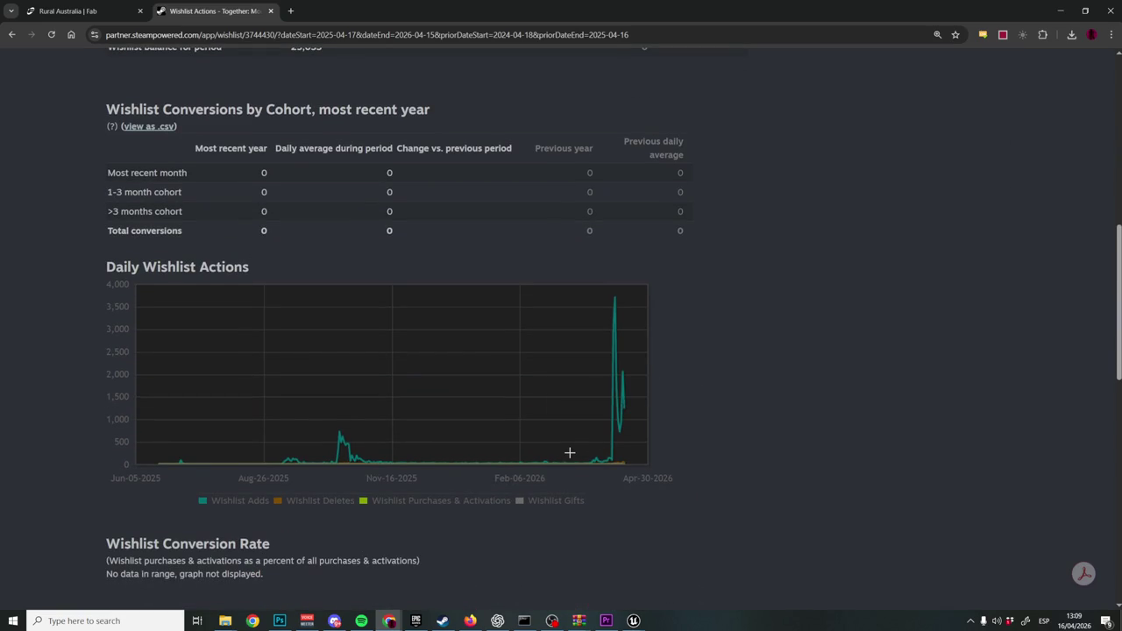
pyautogui.scroll(1, 570, 453)
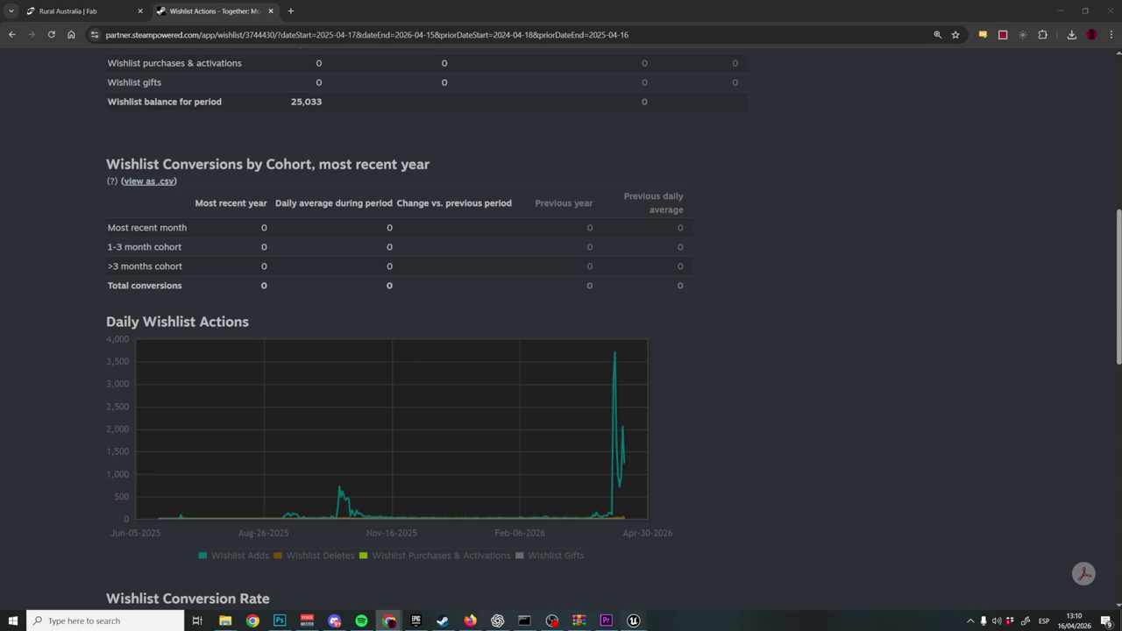
pyautogui.moveTo(633, 619)
pyautogui.click(675, 571)
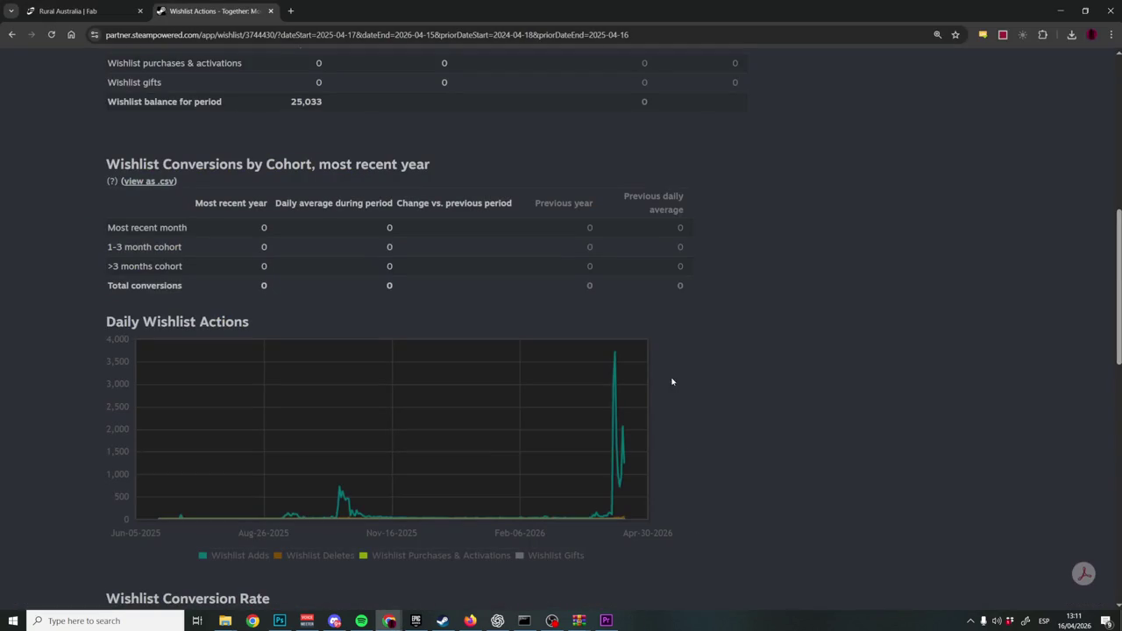
# Launch the TogetherMoonEscape .uproject from its Quick access folder, then go back to Premiere.
pyautogui.moveTo(225, 619)
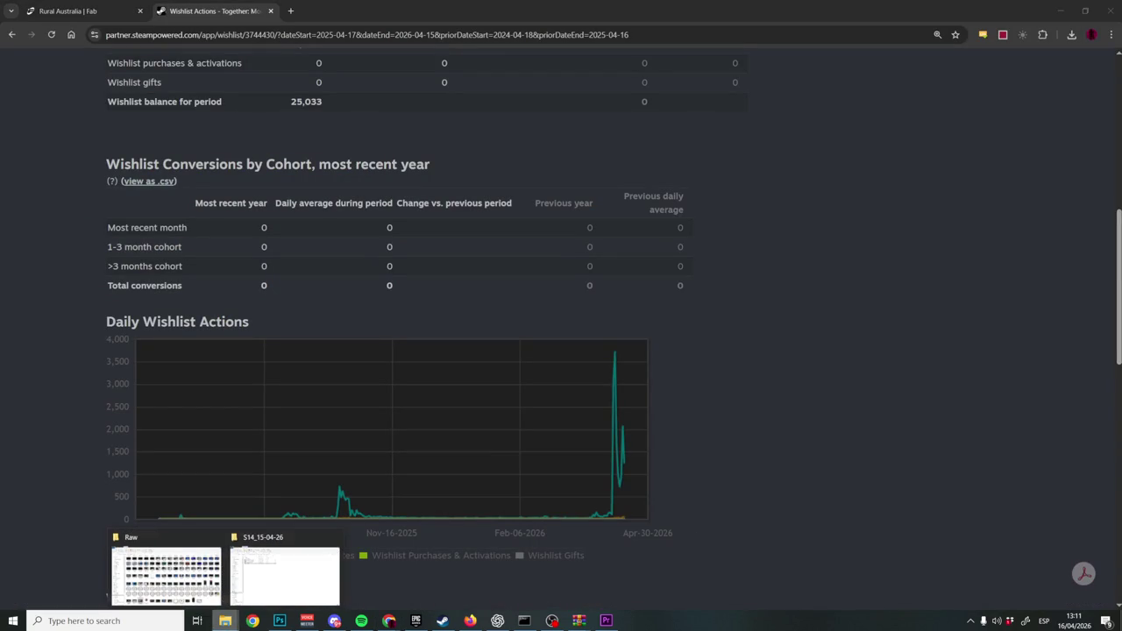
pyautogui.click(285, 570)
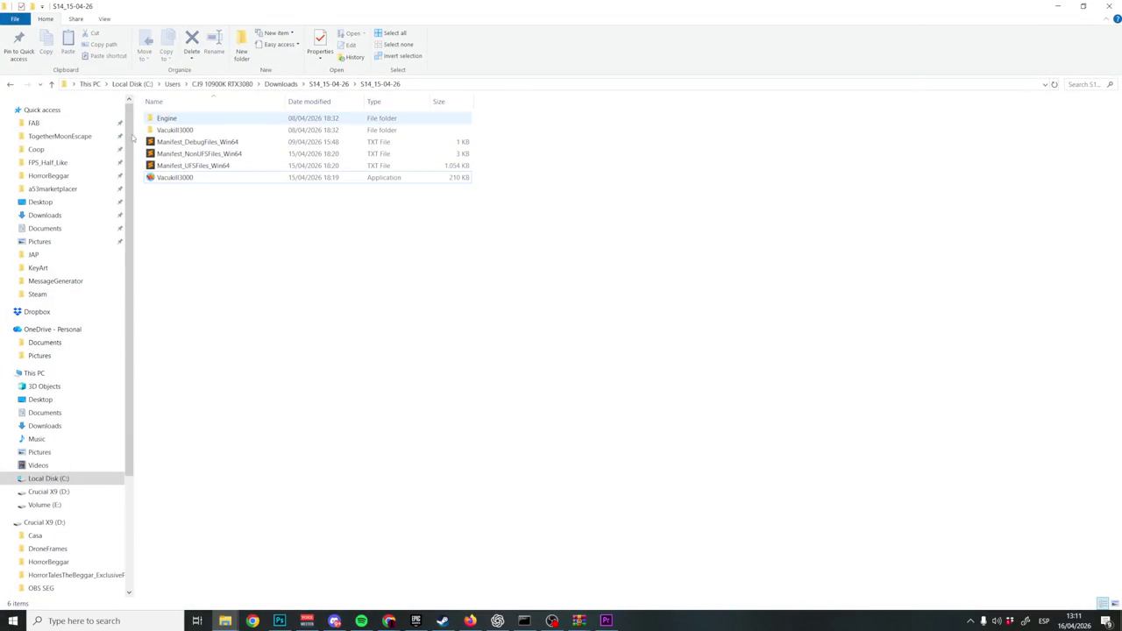
pyautogui.click(86, 137)
pyautogui.click(207, 428)
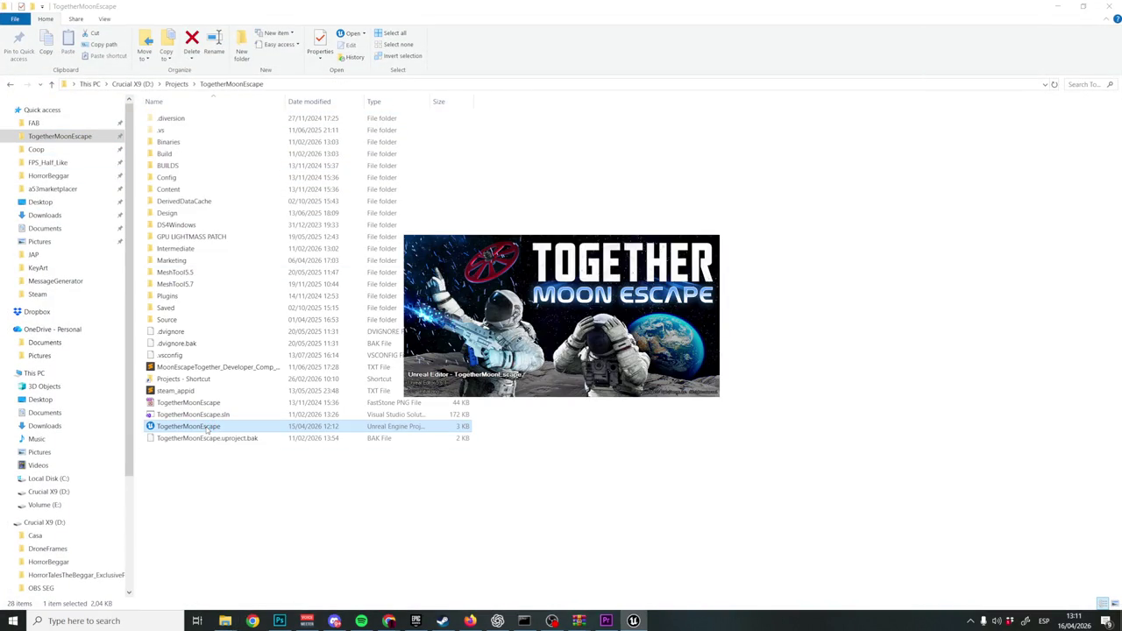
pyautogui.click(604, 620)
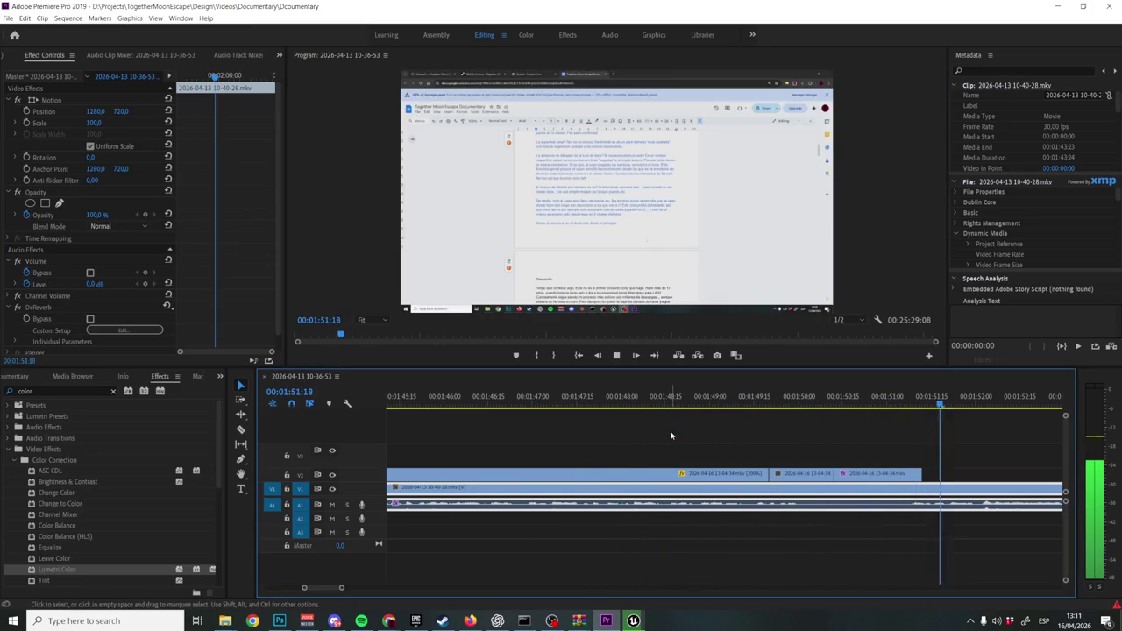
# Play back around 01:48 and park the playhead at 00:01:49:03.
pyautogui.click(758, 397)
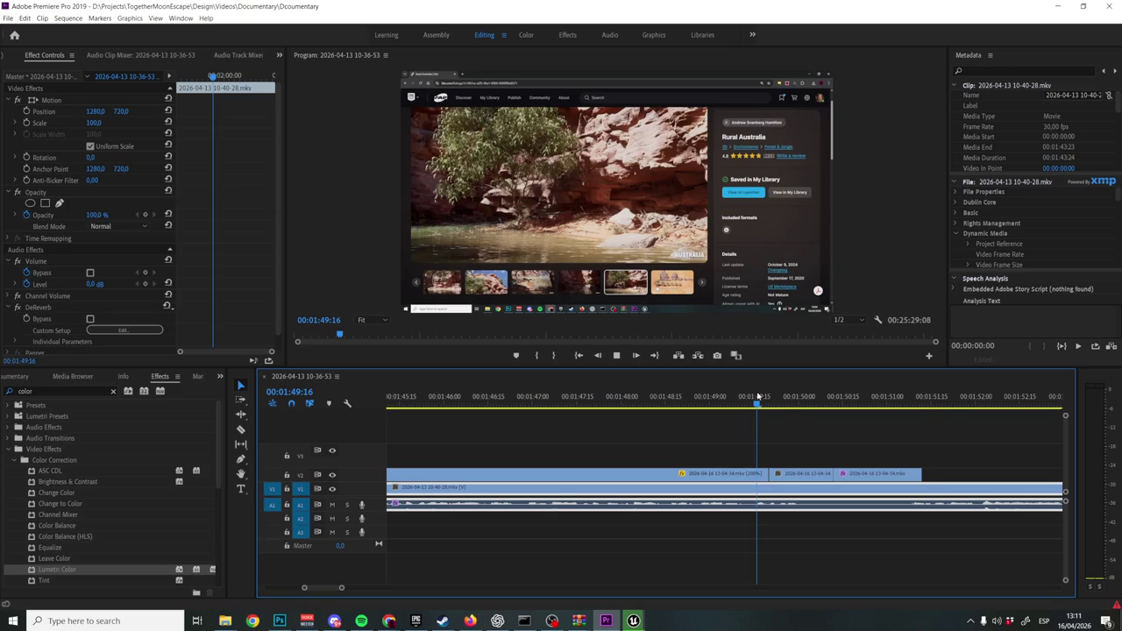
pyautogui.press('space')
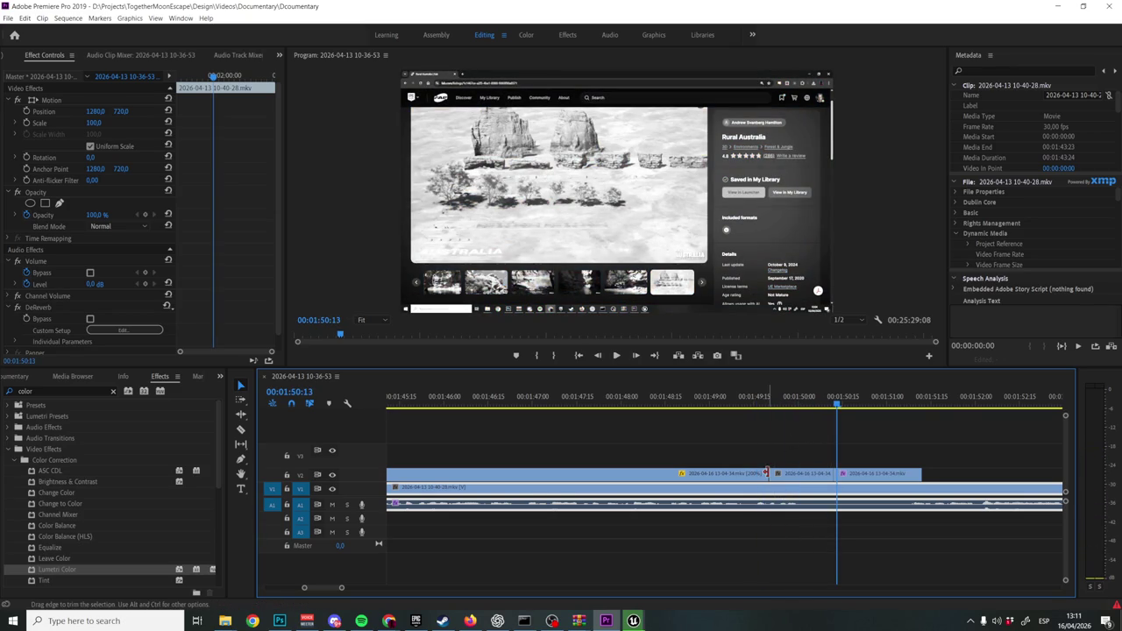
pyautogui.click(674, 399)
pyautogui.press('space')
pyautogui.press('space')
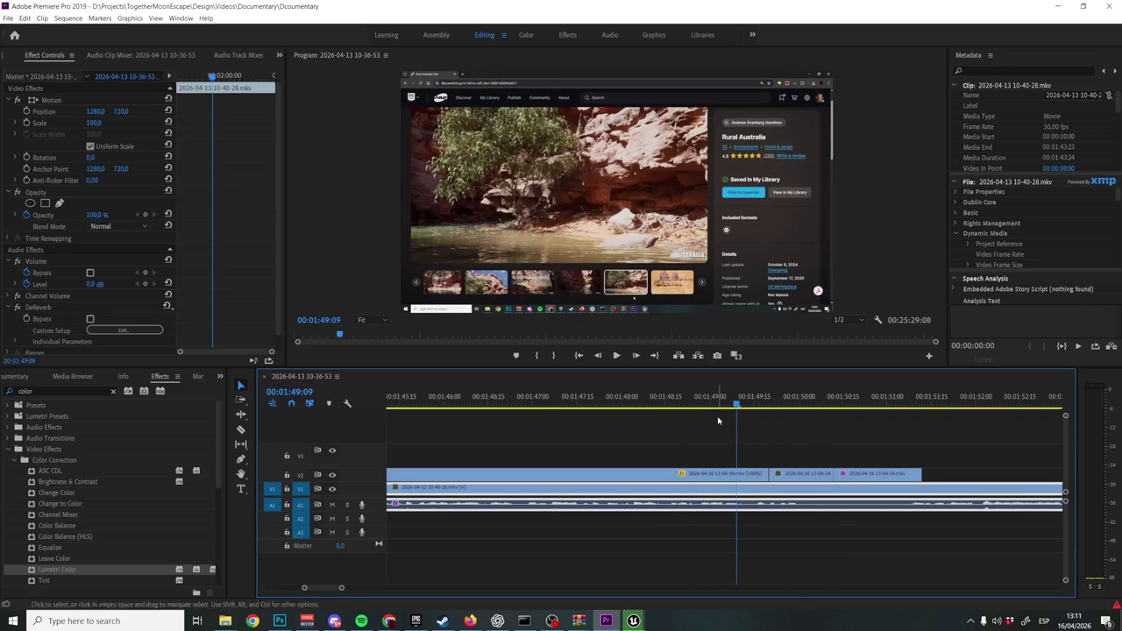
pyautogui.click(718, 403)
pyautogui.moveTo(717, 403); pyautogui.dragTo(719, 405)
# Shift the V2 capture clips 17 frames earlier and lengthen the last V2 clip's end.
pyautogui.moveTo(739, 473); pyautogui.dragTo(742, 483)
pyautogui.moveTo(901, 473); pyautogui.dragTo(909, 474)
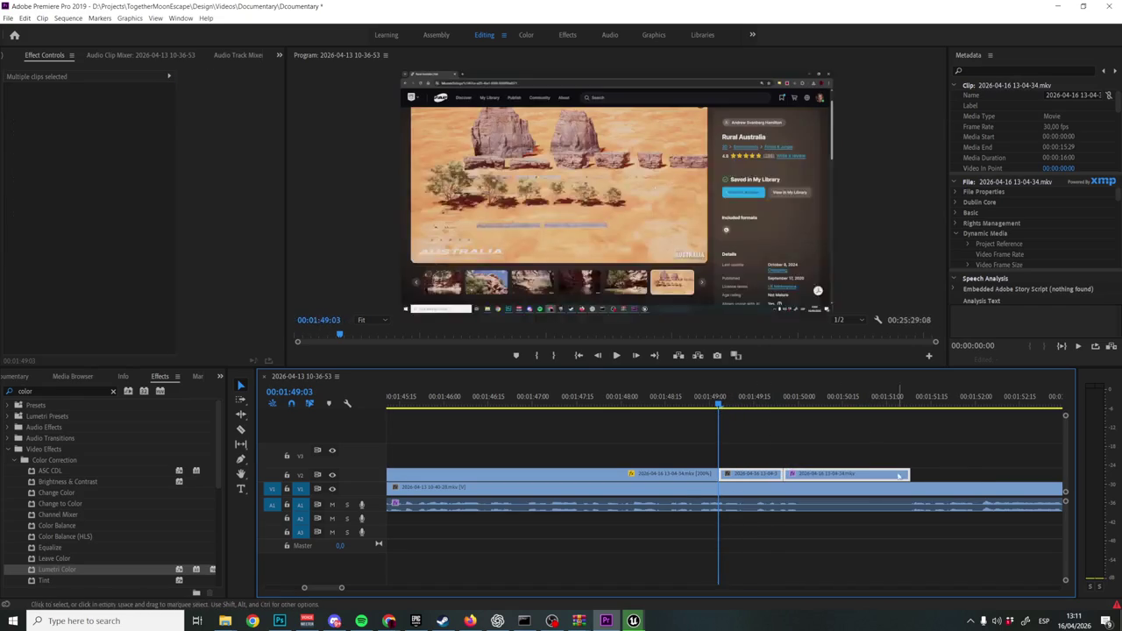
pyautogui.press('space')
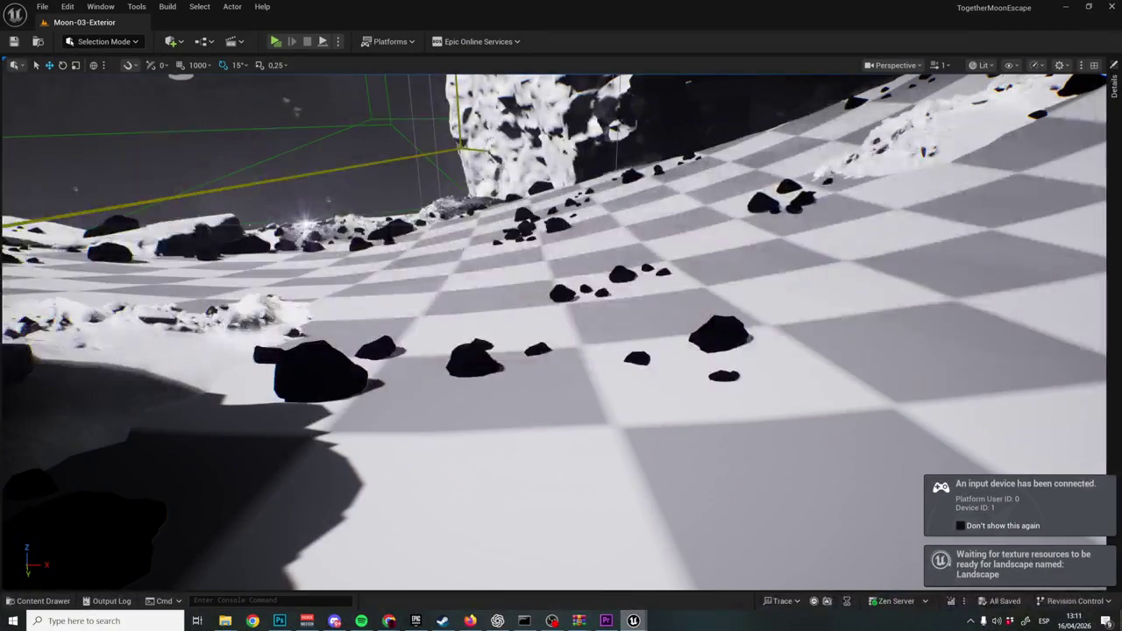
pyautogui.moveTo(633, 621)
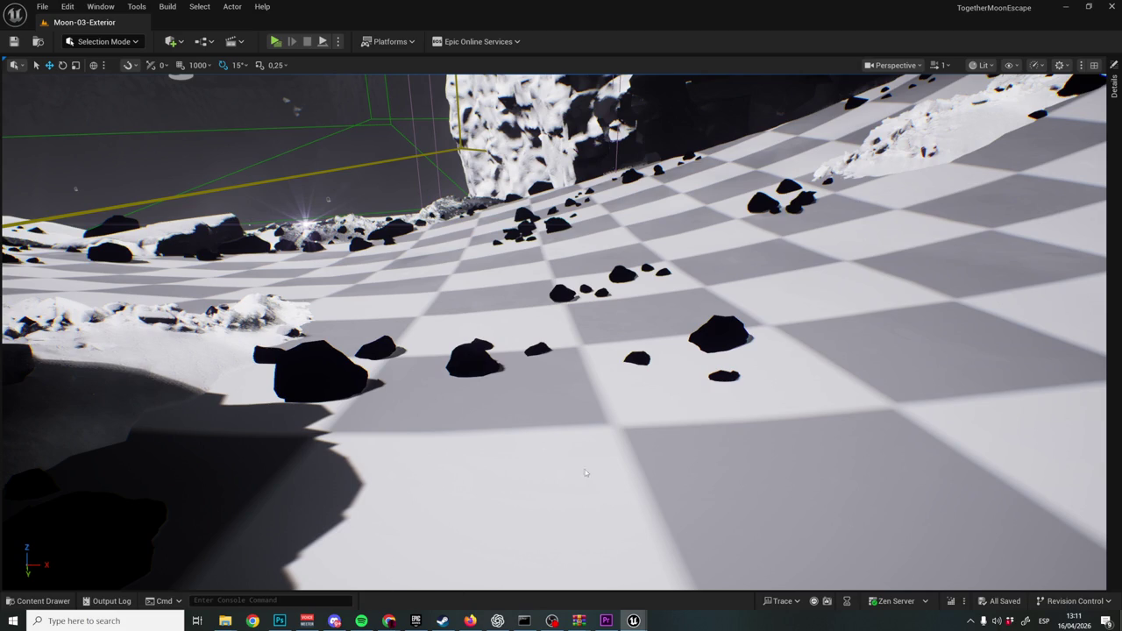
pyautogui.click(605, 620)
# Review from about 1:47 and delete the short V2 clip near 1:49.
pyautogui.click(625, 502)
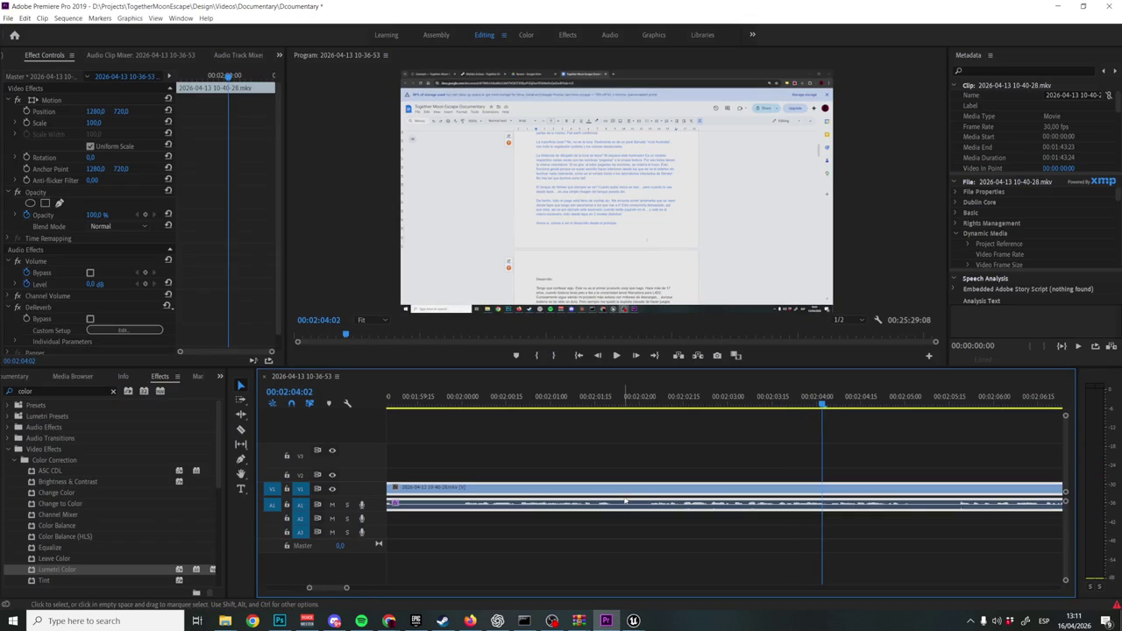
pyautogui.scroll(10, 747, 430)
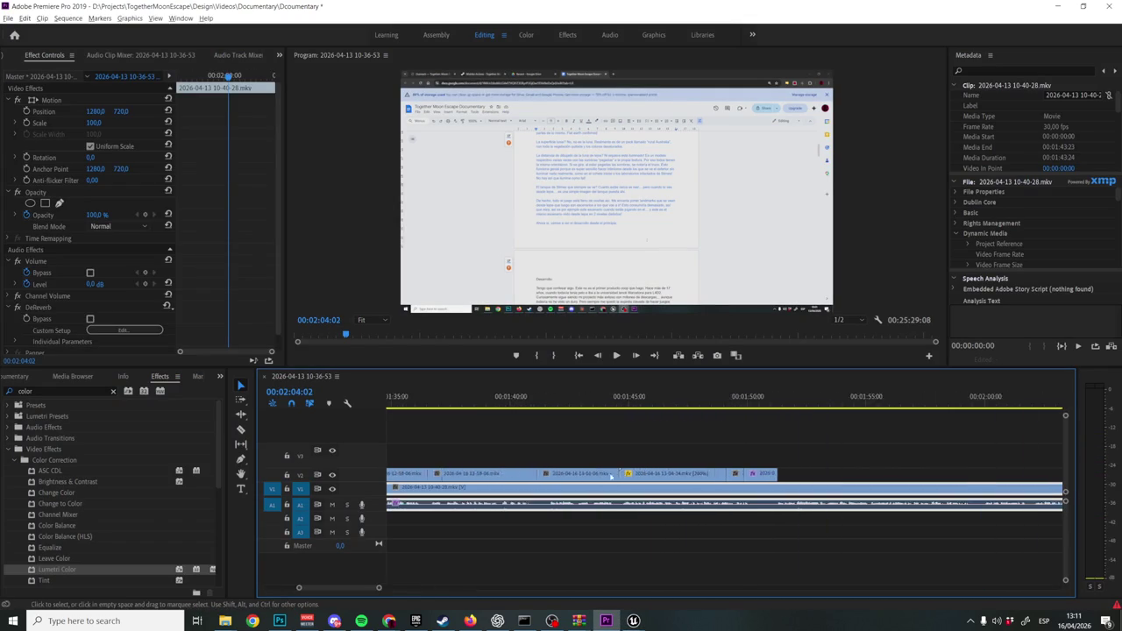
pyautogui.click(696, 402)
pyautogui.press('space')
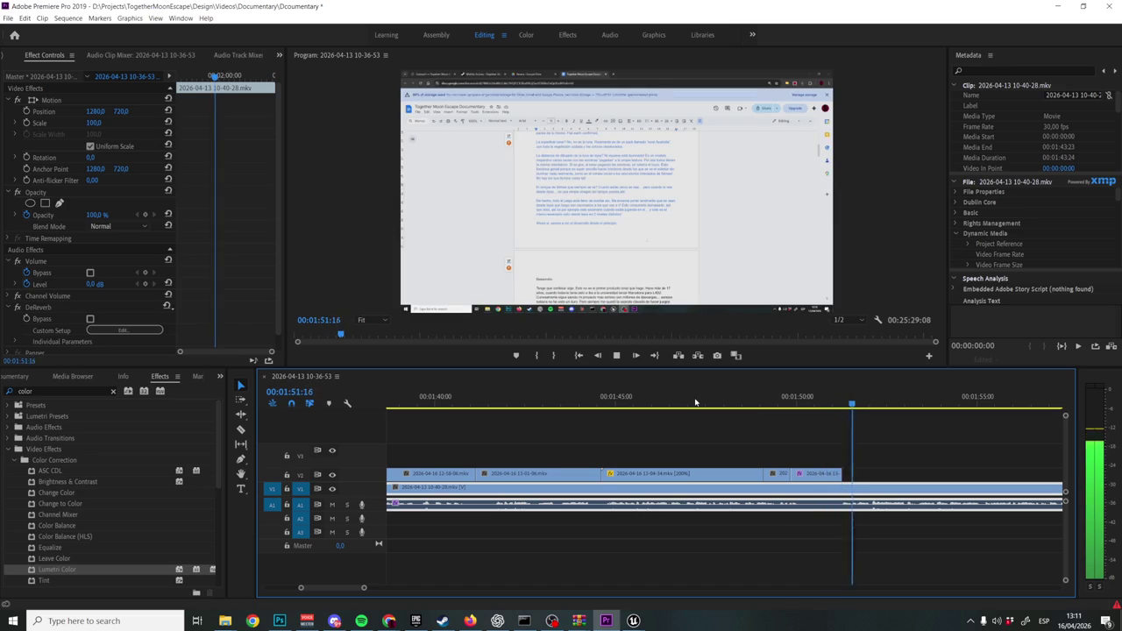
pyautogui.press('space')
pyautogui.moveTo(772, 399)
pyautogui.mouseDown()
pyautogui.moveTo(794, 399)
pyautogui.moveTo(765, 404)
pyautogui.moveTo(782, 402)
pyautogui.mouseUp()
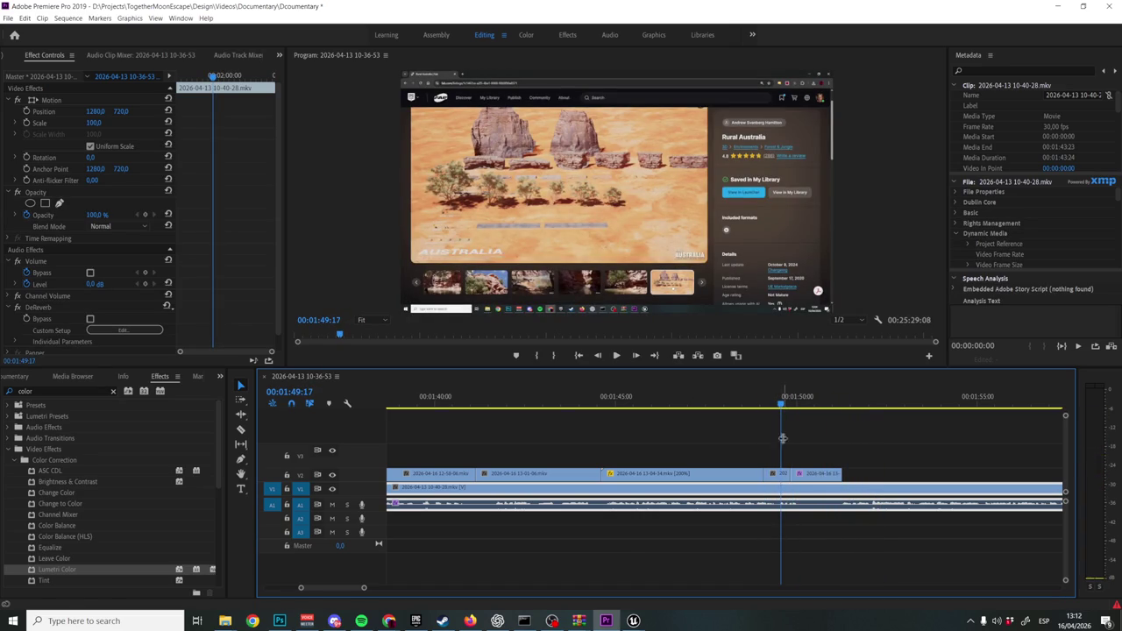
pyautogui.click(781, 474)
pyautogui.press('Delete')
# Move the playhead from 1:50:00 to about 1:50:28.
pyautogui.click(789, 488)
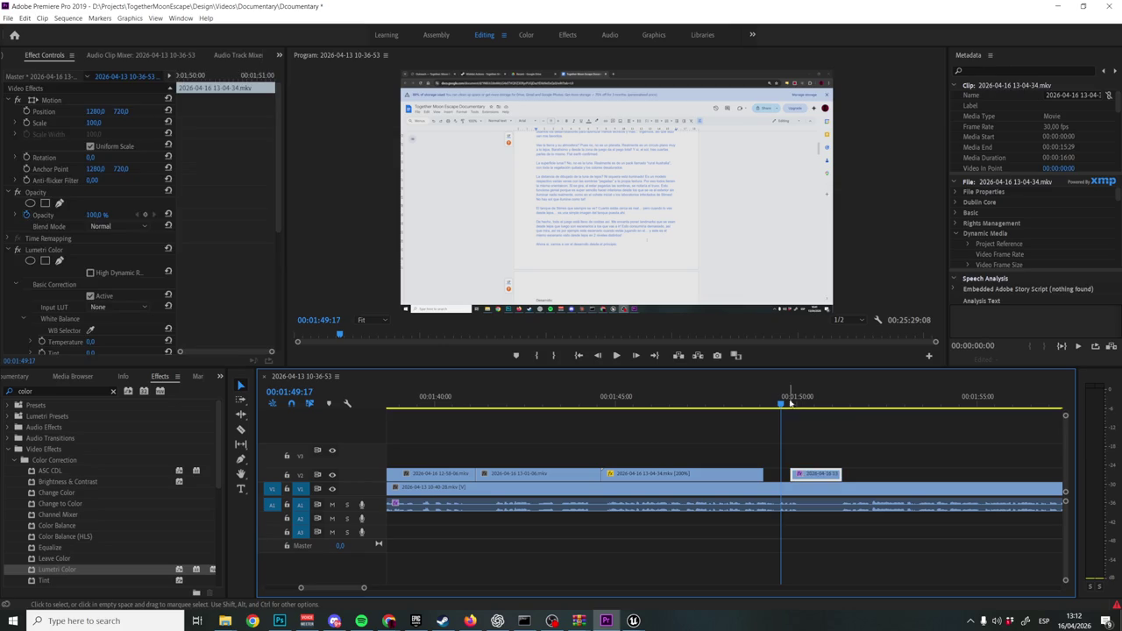
pyautogui.click(797, 402)
pyautogui.moveTo(798, 401); pyautogui.dragTo(829, 402)
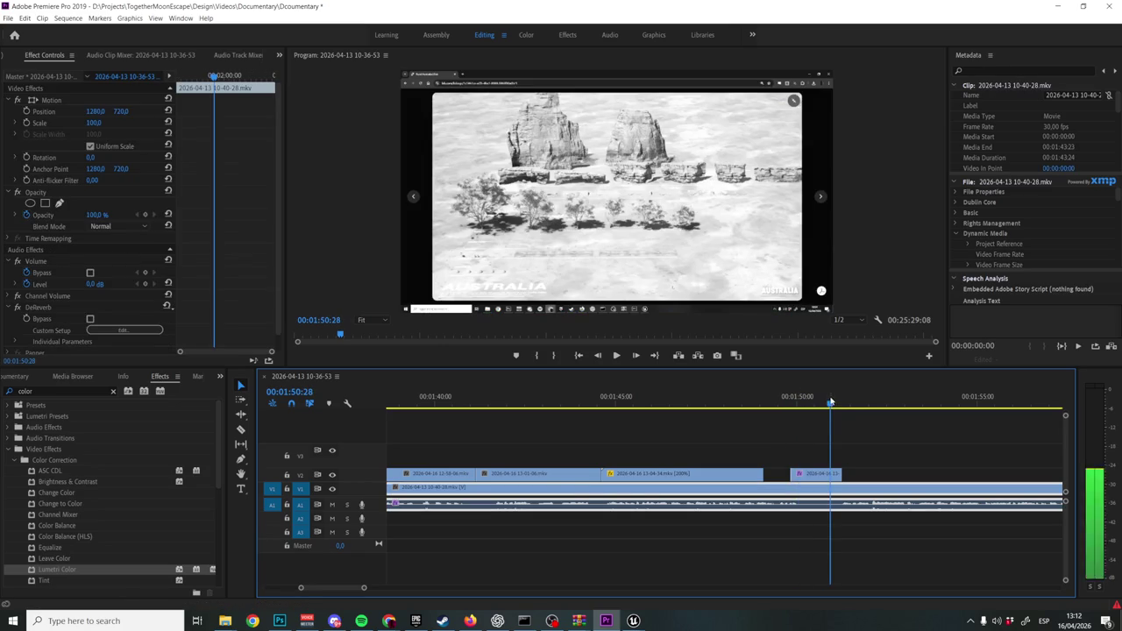
# Lift the desert clip to V3, delete its Lumetri Color grade, and drop it into the V2 gap.
pyautogui.doubleClick(807, 475)
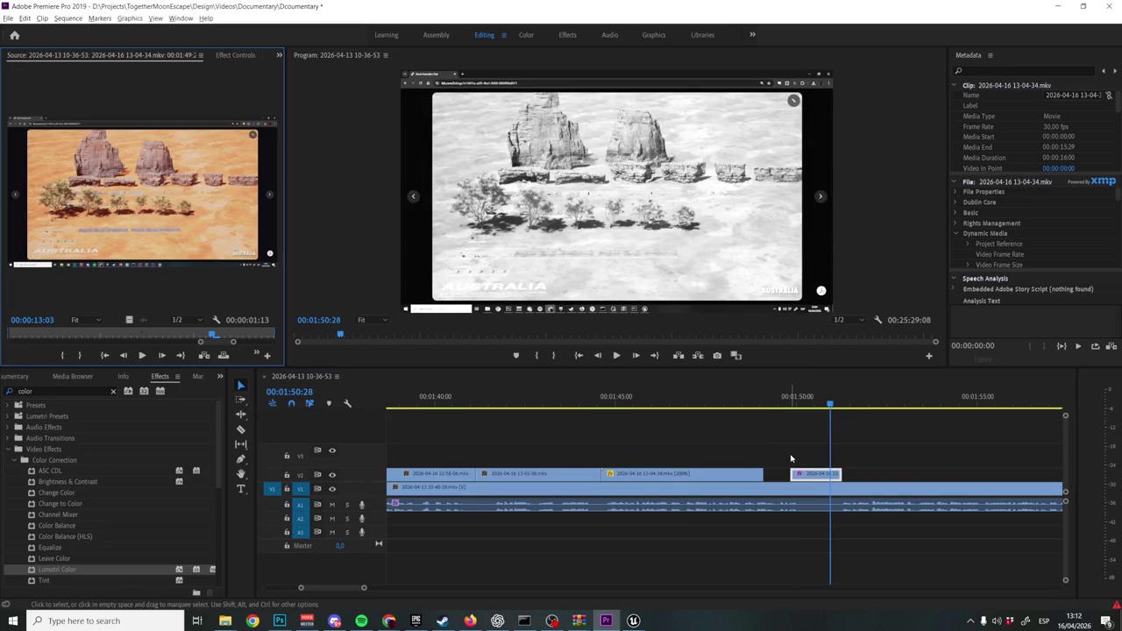
pyautogui.moveTo(808, 478)
pyautogui.mouseDown()
pyautogui.moveTo(889, 469)
pyautogui.moveTo(789, 452)
pyautogui.mouseUp()
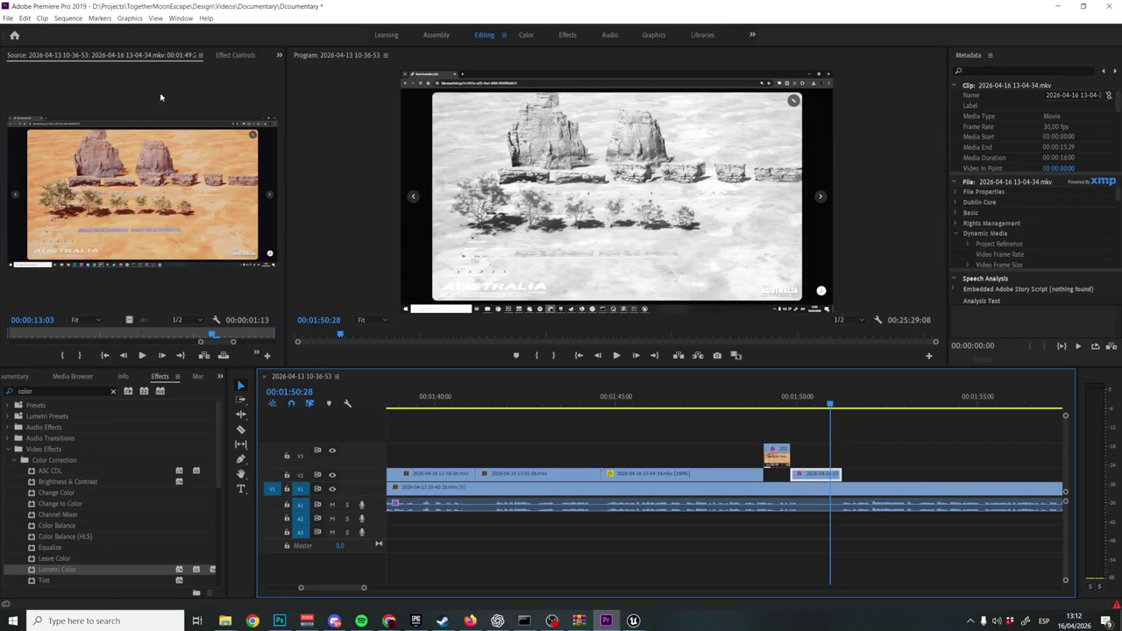
pyautogui.click(238, 57)
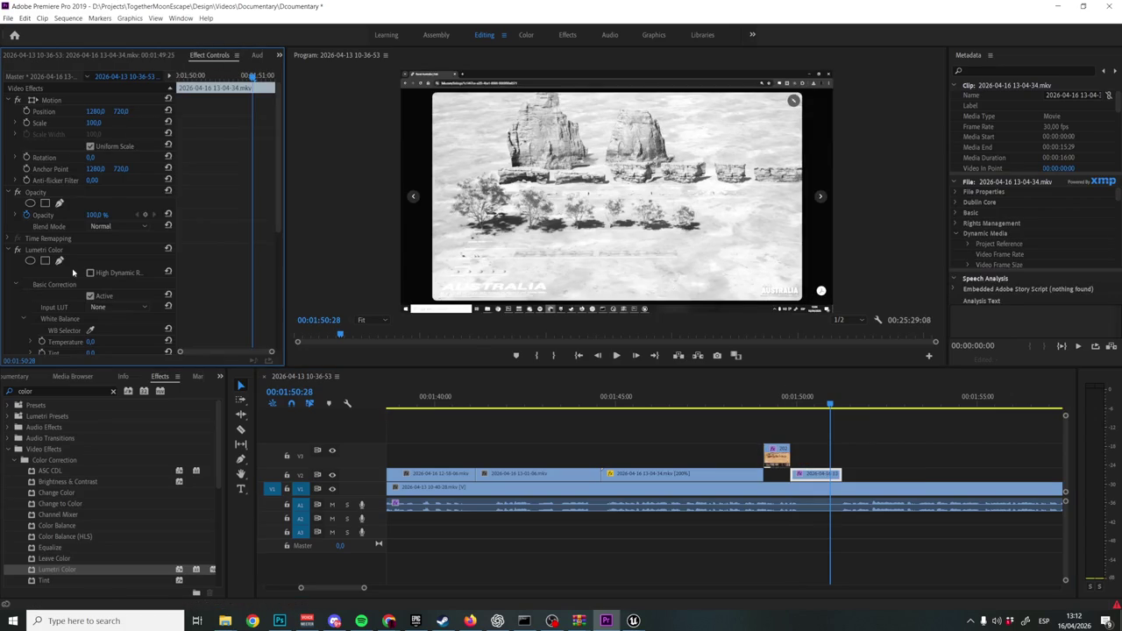
pyautogui.click(101, 254)
pyautogui.press('Delete')
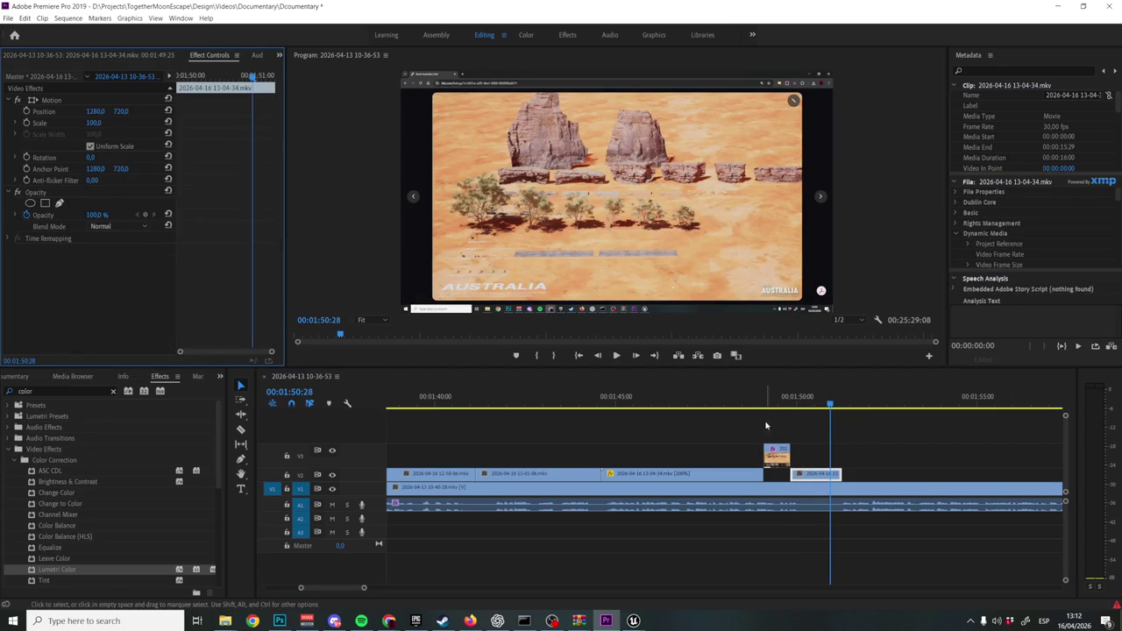
pyautogui.moveTo(771, 446); pyautogui.dragTo(773, 474)
# Play back the fill, remove the remaining Lumetri grade, and reseat the clip on V2.
pyautogui.click(745, 399)
pyautogui.press('space')
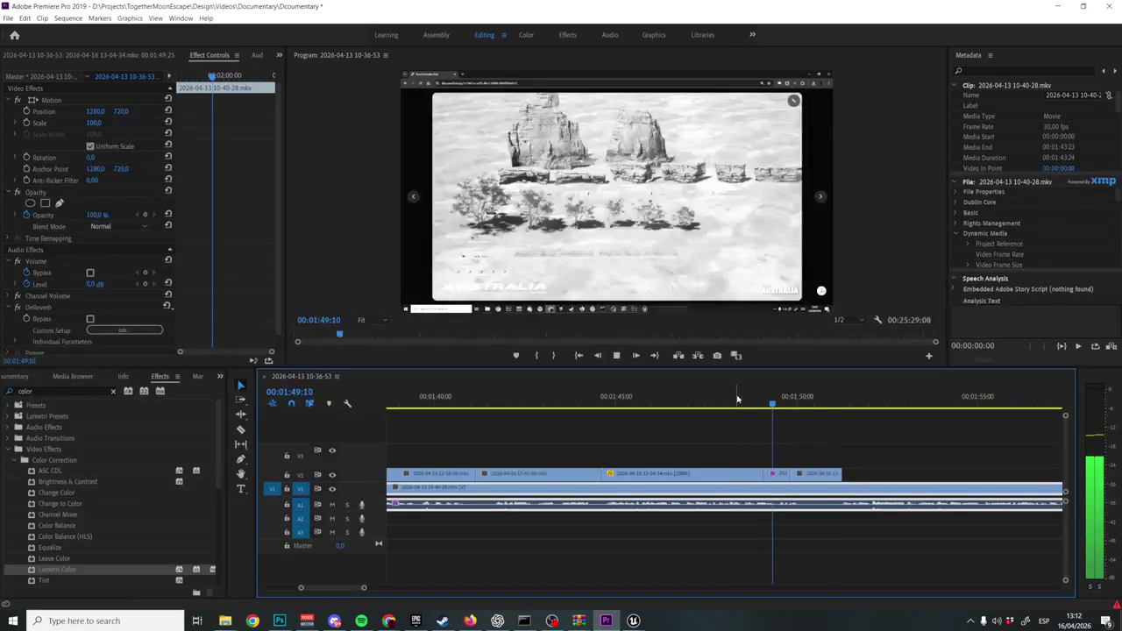
pyautogui.press('space')
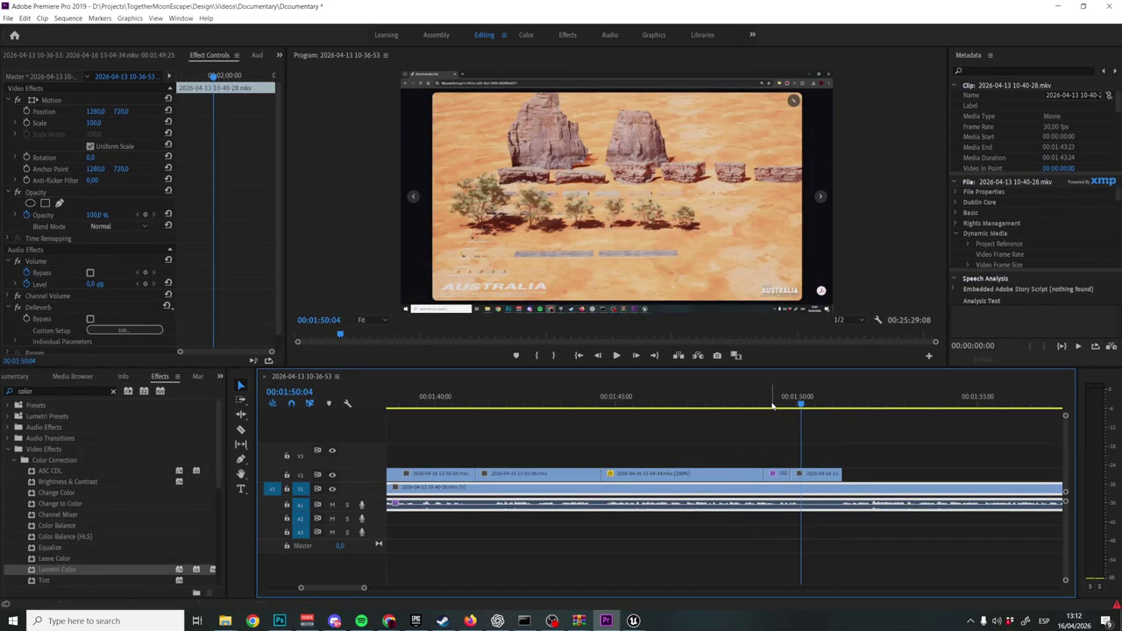
pyautogui.moveTo(785, 473)
pyautogui.mouseDown()
pyautogui.moveTo(785, 454)
pyautogui.moveTo(784, 474)
pyautogui.mouseUp()
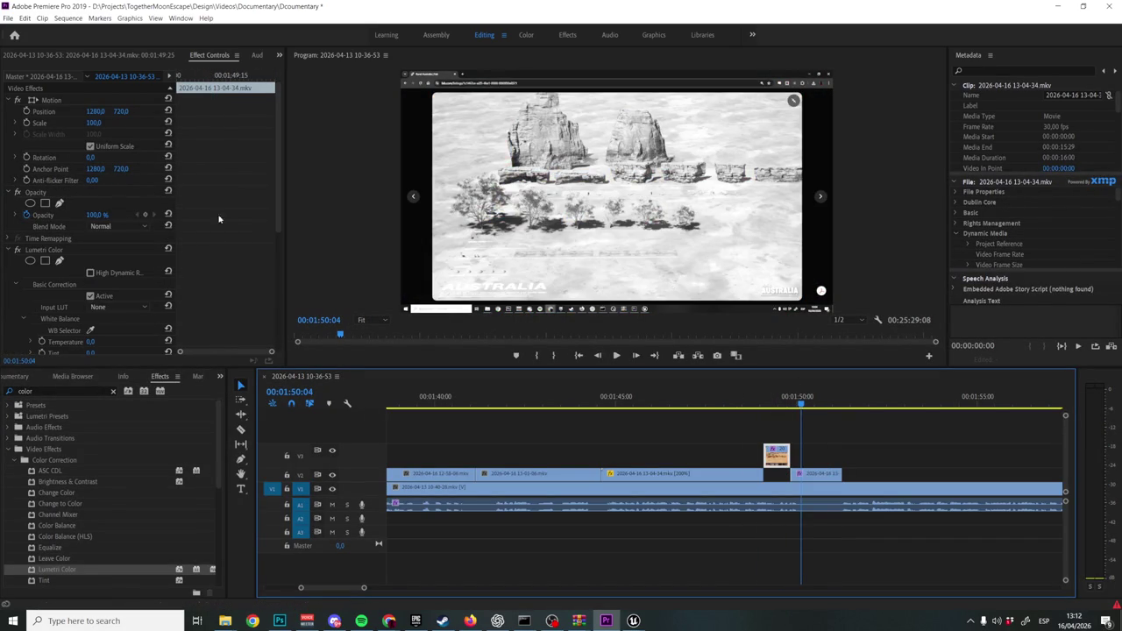
pyautogui.click(97, 252)
pyautogui.press('Delete')
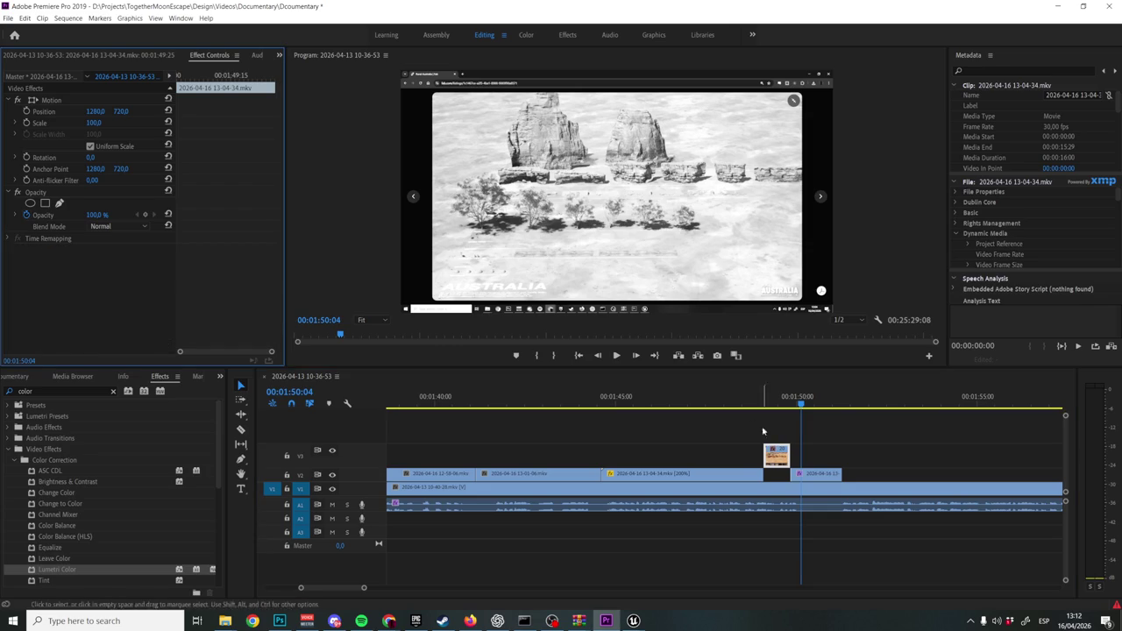
pyautogui.moveTo(777, 456); pyautogui.dragTo(777, 478)
pyautogui.click(745, 397)
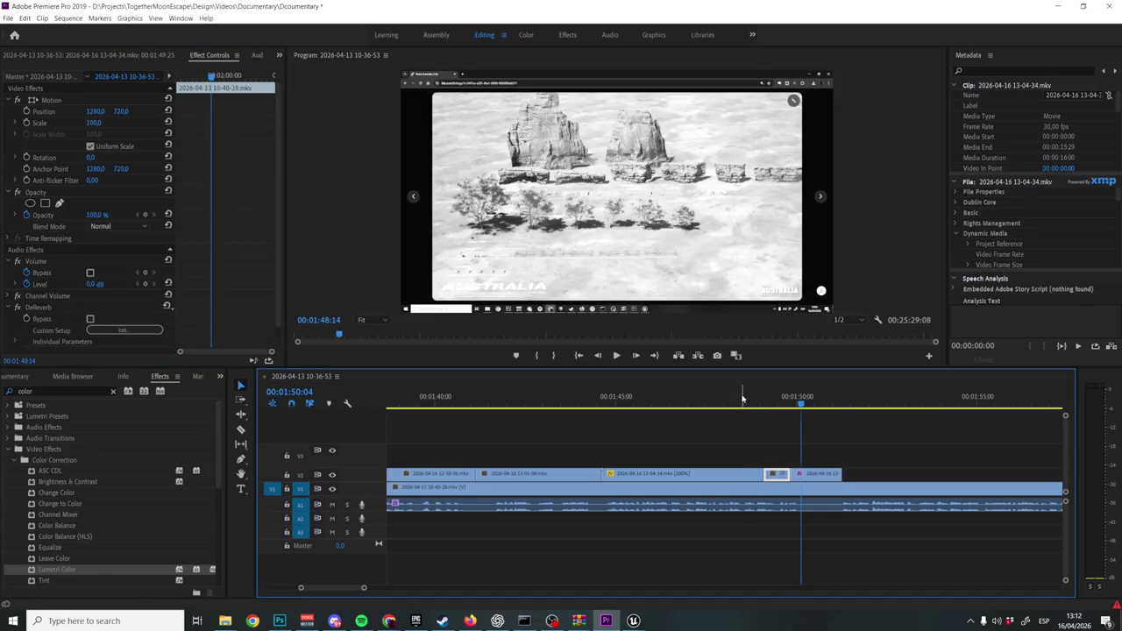
pyautogui.press('space')
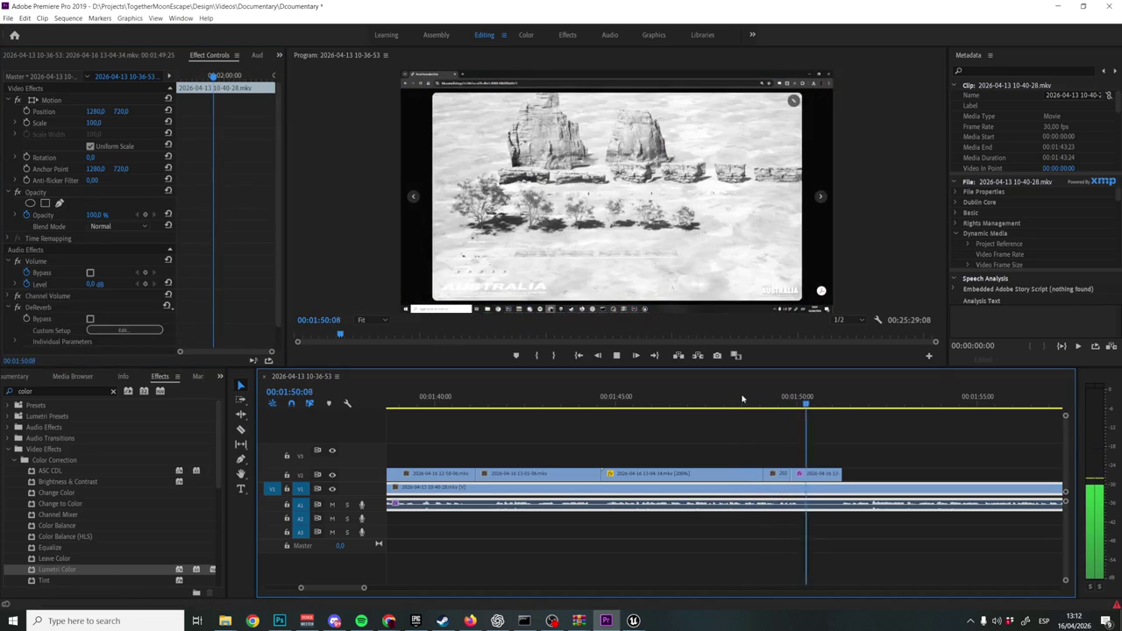
pyautogui.press('space')
# Trim the short V2 clip's start later and extend the last V2 clip's end.
pyautogui.press('=')
pyautogui.press('=')
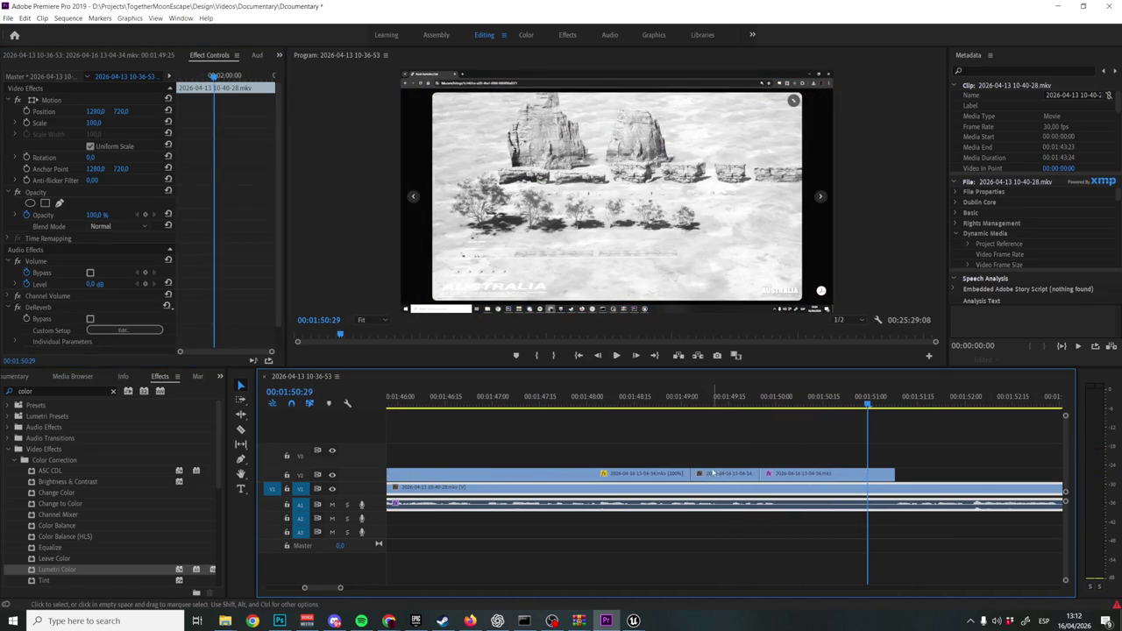
pyautogui.click(701, 473)
pyautogui.moveTo(698, 475)
pyautogui.mouseDown()
pyautogui.moveTo(776, 478)
pyautogui.moveTo(747, 474)
pyautogui.moveTo(757, 474)
pyautogui.mouseUp()
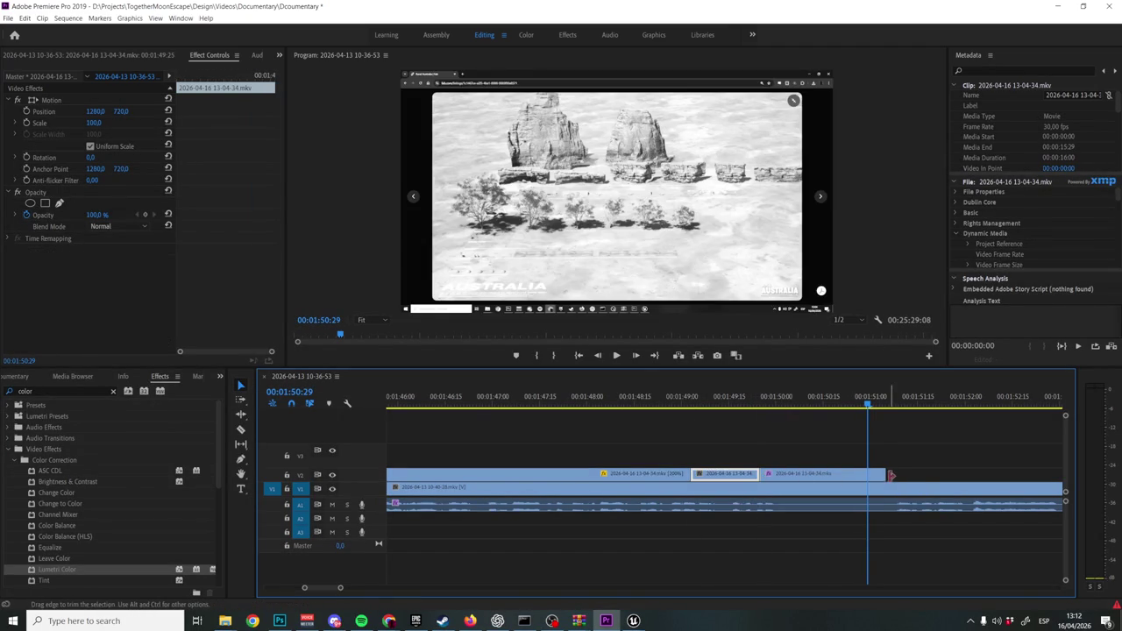
pyautogui.moveTo(882, 474); pyautogui.dragTo(897, 474)
pyautogui.click(623, 399)
pyautogui.press('space')
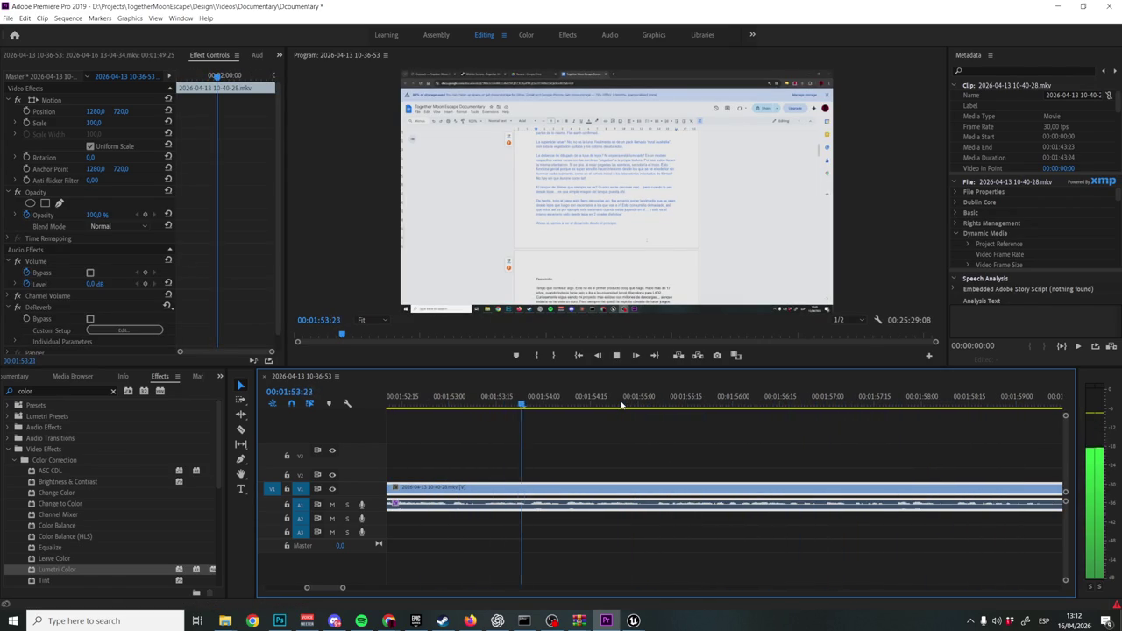
pyautogui.click(634, 621)
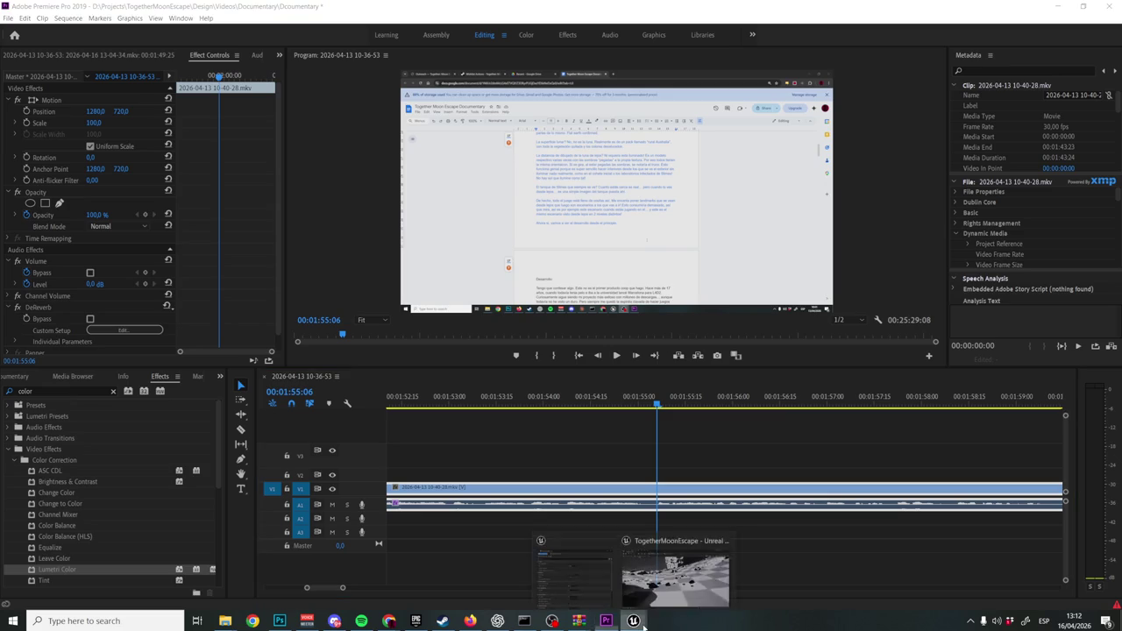
pyautogui.click(692, 543)
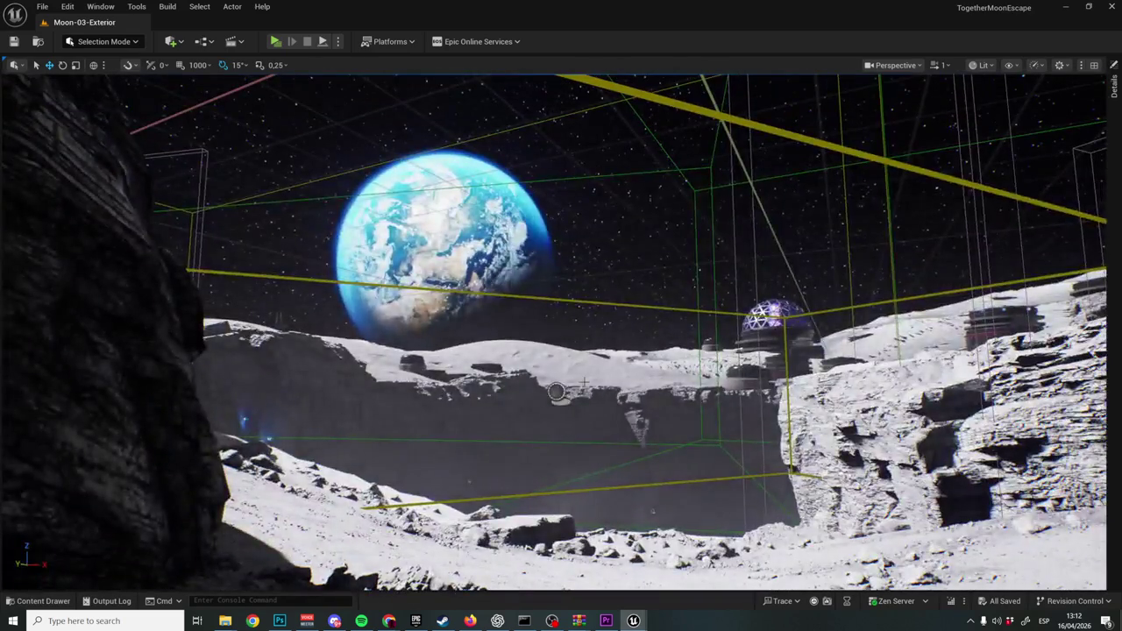
# Fly the Moon-03-Exterior viewport to the walkway railing and select the terrain piece beyond it.
pyautogui.press('F11')
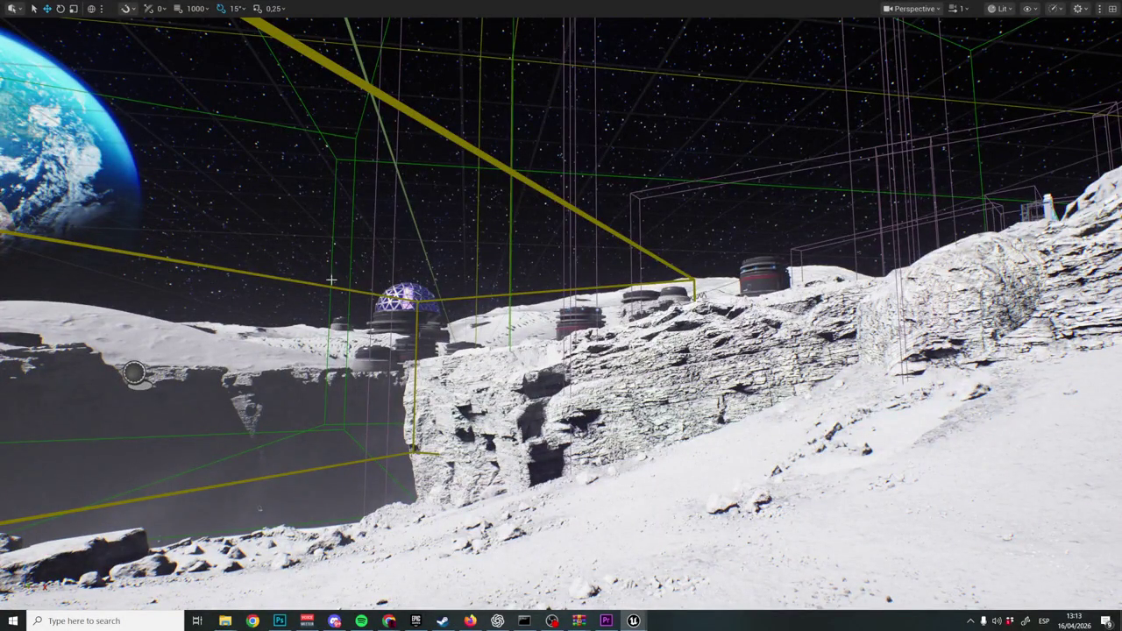
pyautogui.press('F11')
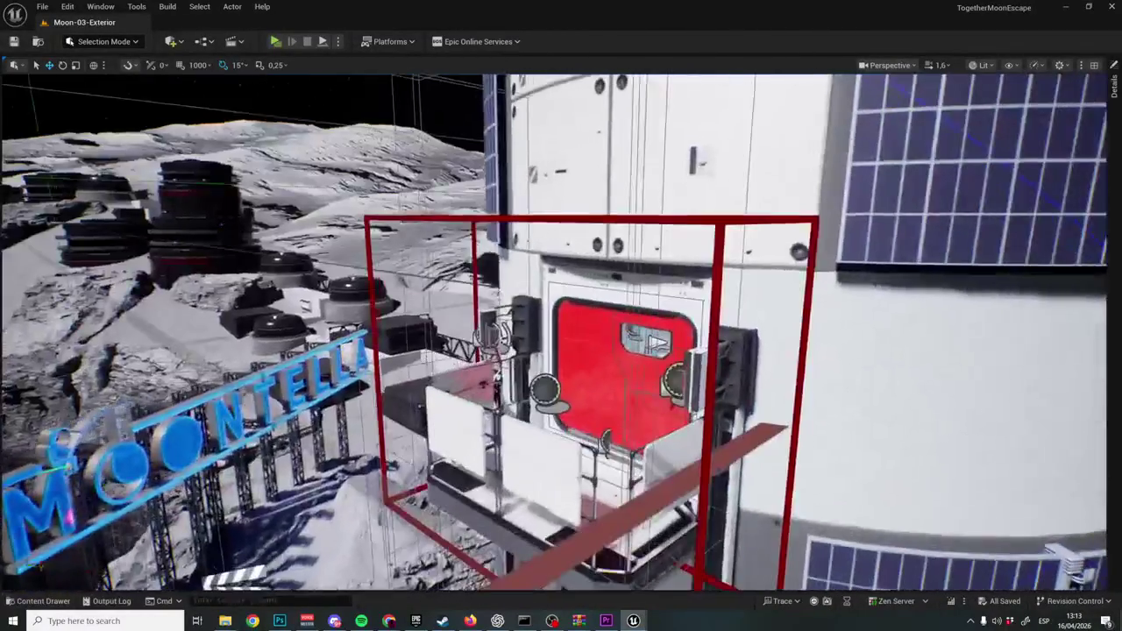
pyautogui.scroll(-2, 561, 333)
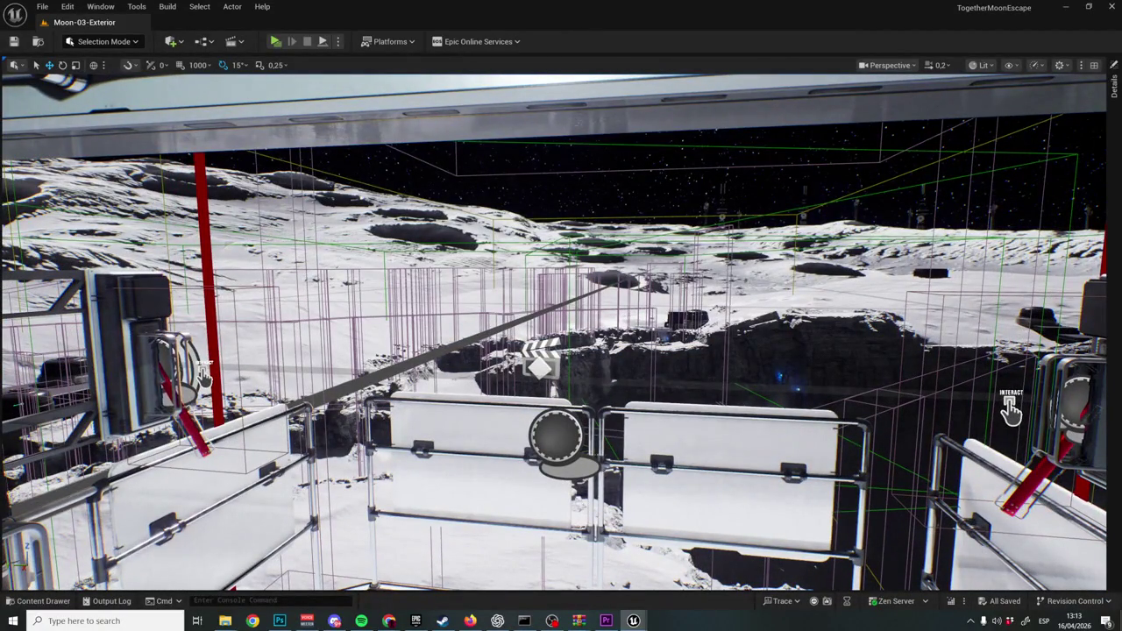
pyautogui.press('w')
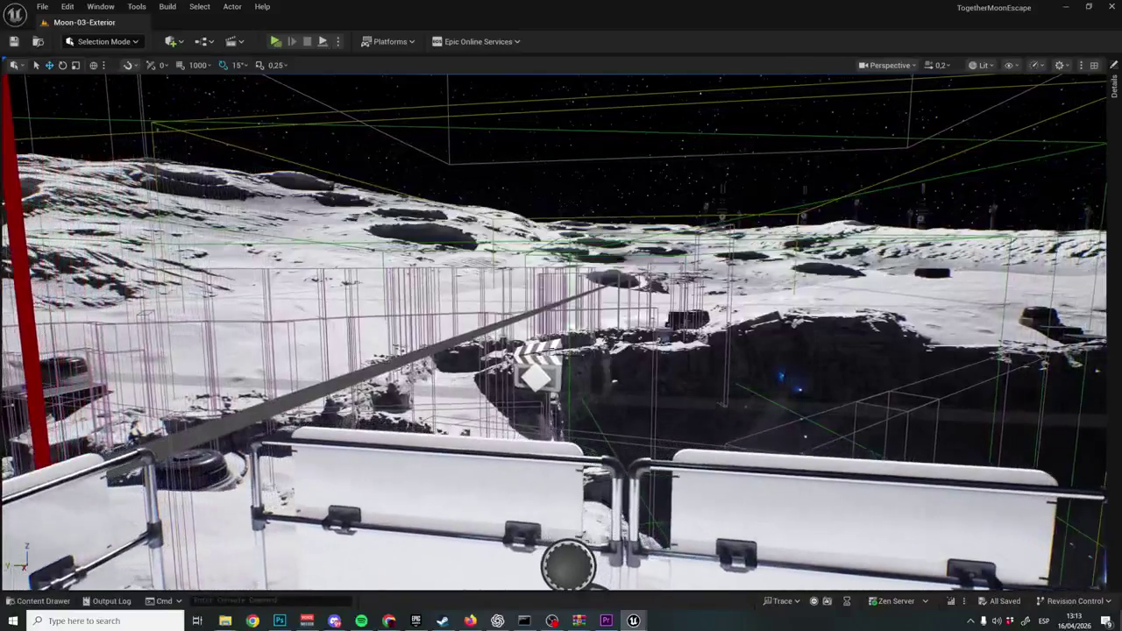
pyautogui.click(639, 263)
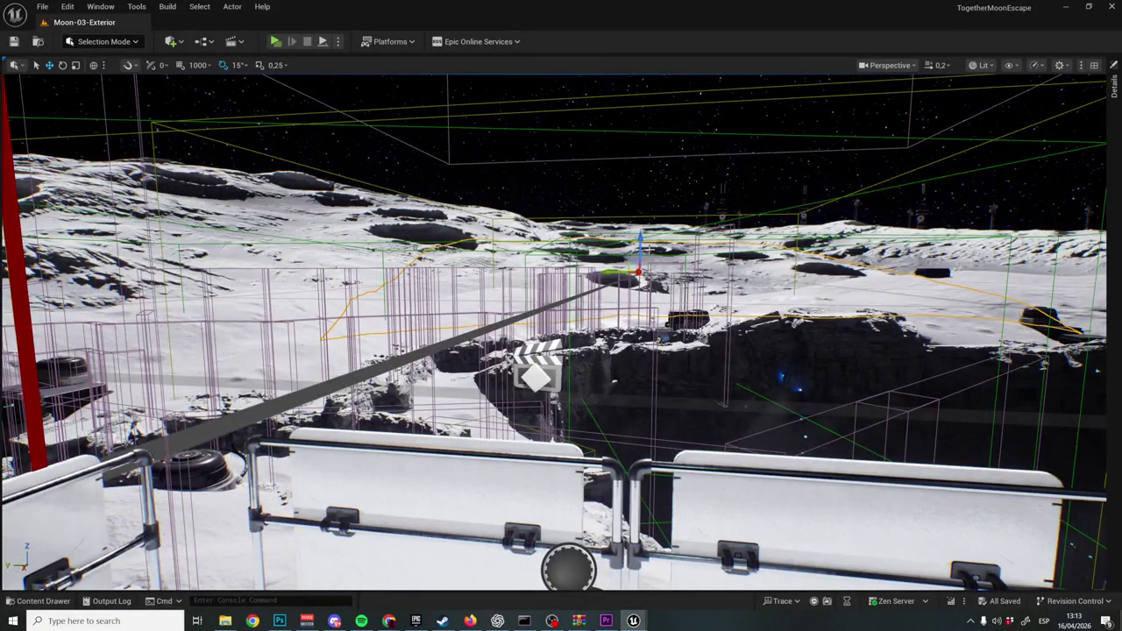
# Frame the selected terrain tile, move it along X and rotate it to about 50 degrees.
pyautogui.press('f')
pyautogui.scroll(-3, 845, 279)
pyautogui.scroll(3, 792, 294)
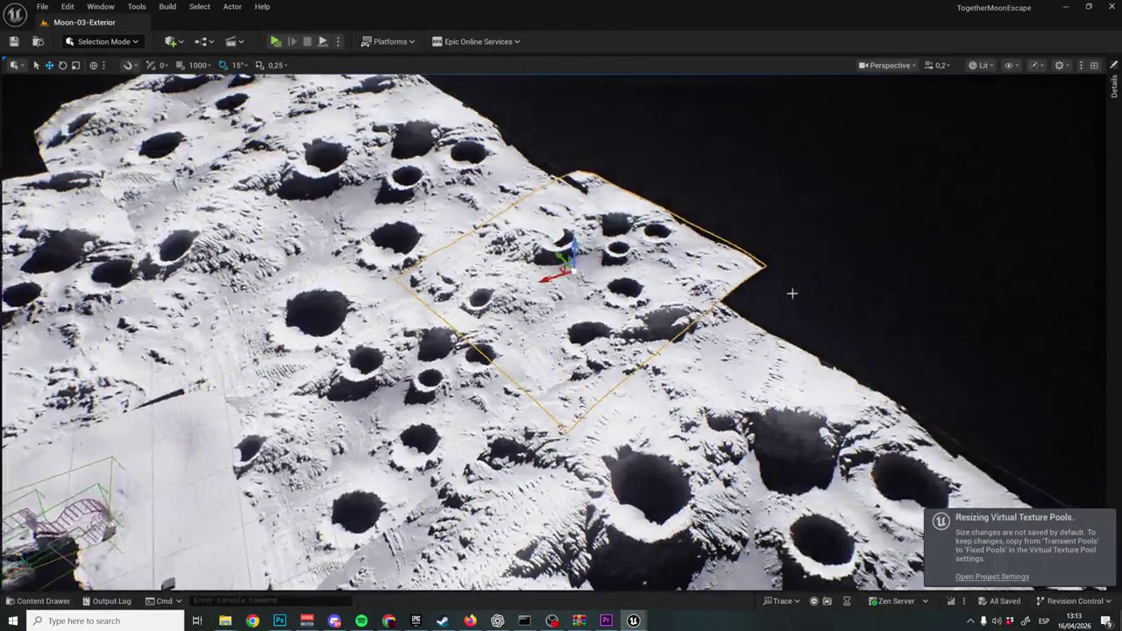
pyautogui.moveTo(552, 274)
pyautogui.mouseDown()
pyautogui.moveTo(797, 237)
pyautogui.moveTo(921, 271)
pyautogui.mouseUp()
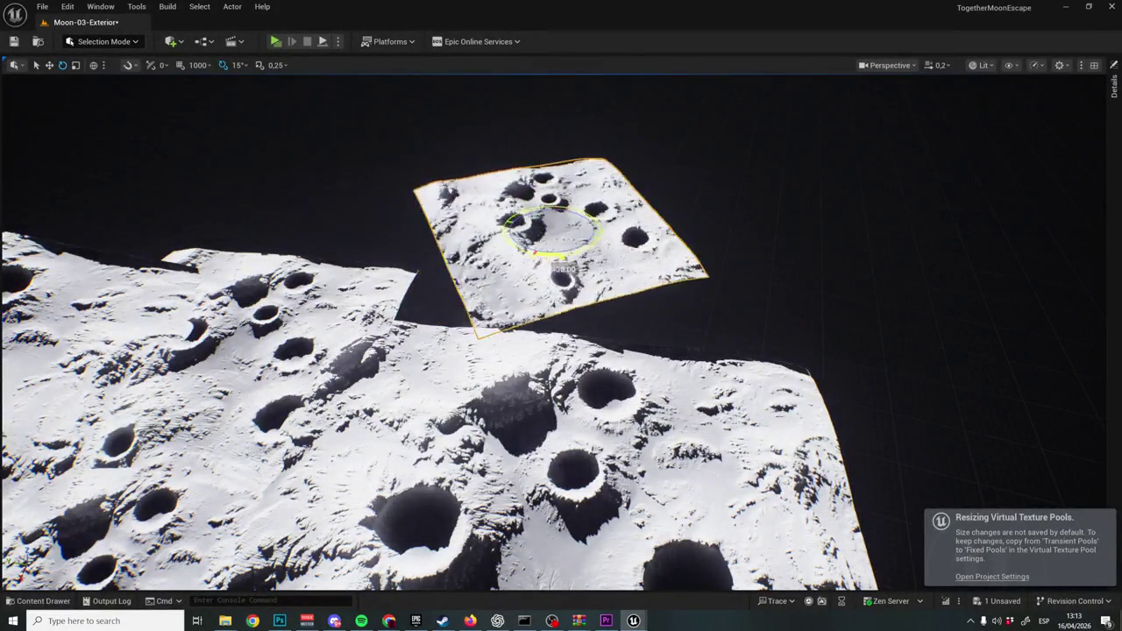
pyautogui.moveTo(605, 254)
pyautogui.mouseDown()
pyautogui.moveTo(517, 246)
pyautogui.moveTo(534, 241)
pyautogui.moveTo(498, 256)
pyautogui.moveTo(583, 250)
pyautogui.mouseUp()
# Frame the rotated cratered tile and inspect it closely from several angles.
pyautogui.press('f')
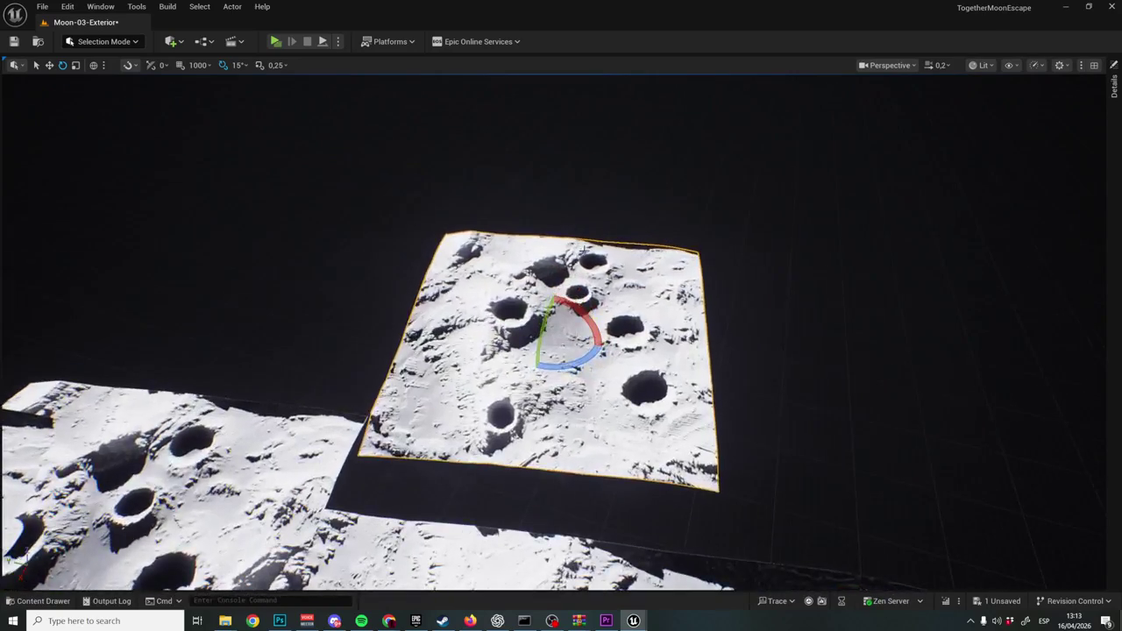
pyautogui.scroll(2, 561, 333)
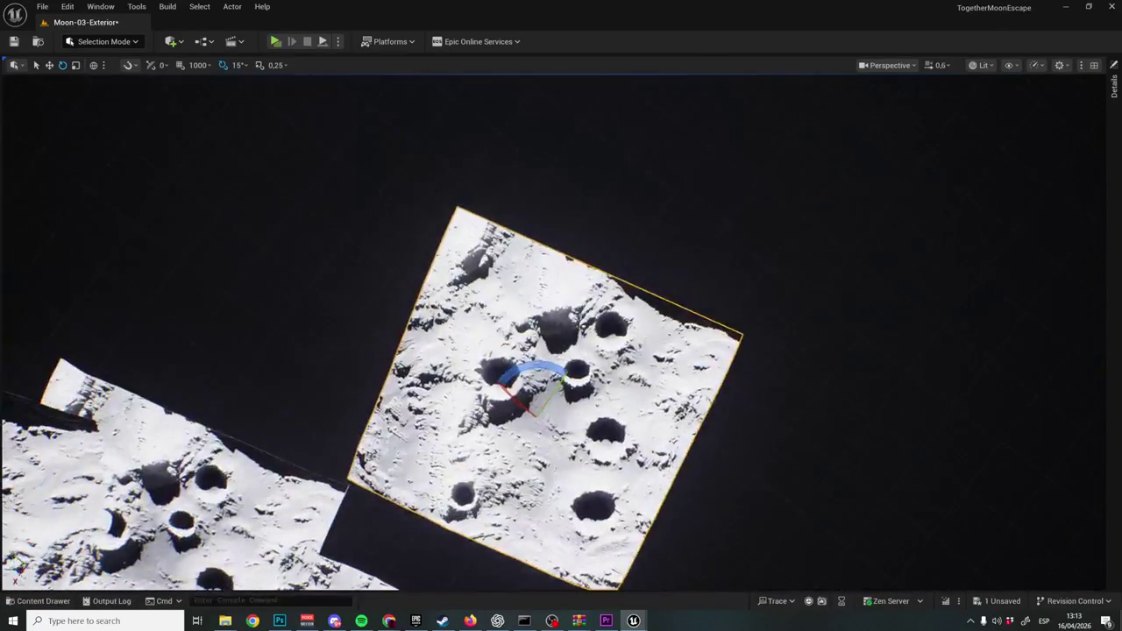
pyautogui.scroll(3, 561, 333)
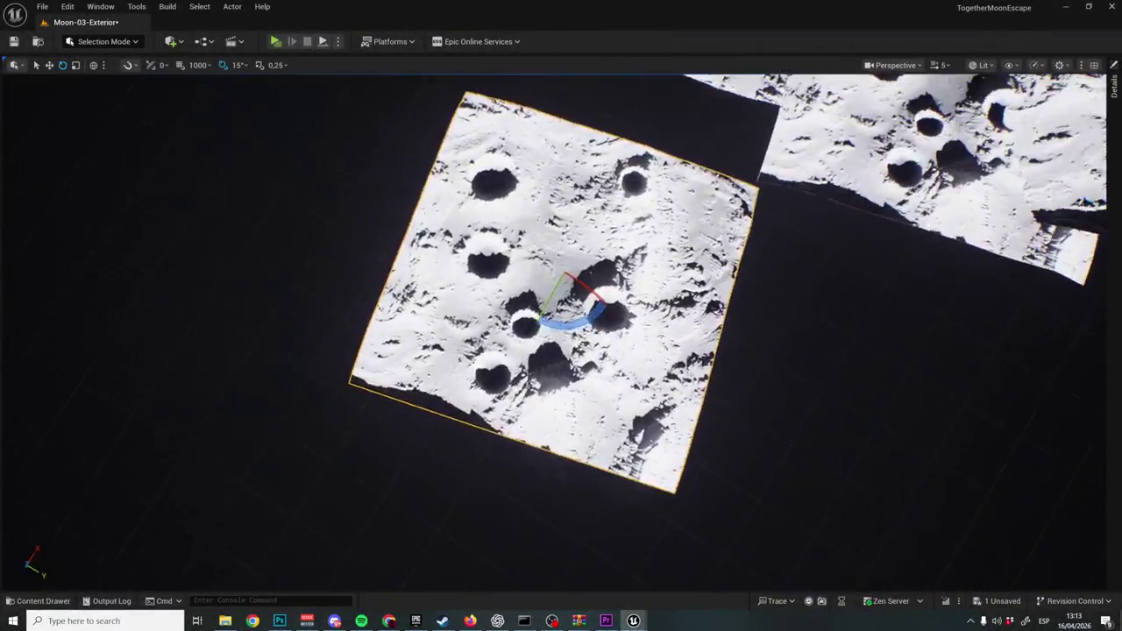
pyautogui.scroll(-2, 561, 333)
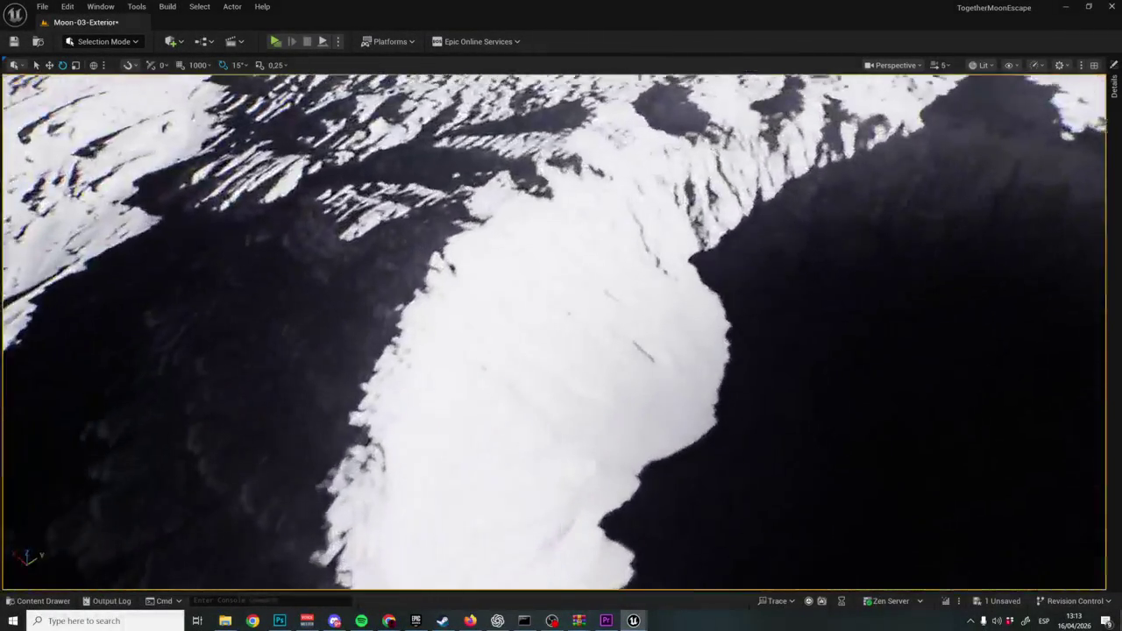
pyautogui.scroll(1, 561, 333)
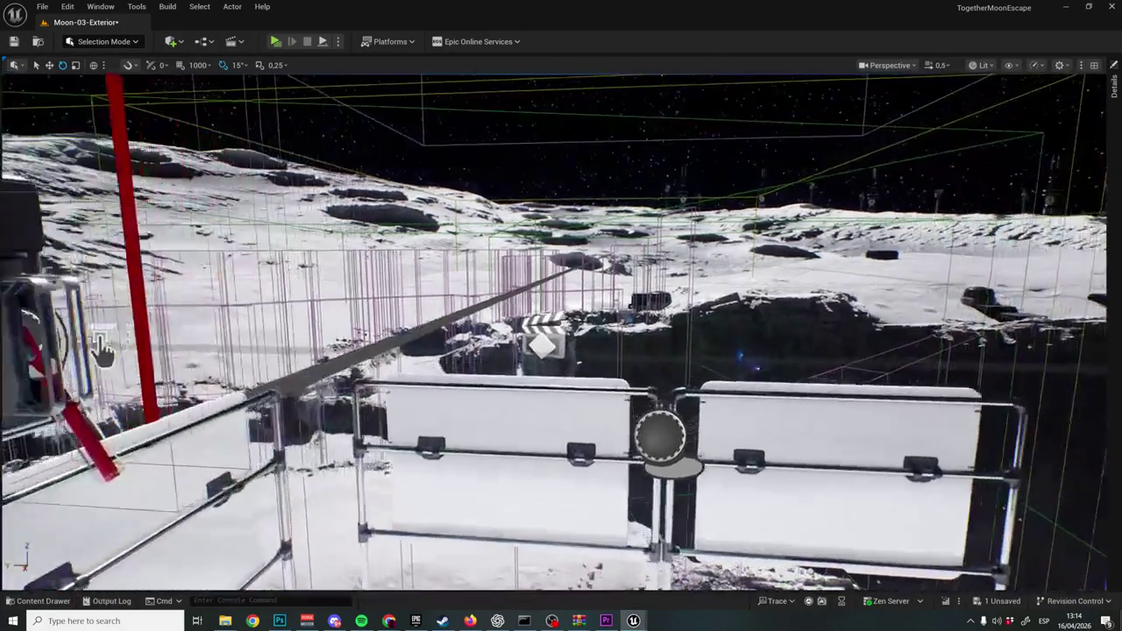
# Fly past the railing and cliff to view the crater beneath Earth and the dome base, then bring up the File menu.
pyautogui.moveTo(103, 348); pyautogui.dragTo(102, 298)
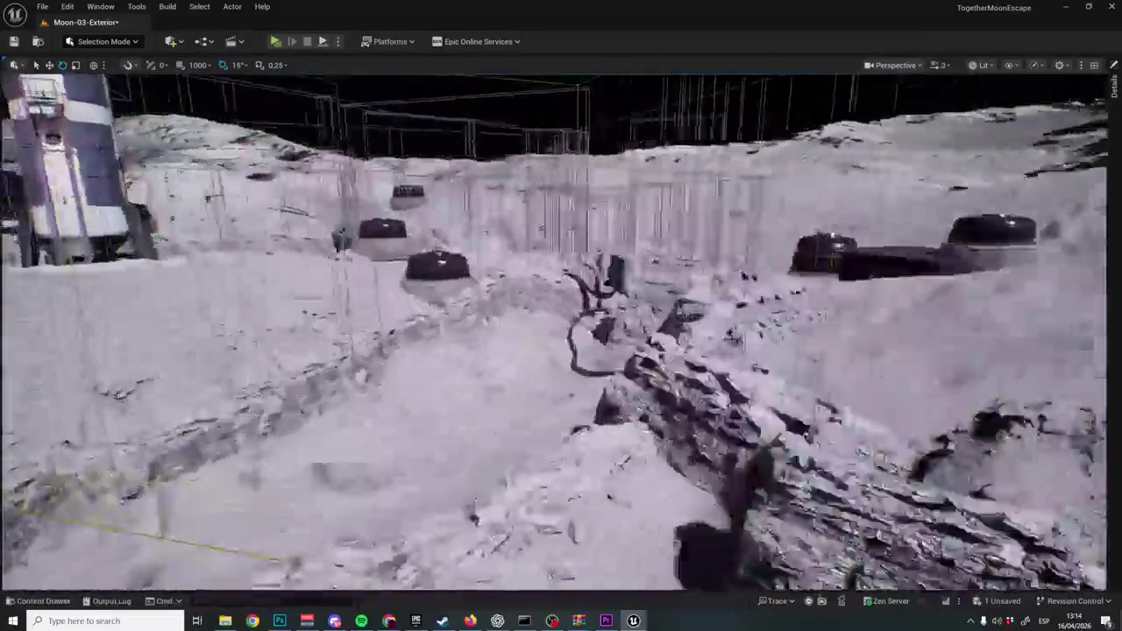
pyautogui.moveTo(103, 298)
pyautogui.mouseDown()
pyautogui.moveTo(53, 298)
pyautogui.moveTo(228, 298)
pyautogui.moveTo(263, 368)
pyautogui.moveTo(369, 263)
pyautogui.mouseUp()
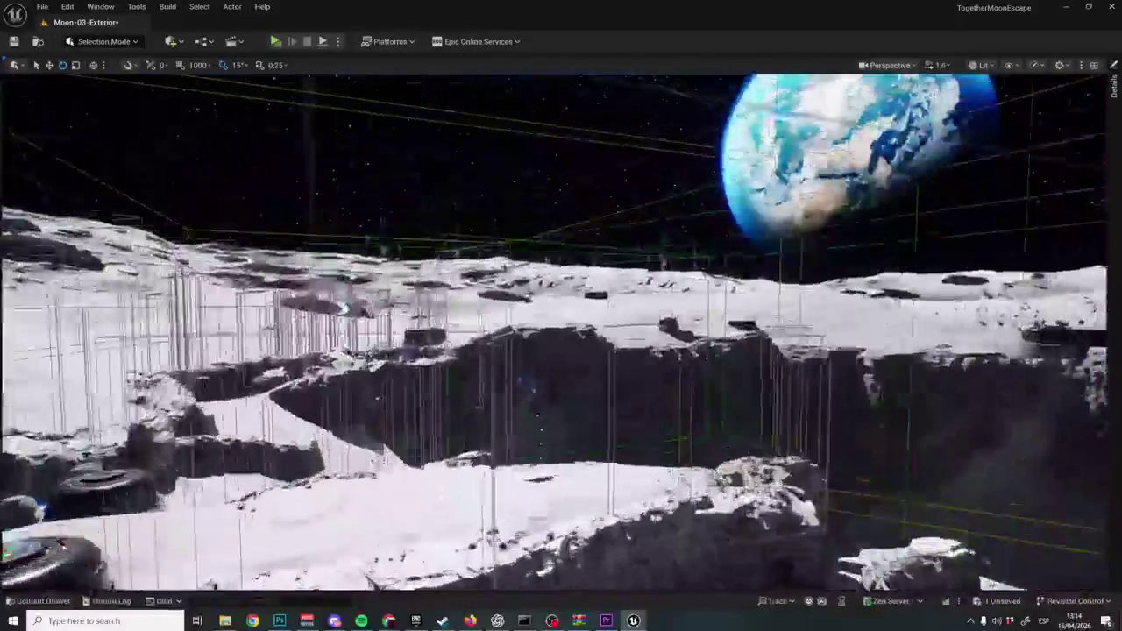
pyautogui.moveTo(368, 263); pyautogui.dragTo(403, 263)
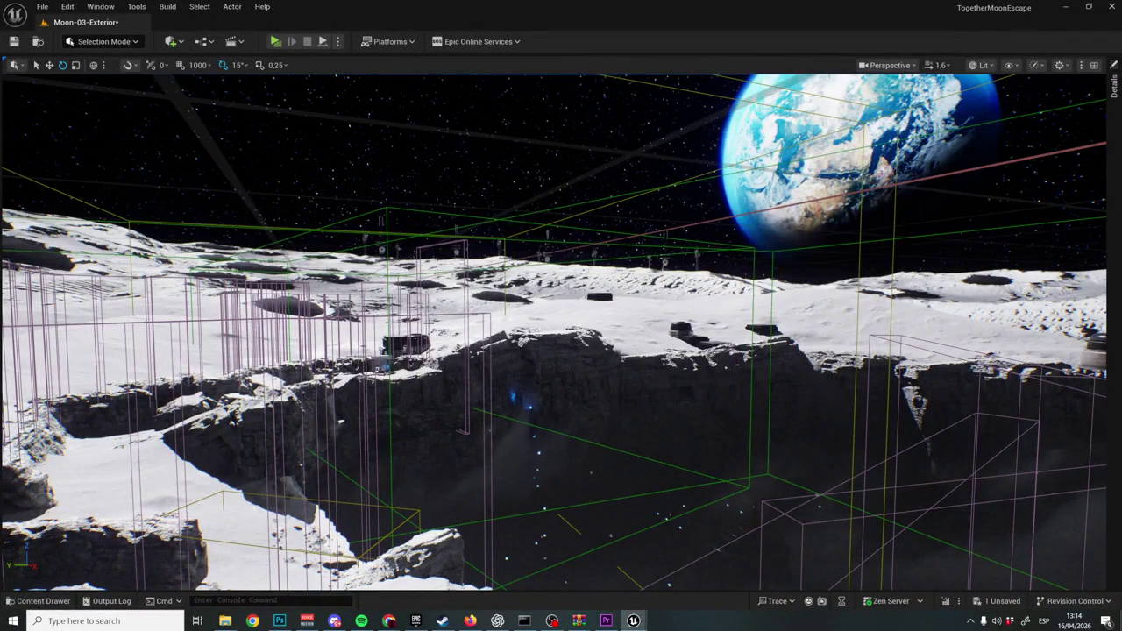
pyautogui.moveTo(386, 323); pyautogui.dragTo(419, 322)
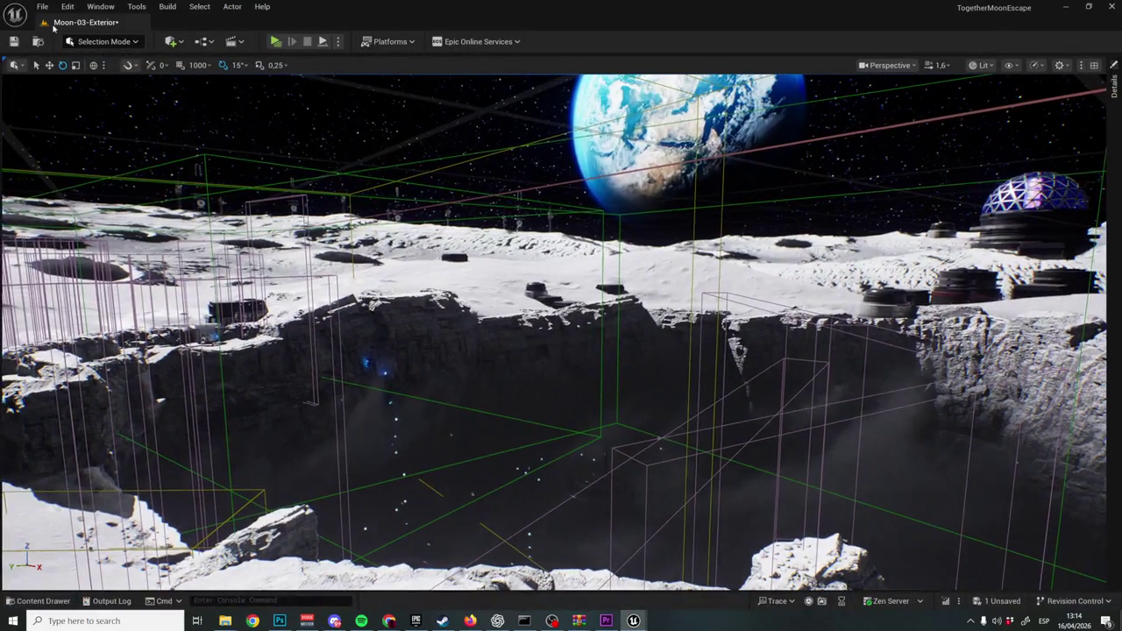
pyautogui.click(42, 7)
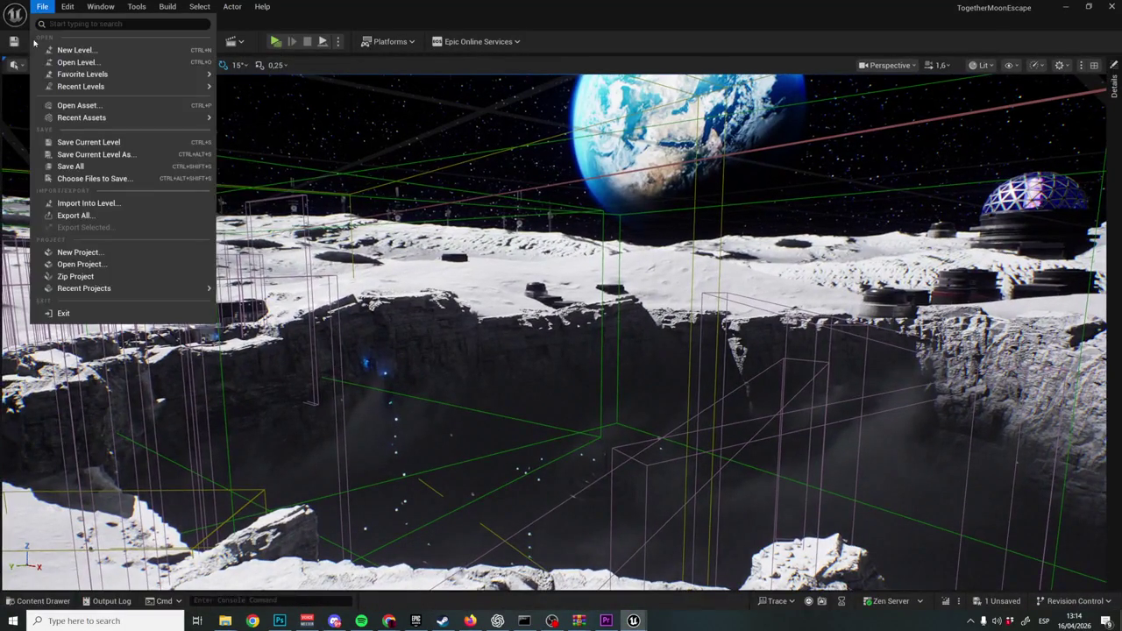
# Open Moon-14-Open-World from _Moon > Maps without saving the current level, then fly toward the base.
pyautogui.click(104, 62)
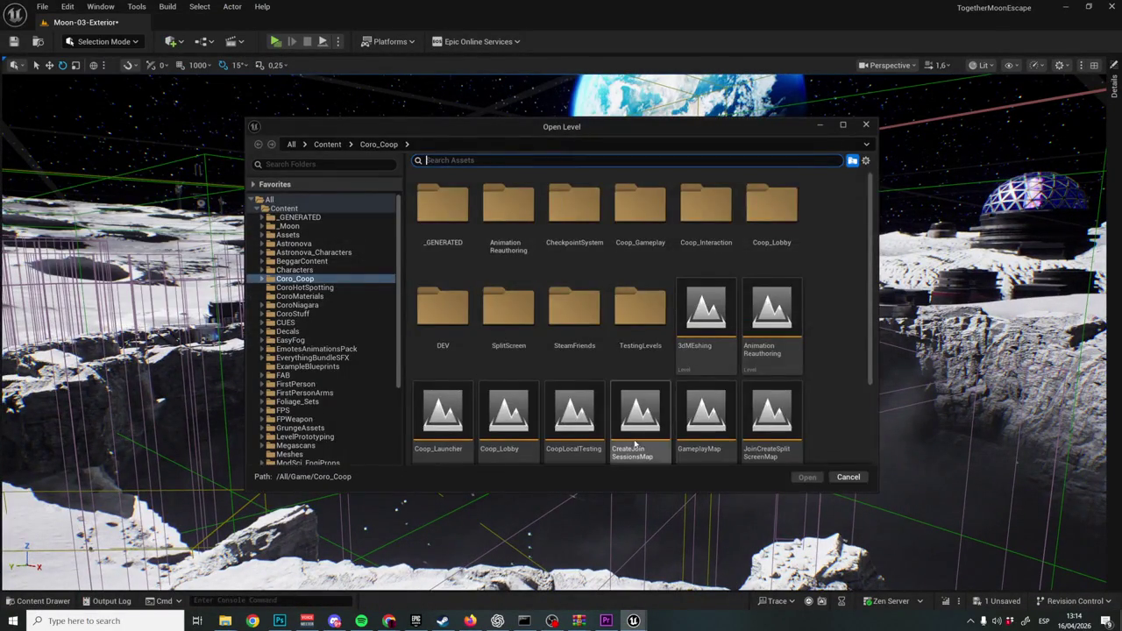
pyautogui.scroll(-3, 635, 444)
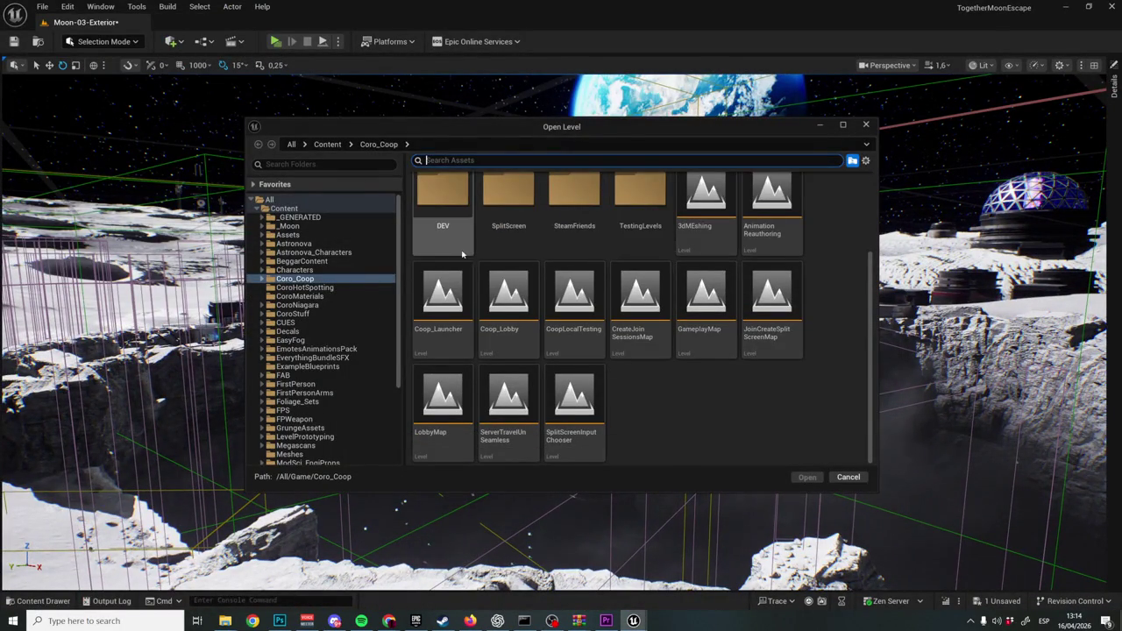
pyautogui.scroll(2, 438, 228)
pyautogui.click(289, 226)
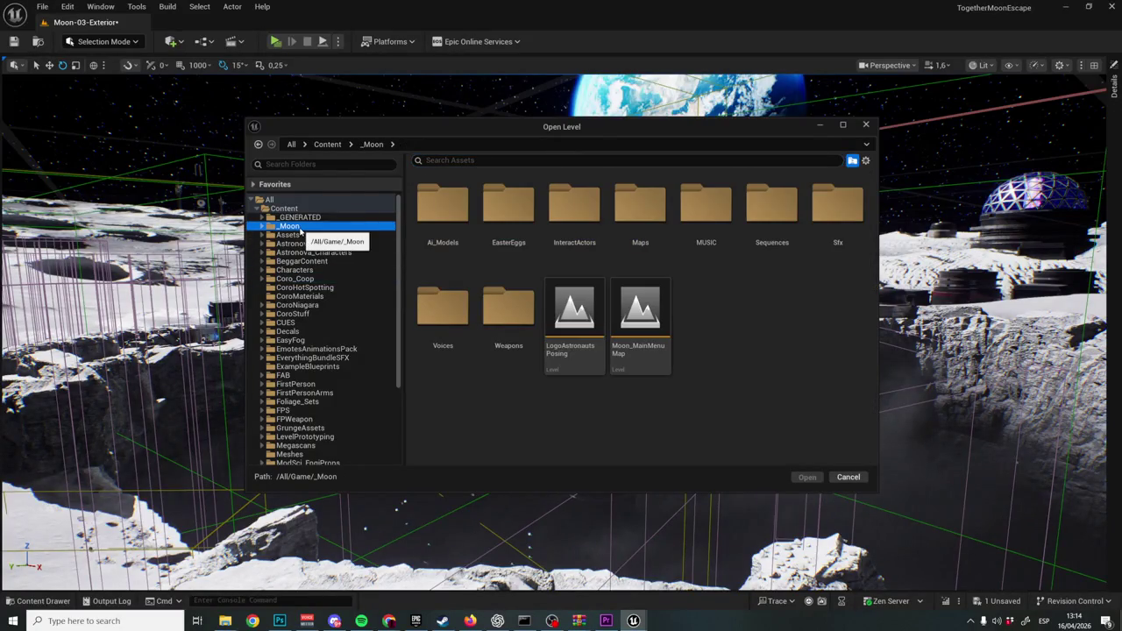
pyautogui.click(654, 217)
pyautogui.doubleClick(654, 216)
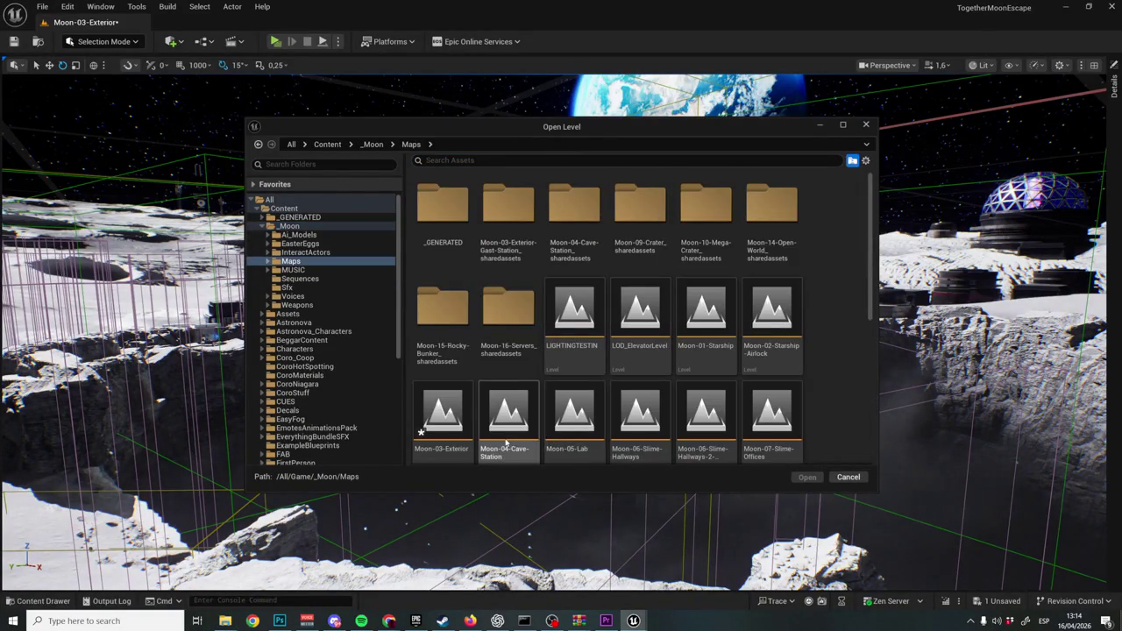
pyautogui.scroll(-2, 590, 383)
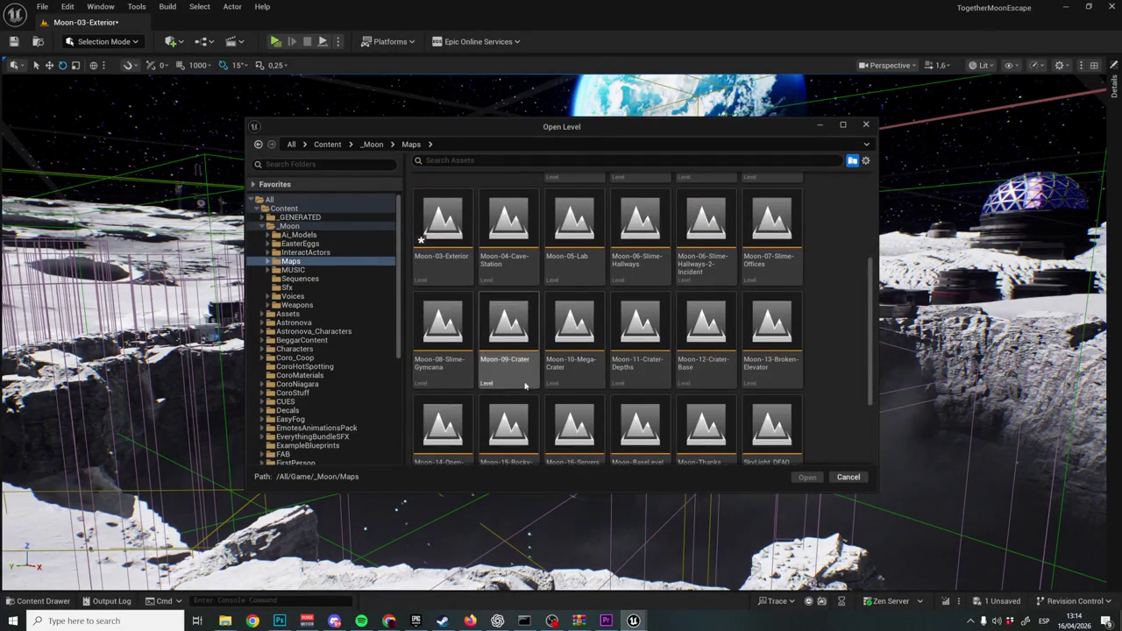
pyautogui.doubleClick(419, 458)
pyautogui.click(652, 435)
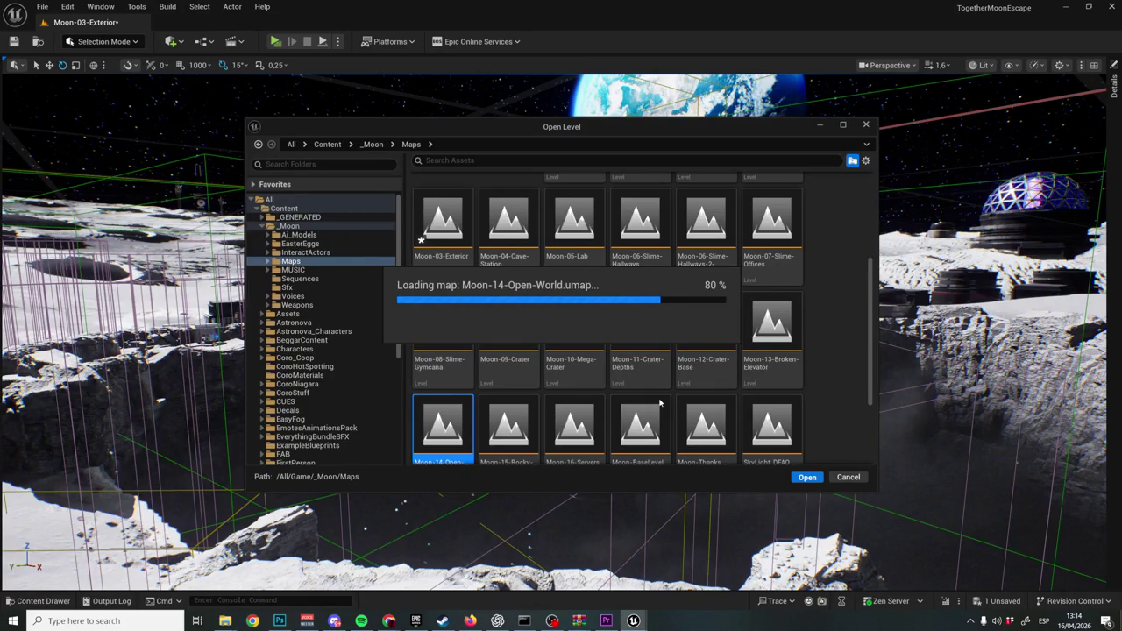
pyautogui.press('w')
pyautogui.press('w')
pyautogui.press('w')
# Fly low around the base's orange crates, red cable and rocks, rising level with the towers.
pyautogui.scroll(-2, 561, 334)
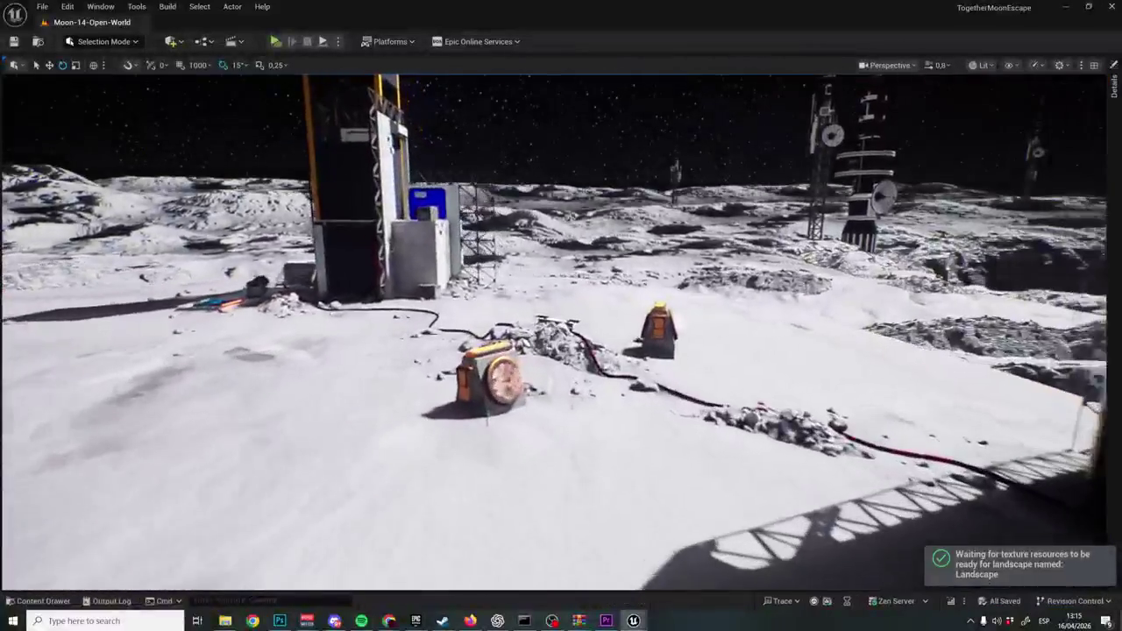
pyautogui.press('w')
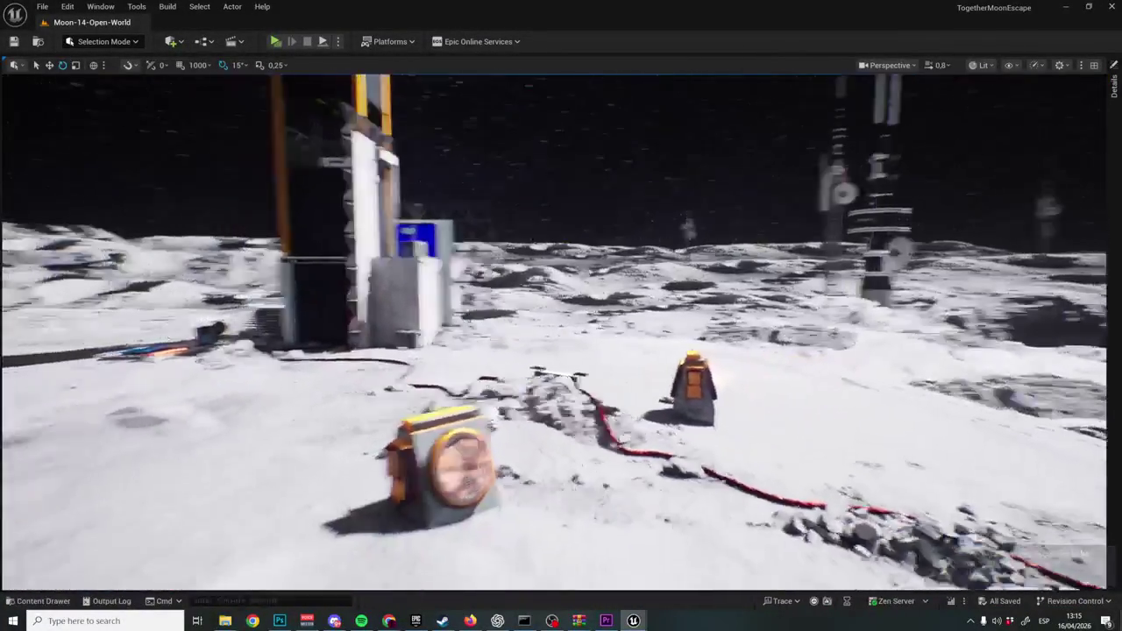
pyautogui.press('w')
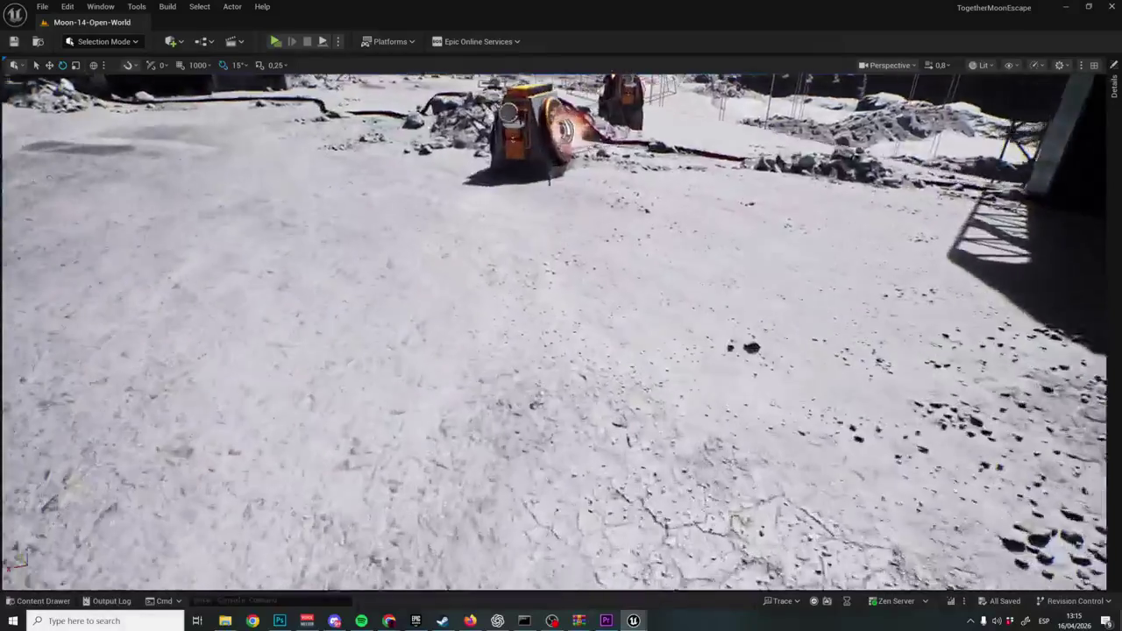
pyautogui.press('w')
pyautogui.scroll(-1, 561, 333)
pyautogui.press('s')
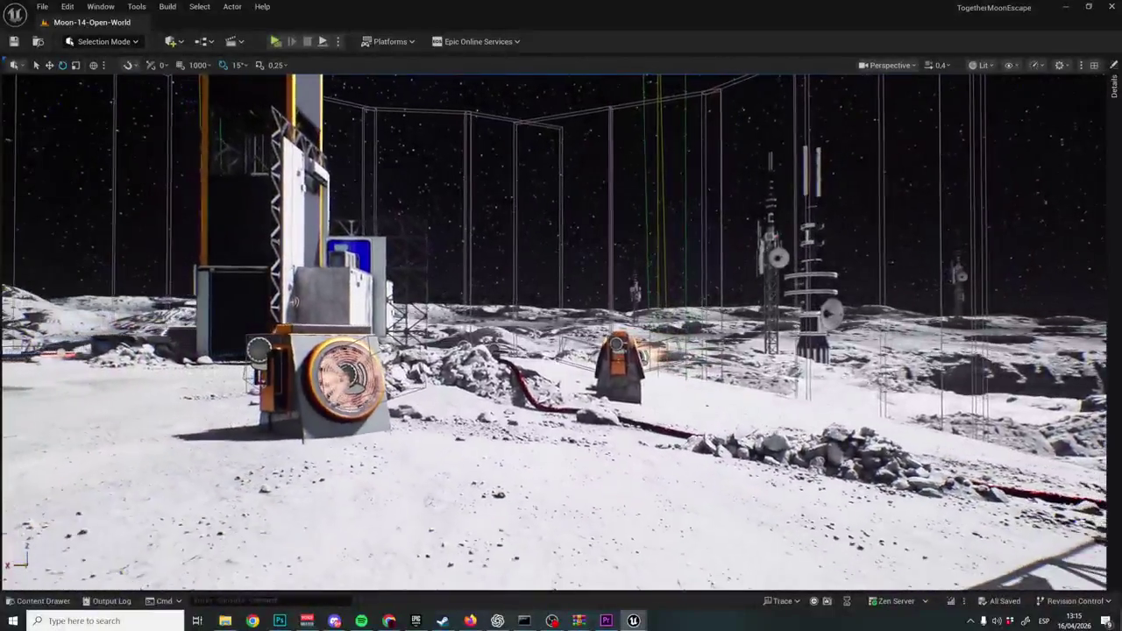
# Fly past the base over open terrain and pull back to see the base and cratered tile.
pyautogui.press('d')
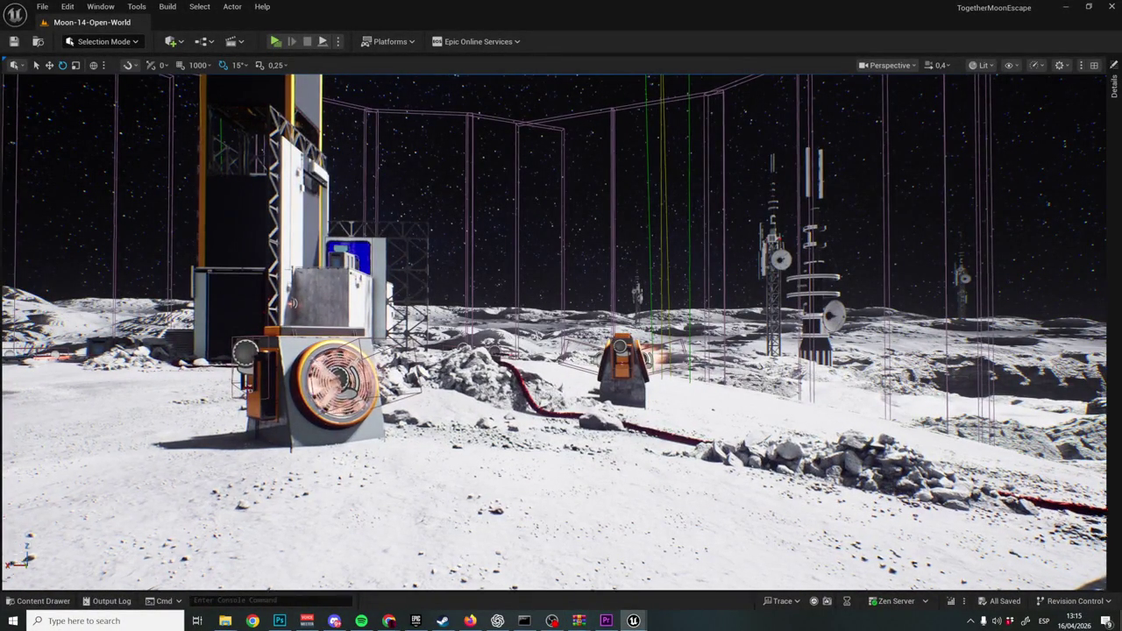
pyautogui.press('w')
pyautogui.scroll(2, 561, 333)
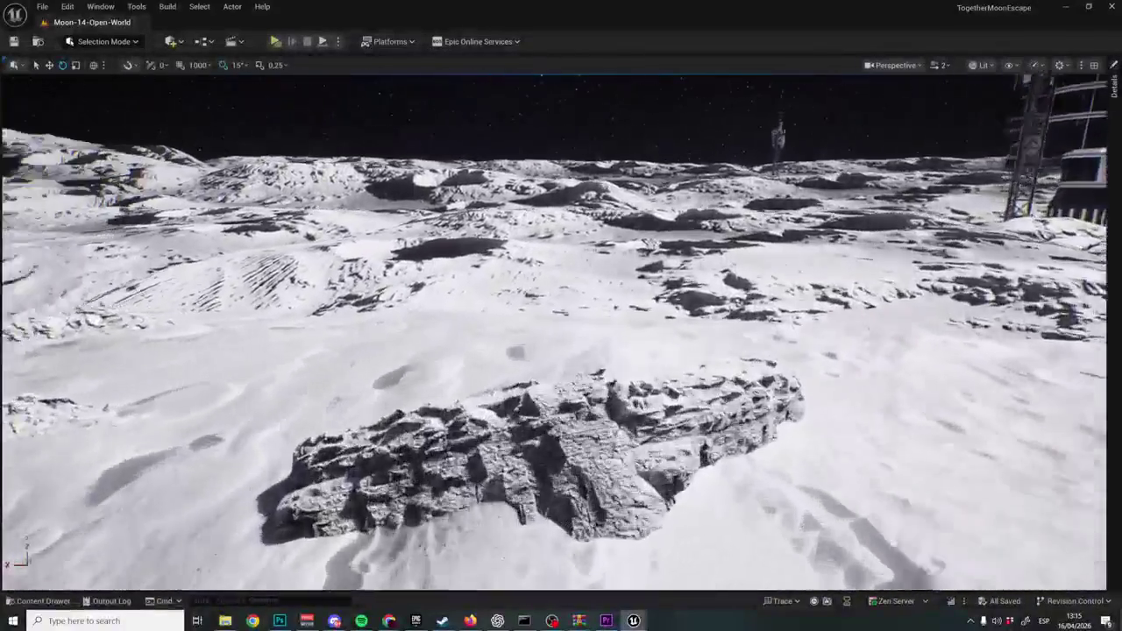
pyautogui.scroll(-1, 561, 333)
pyautogui.scroll(3, 561, 333)
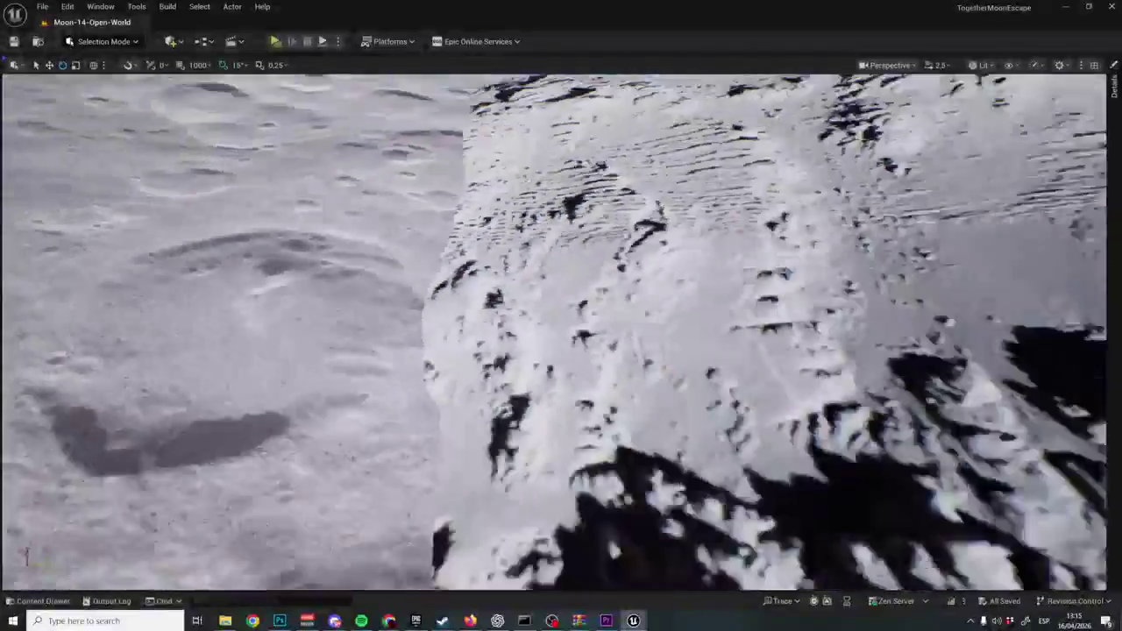
pyautogui.press('s')
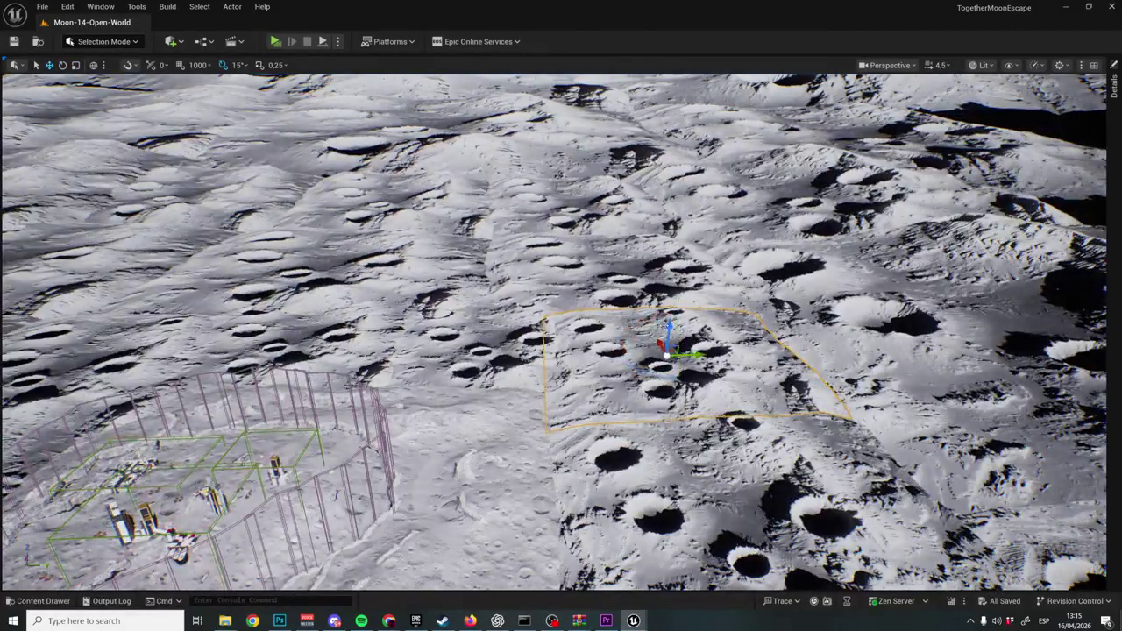
# Skim low over the cratered surface, pull back to show Earth on the horizon, then approach the fenced structure.
pyautogui.scroll(1, 652, 287)
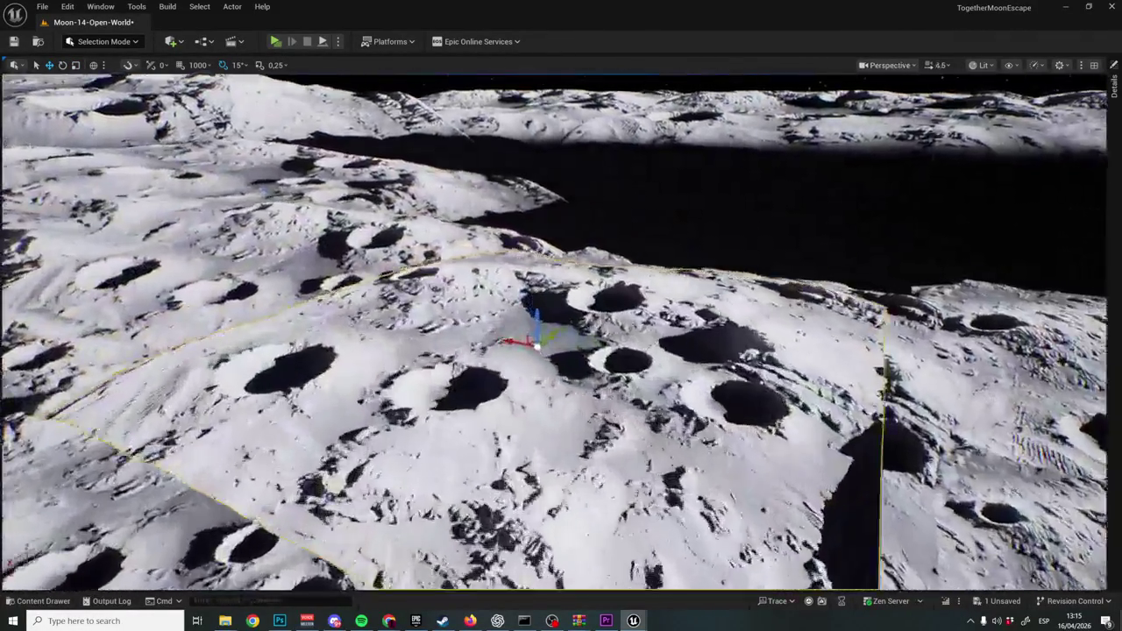
pyautogui.press('w')
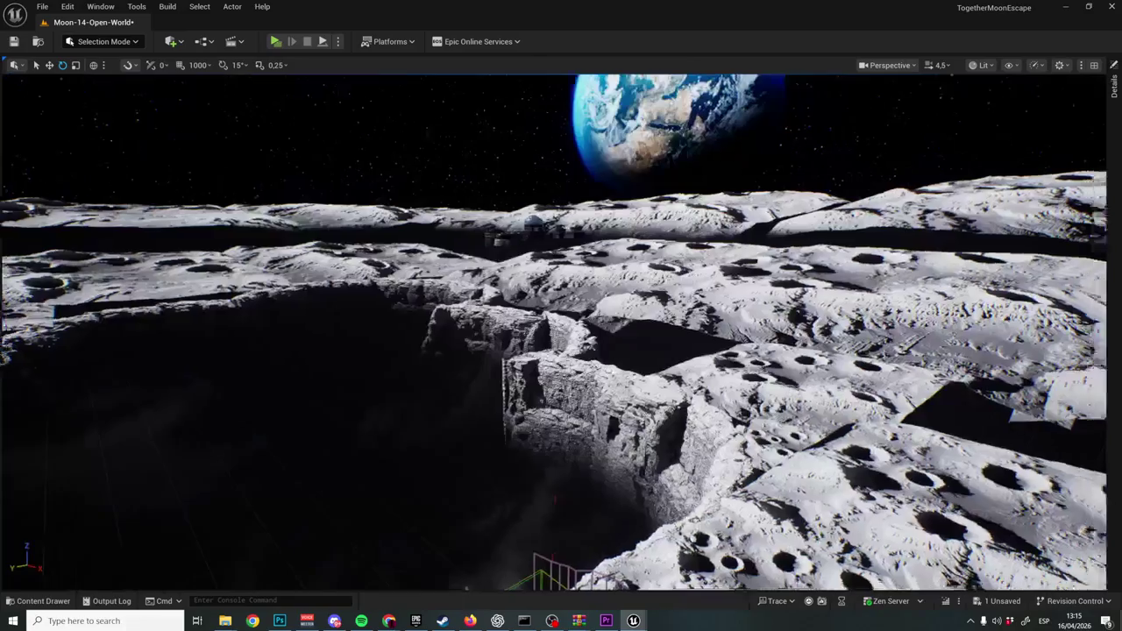
pyautogui.press('w')
pyautogui.scroll(-1, 562, 333)
pyautogui.press('s')
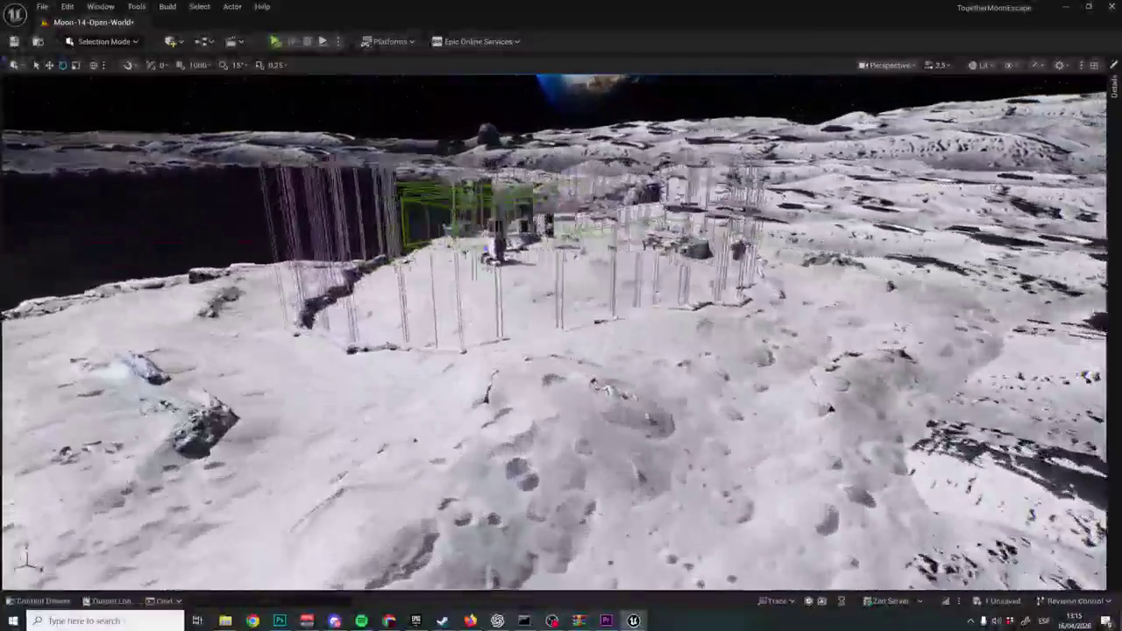
pyautogui.press('w')
pyautogui.press('w')
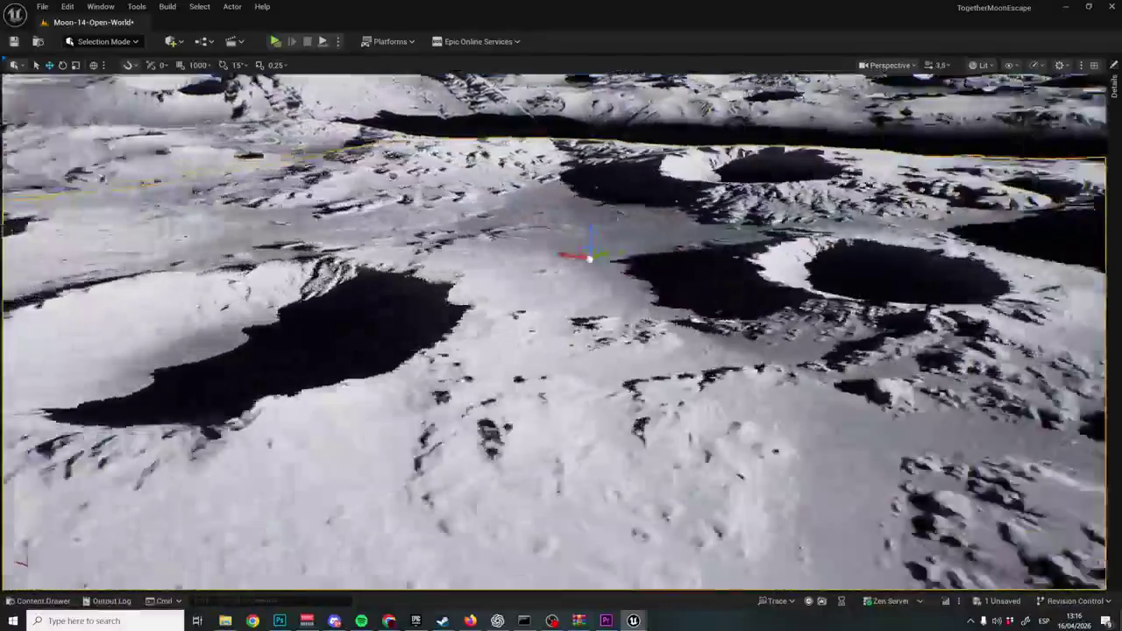
pyautogui.press('e')
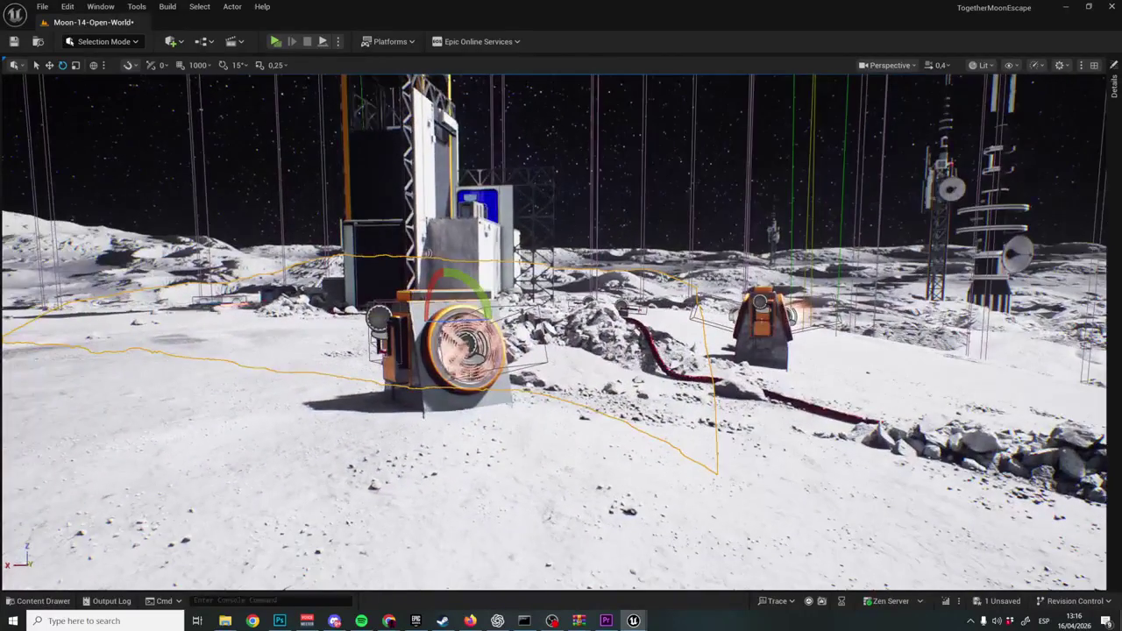
pyautogui.scroll(2, 561, 331)
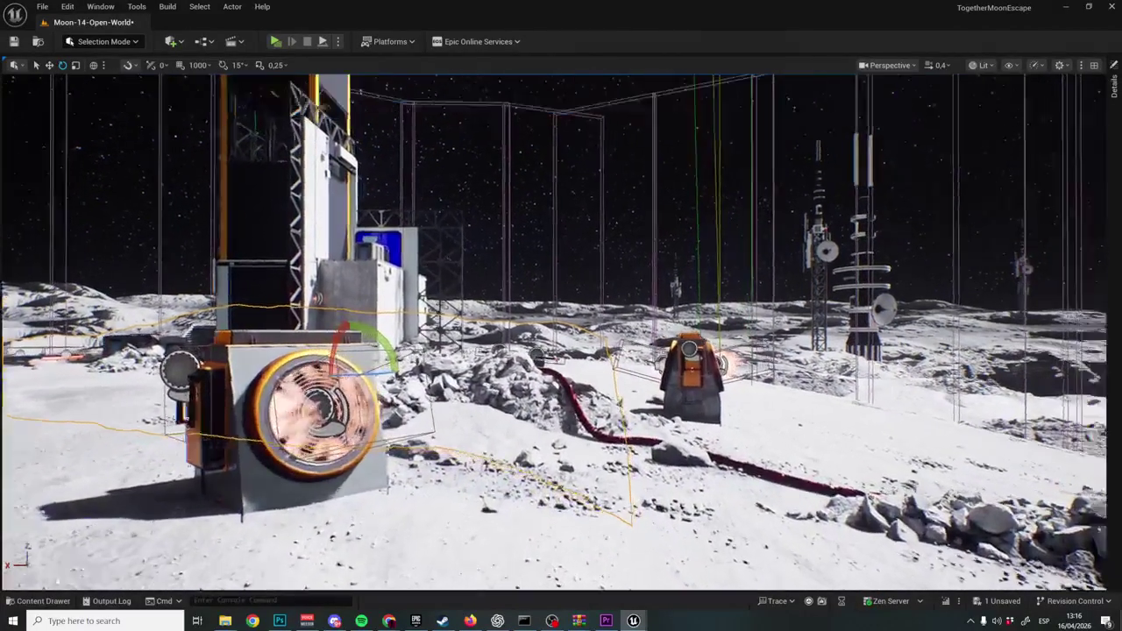
pyautogui.scroll(2, 85, 140)
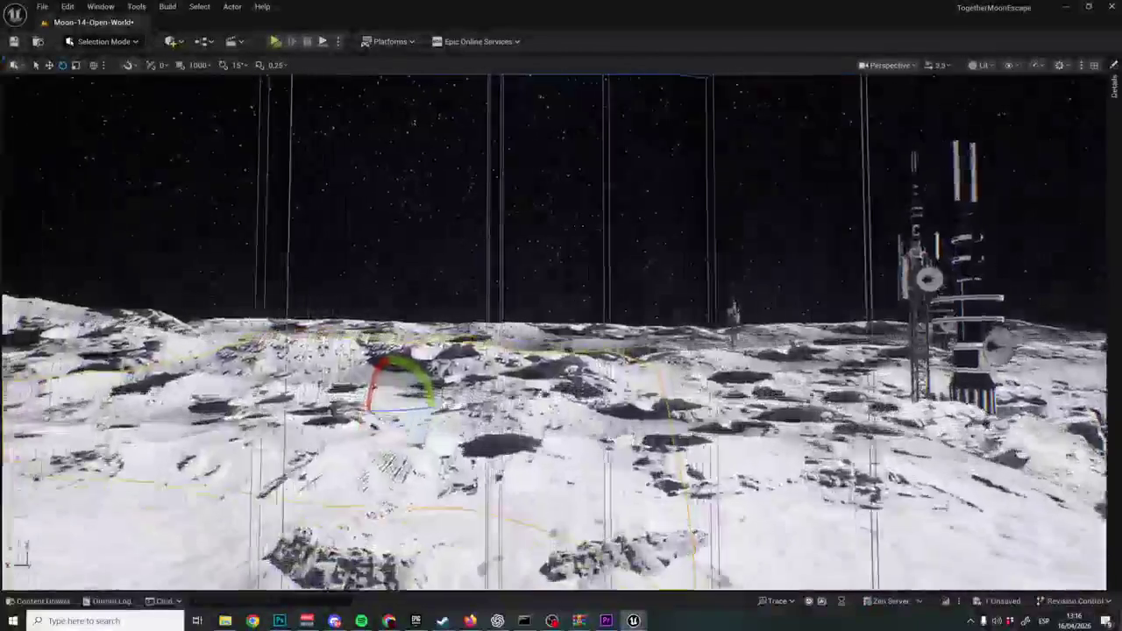
pyautogui.scroll(2, 561, 331)
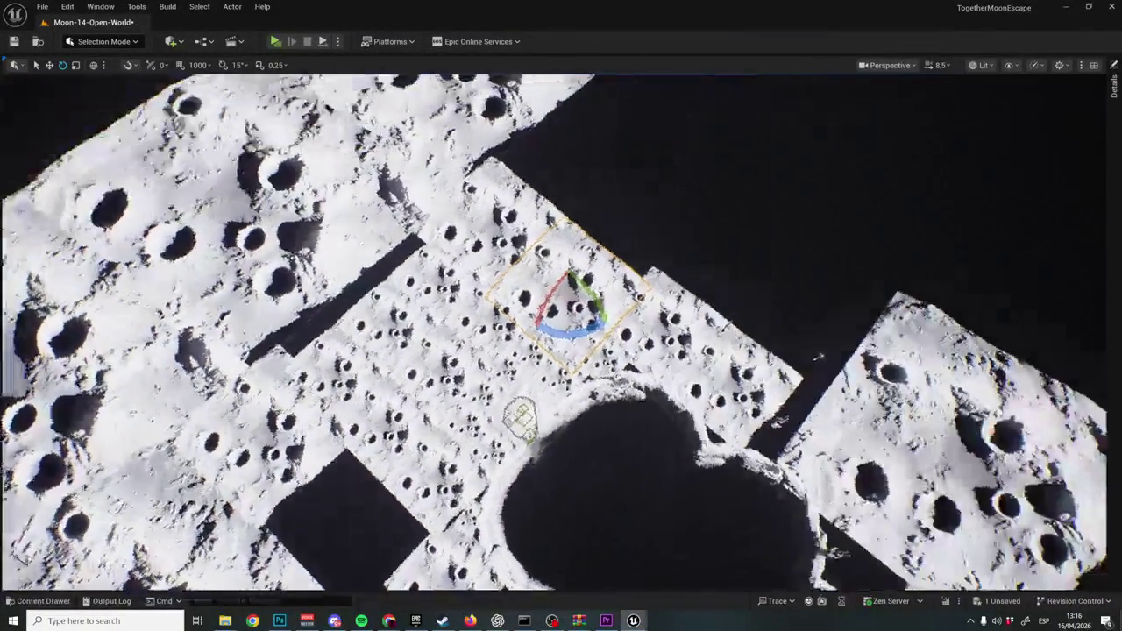
pyautogui.scroll(5, 561, 331)
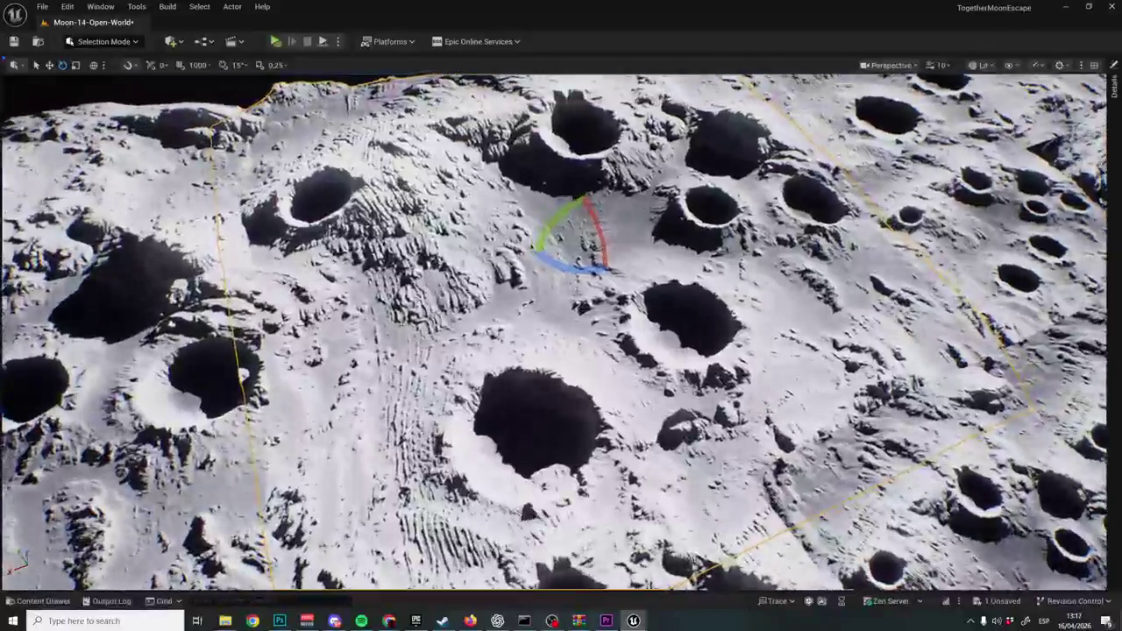
pyautogui.moveTo(570, 265); pyautogui.dragTo(579, 268)
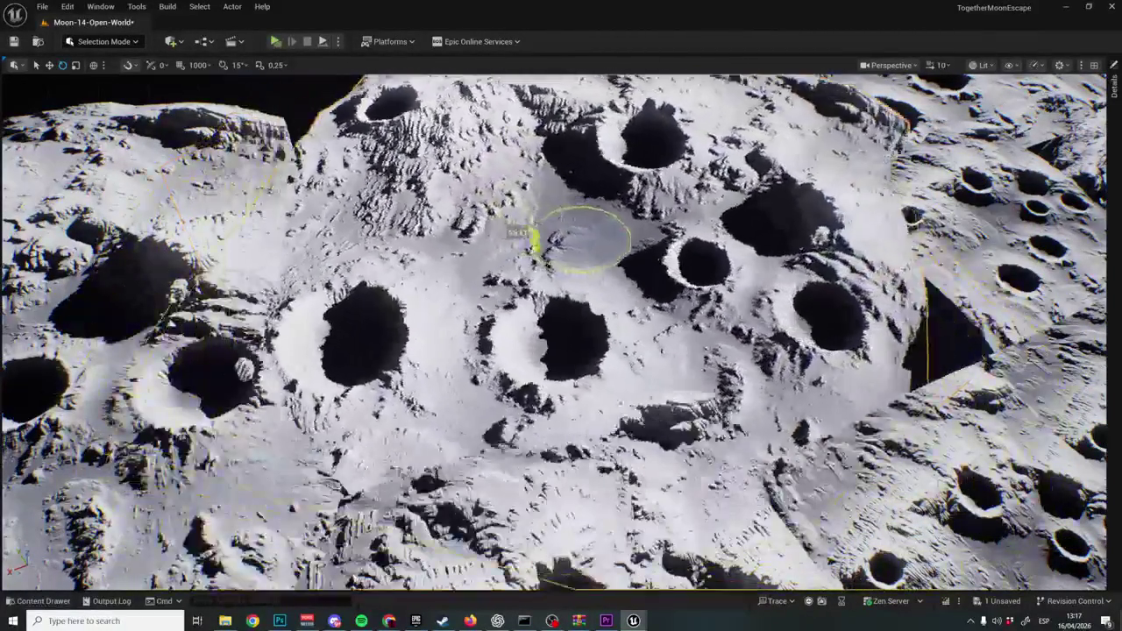
pyautogui.moveTo(533, 241); pyautogui.dragTo(572, 269)
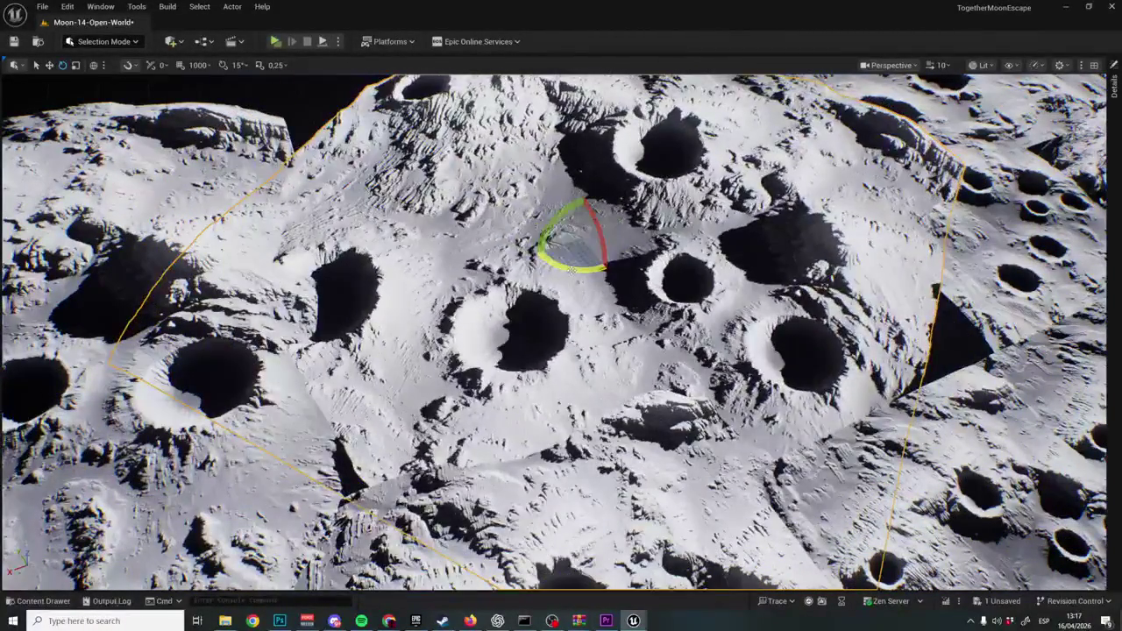
pyautogui.click(980, 65)
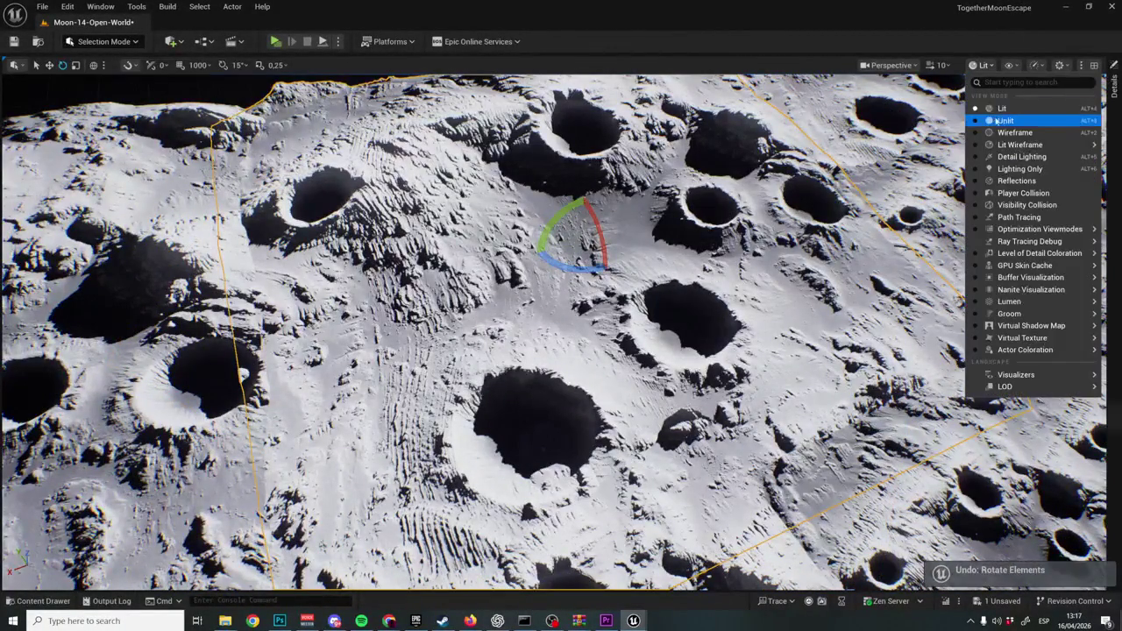
pyautogui.click(989, 116)
pyautogui.scroll(-1, 561, 334)
pyautogui.scroll(-1, 561, 333)
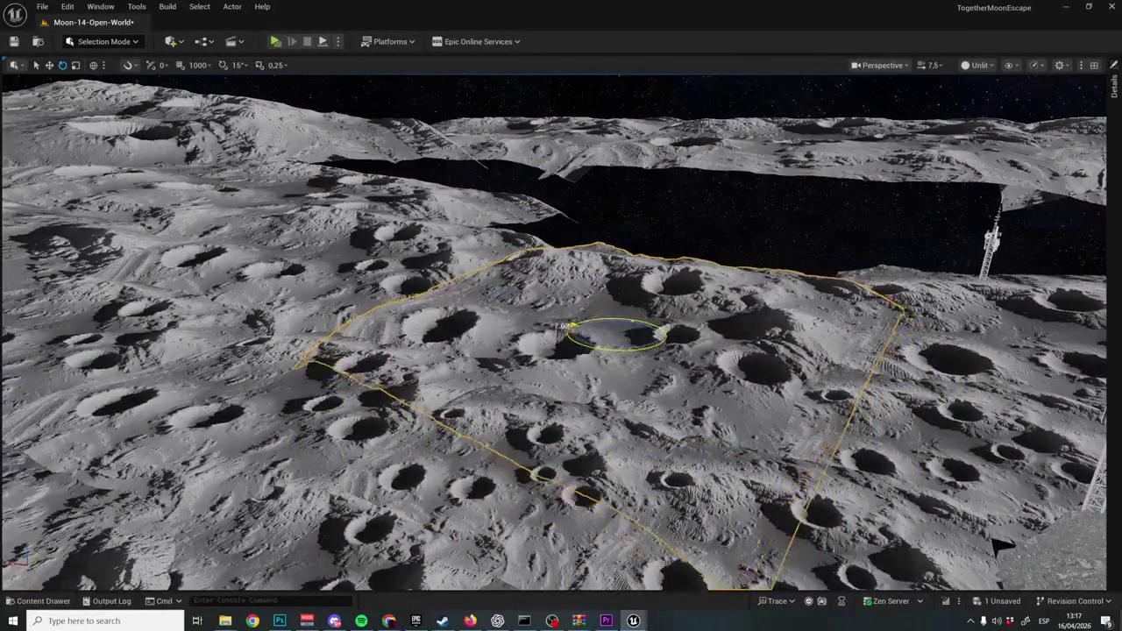
pyautogui.scroll(1, 561, 334)
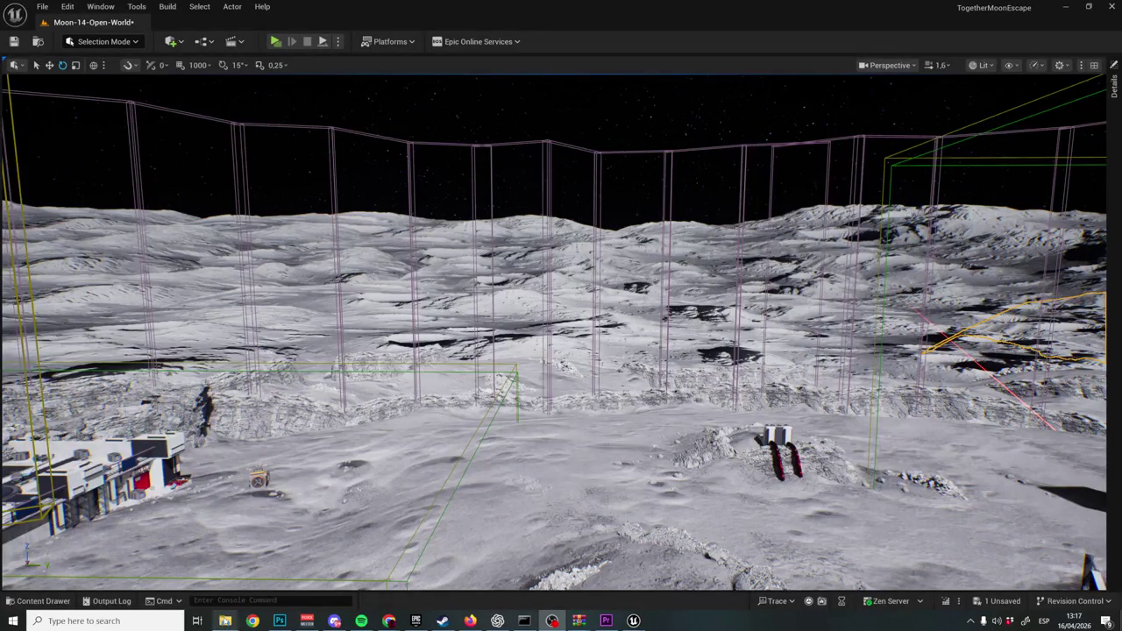
pyautogui.moveTo(226, 620)
pyautogui.click(198, 584)
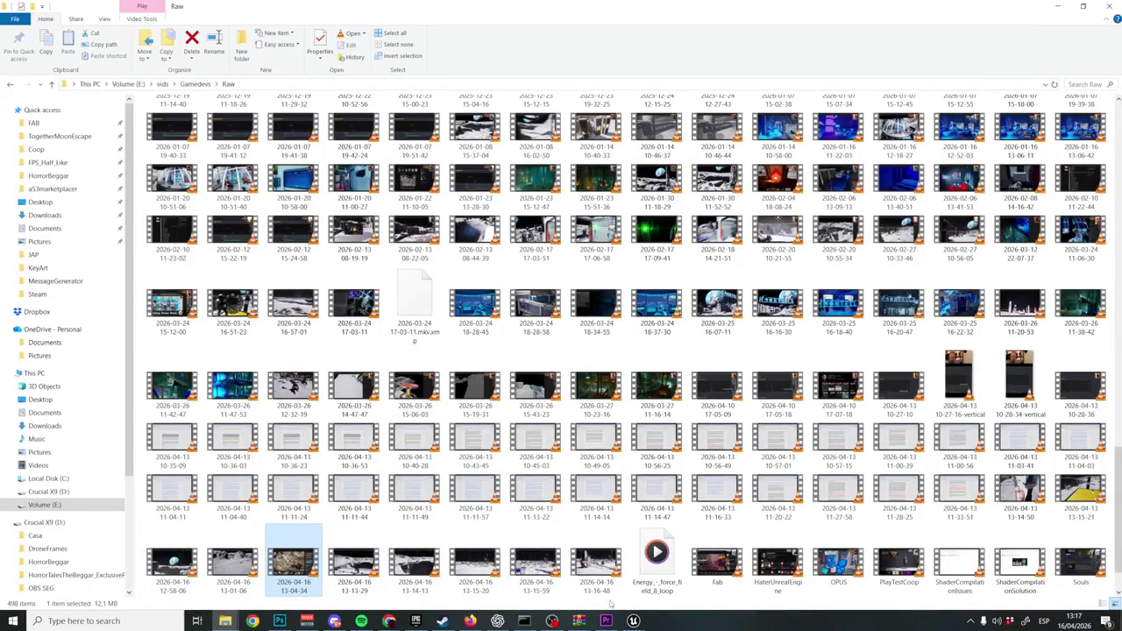
pyautogui.moveTo(596, 570)
pyautogui.mouseDown()
pyautogui.moveTo(611, 619)
pyautogui.moveTo(600, 583)
pyautogui.moveTo(606, 619)
pyautogui.moveTo(651, 480)
pyautogui.moveTo(596, 458)
pyautogui.moveTo(536, 457)
pyautogui.mouseUp()
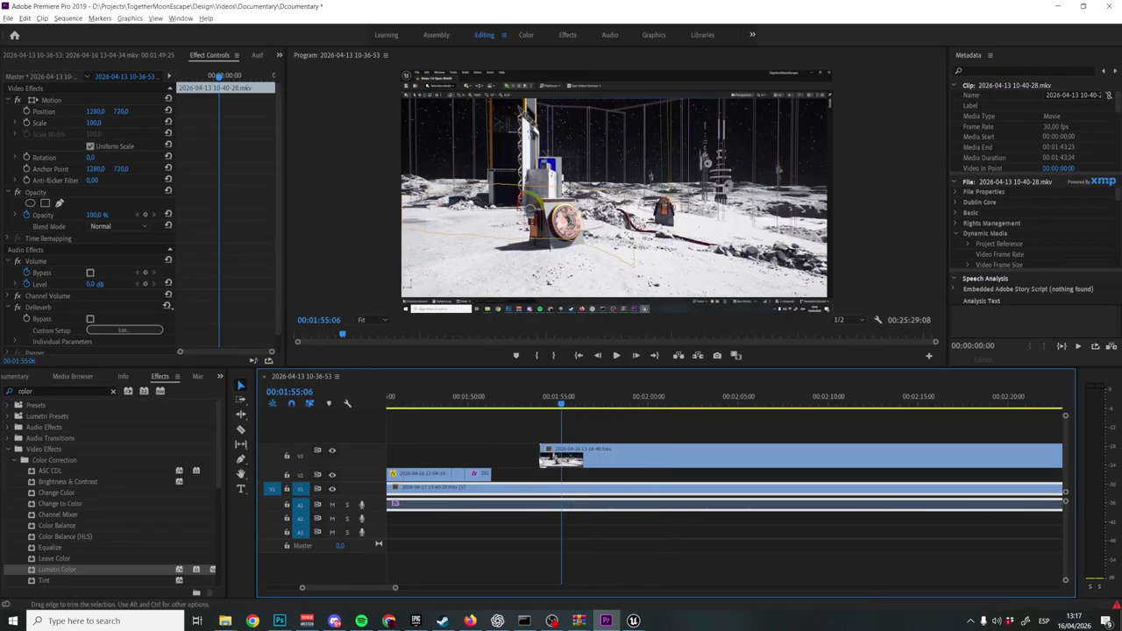
# Scrub and play through the new capture, leaving the playhead at 1:58:09.
pyautogui.scroll(-5, 593, 432)
pyautogui.moveTo(609, 396); pyautogui.dragTo(674, 405)
pyautogui.moveTo(767, 405)
pyautogui.mouseDown()
pyautogui.moveTo(809, 404)
pyautogui.moveTo(570, 412)
pyautogui.moveTo(566, 446)
pyautogui.moveTo(707, 449)
pyautogui.mouseUp()
pyautogui.moveTo(640, 455); pyautogui.dragTo(533, 471)
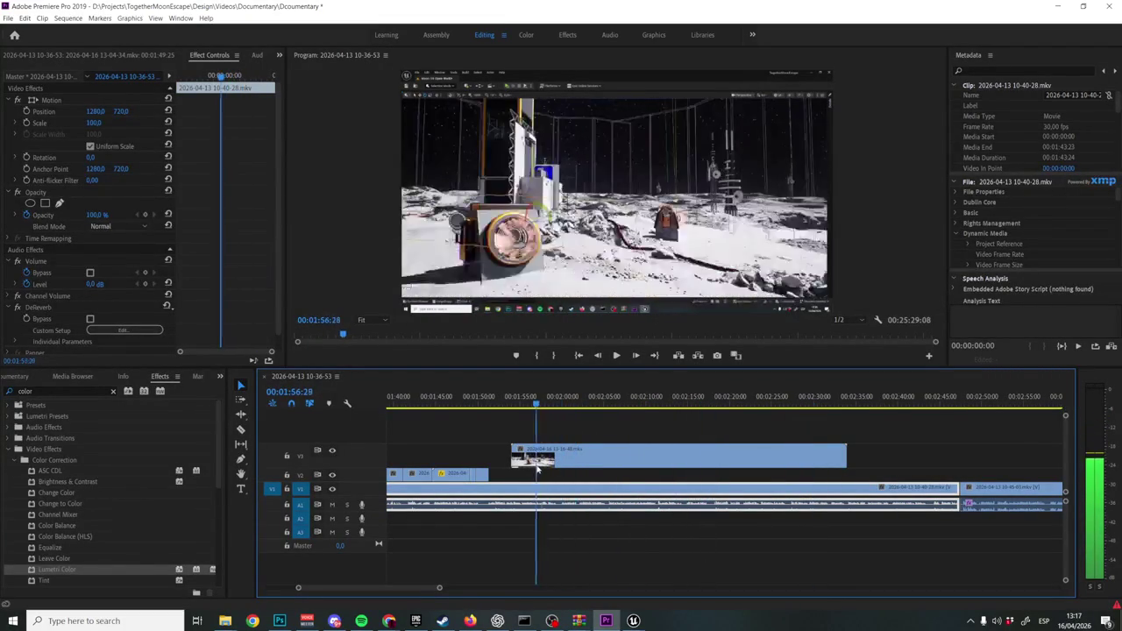
pyautogui.press('space')
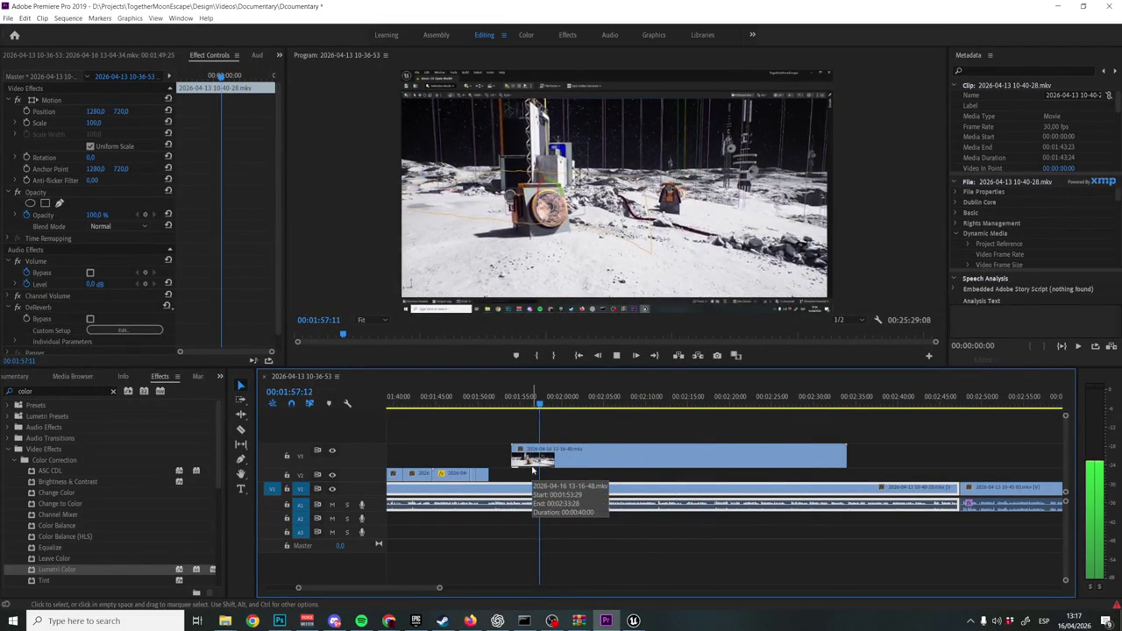
pyautogui.press('space')
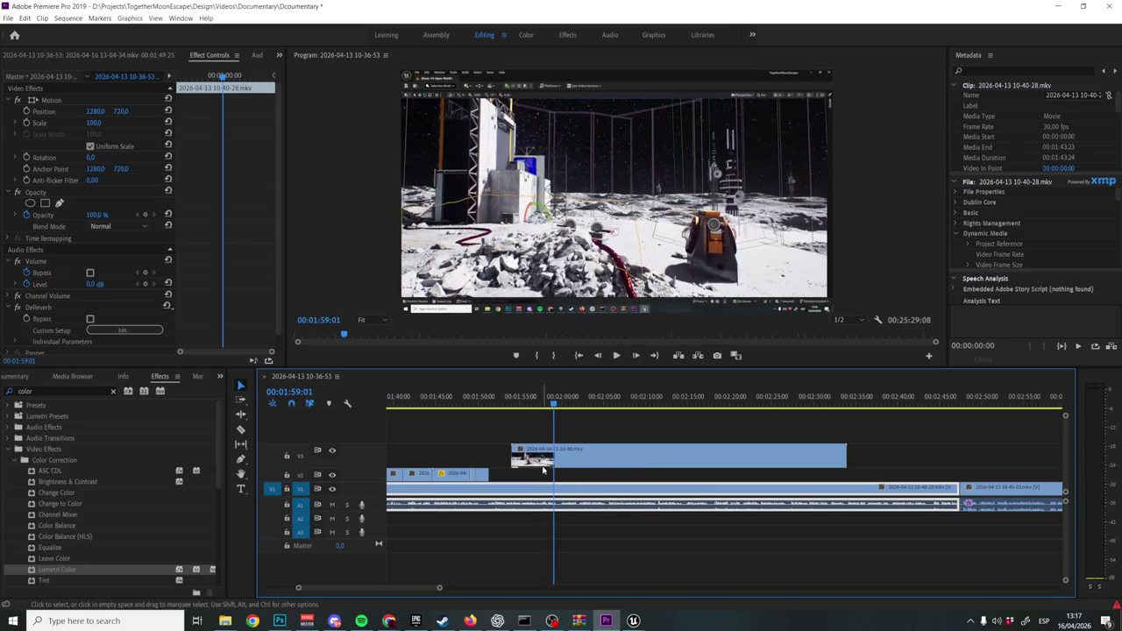
pyautogui.moveTo(553, 405); pyautogui.dragTo(548, 405)
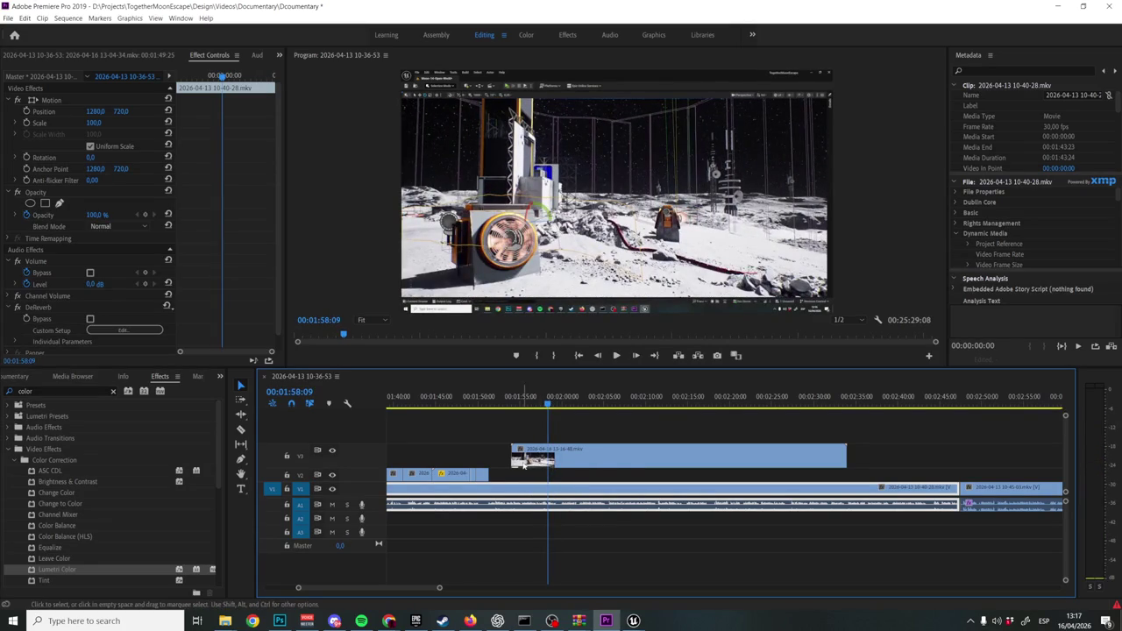
# Move the 13-16-48 clip from V3 down to V2 after the existing clip and play from about 1:51.
pyautogui.click(551, 454)
pyautogui.moveTo(550, 454); pyautogui.dragTo(527, 480)
pyautogui.click(488, 404)
pyautogui.press('space')
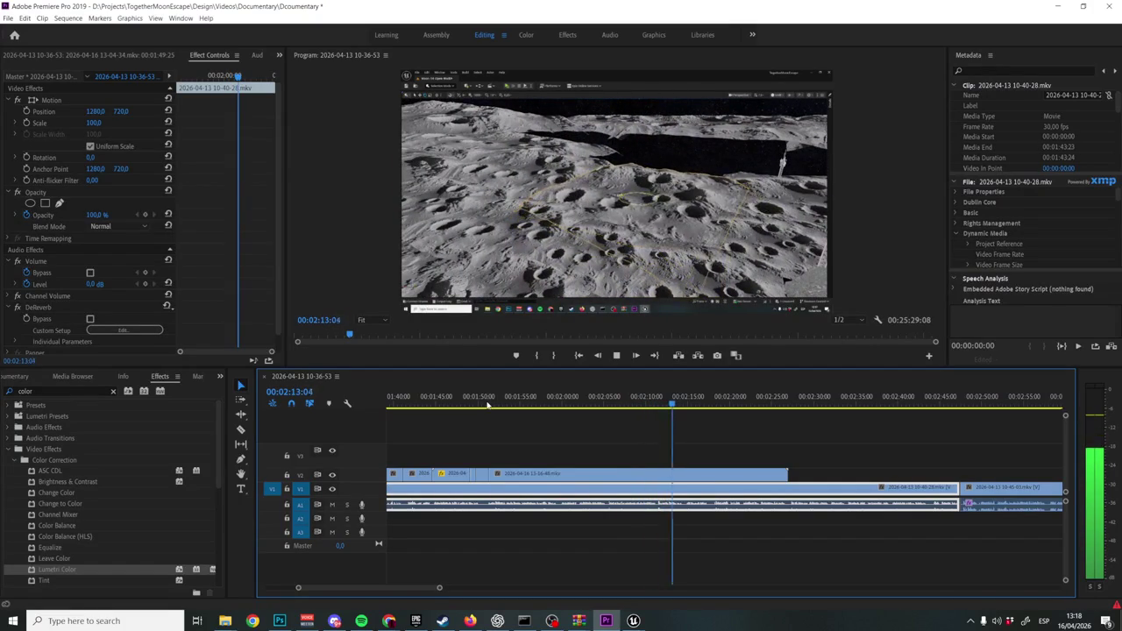
# Zoom into the timeline and stop the playhead exactly at 2:05:14.
pyautogui.press('space')
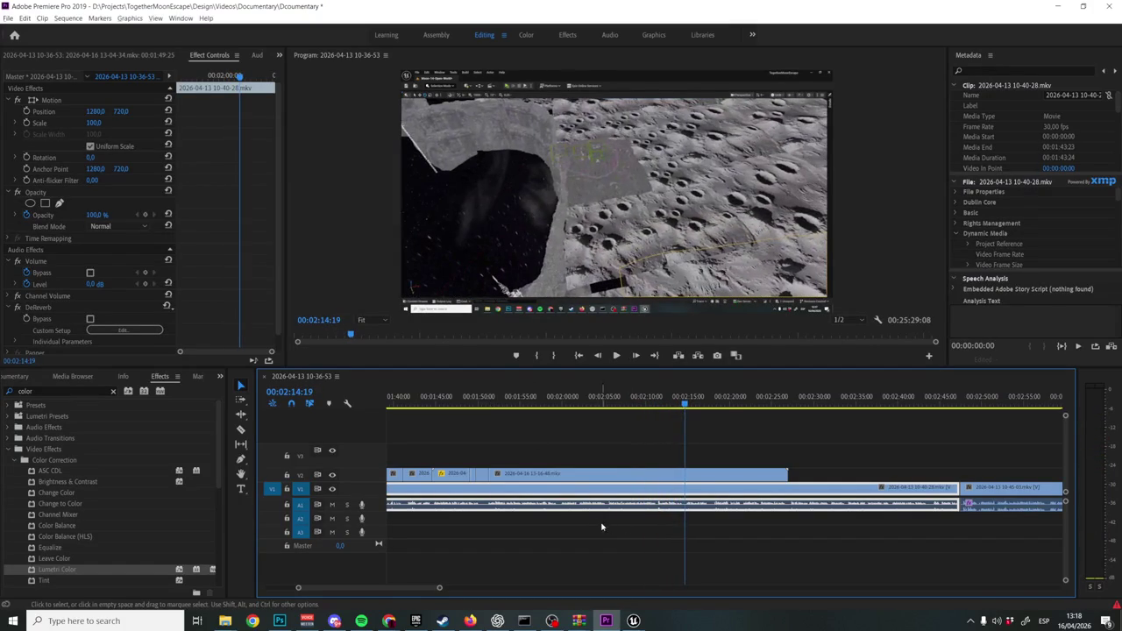
pyautogui.press('=')
pyautogui.click(657, 404)
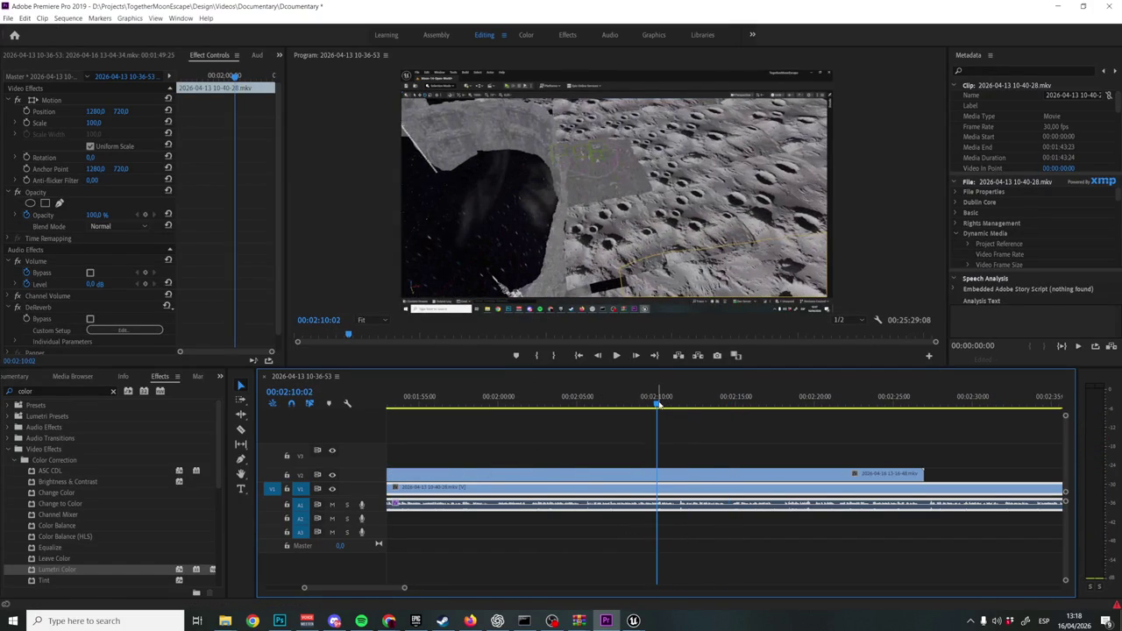
pyautogui.press('space')
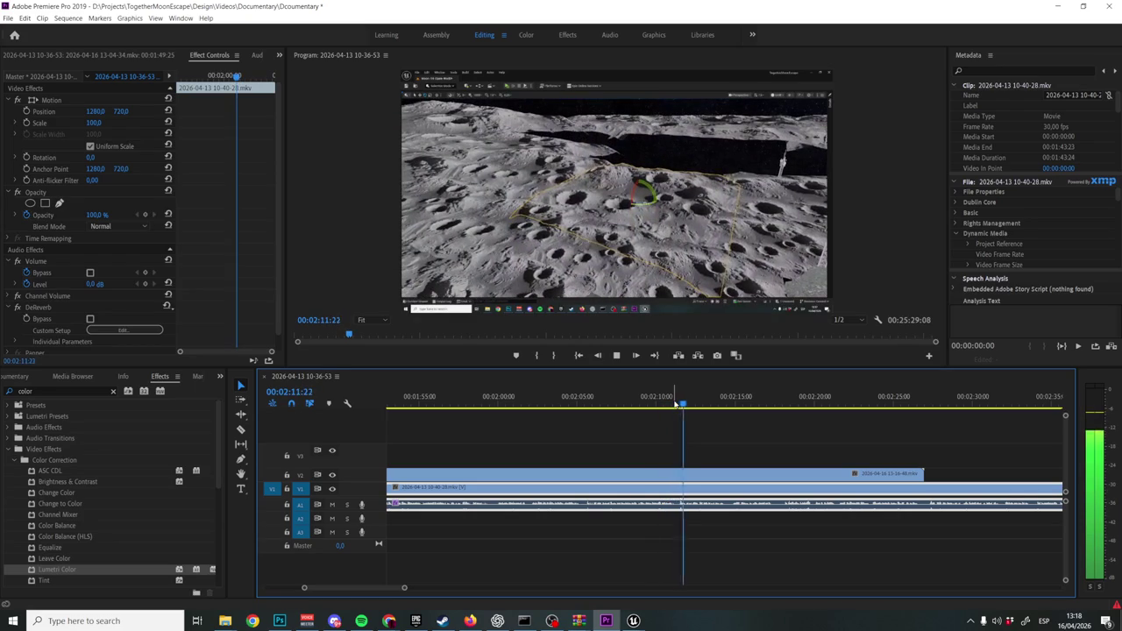
pyautogui.click(583, 403)
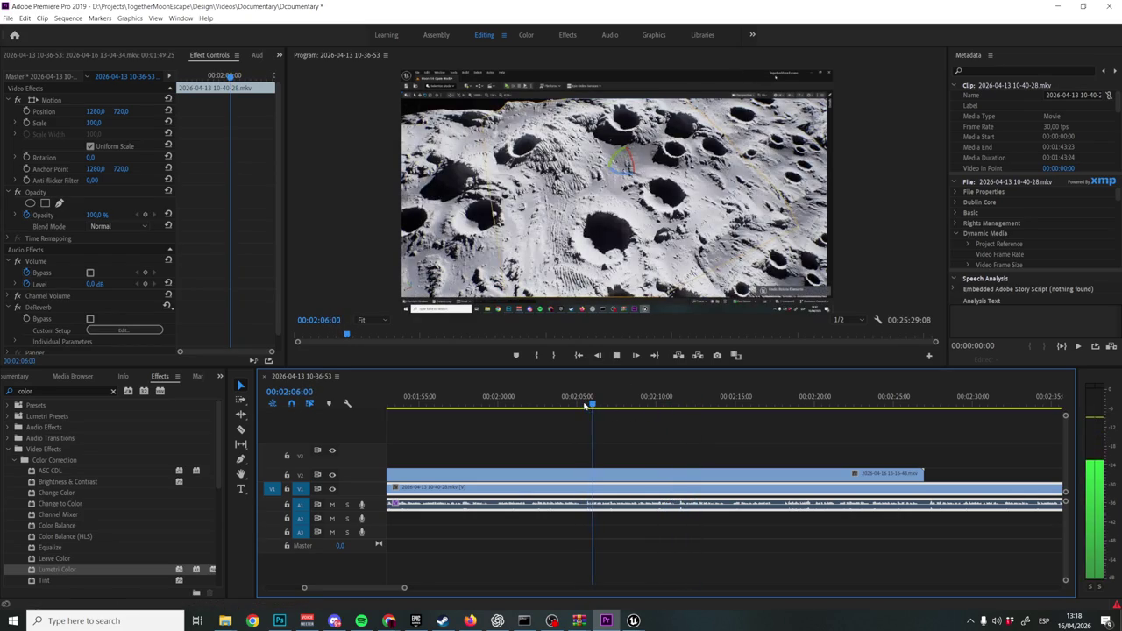
pyautogui.moveTo(585, 405); pyautogui.dragTo(562, 405)
pyautogui.press('space')
# Split the V2 clip at 2:05:14 with the Razor tool and delete the tail after the cut.
pyautogui.press('c')
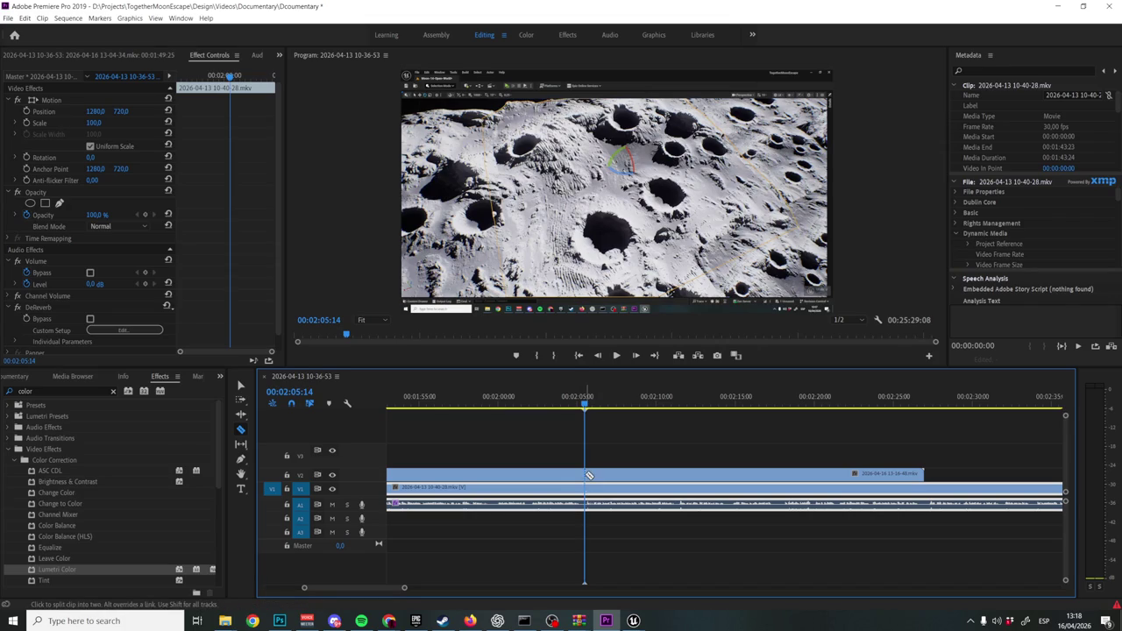
pyautogui.click(585, 474)
pyautogui.press('v')
pyautogui.click(631, 474)
pyautogui.press('Delete')
pyautogui.moveTo(633, 621)
pyautogui.click(657, 597)
# Open the Moon-05-Lab level in Unreal, answering the unsaved-changes prompt.
pyautogui.click(41, 6)
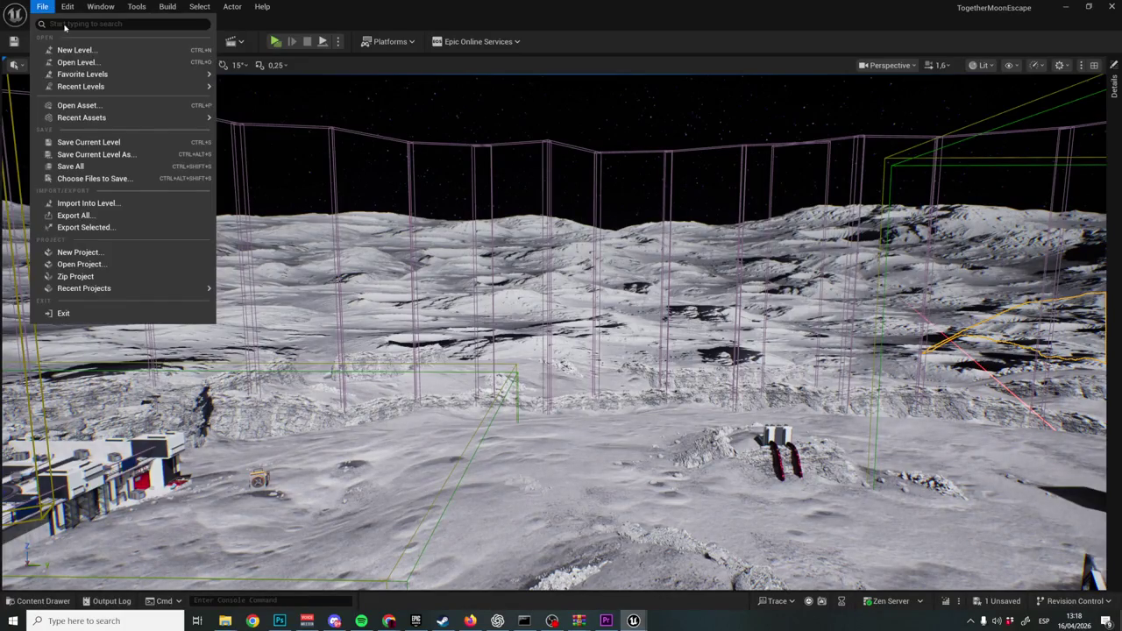
pyautogui.click(87, 61)
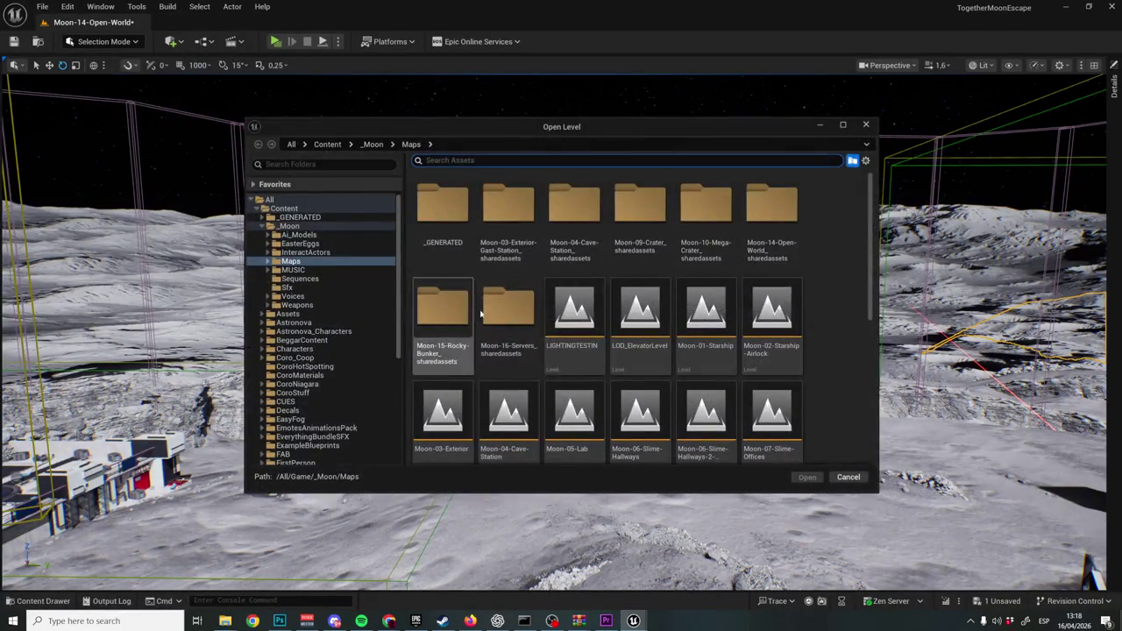
pyautogui.doubleClick(579, 409)
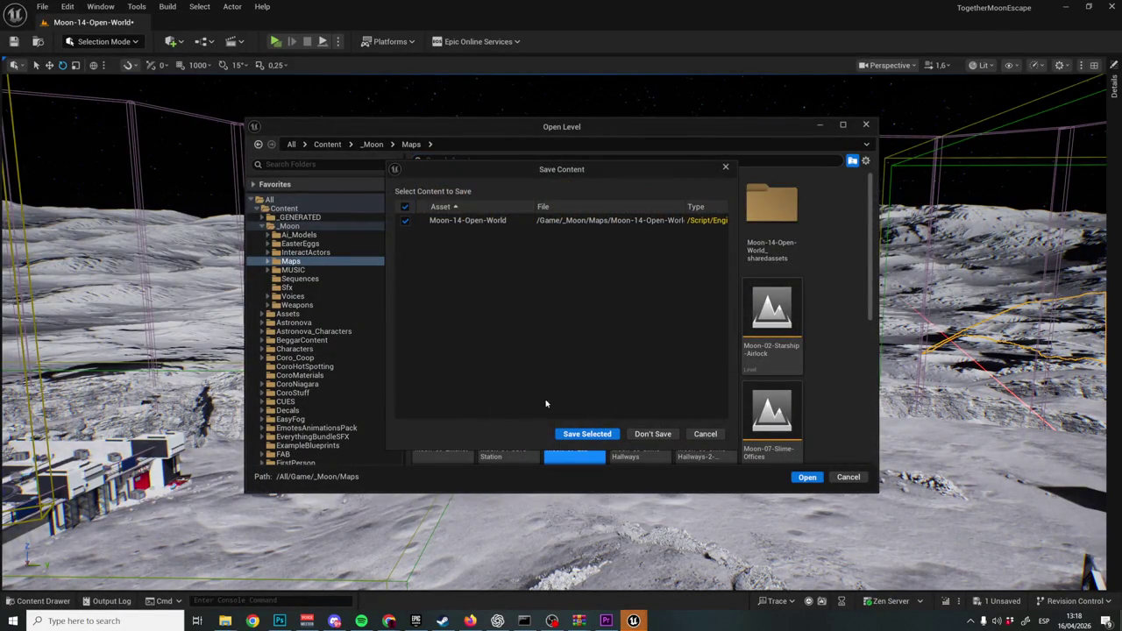
pyautogui.click(650, 436)
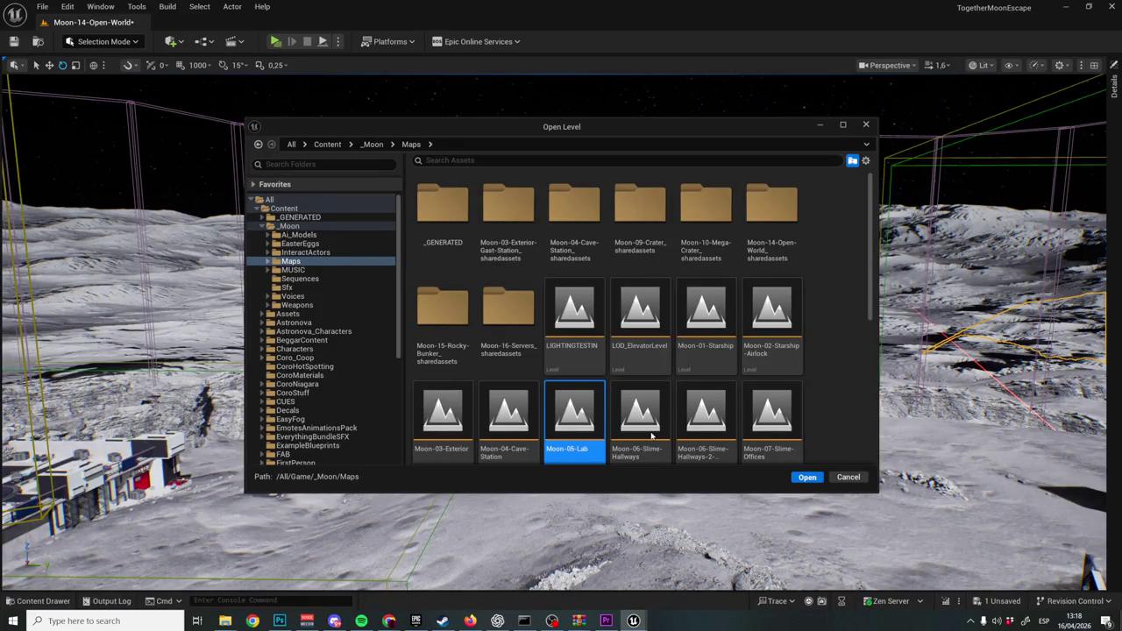
# Save the Premiere project with Ctrl+S and minimise Premiere while the map loads.
pyautogui.click(606, 620)
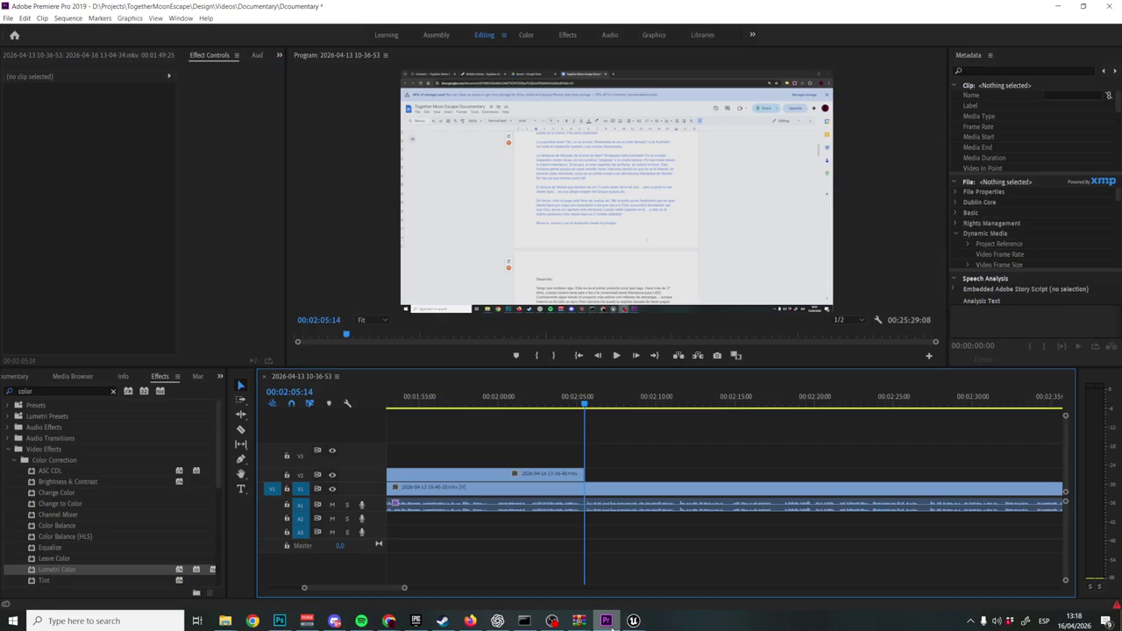
pyautogui.hotkey('ctrl', 's')
pyautogui.click(611, 623)
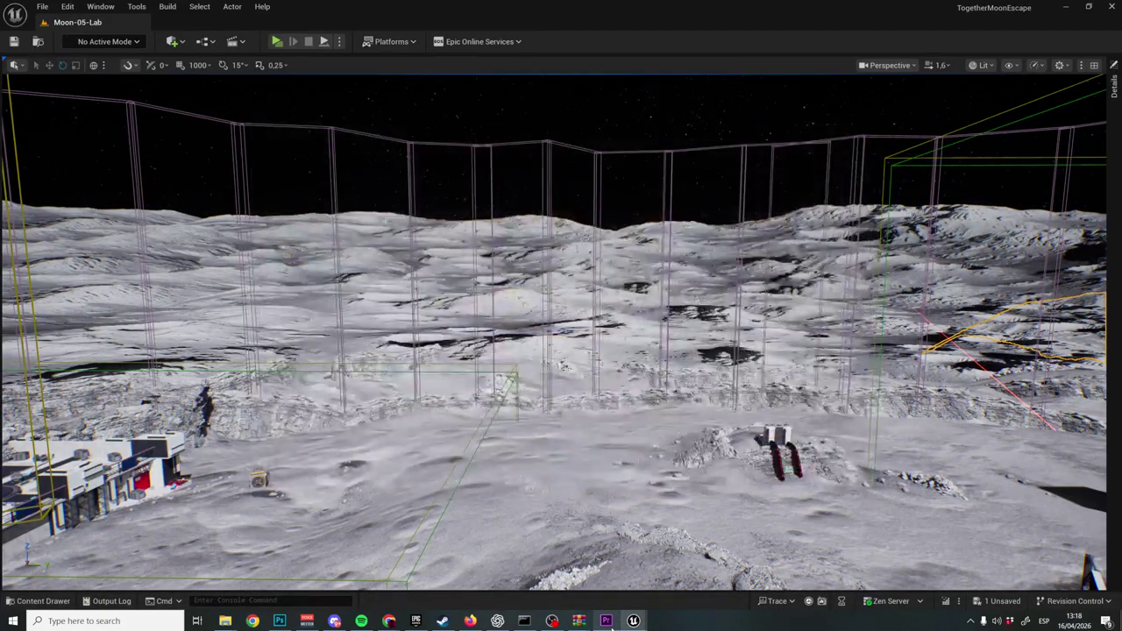
# Open the Hertzsprung_LP15 crater mesh's Element 0 material in the Material Editor.
pyautogui.scroll(-1, 561, 333)
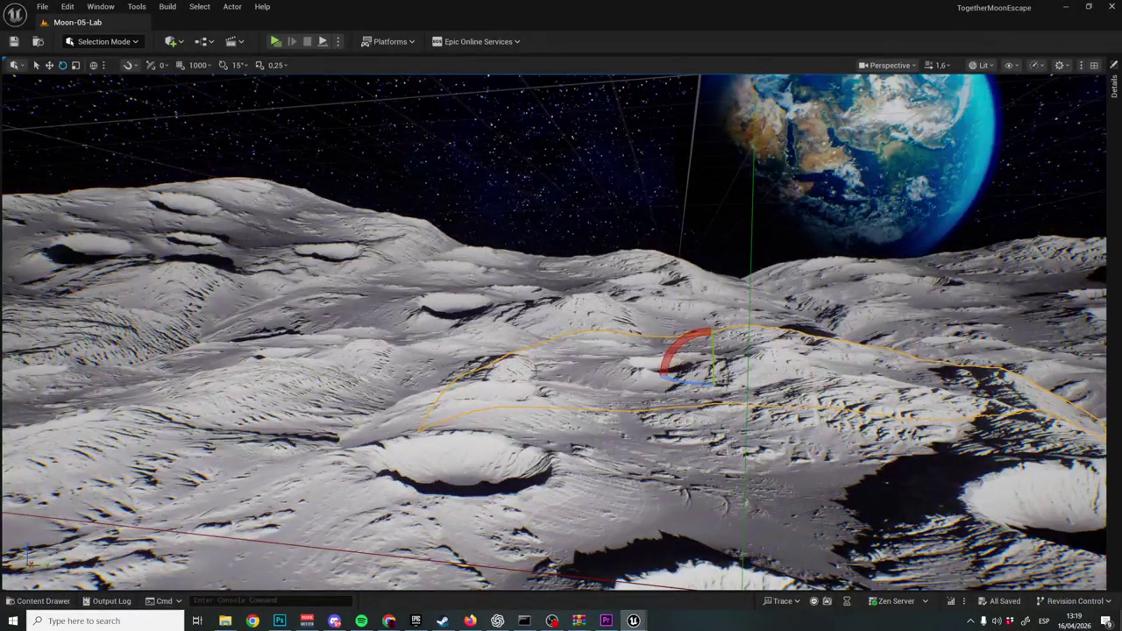
pyautogui.click(1114, 88)
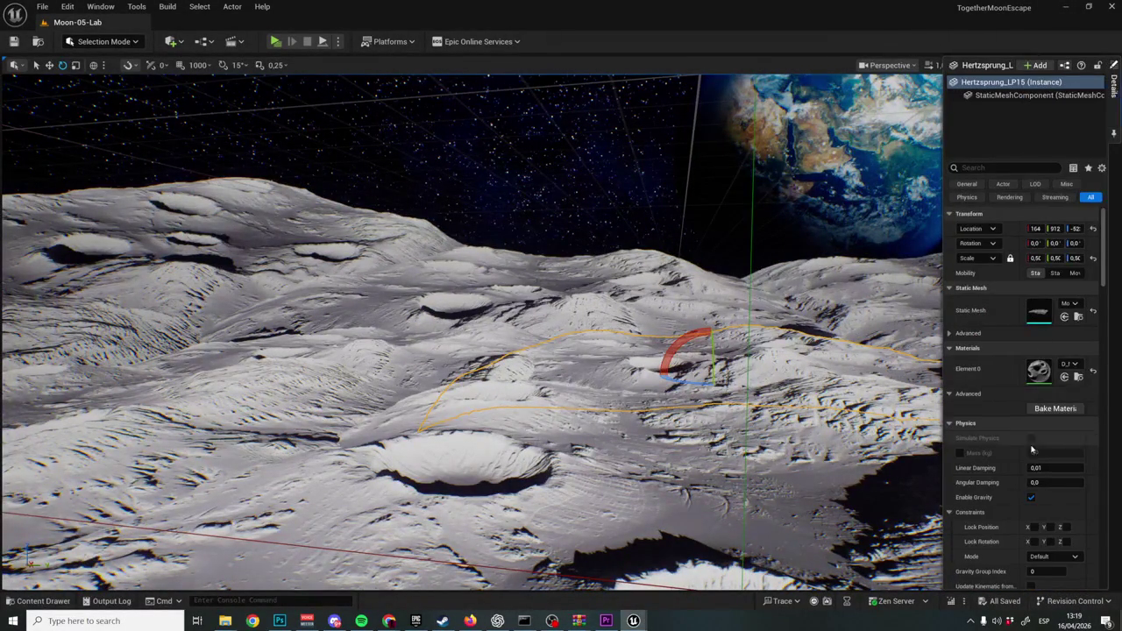
pyautogui.doubleClick(1039, 369)
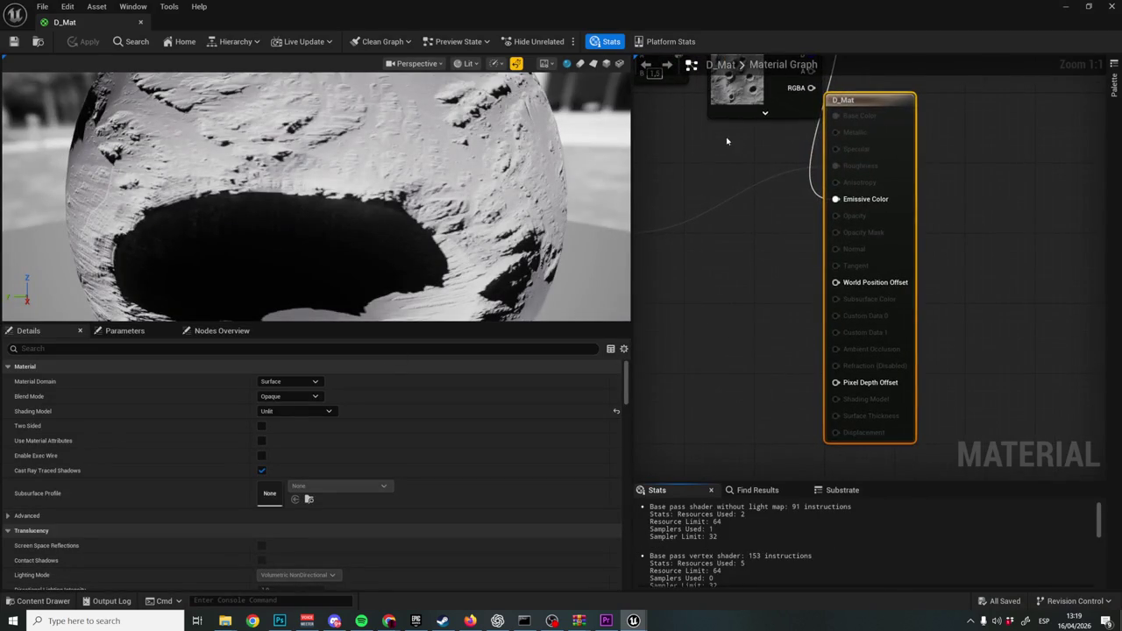
# Inspect the crater material's Texture Sample node, then fly the viewport out over the lunar terrain.
pyautogui.moveTo(755, 179)
pyautogui.mouseDown()
pyautogui.moveTo(851, 178)
pyautogui.moveTo(964, 280)
pyautogui.mouseUp()
pyautogui.click(984, 219)
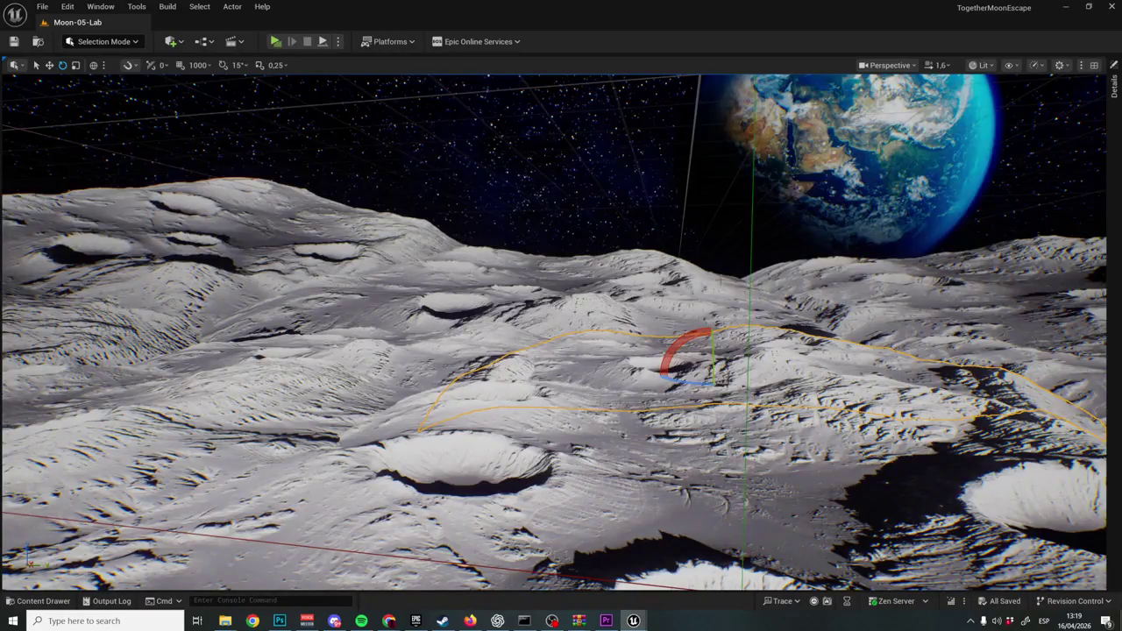
pyautogui.press('f')
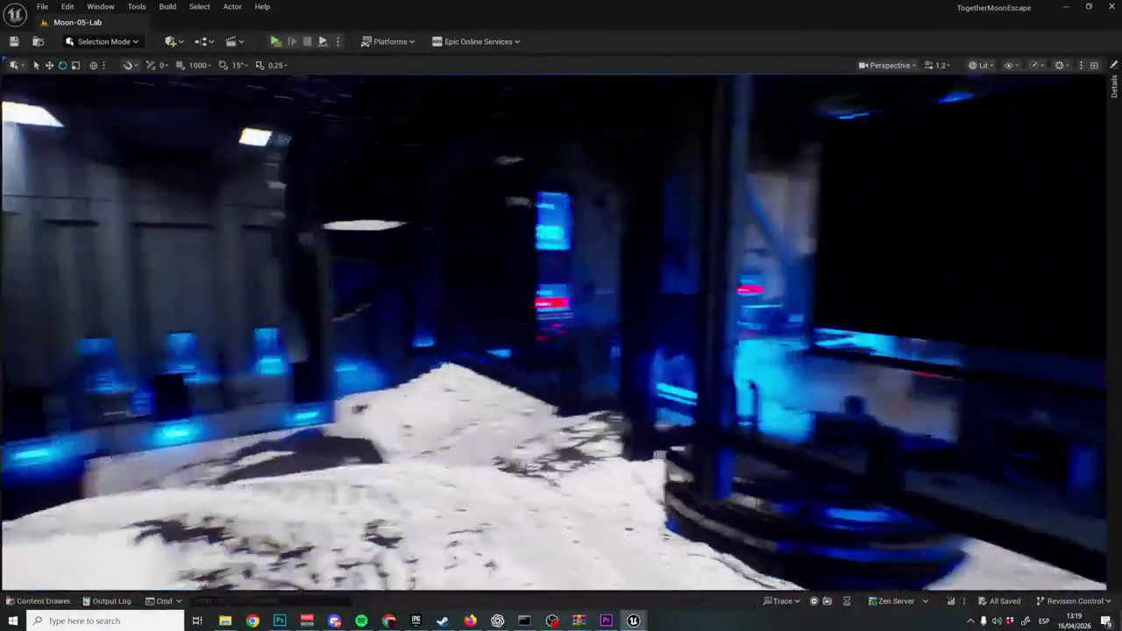
pyautogui.scroll(-1, 561, 332)
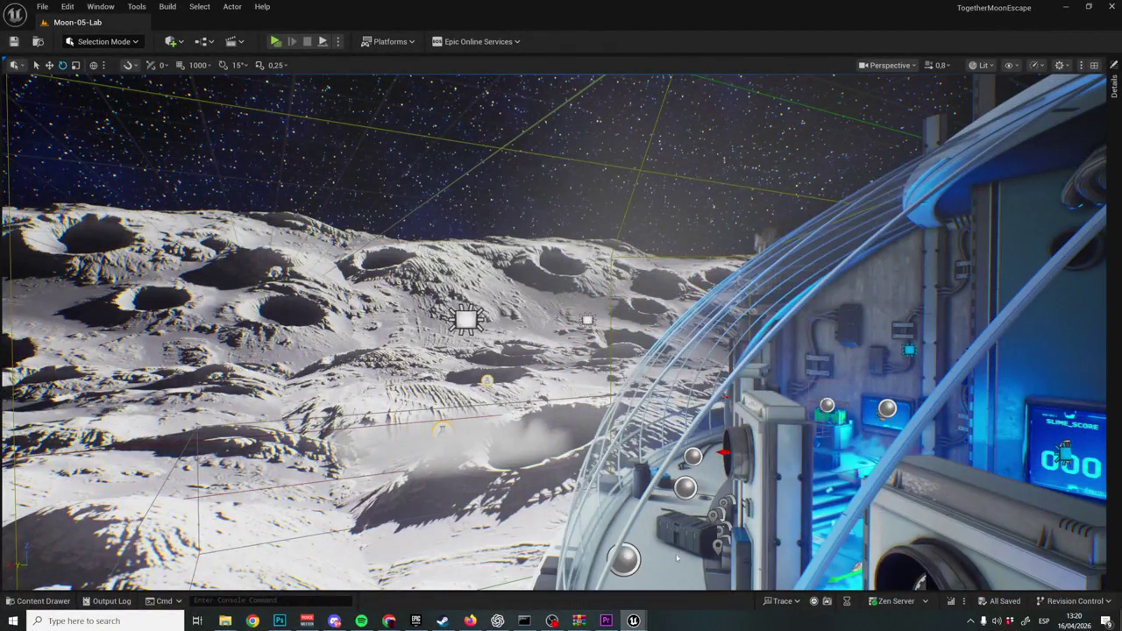
pyautogui.moveTo(52, 151); pyautogui.dragTo(708, 156)
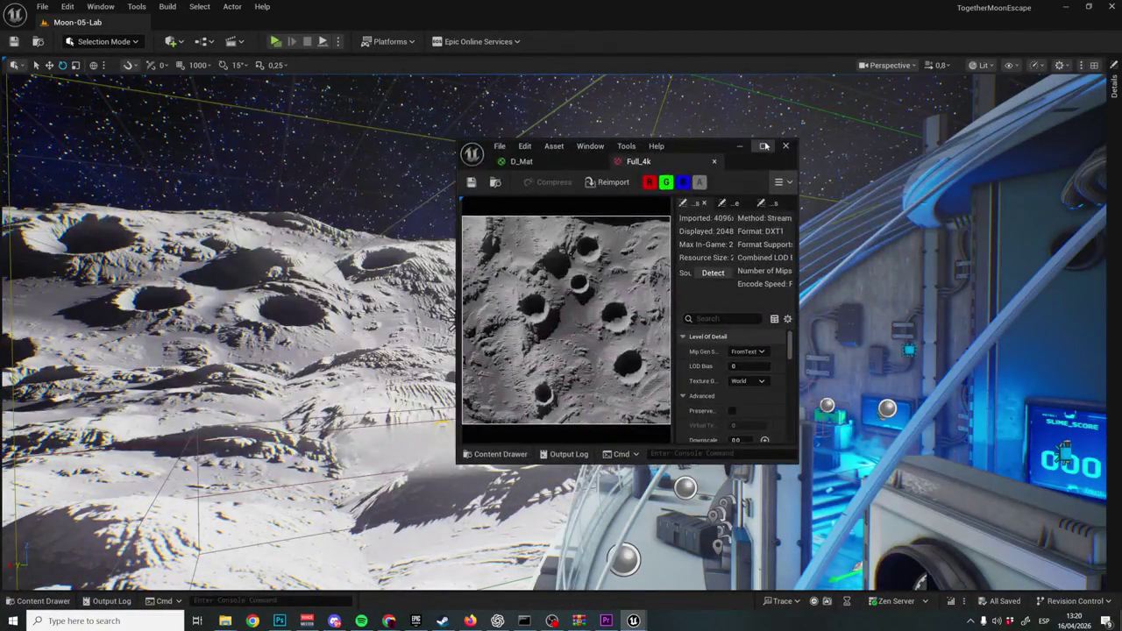
pyautogui.click(765, 147)
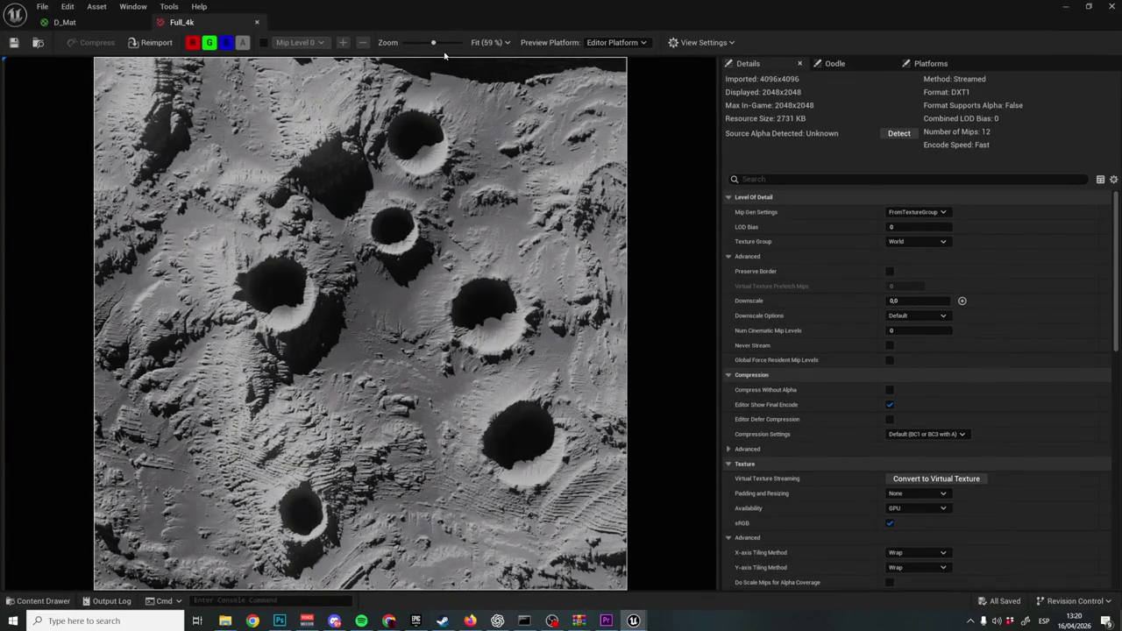
pyautogui.scroll(10, 469, 191)
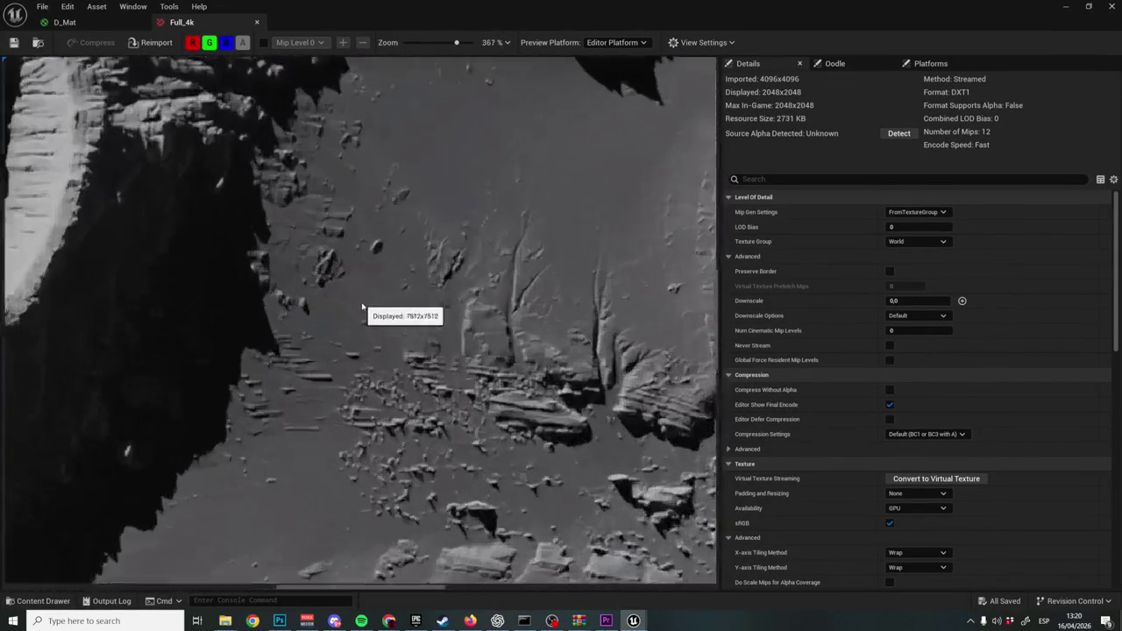
pyautogui.scroll(3, 362, 307)
pyautogui.scroll(-13, 362, 307)
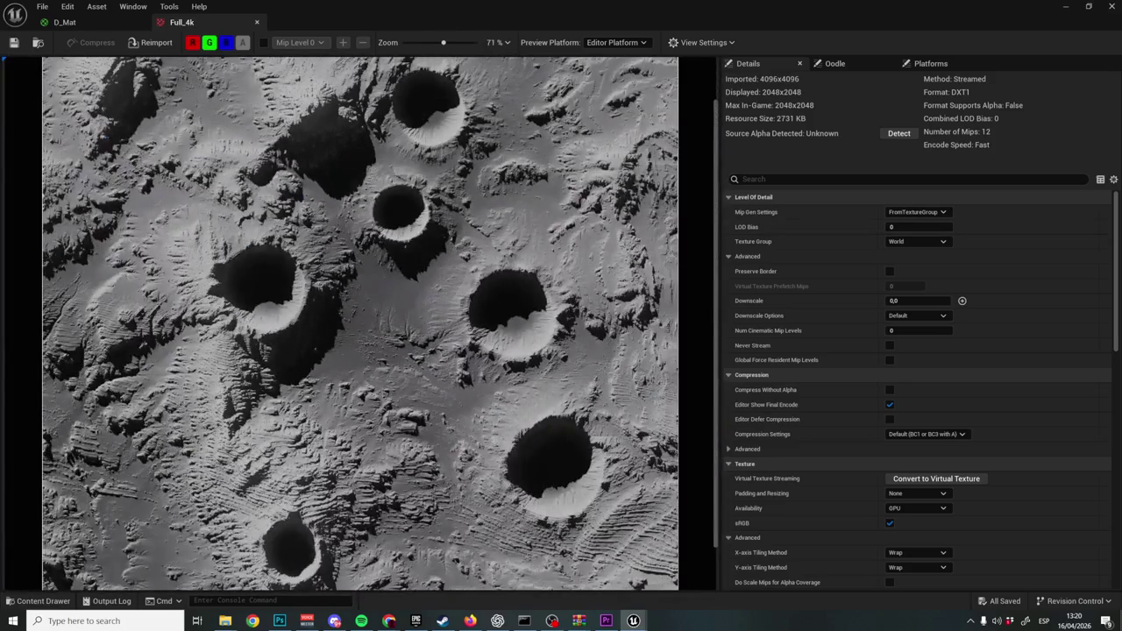
pyautogui.click(207, 35)
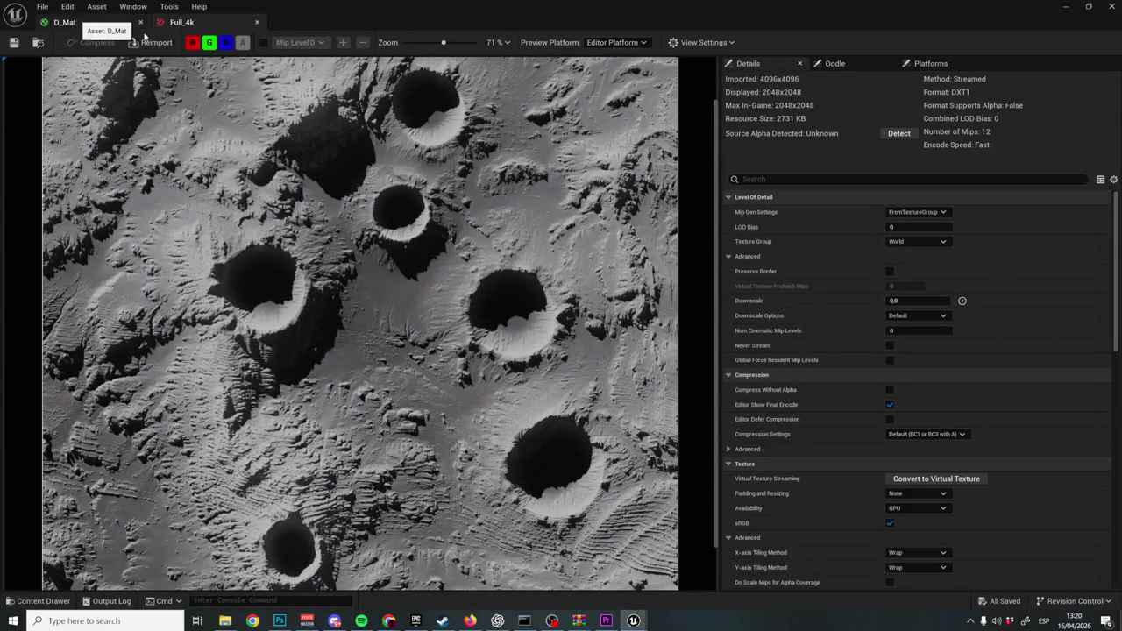
pyautogui.click(97, 22)
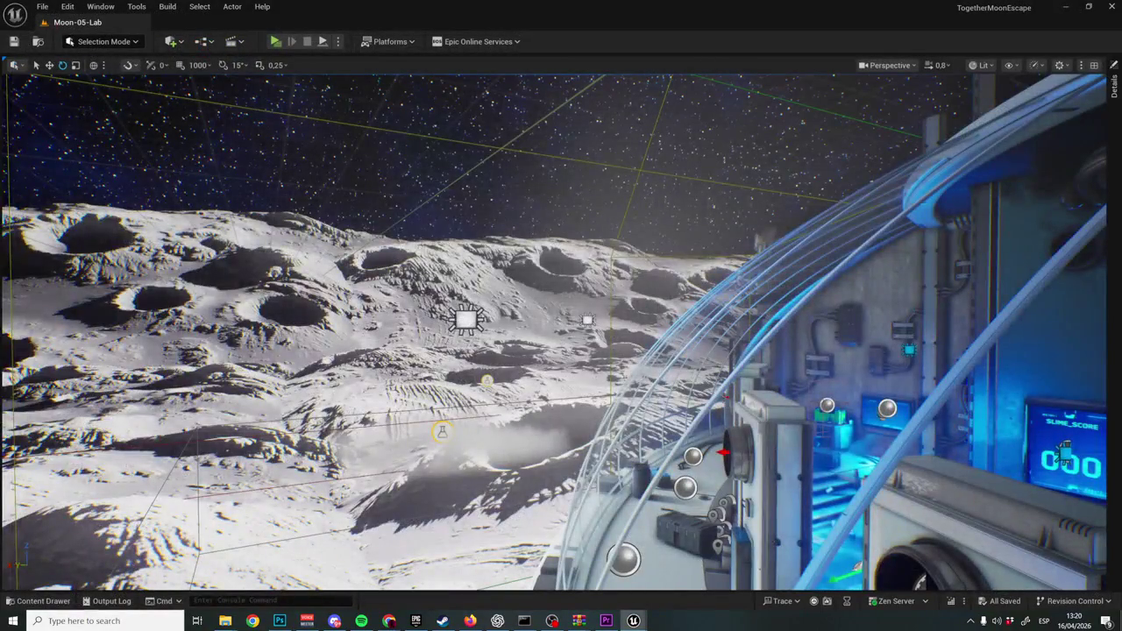
pyautogui.moveTo(227, 619)
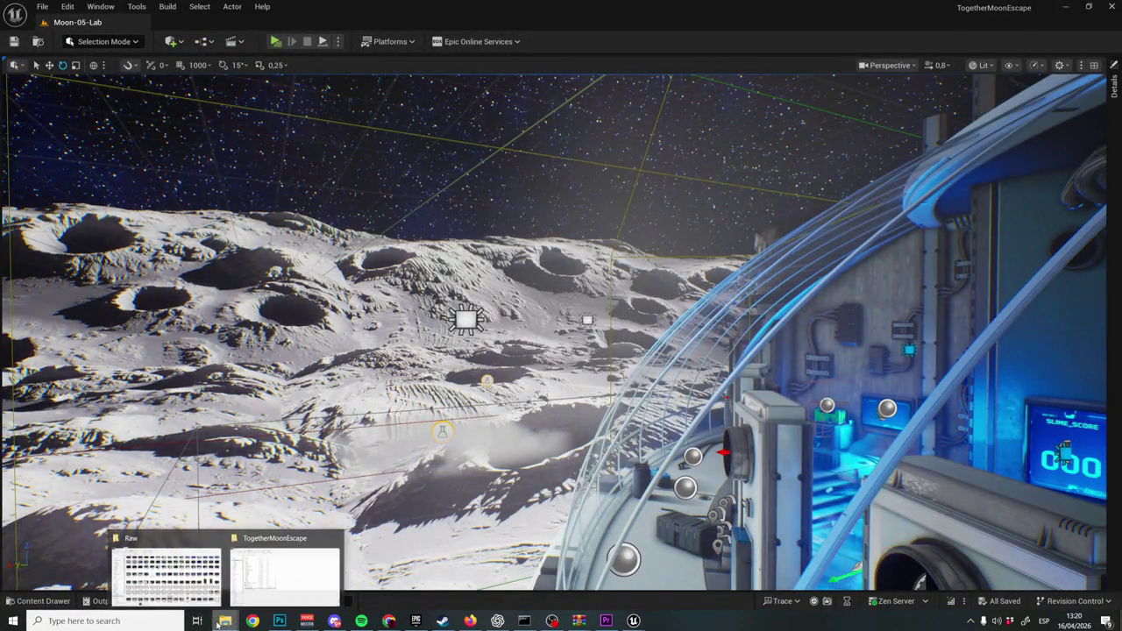
pyautogui.click(175, 583)
pyautogui.click(712, 540)
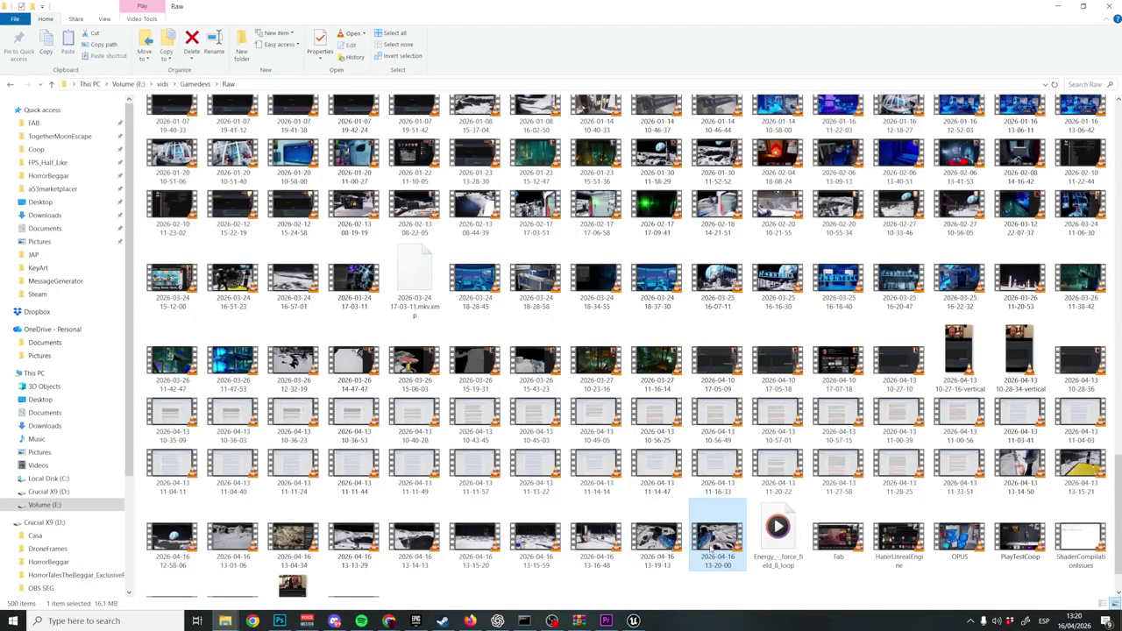
pyautogui.click(606, 619)
pyautogui.moveTo(607, 599)
pyautogui.mouseDown()
pyautogui.moveTo(646, 456)
pyautogui.moveTo(635, 455)
pyautogui.mouseUp()
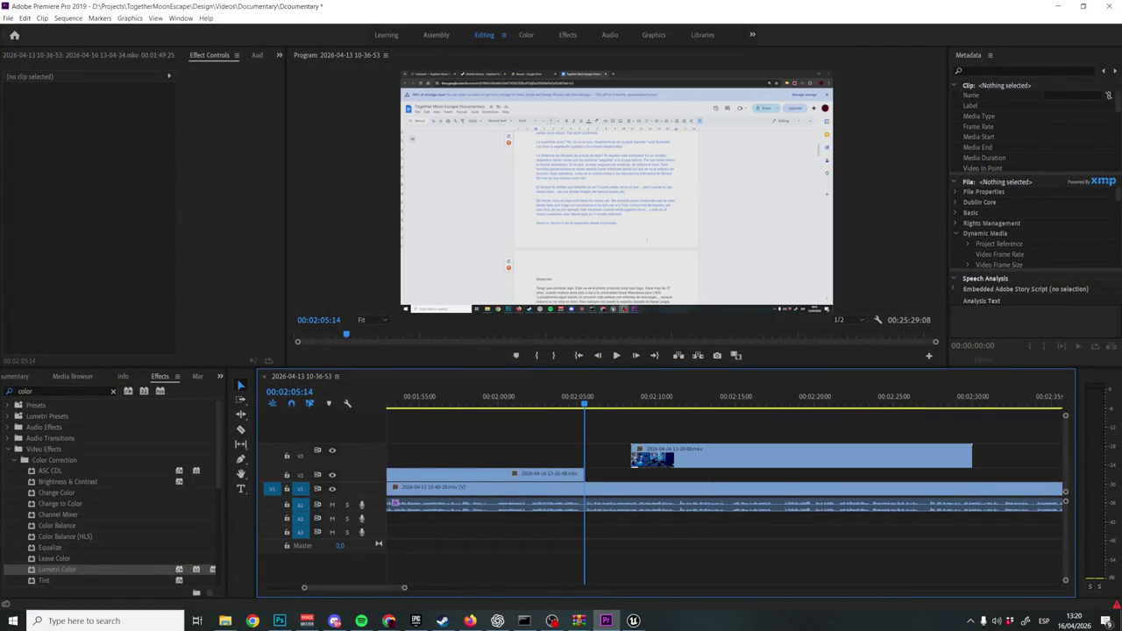
# Move the 13-20-00 clip down to V2 right after the 13-16-48 clip and preview it.
pyautogui.scroll(-2, 664, 461)
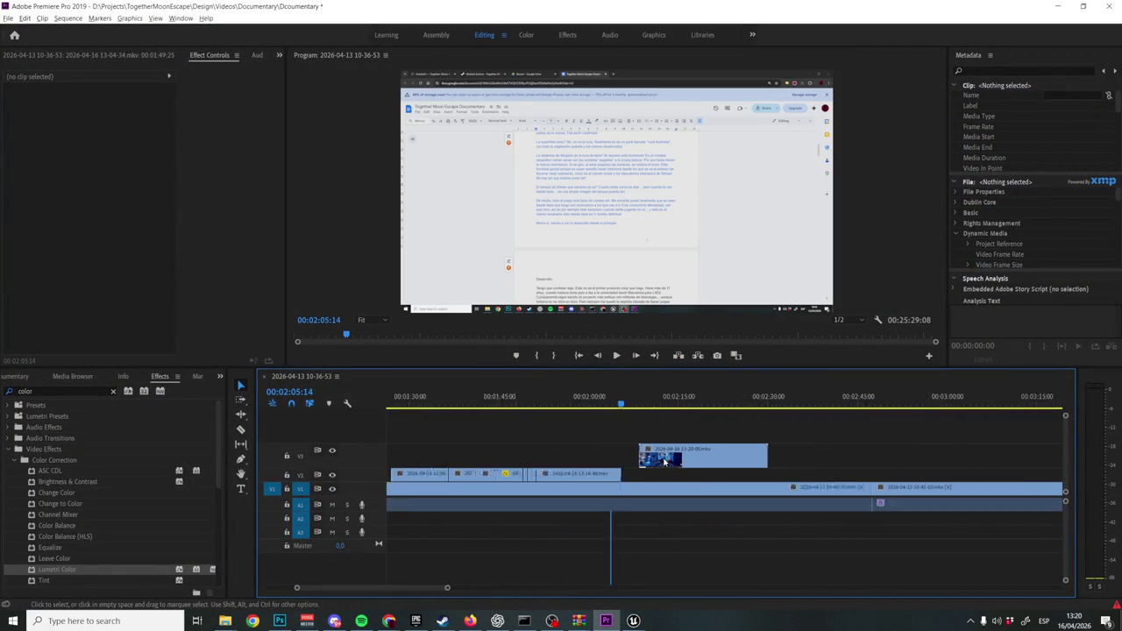
pyautogui.click(631, 405)
pyautogui.moveTo(695, 406)
pyautogui.mouseDown()
pyautogui.moveTo(804, 406)
pyautogui.moveTo(629, 422)
pyautogui.moveTo(627, 456)
pyautogui.moveTo(650, 457)
pyautogui.moveTo(611, 473)
pyautogui.mouseUp()
pyautogui.press('j')
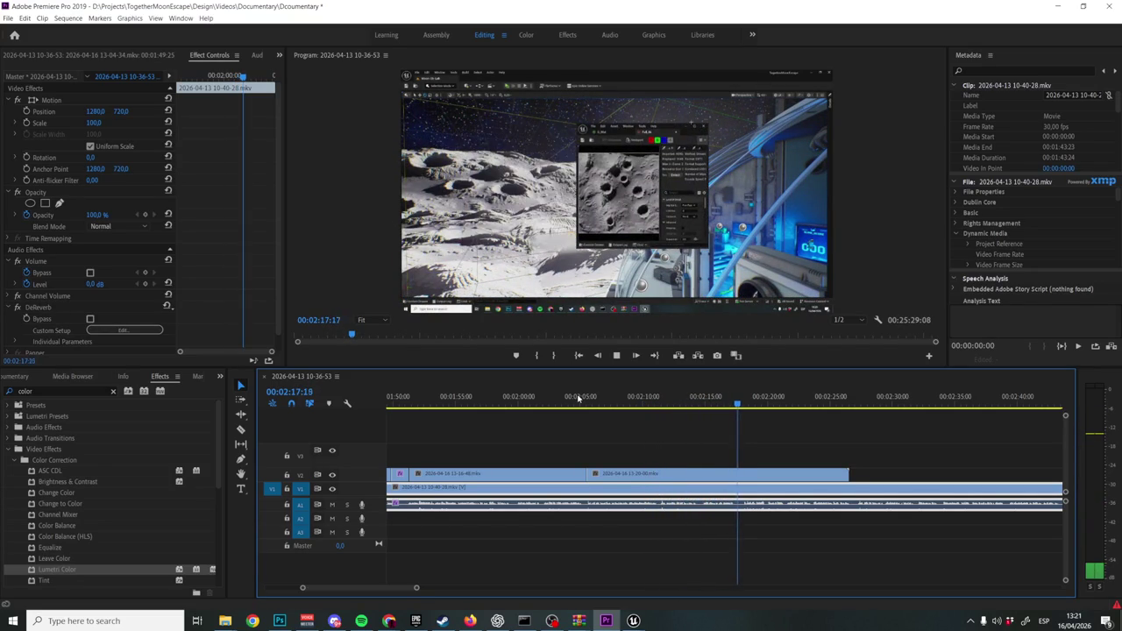
pyautogui.press('space')
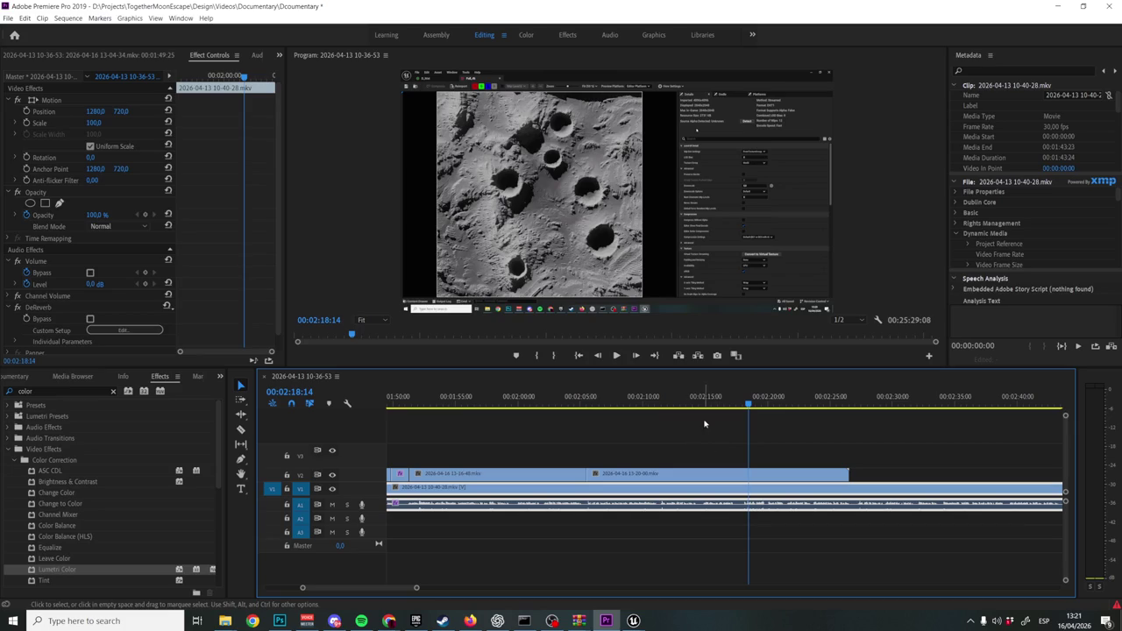
# Cut the V2 clip at 00:02:14:17 and 00:02:16:21 and ripple delete the piece between.
pyautogui.click(695, 402)
pyautogui.moveTo(695, 401); pyautogui.dragTo(700, 402)
pyautogui.press('c')
pyautogui.click(704, 474)
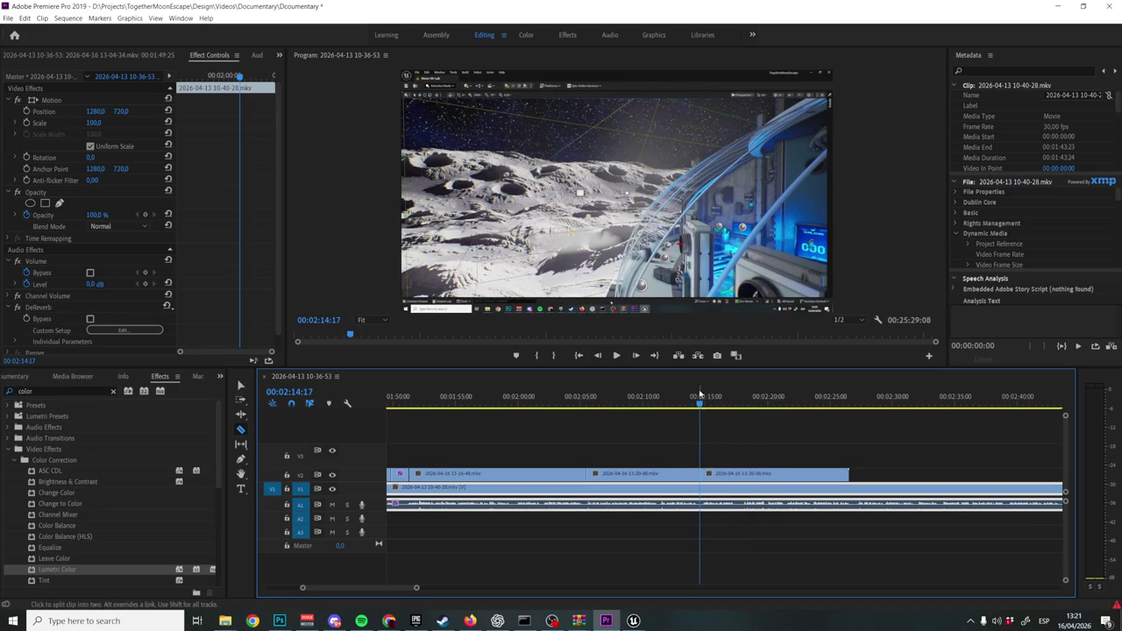
pyautogui.click(744, 402)
pyautogui.click(727, 404)
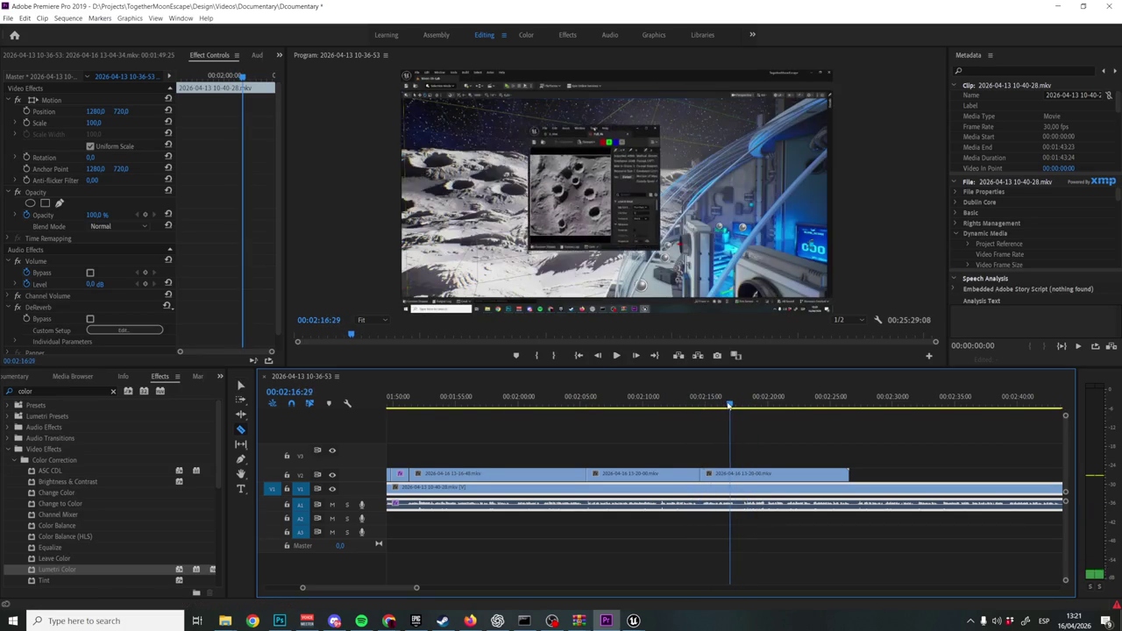
pyautogui.press('Left')
pyautogui.press('Left')
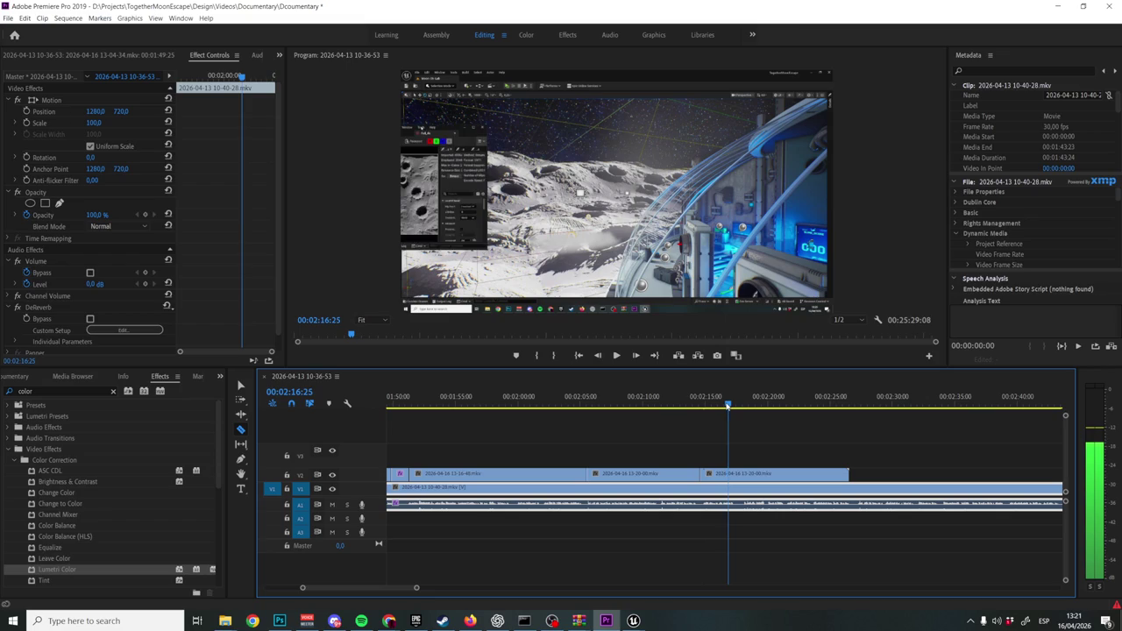
pyautogui.click(727, 474)
pyautogui.press('v')
pyautogui.click(719, 476)
pyautogui.hotkey('shift', 'Delete')
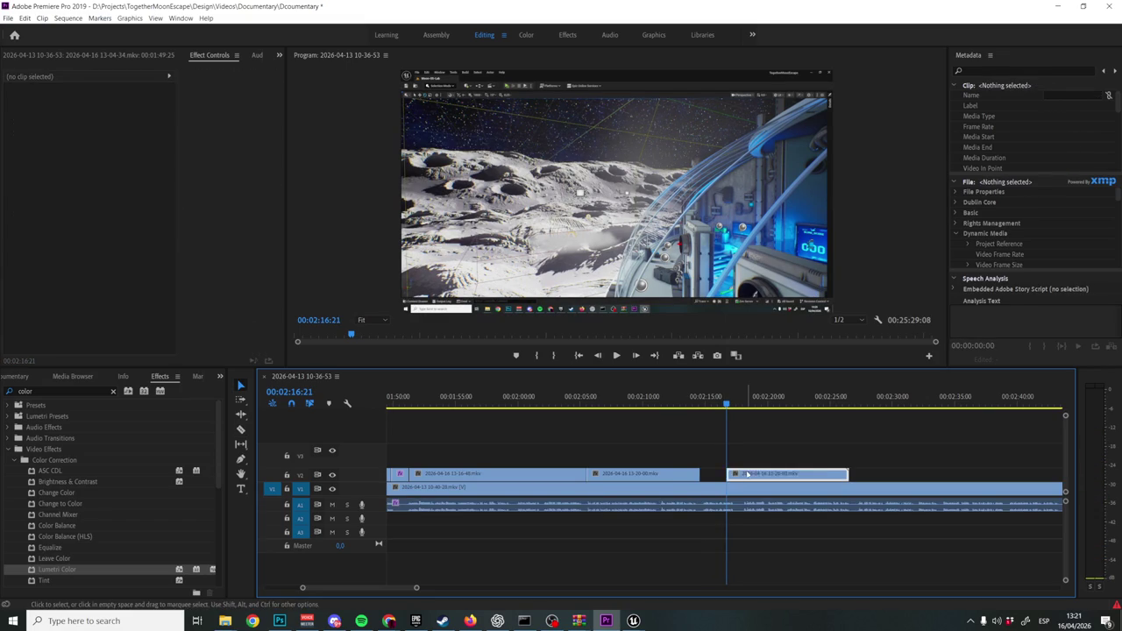
# Delete the clip's tail after 00:02:17:25, review the edit, and save the project.
pyautogui.click(673, 403)
pyautogui.press('space')
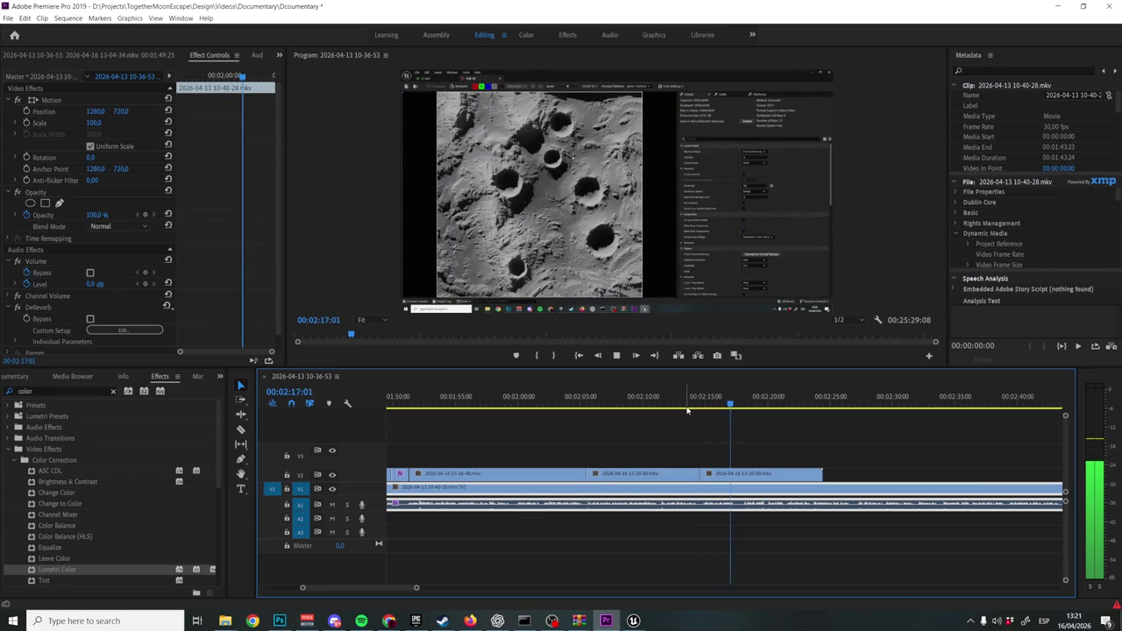
pyautogui.press('space')
pyautogui.press('c')
pyautogui.press('v')
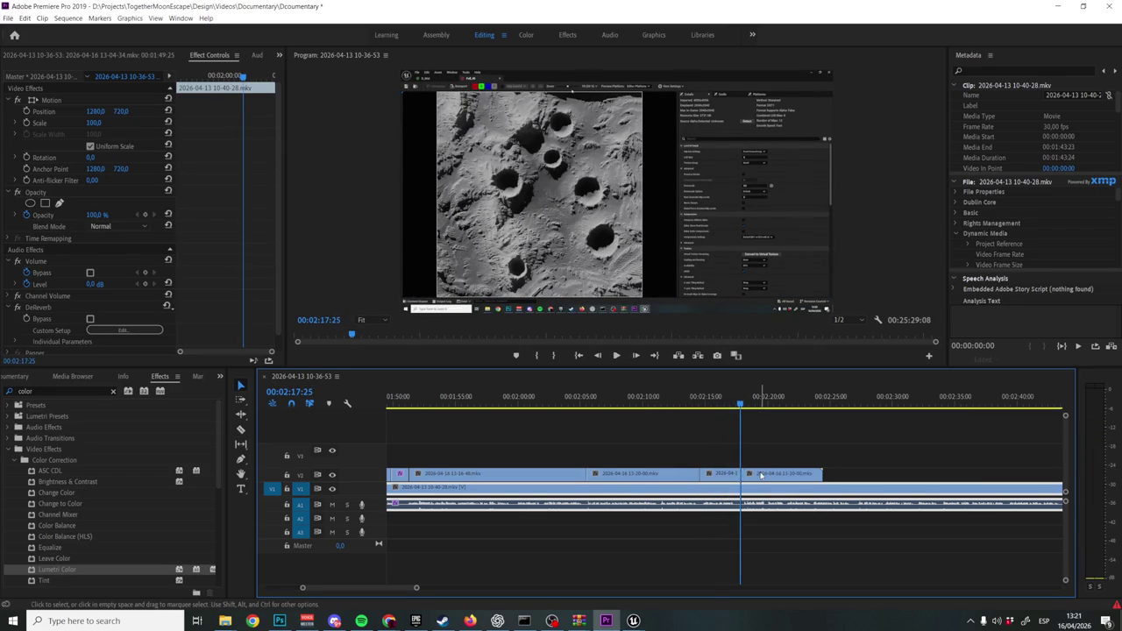
pyautogui.click(745, 475)
pyautogui.press('Delete')
pyautogui.press('space')
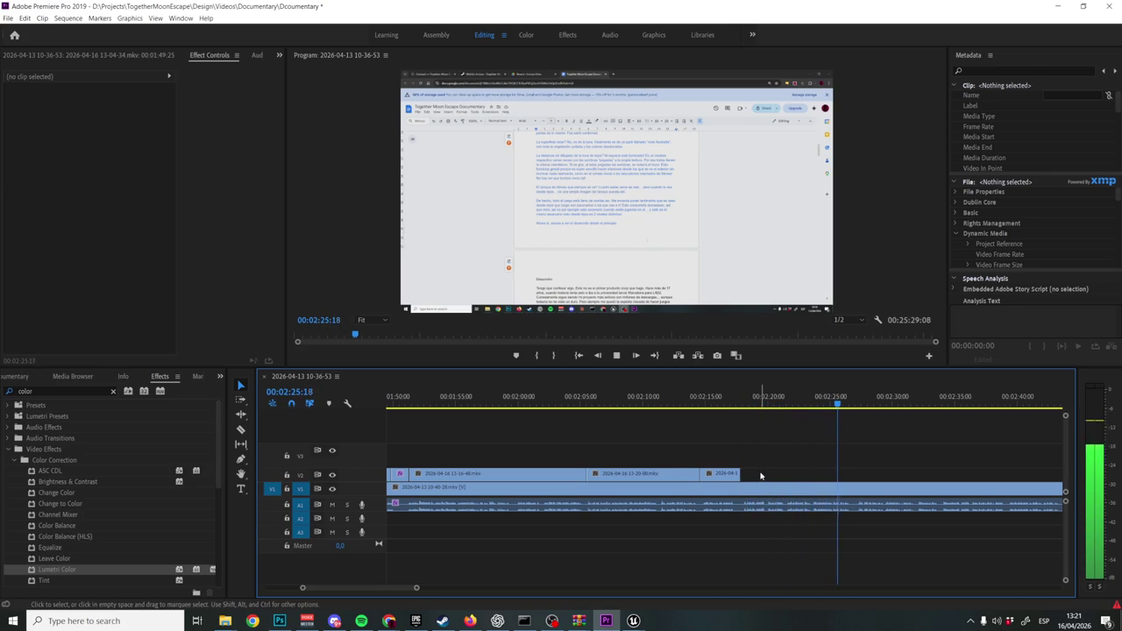
pyautogui.click(761, 488)
pyautogui.moveTo(633, 621)
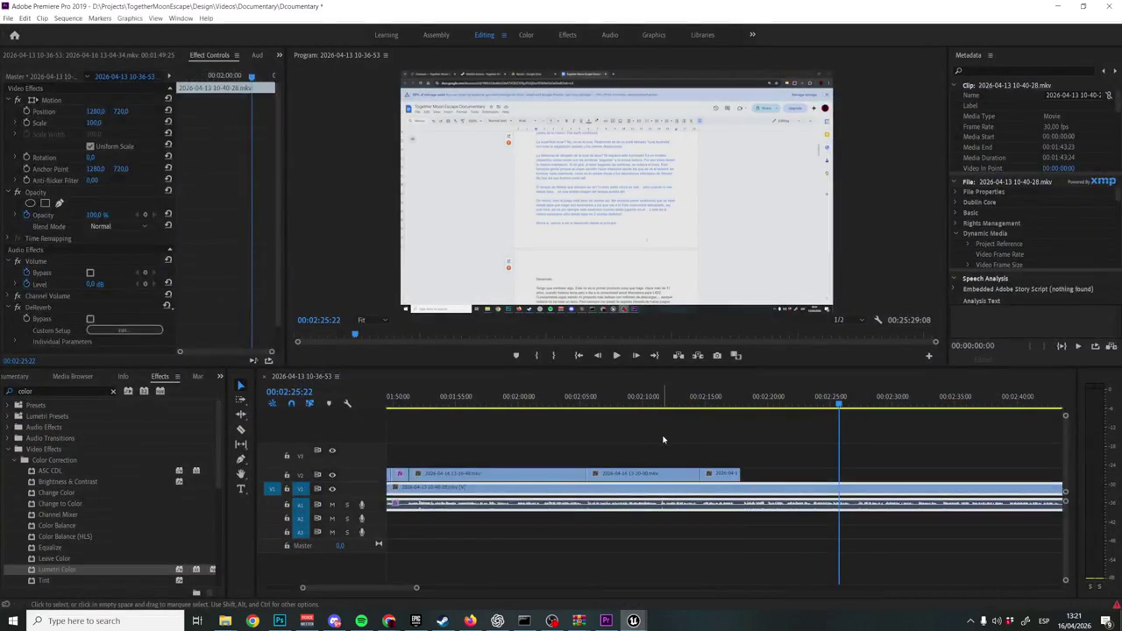
pyautogui.click(664, 439)
pyautogui.hotkey('ctrl', 's')
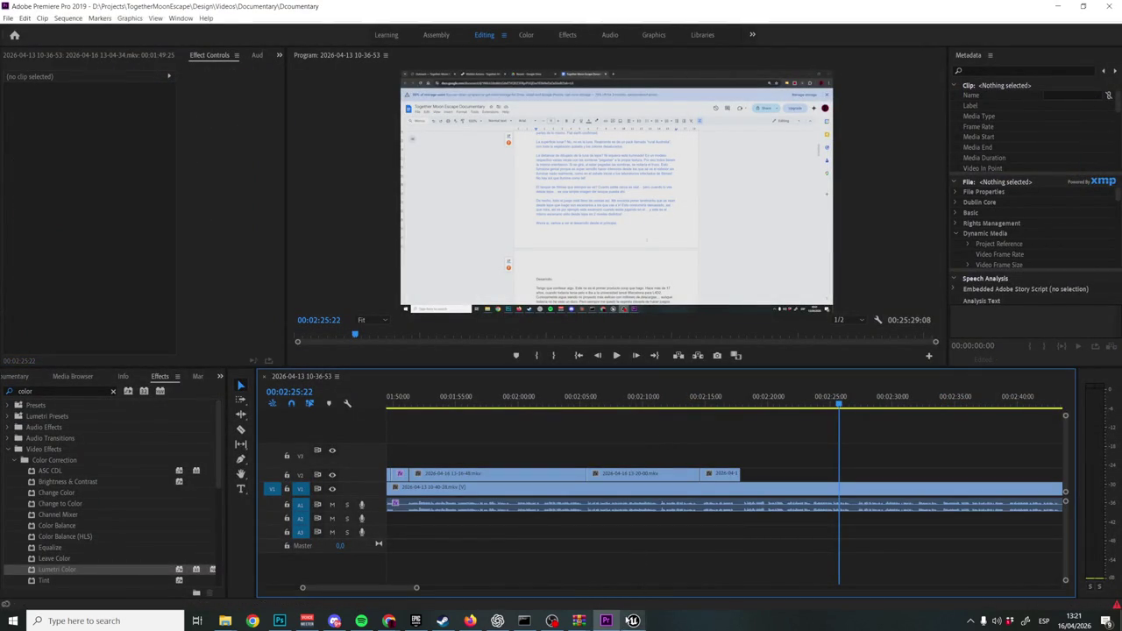
# Open the Moon-06-Slime-Hallways-2-Incident level in Unreal Editor.
pyautogui.moveTo(633, 621)
pyautogui.click(679, 574)
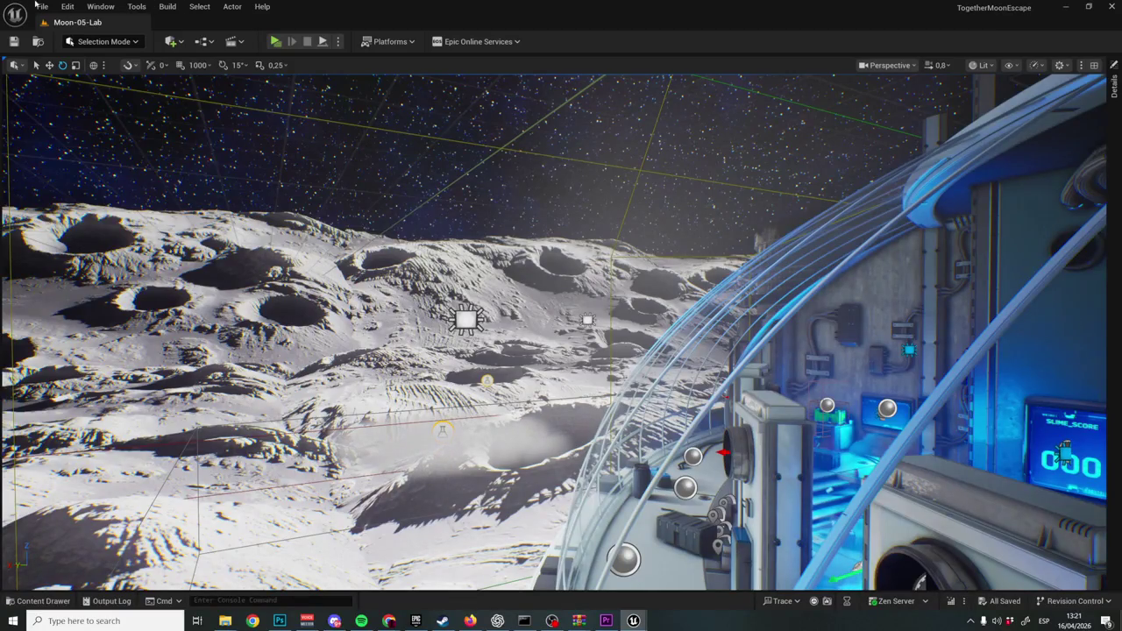
pyautogui.click(40, 7)
pyautogui.click(64, 63)
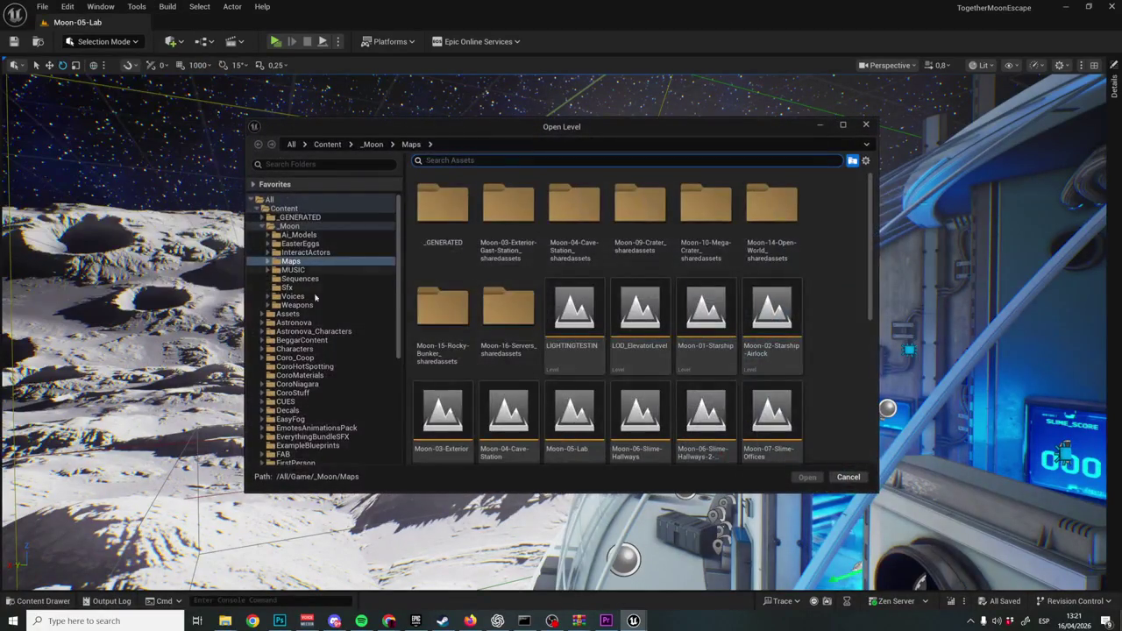
pyautogui.scroll(-1, 561, 316)
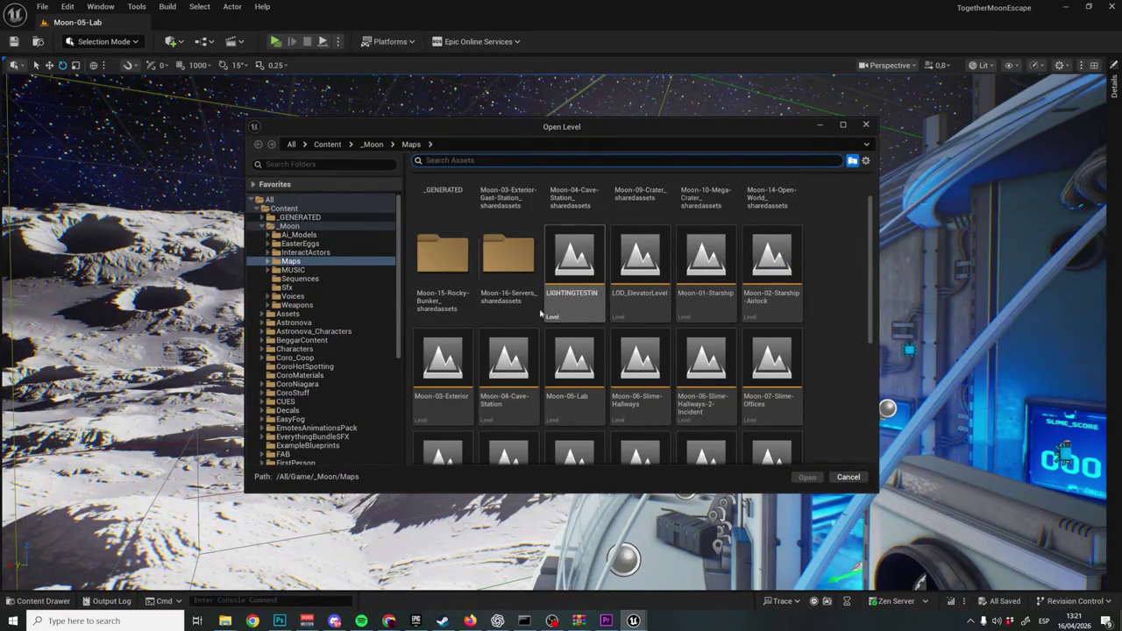
pyautogui.moveTo(470, 376)
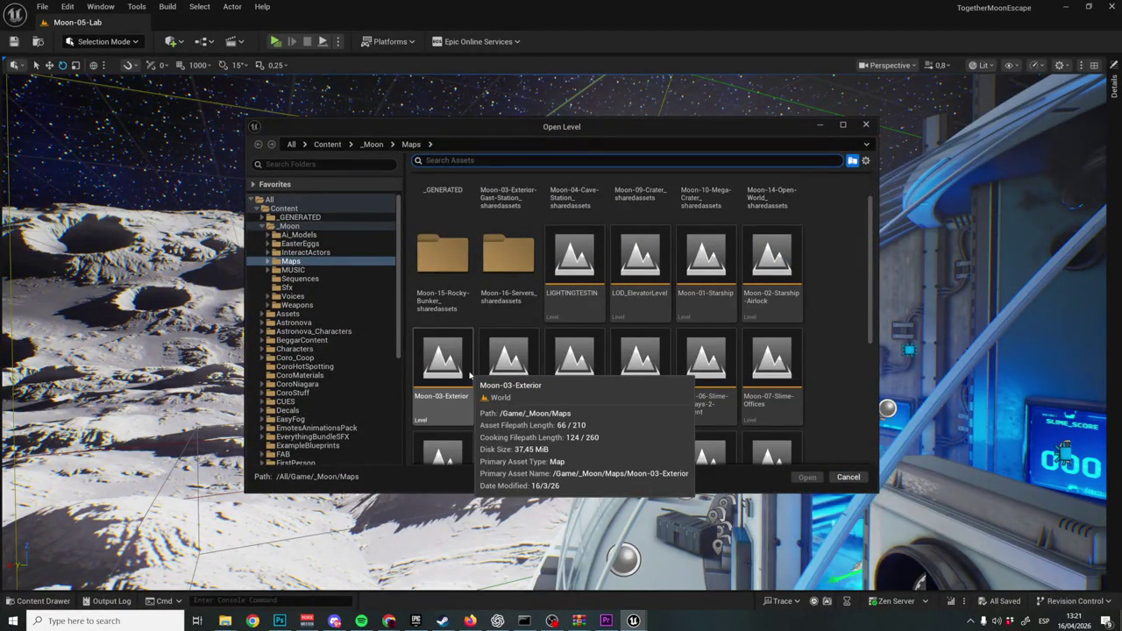
pyautogui.click(713, 362)
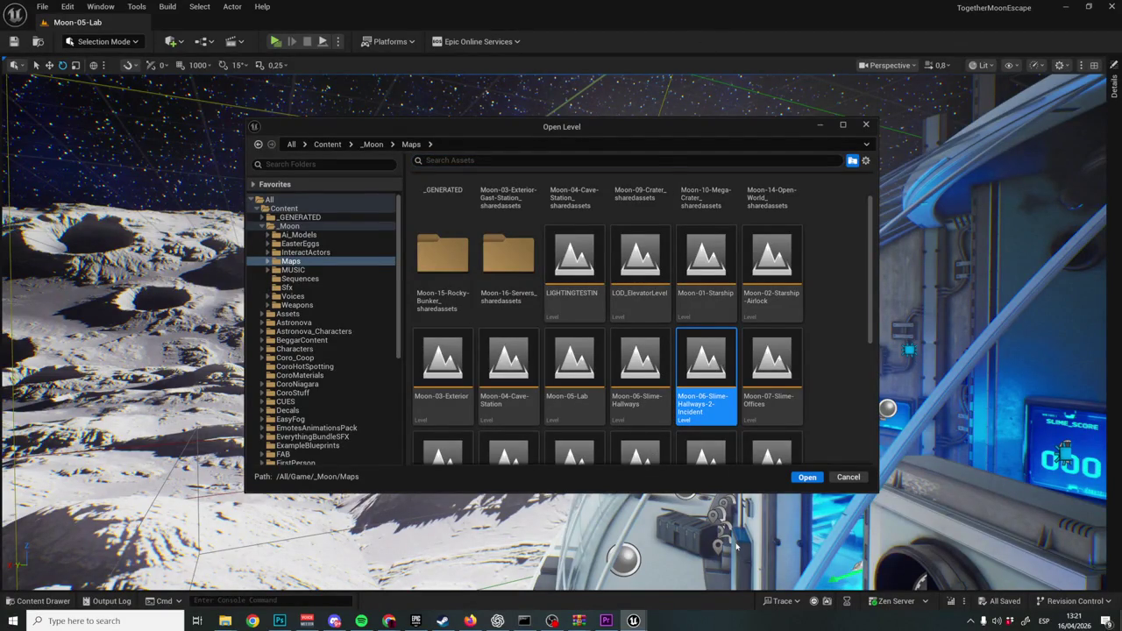
pyautogui.press('Return')
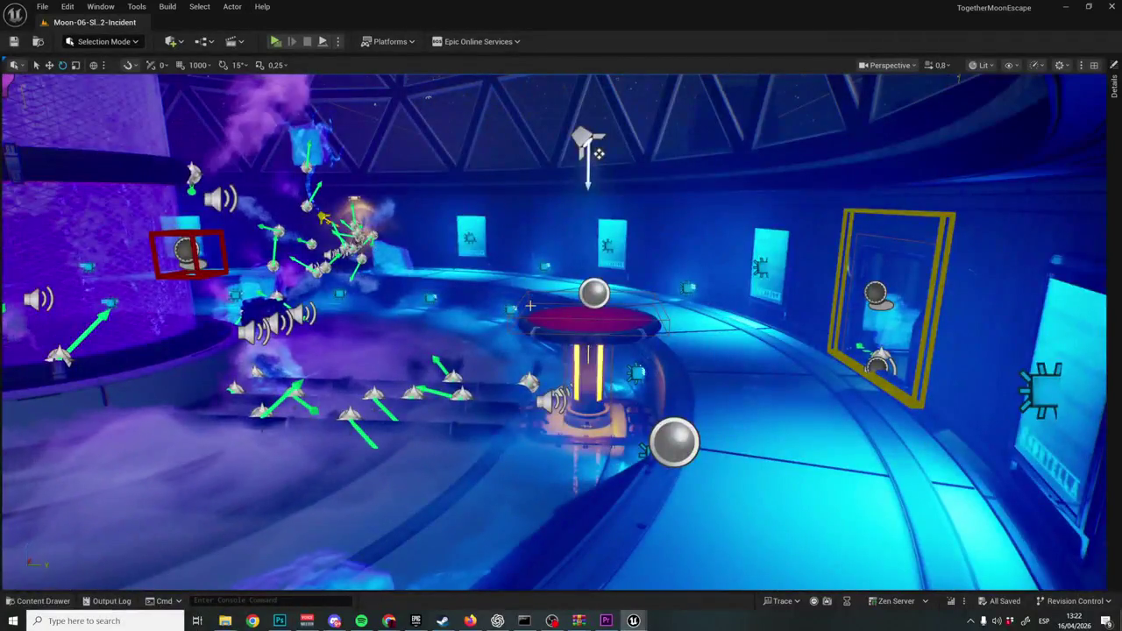
# Fly toward the purple cylinder in game view and tilt up to the dome.
pyautogui.moveTo(530, 305); pyautogui.dragTo(447, 310)
pyautogui.press('g')
pyautogui.moveTo(602, 378); pyautogui.dragTo(609, 371)
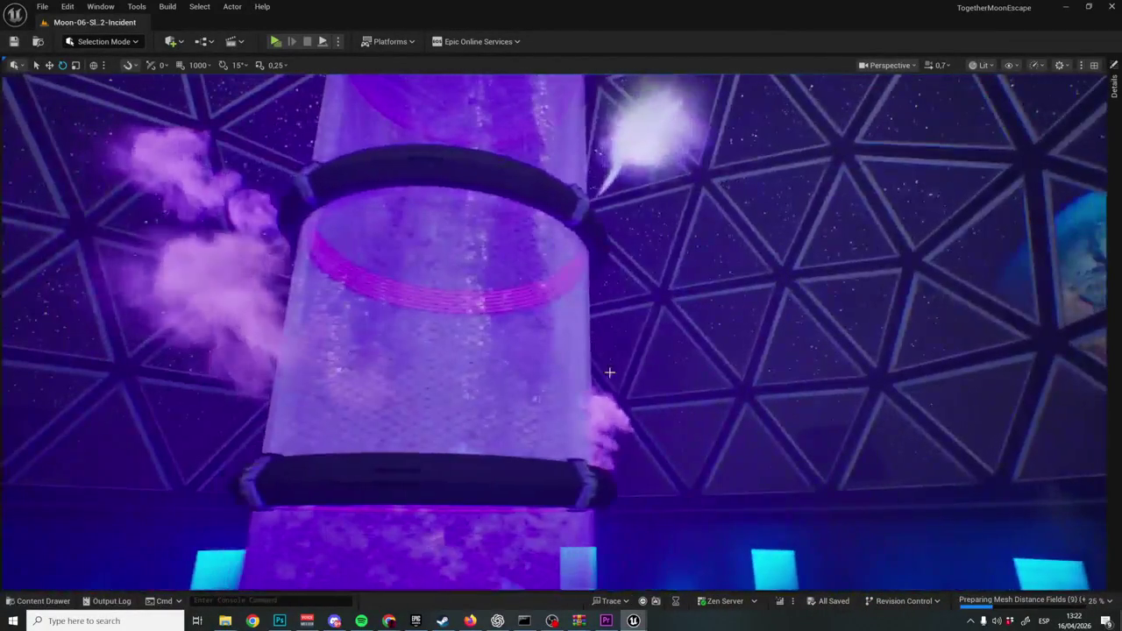
# Turn the editor icons back on while framing the purple slime tank.
pyautogui.press('g')
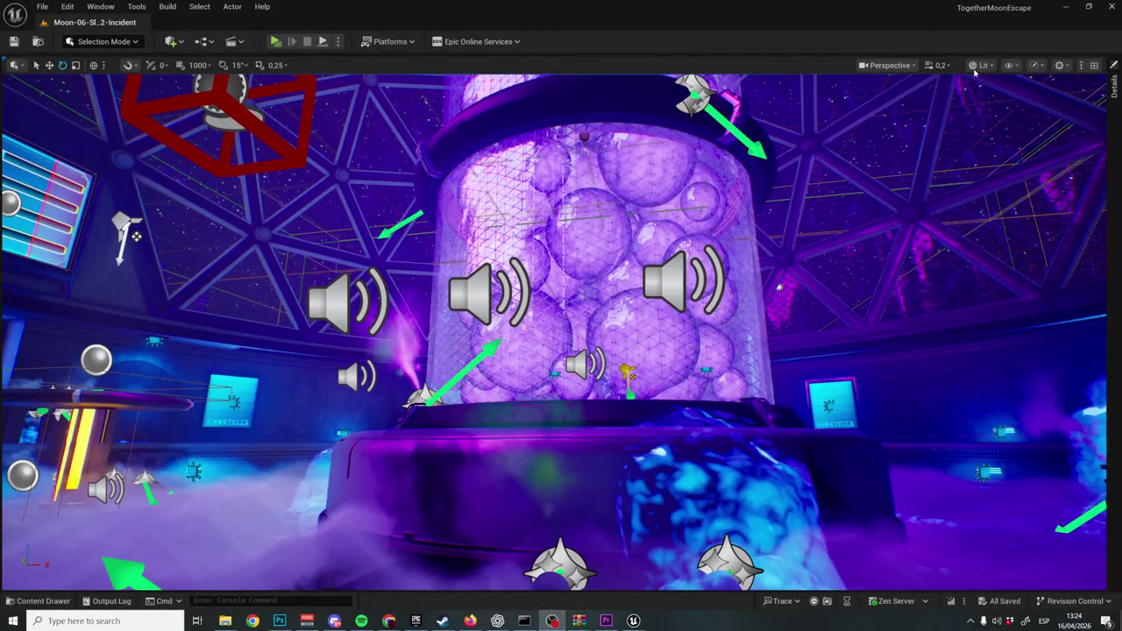
# Confirm a 90 degree viewport field of view, then open the Moon-03-Exterior level.
pyautogui.click(888, 65)
pyautogui.click(987, 266)
pyautogui.press('Return')
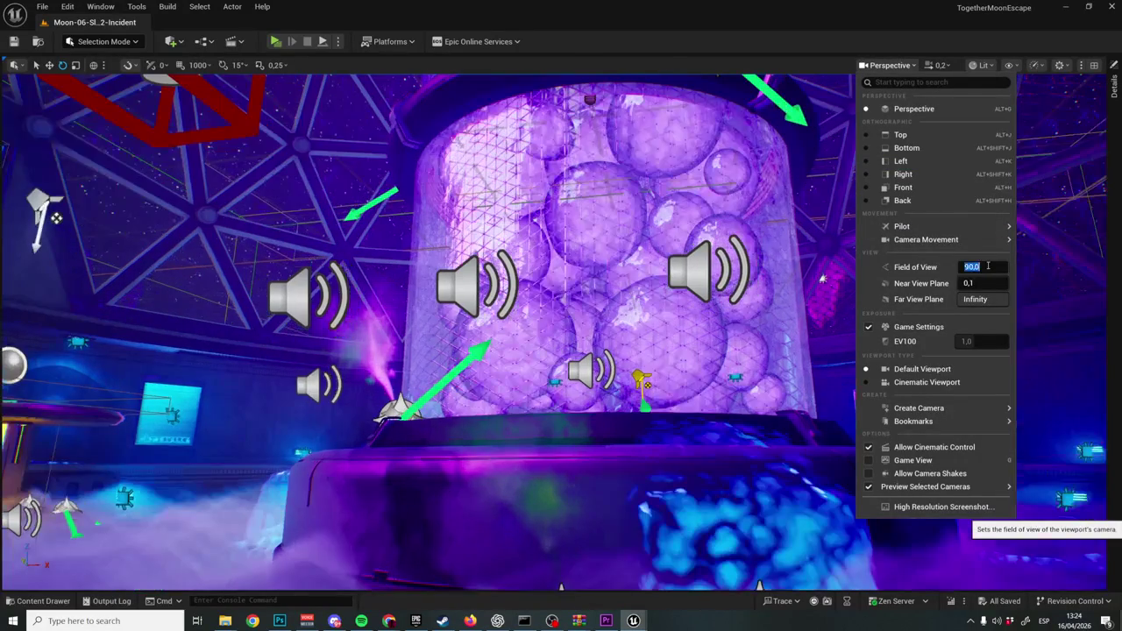
pyautogui.click(44, 6)
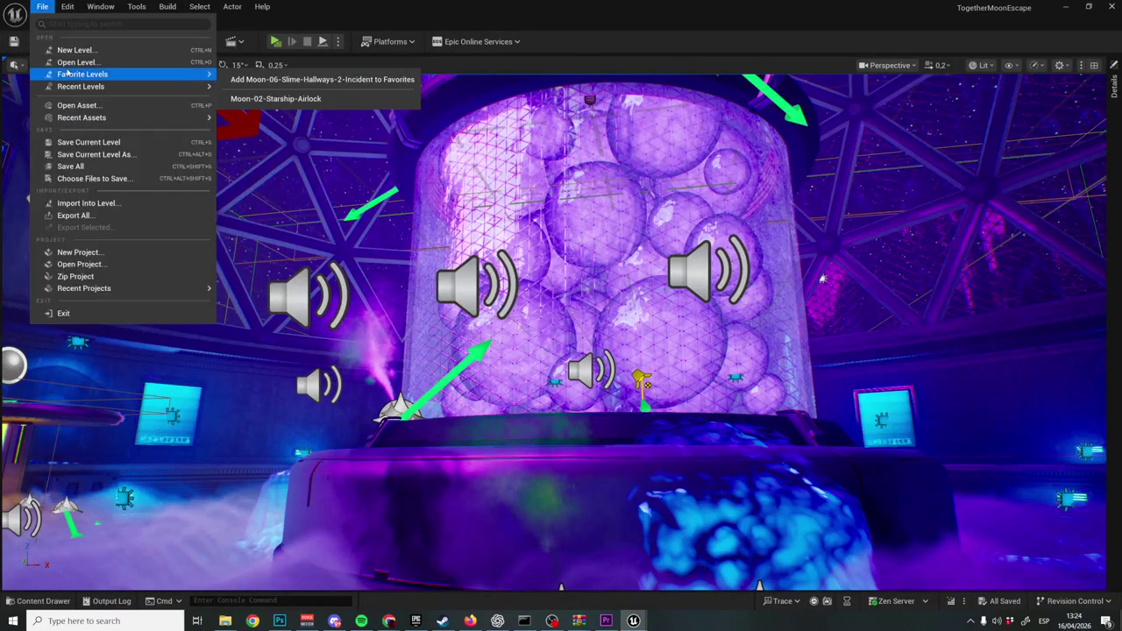
pyautogui.click(78, 62)
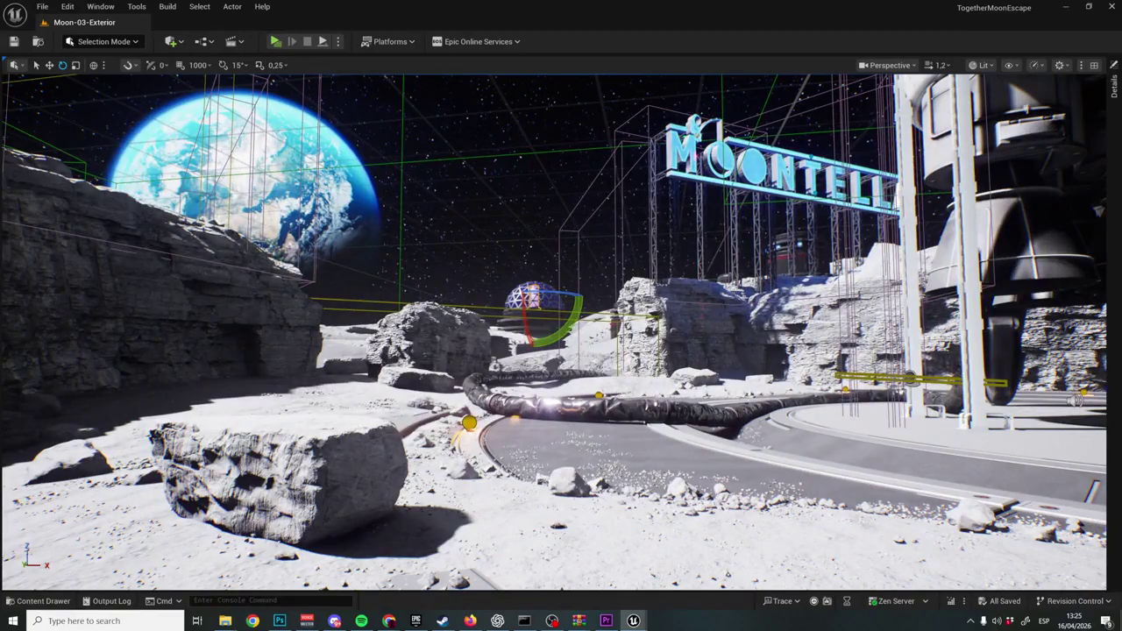
# Fly past the large rock into the dome around the glowing pillar, then return to the Raw folder.
pyautogui.scroll(1, 562, 333)
pyautogui.press('w')
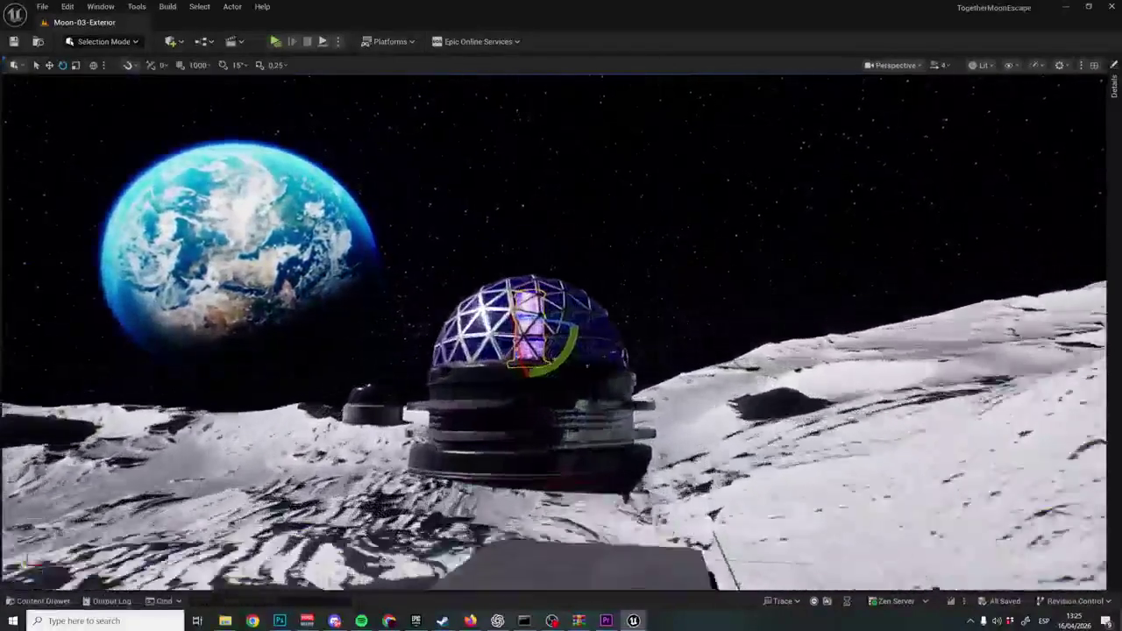
pyautogui.press('w')
pyautogui.press('s')
pyautogui.press('w')
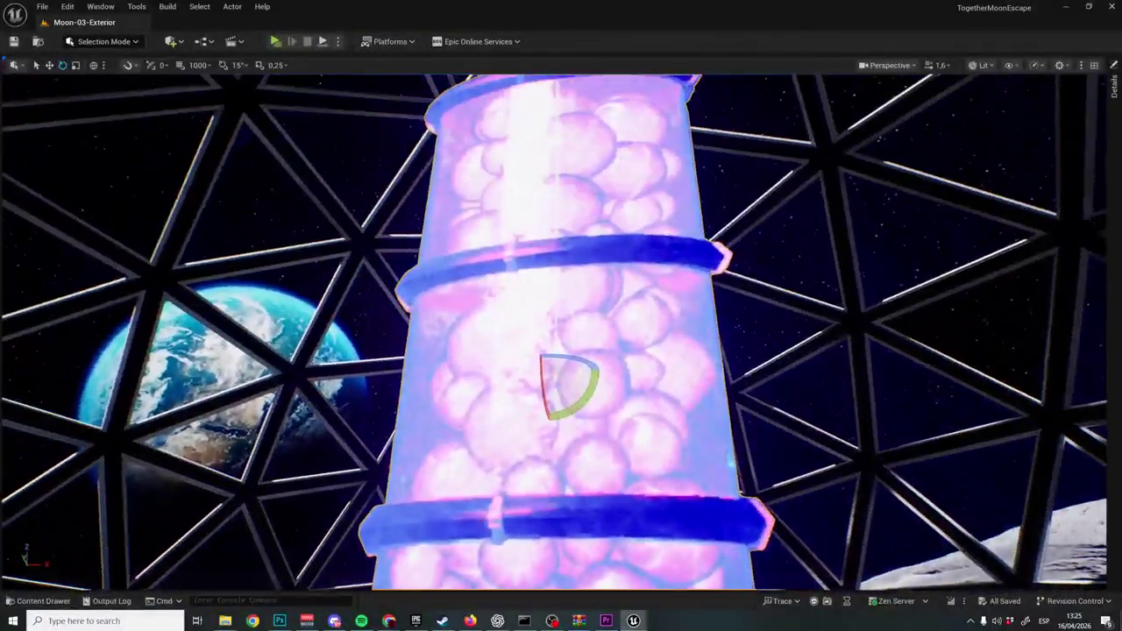
pyautogui.press('s')
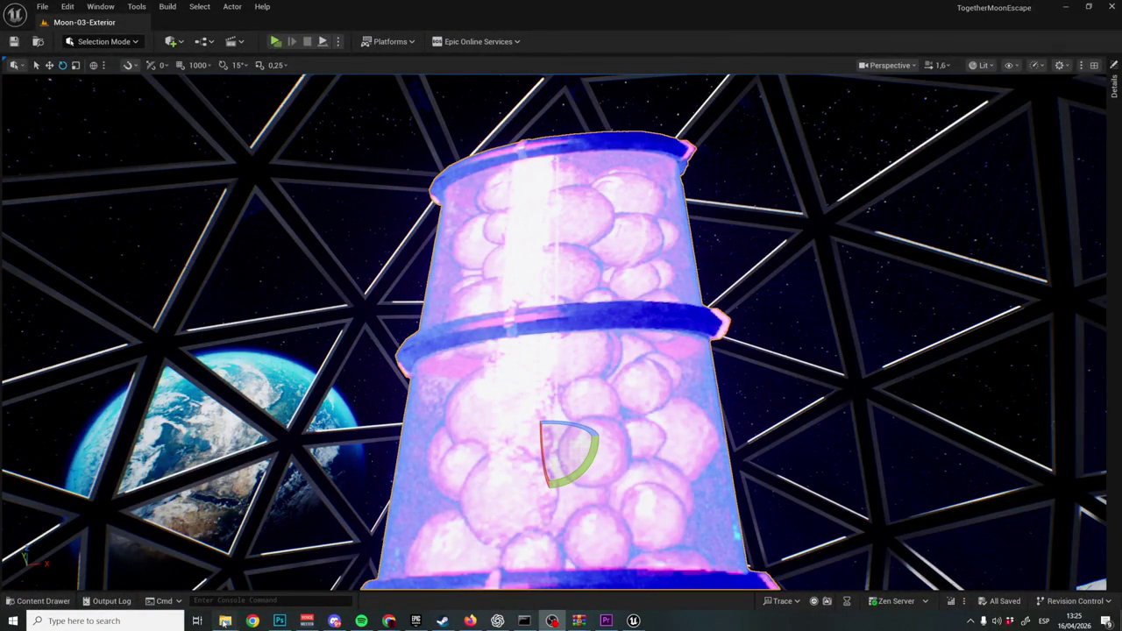
pyautogui.moveTo(225, 621)
pyautogui.click(166, 570)
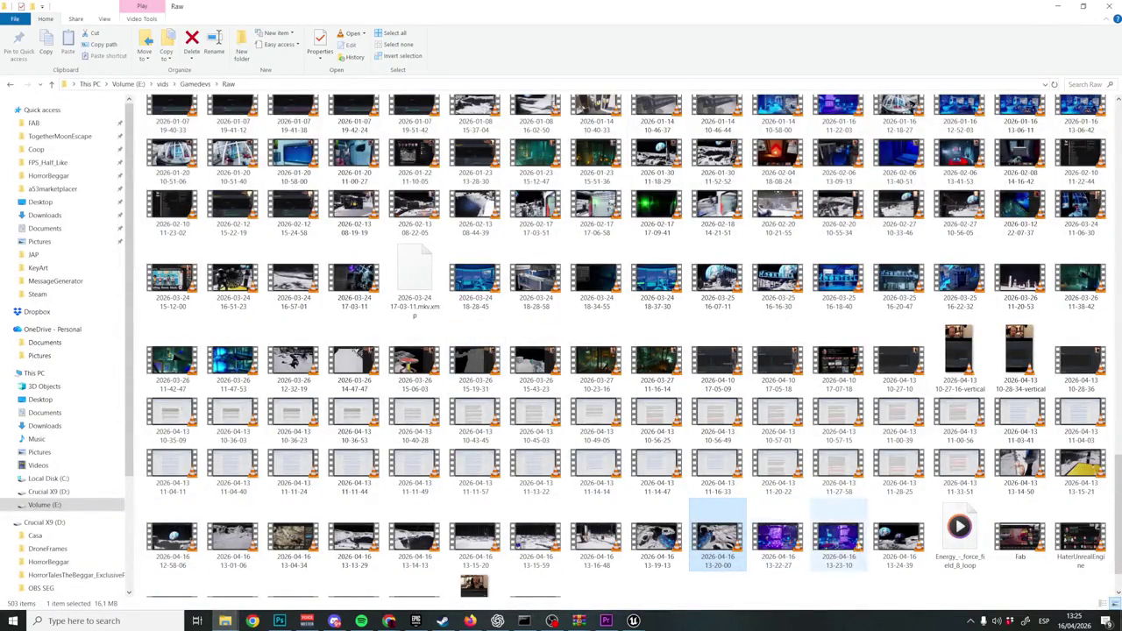
# Drag captures 13-22-27, 13-23-10 and 13-24-39 from Raw onto Premiere's V2 track.
pyautogui.moveTo(921, 602)
pyautogui.mouseDown()
pyautogui.moveTo(837, 594)
pyautogui.moveTo(763, 555)
pyautogui.moveTo(684, 565)
pyautogui.moveTo(605, 619)
pyautogui.moveTo(694, 571)
pyautogui.moveTo(778, 465)
pyautogui.moveTo(777, 481)
pyautogui.mouseUp()
pyautogui.keyDown('alt'); pyautogui.scroll(-5, 587, 517); pyautogui.keyUp('alt')
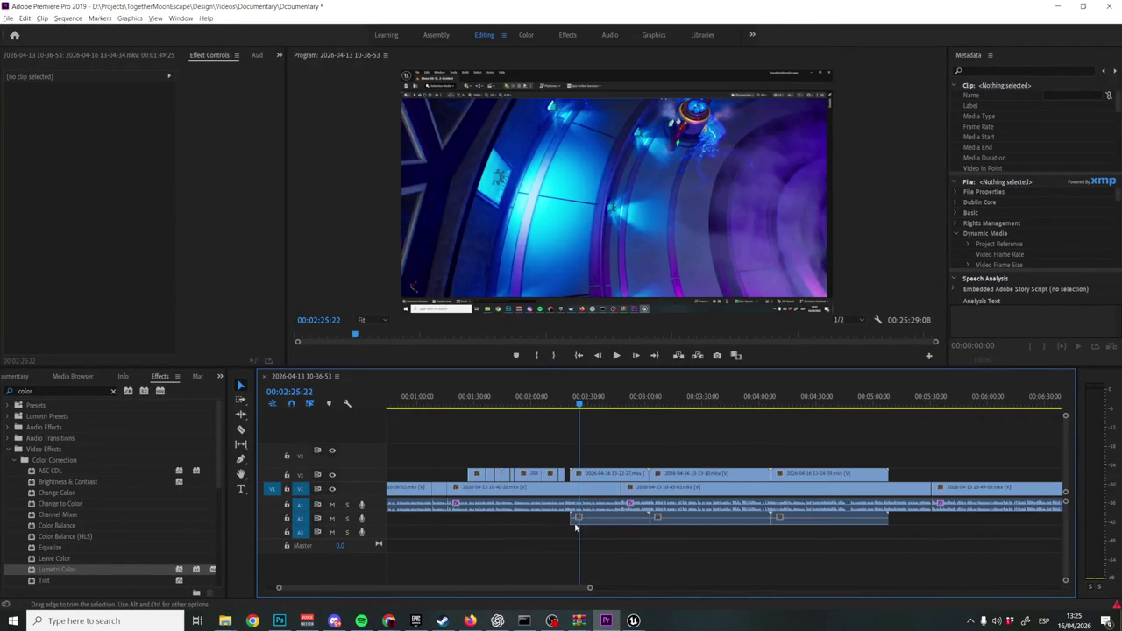
# Preview the footage around 2:25–2:44 and delete the 13-22-27 clip from V2.
pyautogui.moveTo(566, 398)
pyautogui.mouseDown()
pyautogui.moveTo(649, 399)
pyautogui.moveTo(702, 385)
pyautogui.moveTo(833, 389)
pyautogui.moveTo(692, 400)
pyautogui.moveTo(742, 400)
pyautogui.moveTo(707, 404)
pyautogui.mouseUp()
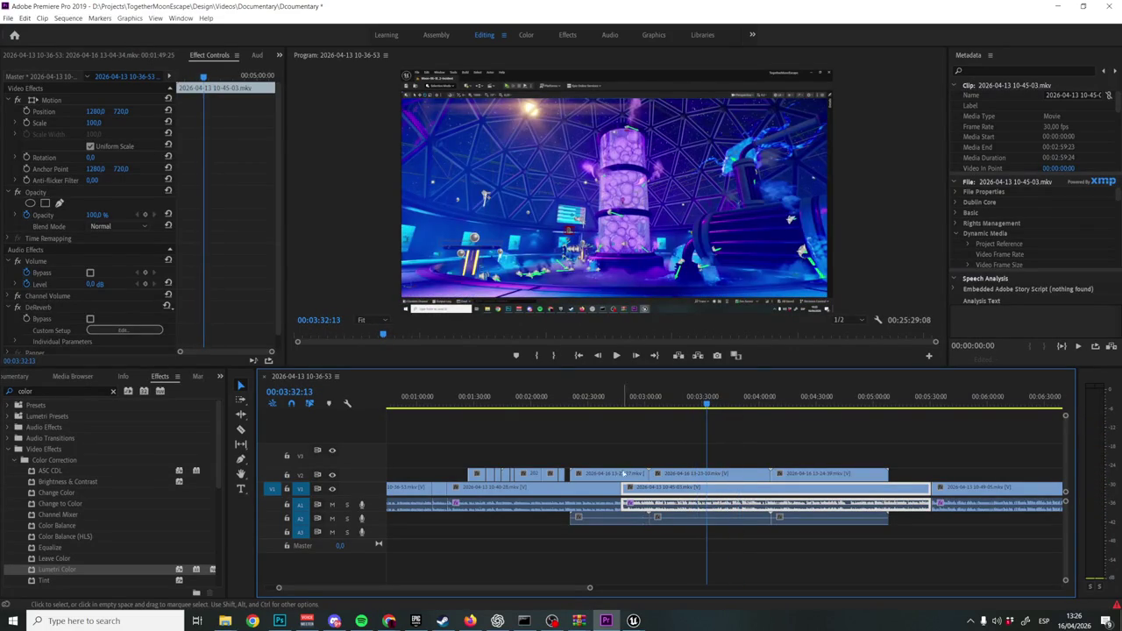
pyautogui.click(611, 476)
pyautogui.press('Delete')
# Unlink the remaining new clips and delete their audio from A2.
pyautogui.moveTo(612, 549); pyautogui.dragTo(834, 518)
pyautogui.rightClick(834, 519)
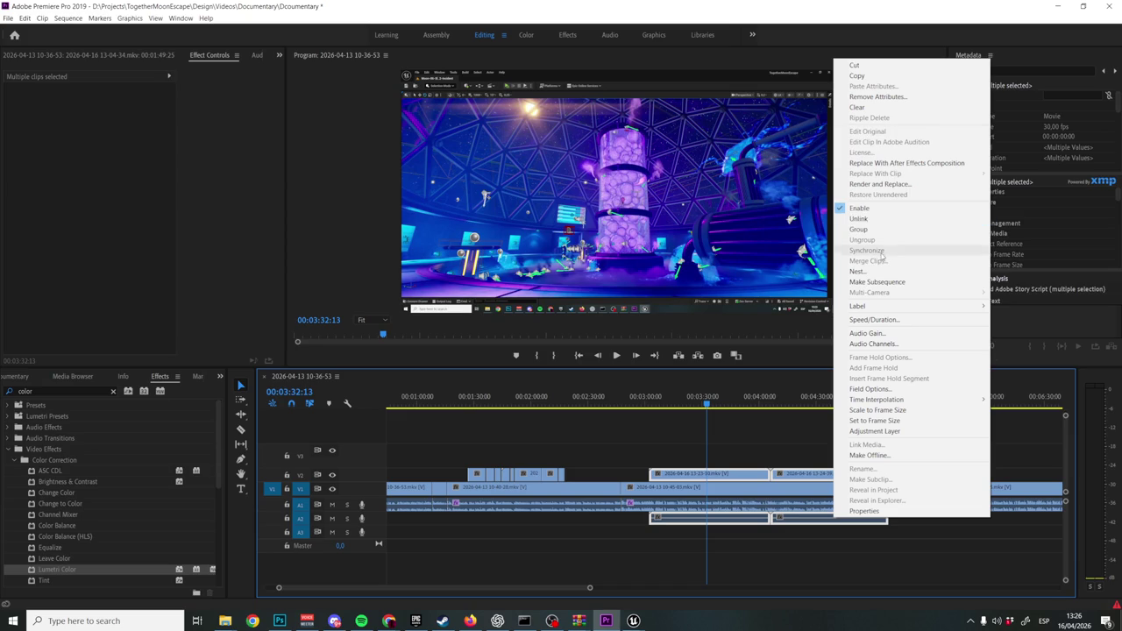
pyautogui.click(845, 219)
pyautogui.moveTo(626, 549)
pyautogui.mouseDown()
pyautogui.moveTo(852, 519)
pyautogui.moveTo(745, 452)
pyautogui.mouseUp()
pyautogui.press('Delete')
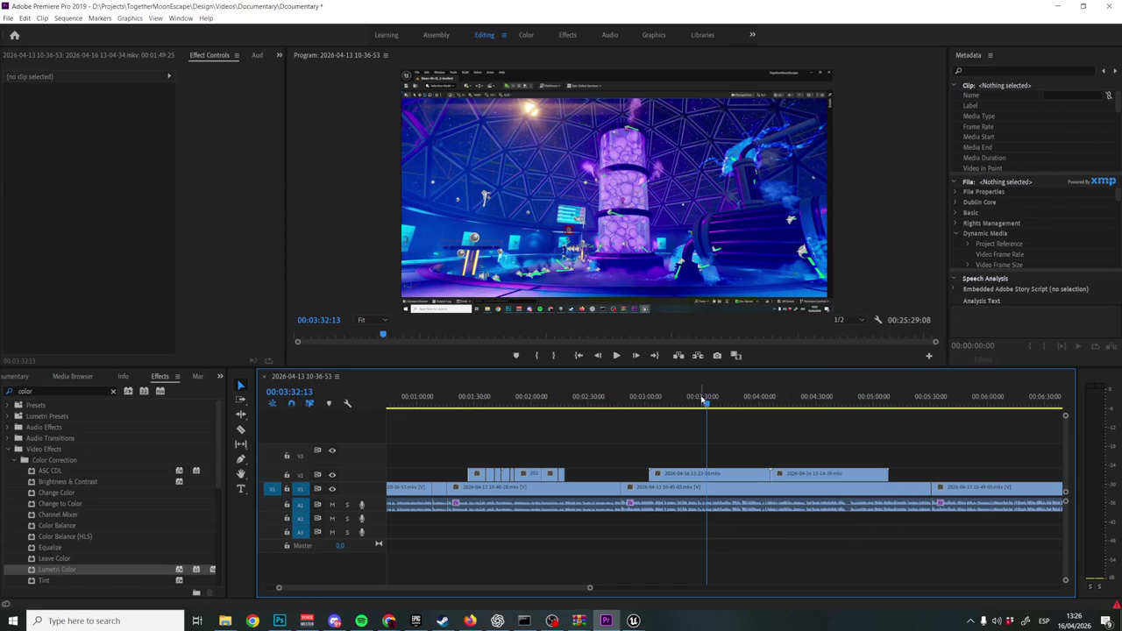
# Razor the V2 clip at 3:29:25 and delete the piece left of the cut.
pyautogui.click(725, 406)
pyautogui.moveTo(725, 406); pyautogui.dragTo(701, 406)
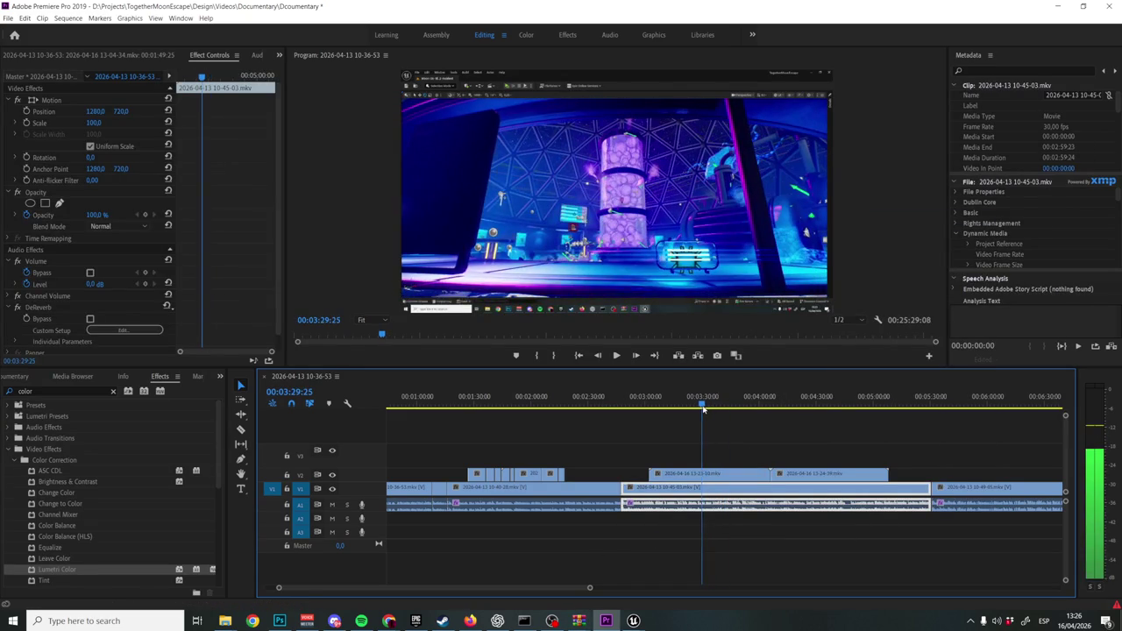
pyautogui.press('c')
pyautogui.click(703, 474)
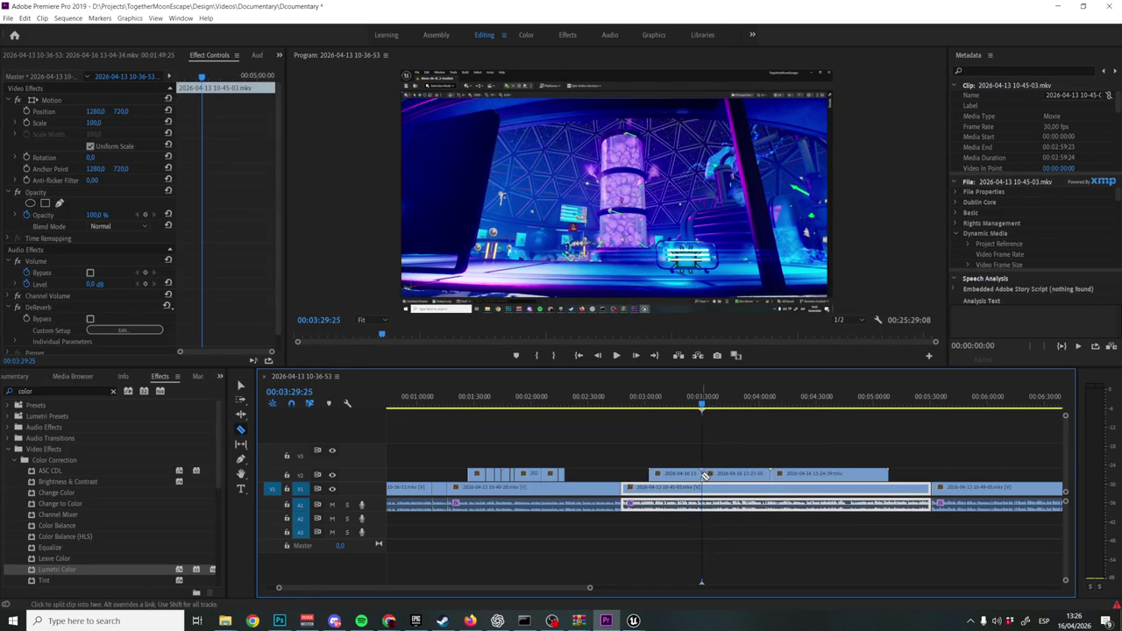
pyautogui.press('v')
pyautogui.click(689, 475)
pyautogui.press('Delete')
# Trim the 13-23-10 clip's start to the playhead at 3:31:20.
pyautogui.press('space')
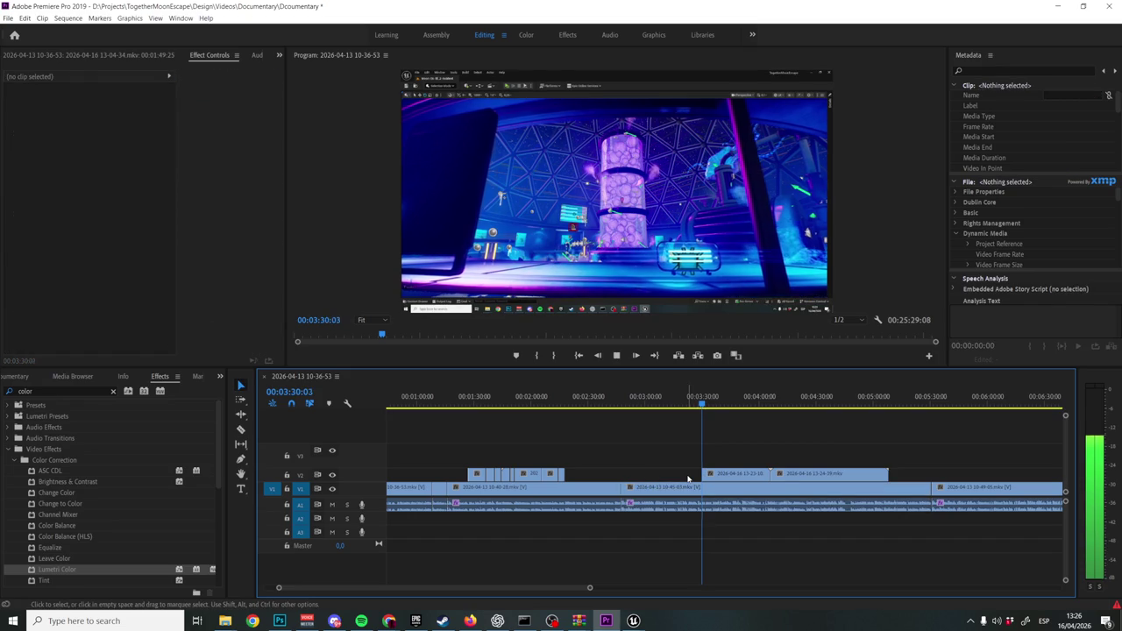
pyautogui.click(693, 487)
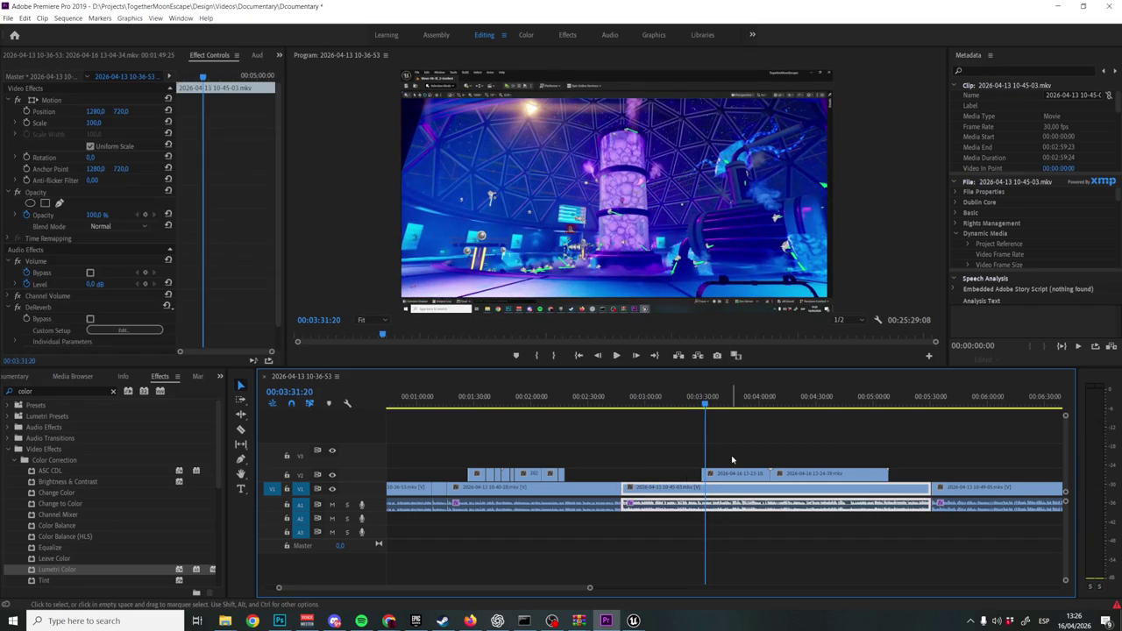
pyautogui.press('=')
pyautogui.press('=')
pyautogui.moveTo(663, 473); pyautogui.dragTo(671, 474)
# Move the 13-23-10 clip earlier to about 2:16 on V2 and play it back.
pyautogui.press('space')
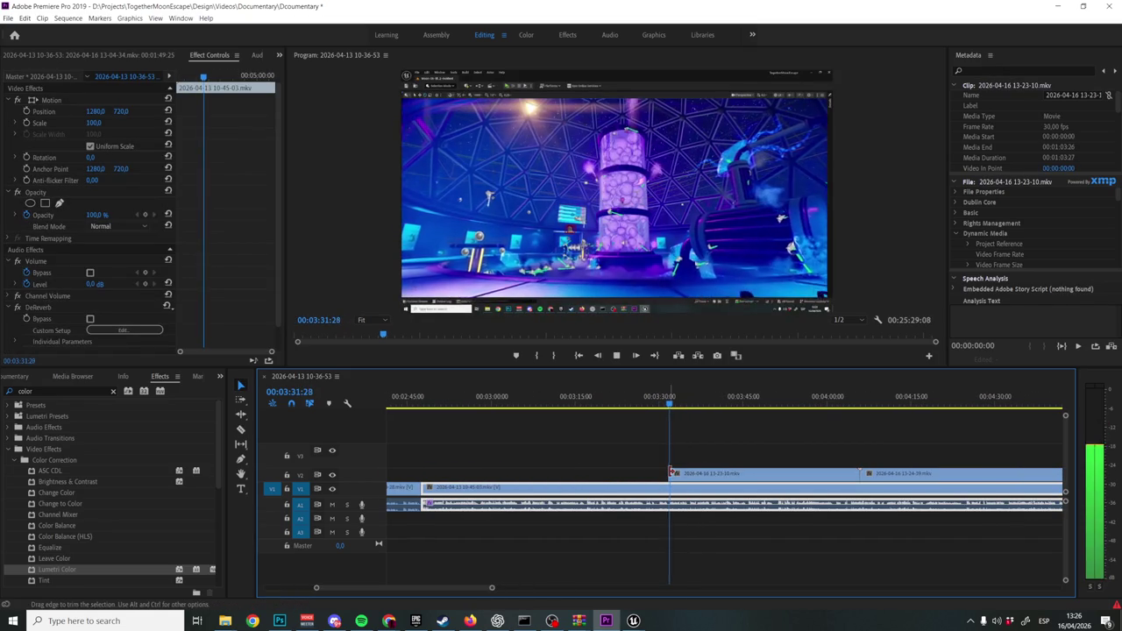
pyautogui.click(701, 478)
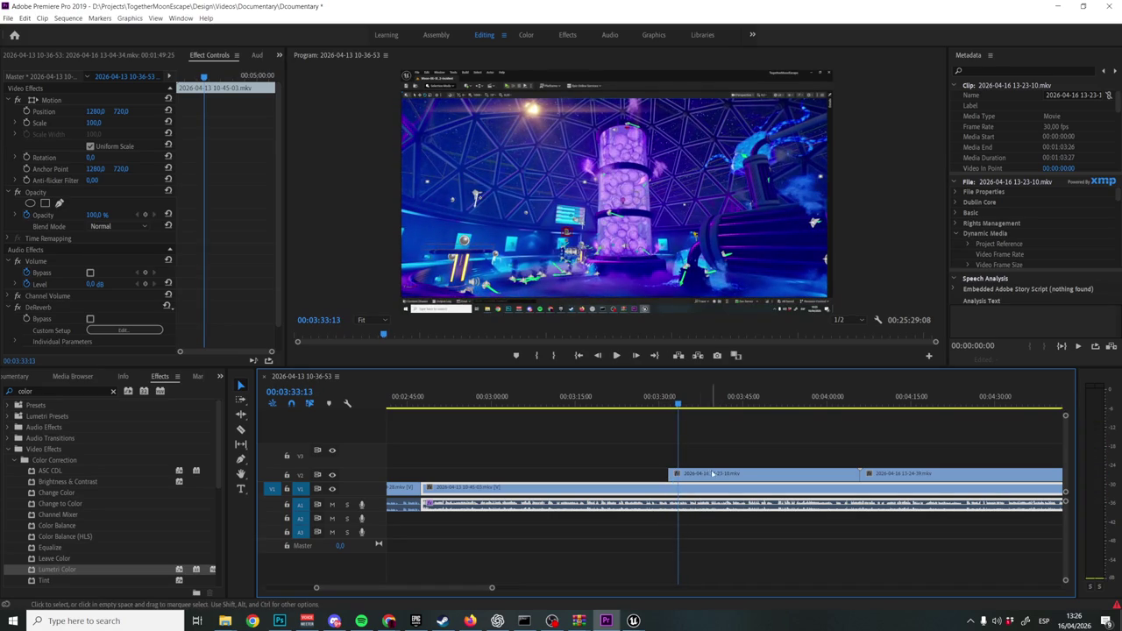
pyautogui.press('-')
pyautogui.press('-')
pyautogui.moveTo(789, 473); pyautogui.dragTo(572, 474)
pyautogui.click(537, 396)
pyautogui.press('space')
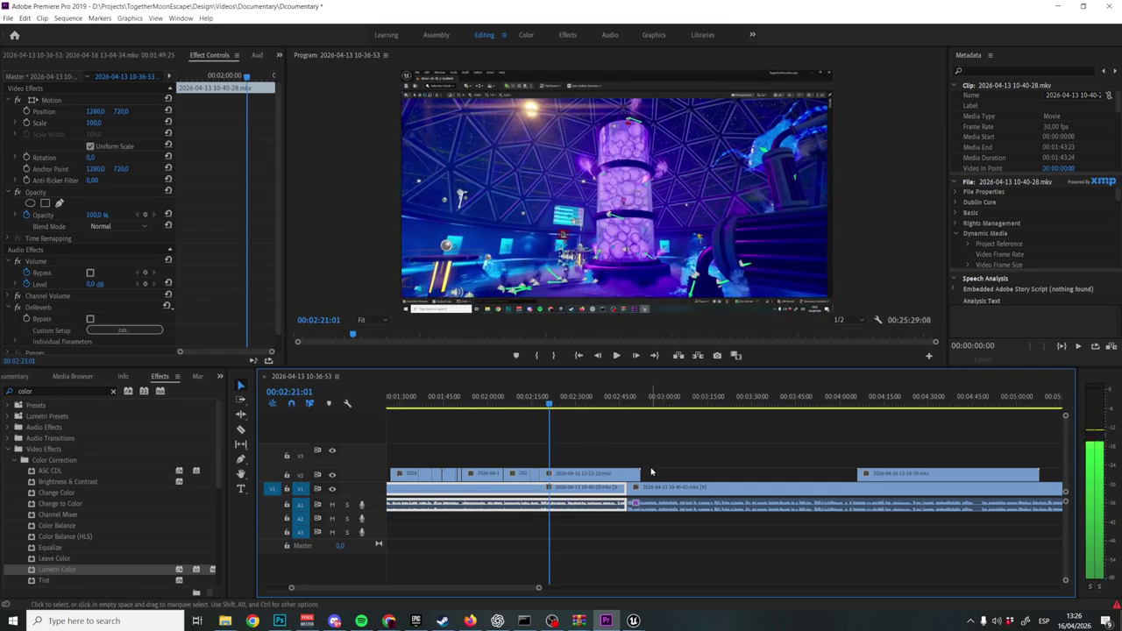
pyautogui.press('space')
# Cut the V2 clip at 2:41:15, delete the earlier piece and shift the rest left.
pyautogui.moveTo(641, 474); pyautogui.dragTo(549, 481)
pyautogui.click(870, 401)
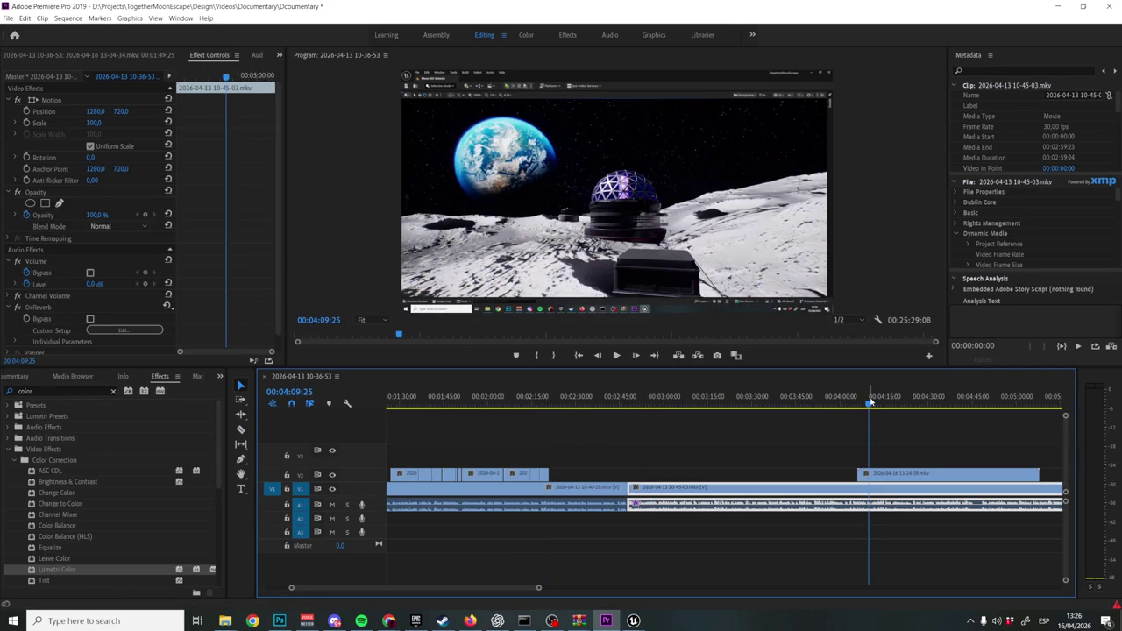
pyautogui.hotkey('ctrl', 'z')
pyautogui.click(603, 401)
pyautogui.press('space')
pyautogui.press('space')
pyautogui.press('c')
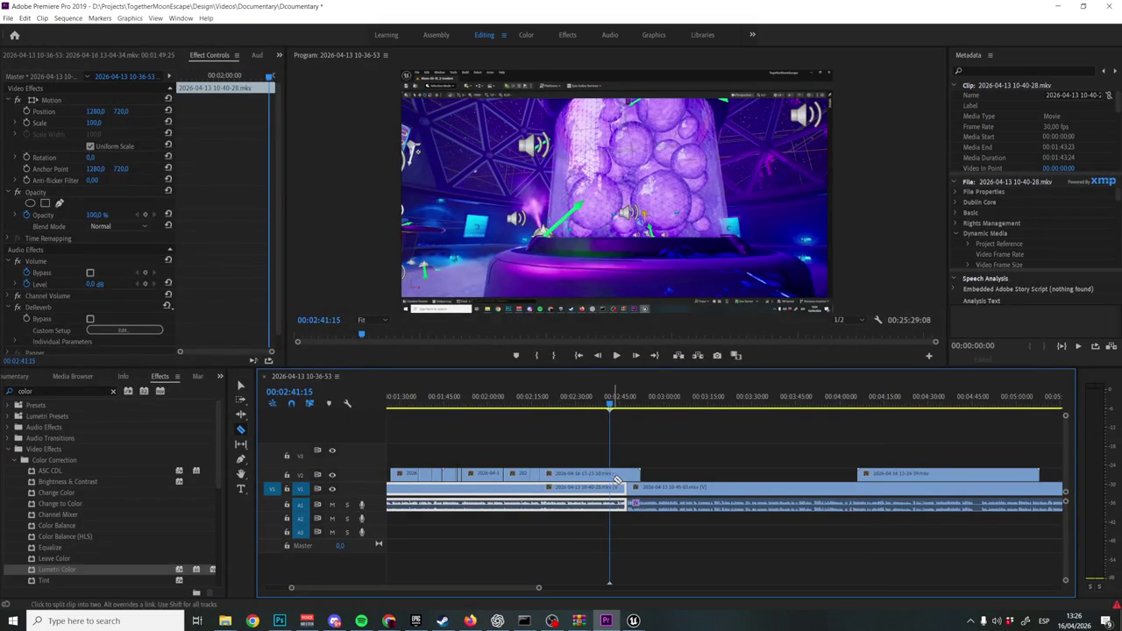
pyautogui.click(610, 476)
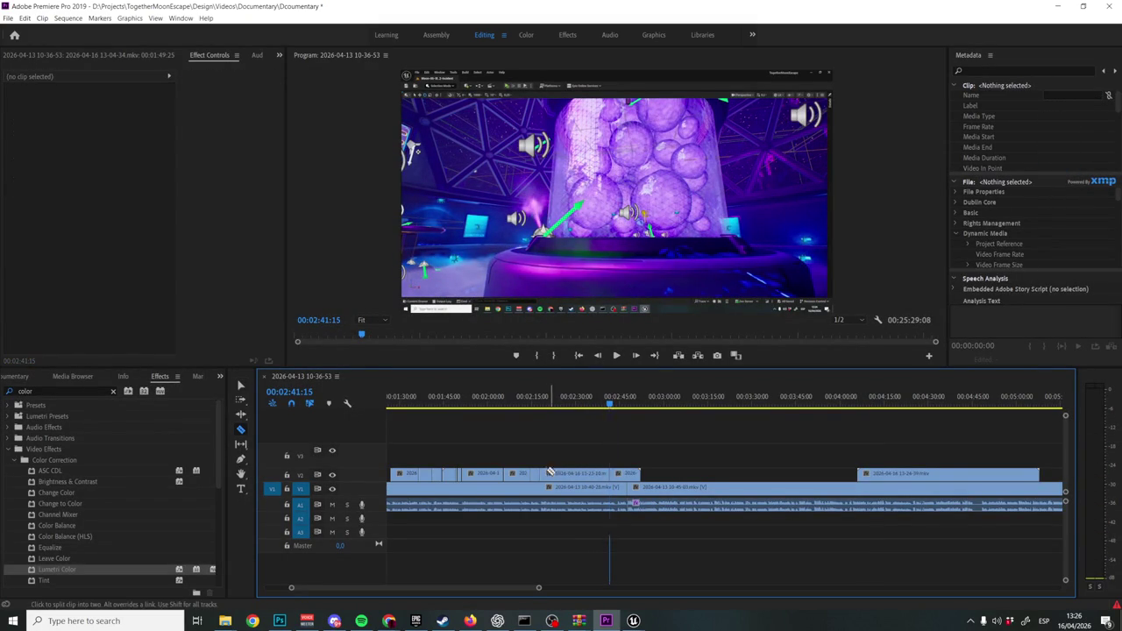
pyautogui.press('v')
pyautogui.click(577, 474)
pyautogui.press('Delete')
pyautogui.moveTo(623, 474)
pyautogui.mouseDown()
pyautogui.moveTo(568, 483)
pyautogui.moveTo(555, 473)
pyautogui.mouseUp()
# Review the edit and move the V2 clip to the playhead at 2:21:14.
pyautogui.click(534, 400)
pyautogui.press('space')
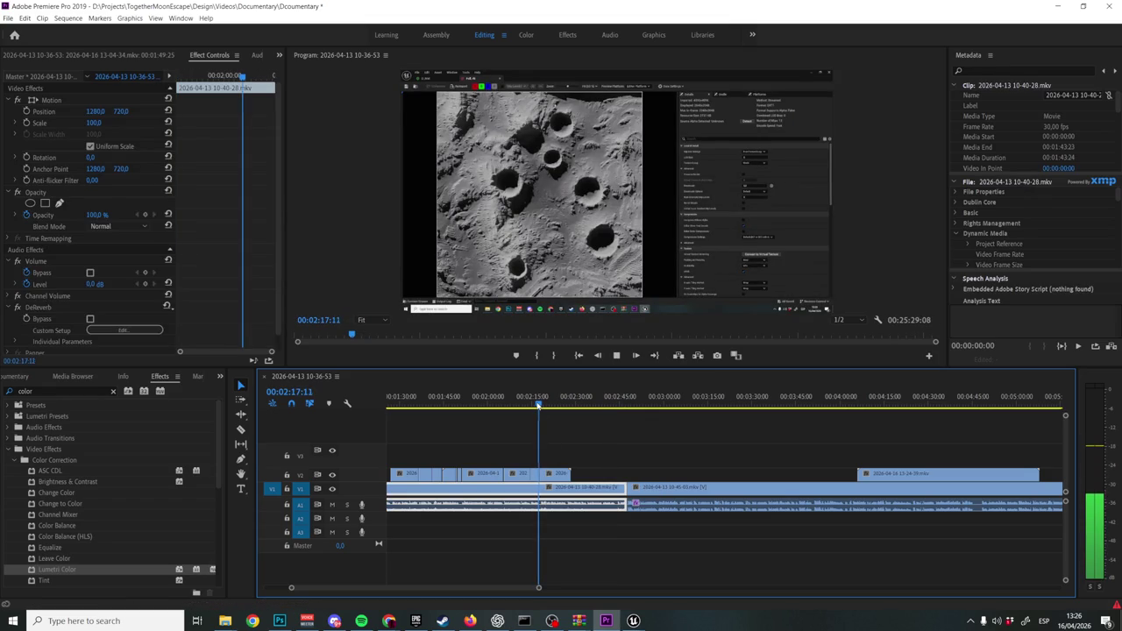
pyautogui.hotkey('ctrl', 'z')
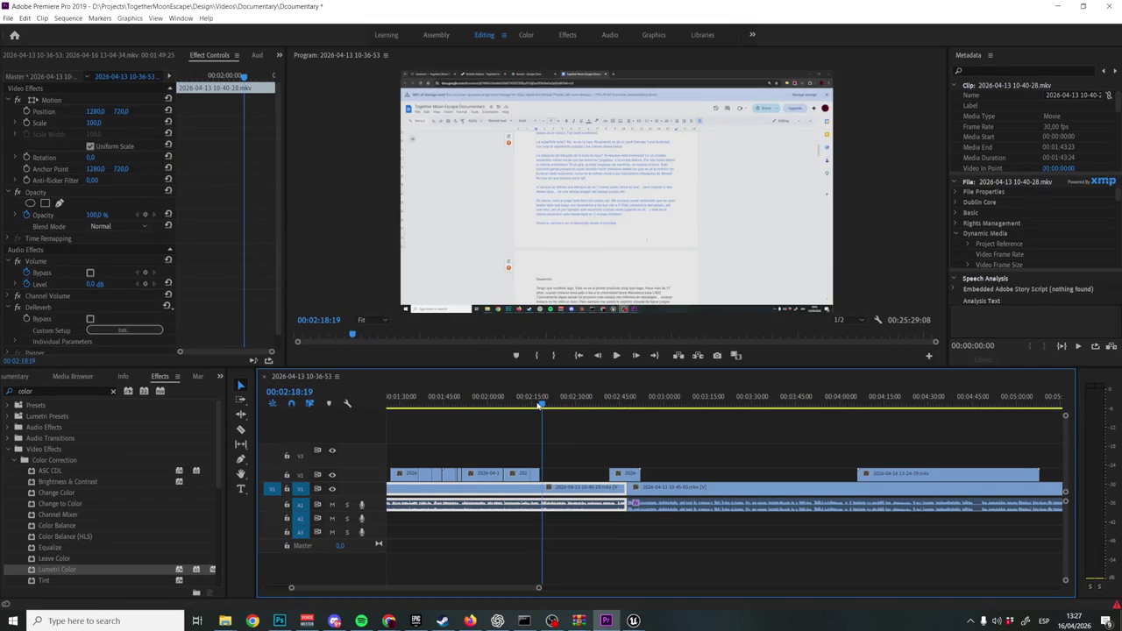
pyautogui.hotkey('ctrl', 'shift', 'z')
pyautogui.press('space')
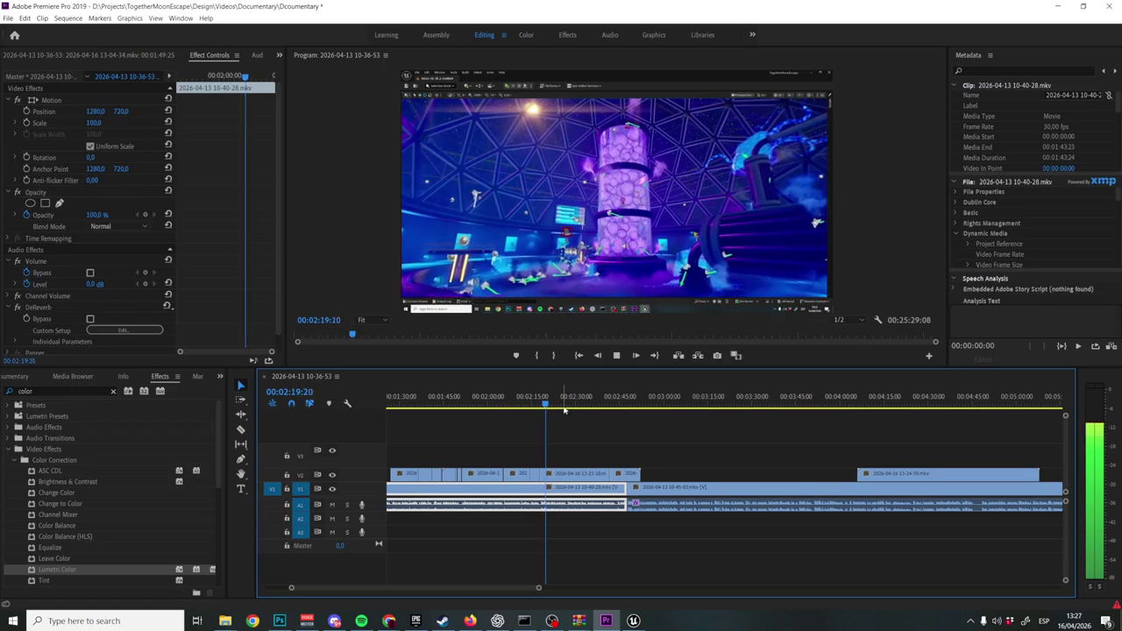
pyautogui.press('space')
pyautogui.press('c')
pyautogui.press('v')
pyautogui.moveTo(570, 474)
pyautogui.mouseDown()
pyautogui.moveTo(568, 490)
pyautogui.moveTo(619, 474)
pyautogui.moveTo(531, 473)
pyautogui.moveTo(592, 475)
pyautogui.moveTo(566, 478)
pyautogui.mouseUp()
# Split the V2 clip at 2:21:17 and delete the piece after the cut.
pyautogui.press('=')
pyautogui.click(526, 474)
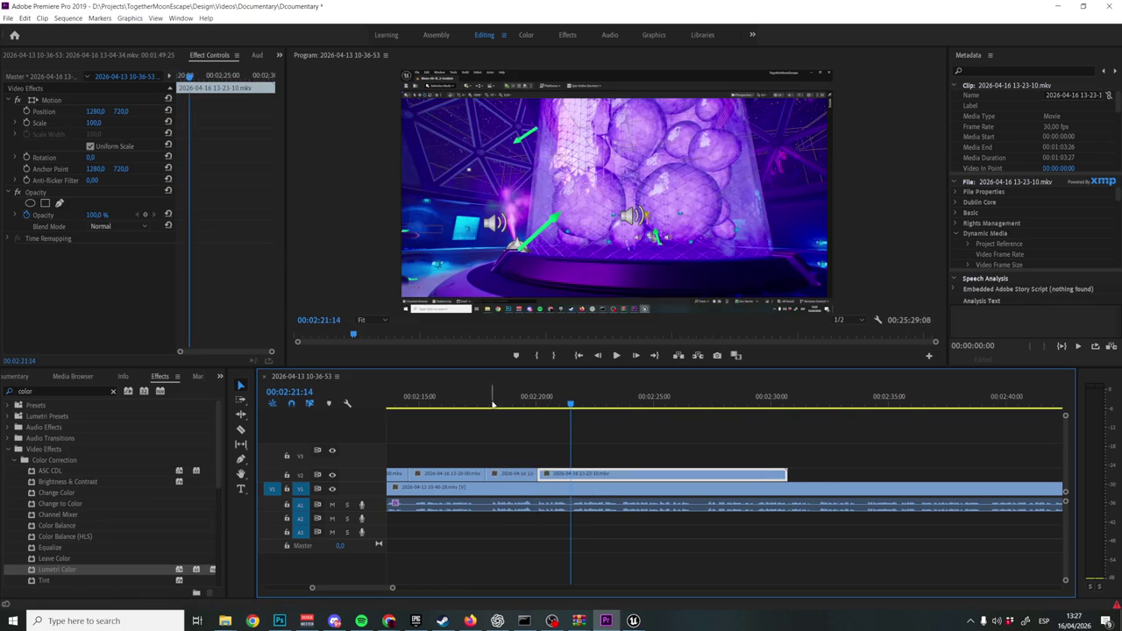
pyautogui.click(492, 405)
pyautogui.press('space')
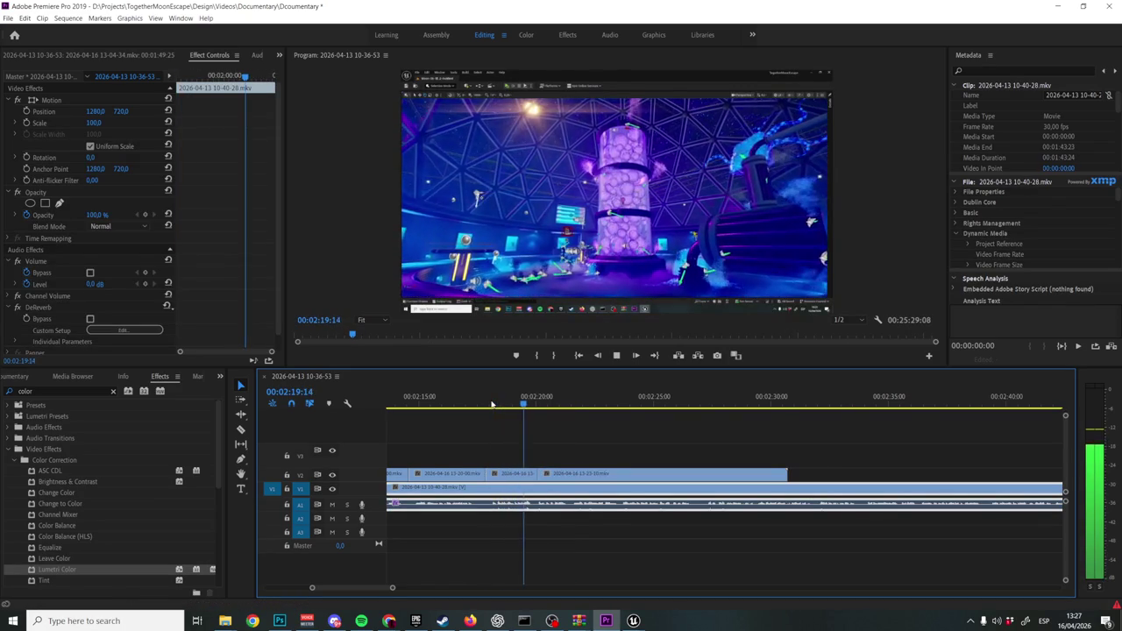
pyautogui.press('space')
pyautogui.press('c')
pyautogui.click(575, 474)
pyautogui.press('v')
pyautogui.click(597, 478)
pyautogui.press('Delete')
# Zoom out and scrub the timeline from about 4:18 to 4:36.
pyautogui.press('-')
pyautogui.scroll(-5, 1020, 400)
pyautogui.scroll(-5, 1020, 400)
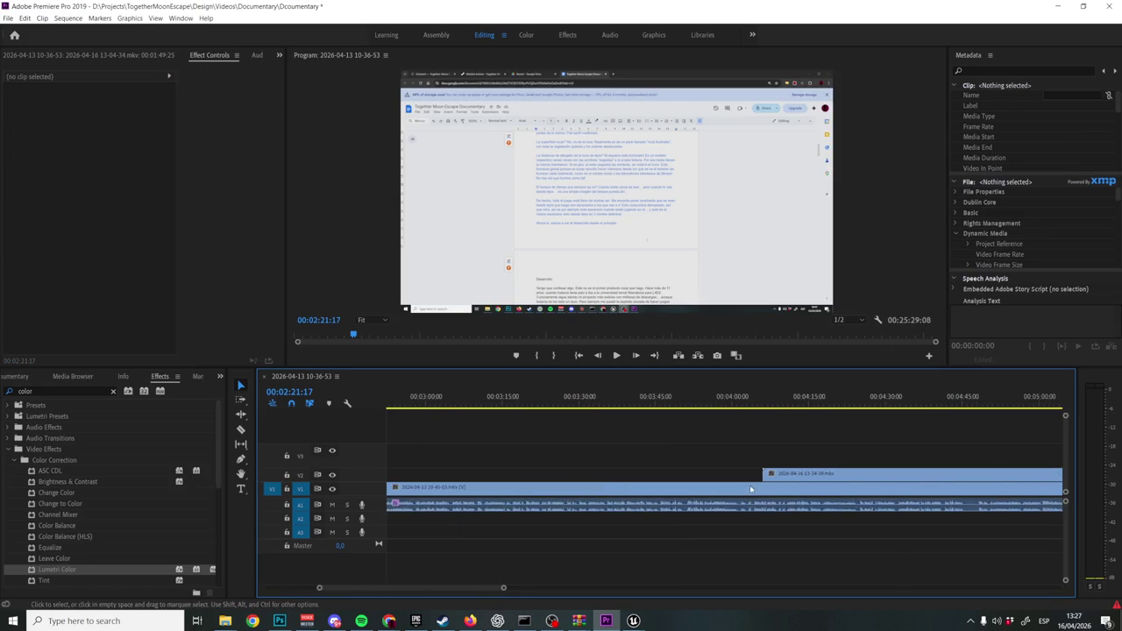
pyautogui.click(577, 397)
pyautogui.moveTo(579, 397)
pyautogui.mouseDown()
pyautogui.moveTo(691, 397)
pyautogui.moveTo(659, 397)
pyautogui.moveTo(666, 461)
pyautogui.mouseUp()
# Split the 13-24-39 clip at the playhead, delete the front piece and move it earlier on V2.
pyautogui.press('c')
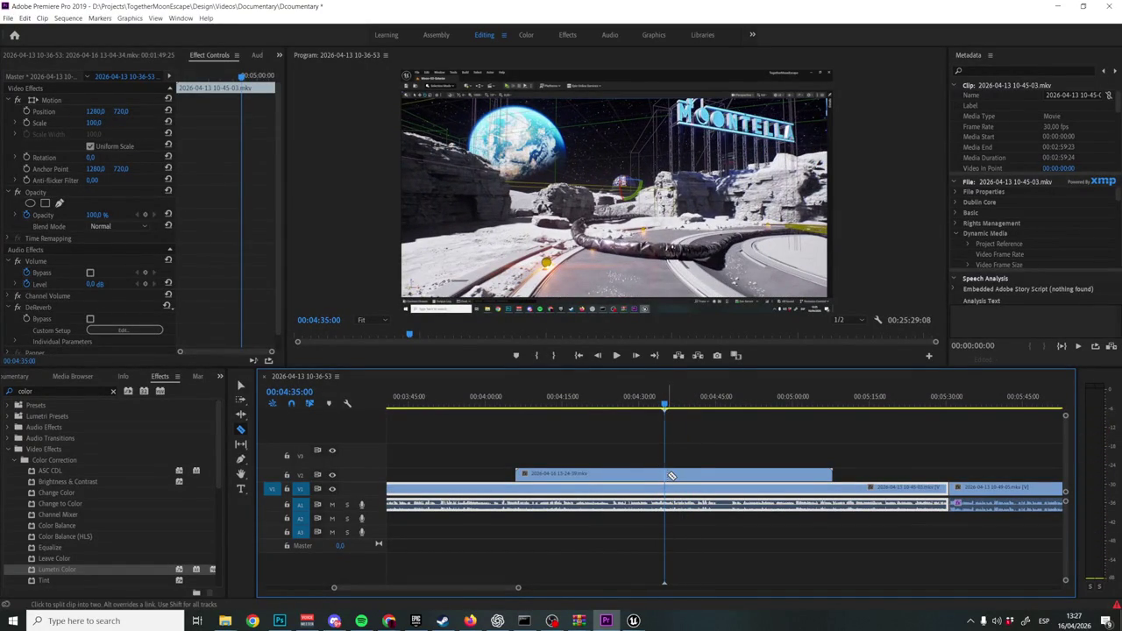
pyautogui.click(669, 474)
pyautogui.press('v')
pyautogui.click(579, 475)
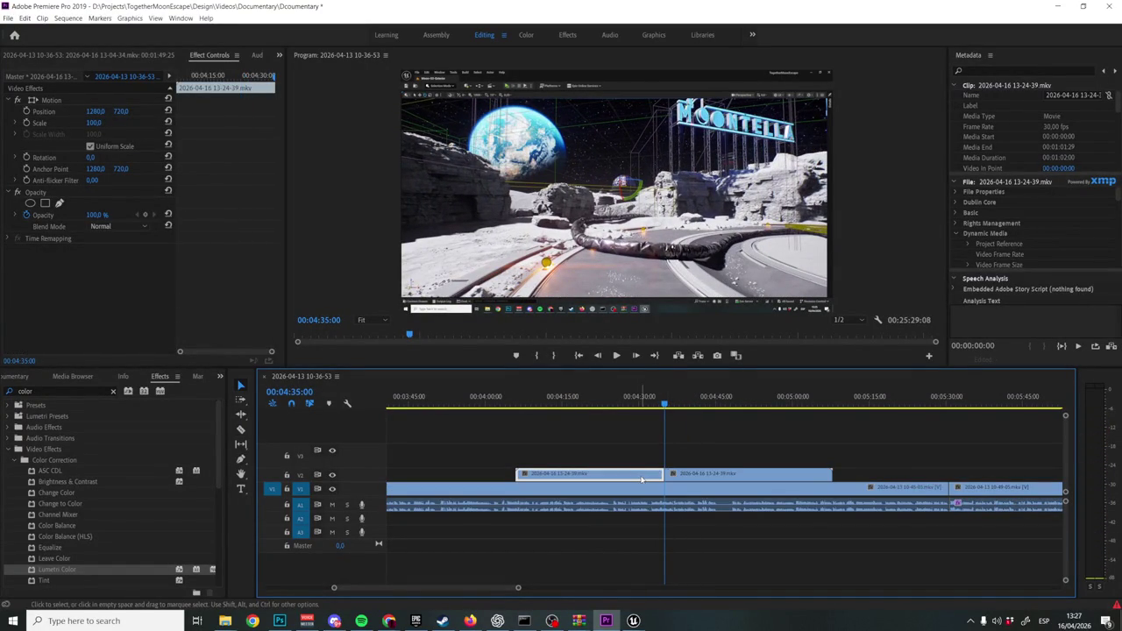
pyautogui.press('Delete')
pyautogui.press('-')
pyautogui.scroll(3, 560, 524)
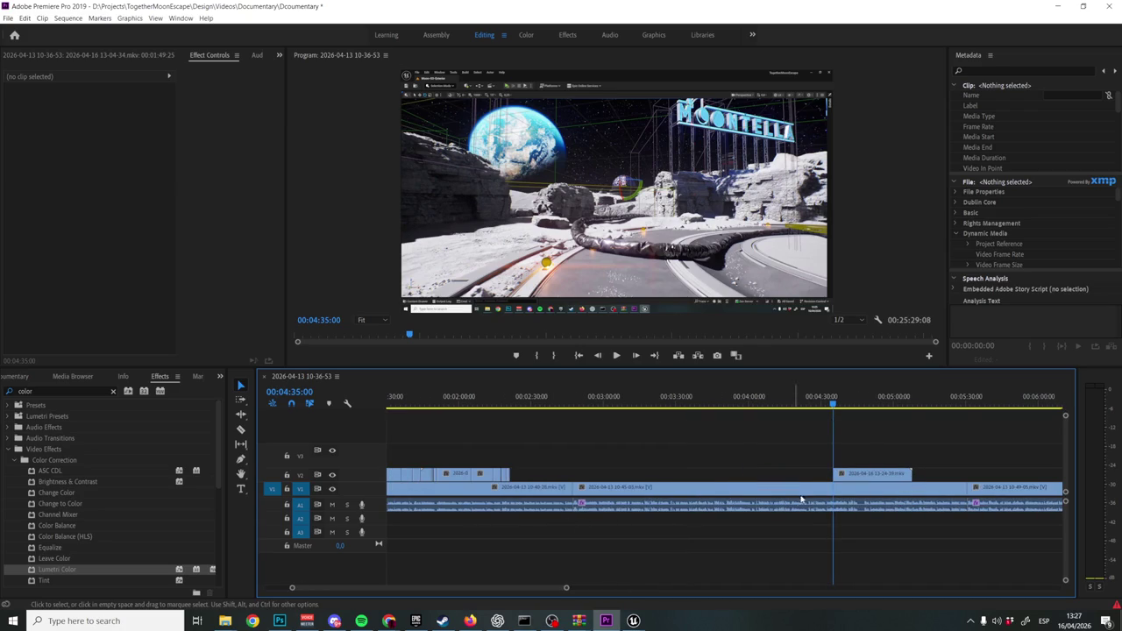
pyautogui.moveTo(855, 475); pyautogui.dragTo(529, 480)
# Play back the moved 13-24-39 clip past the dome shot to around 00:02:31:26.
pyautogui.click(506, 401)
pyautogui.press('space')
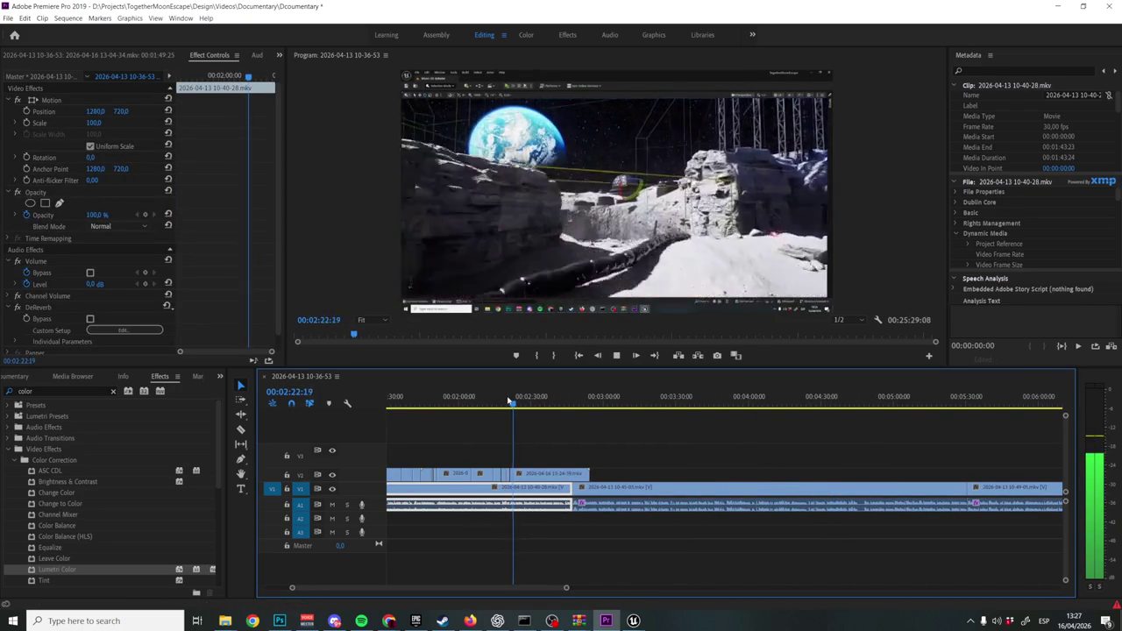
pyautogui.scroll(2, 509, 401)
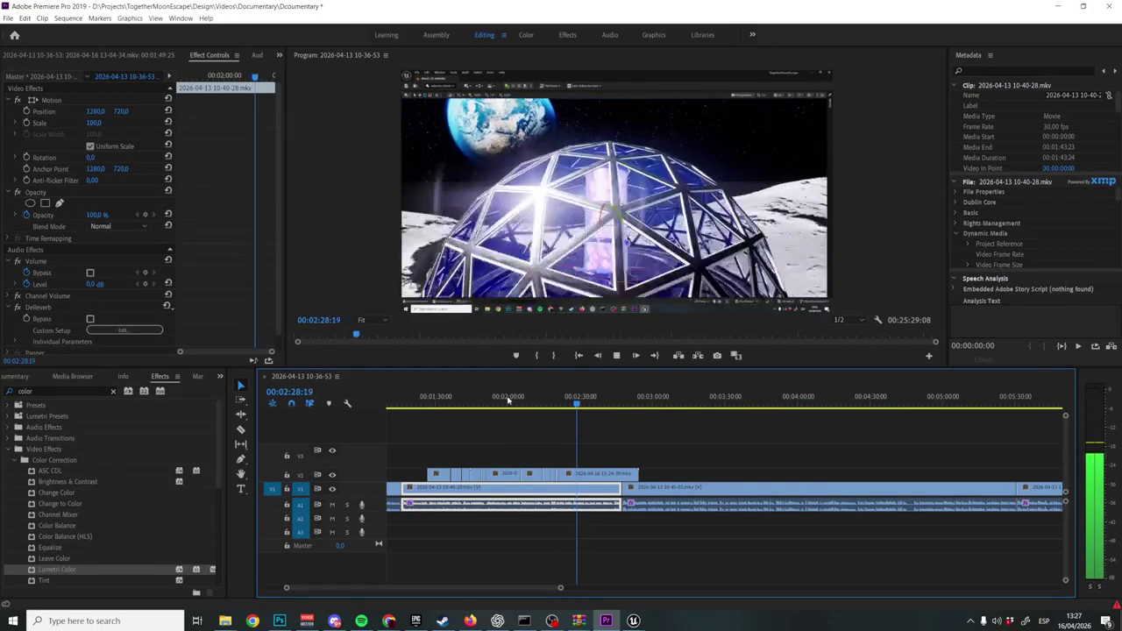
pyautogui.press('space')
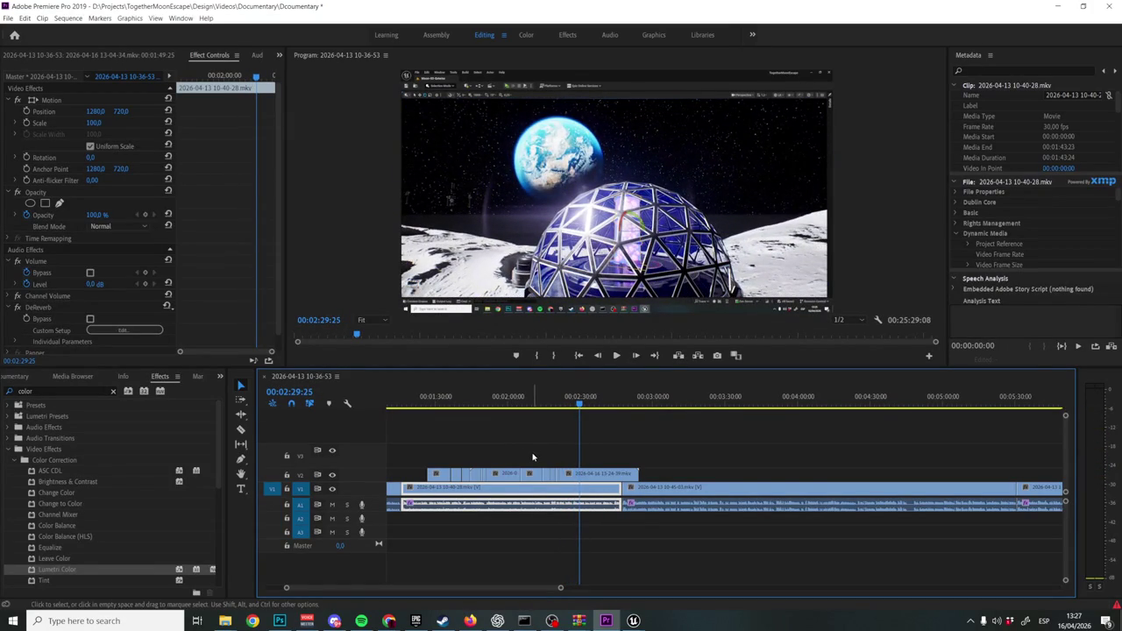
pyautogui.keyDown('alt'); pyautogui.scroll(2, 559, 494); pyautogui.keyUp('alt')
pyautogui.press('space')
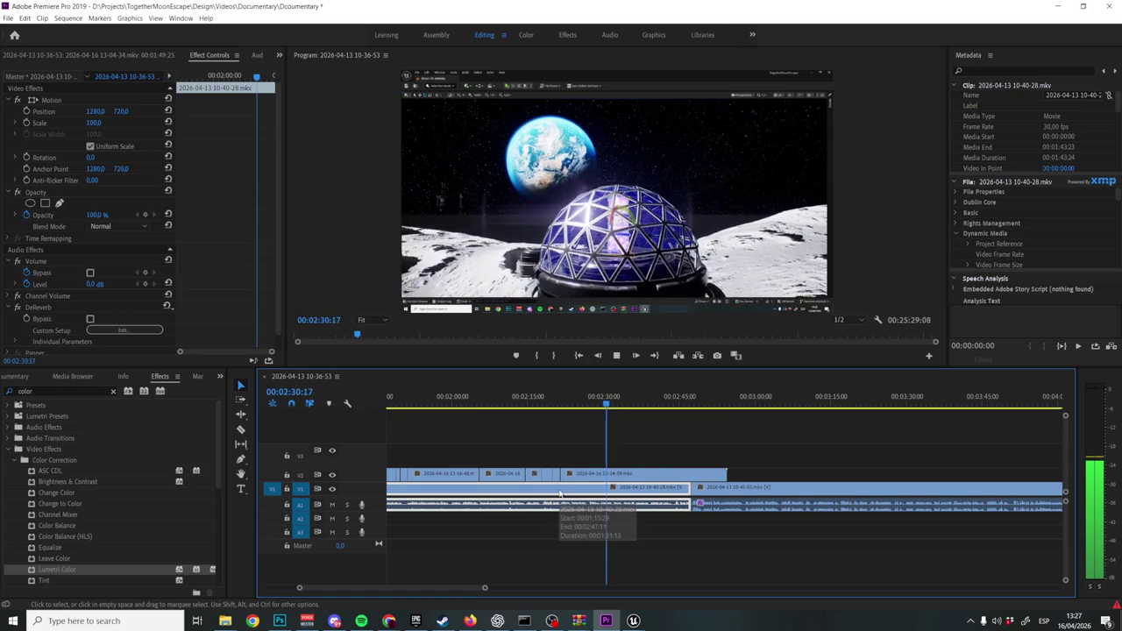
pyautogui.press('space')
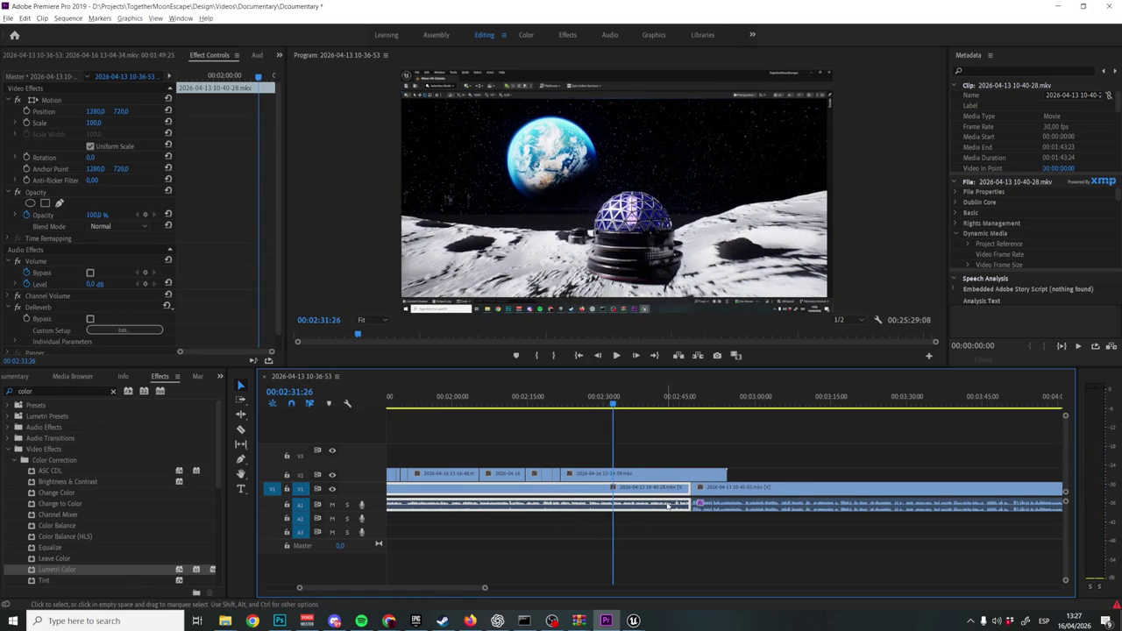
pyautogui.keyDown('alt'); pyautogui.scroll(2, 668, 506); pyautogui.keyUp('alt')
pyautogui.hotkey('alt', 'space')
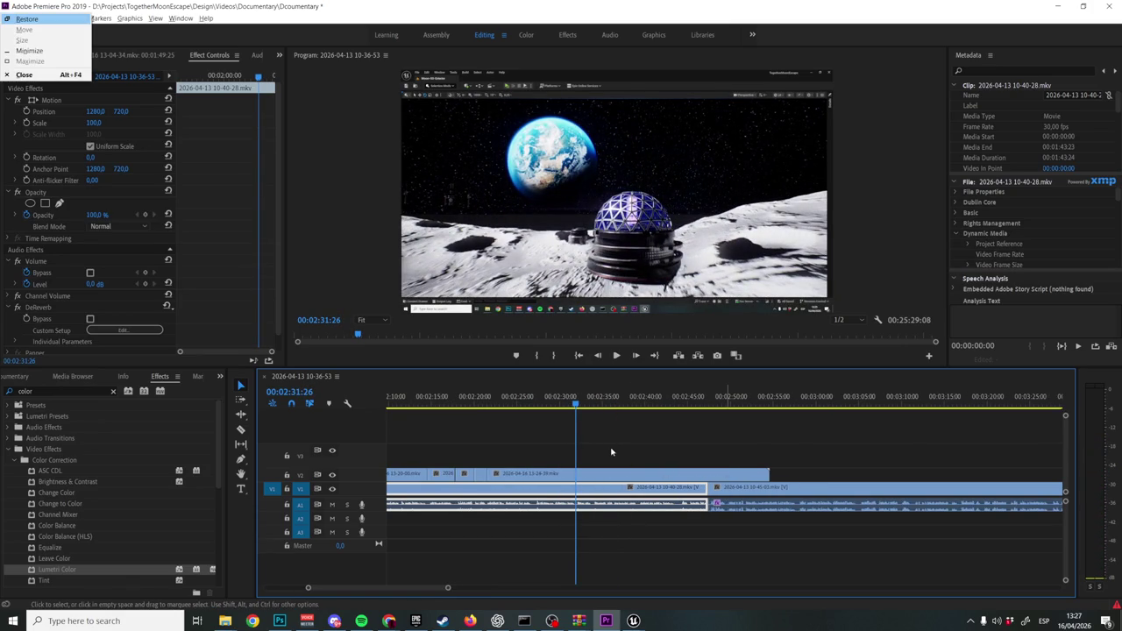
pyautogui.click(615, 455)
pyautogui.press('space')
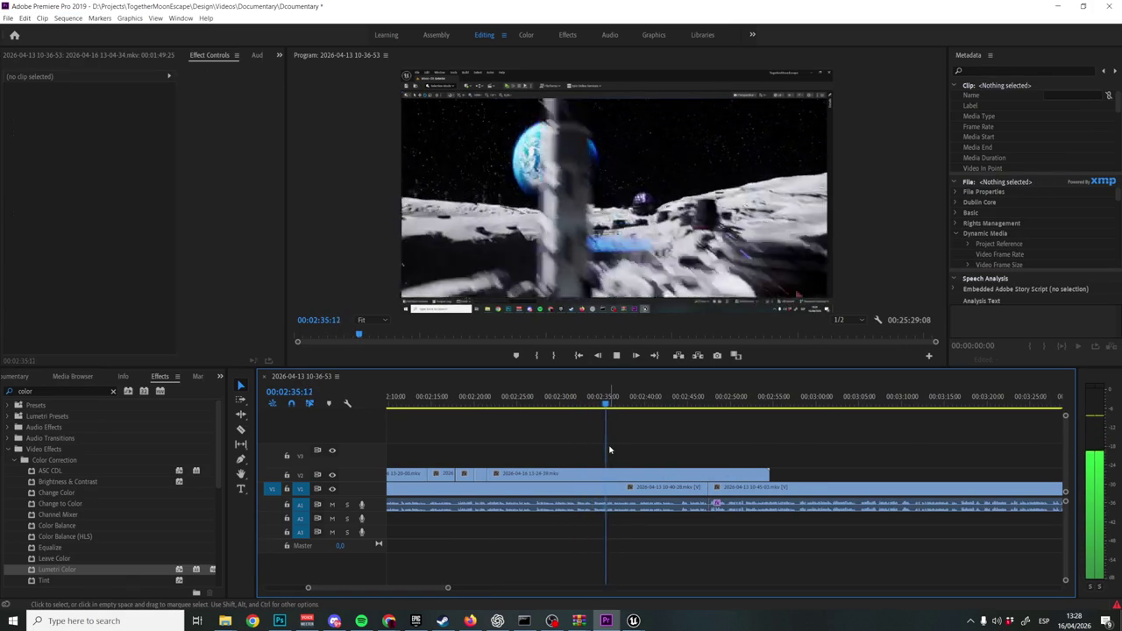
# Razor the V2 clip at 00:02:39:06, where the Moontella sign shot ends, and select the tail.
pyautogui.press('d')
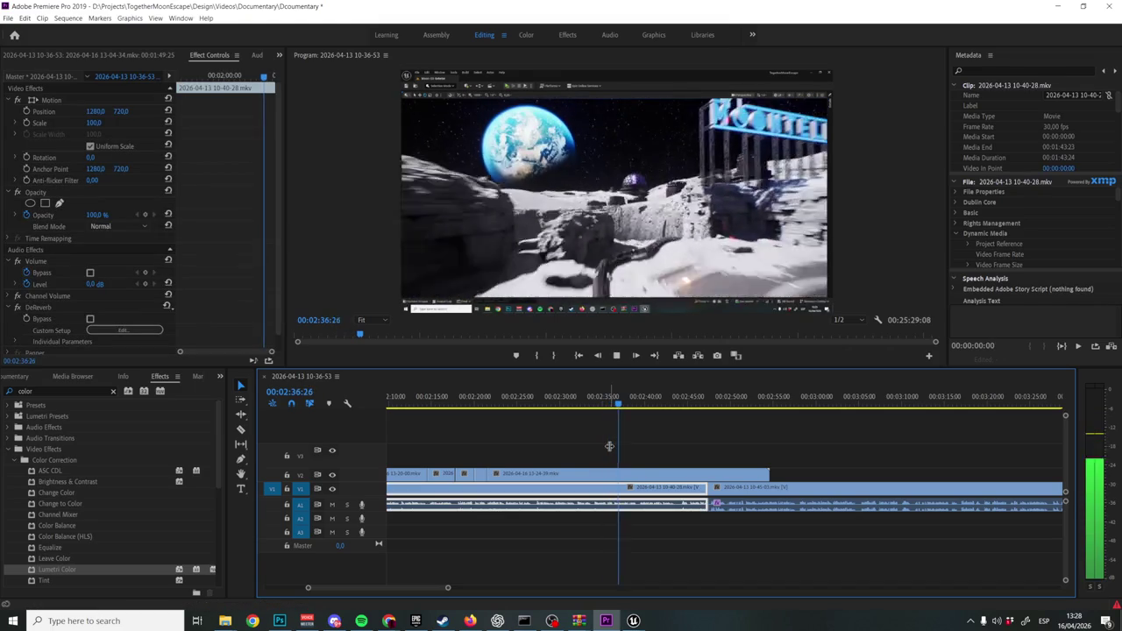
pyautogui.click(578, 399)
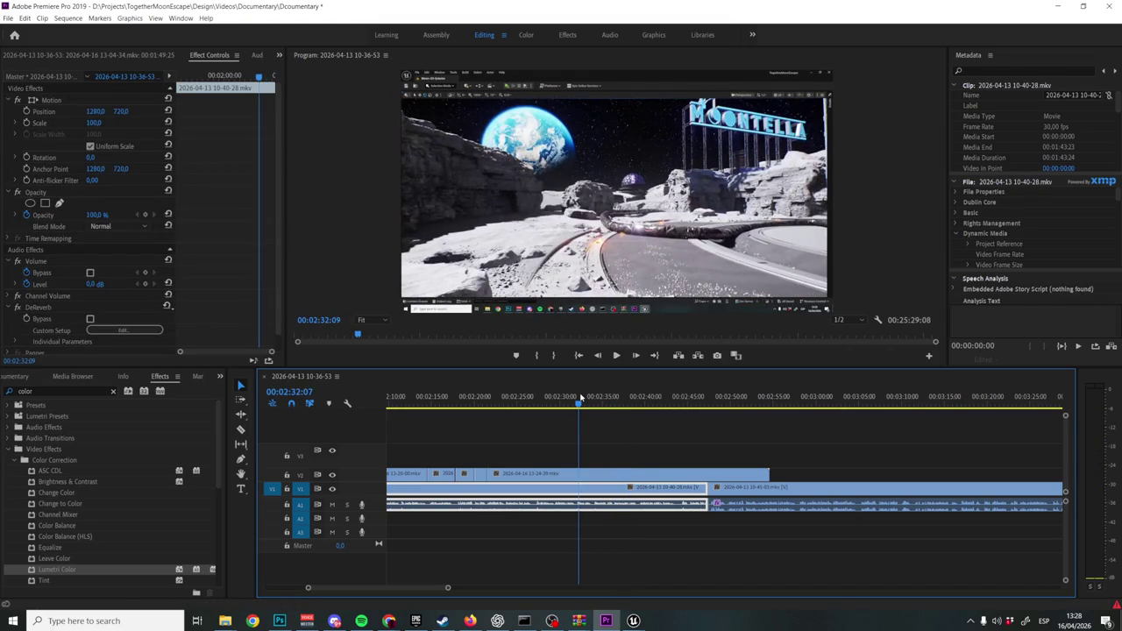
pyautogui.press('space')
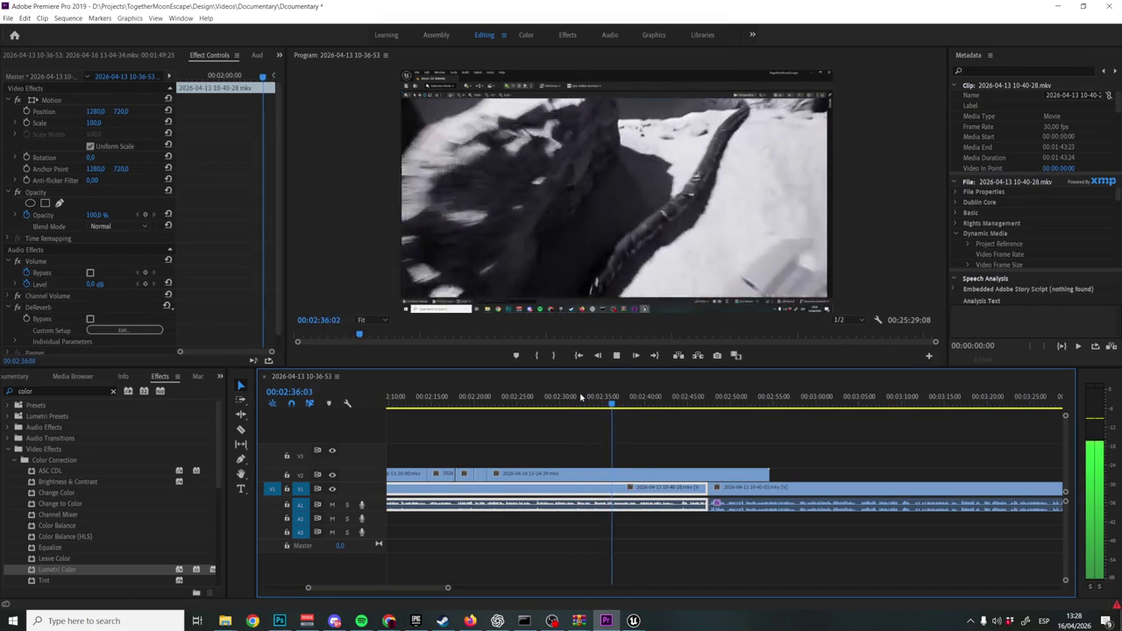
pyautogui.press('space')
pyautogui.press('=')
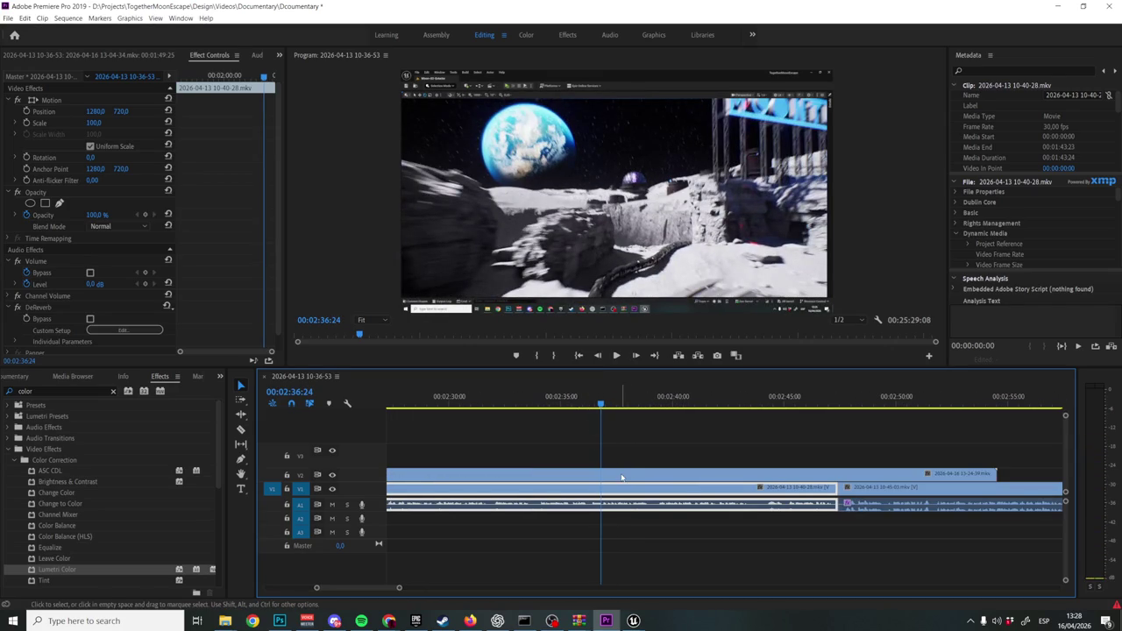
pyautogui.press('space')
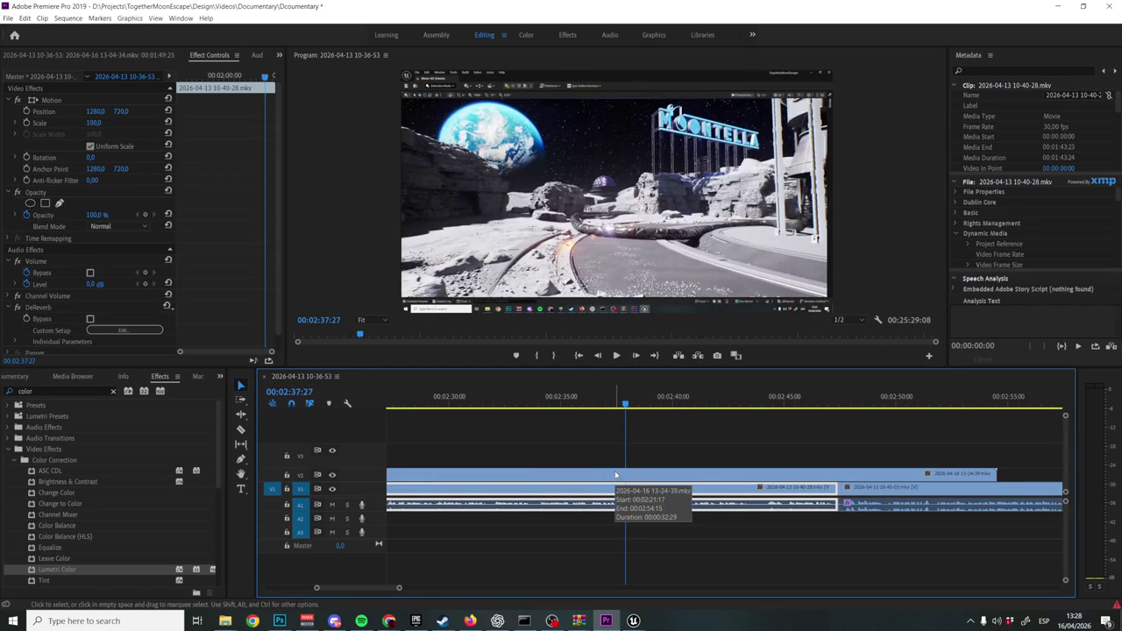
pyautogui.press('c')
pyautogui.click(658, 474)
pyautogui.press('v')
pyautogui.click(666, 473)
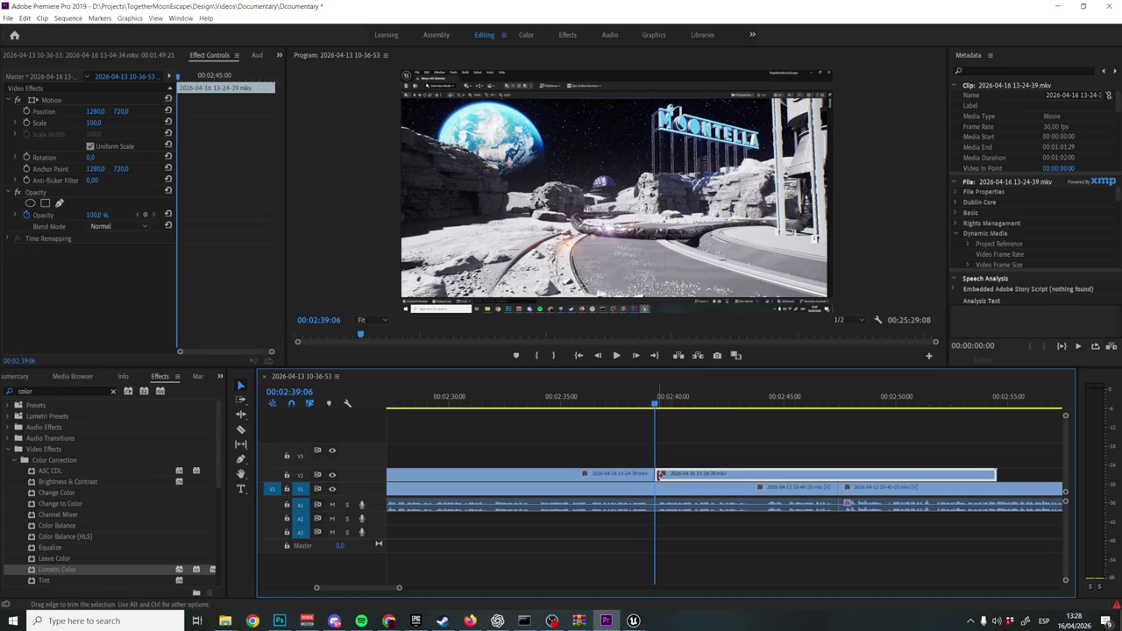
# Delete the V2 clip's tail, set its speed to 130% and play it from 00:02:22.
pyautogui.press('Delete')
pyautogui.rightClick(645, 477)
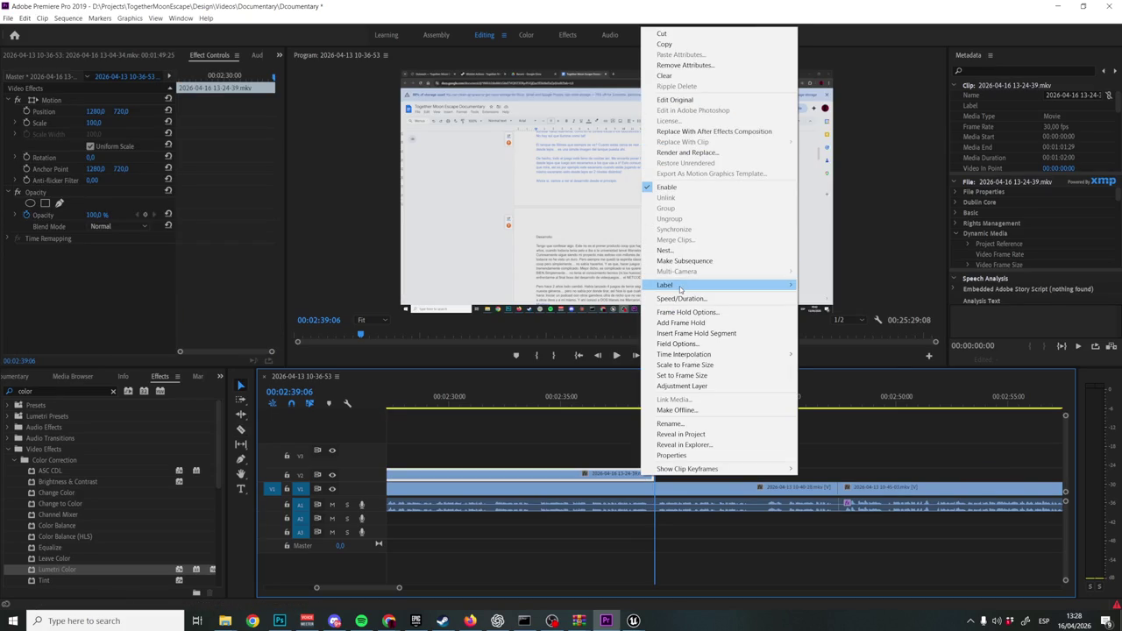
pyautogui.click(711, 299)
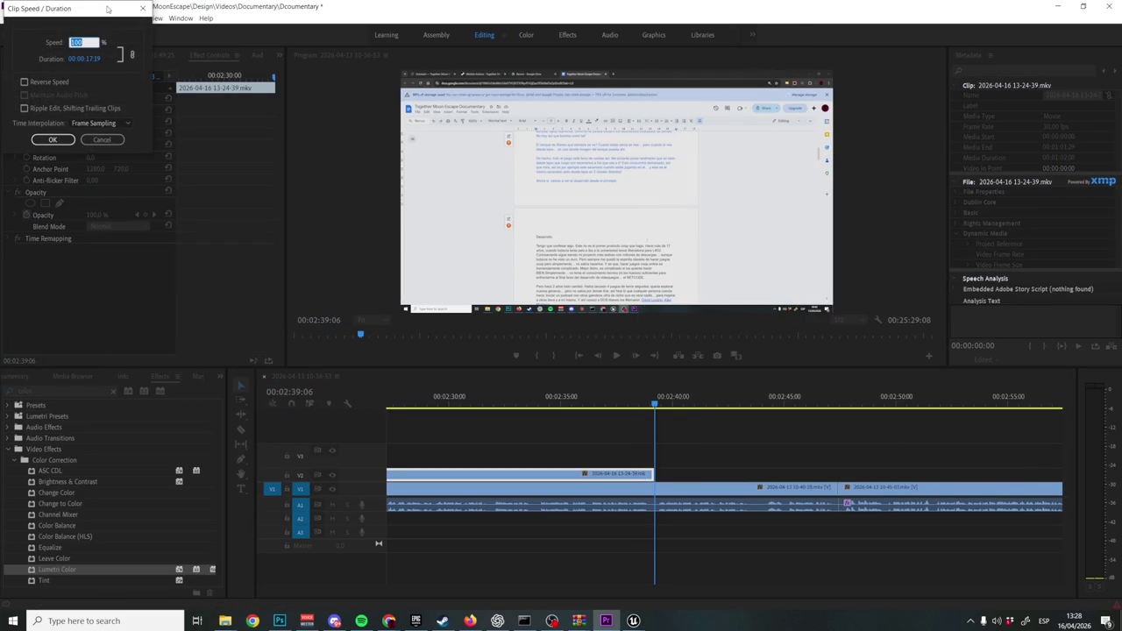
pyautogui.click(53, 139)
pyautogui.scroll(5, 676, 491)
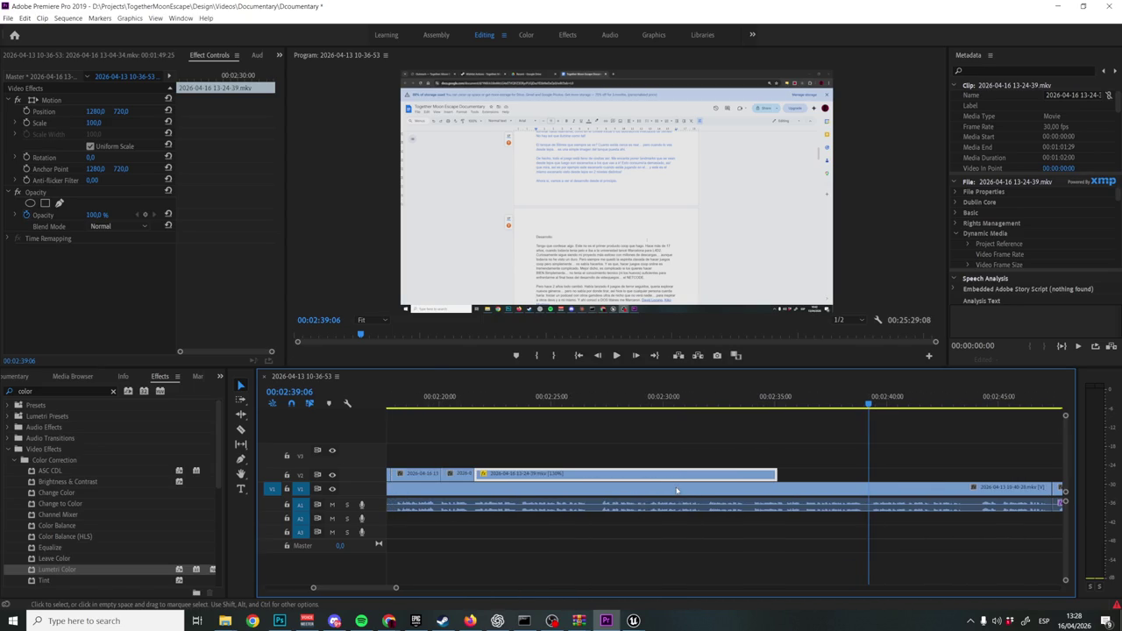
pyautogui.click(479, 406)
pyautogui.press('space')
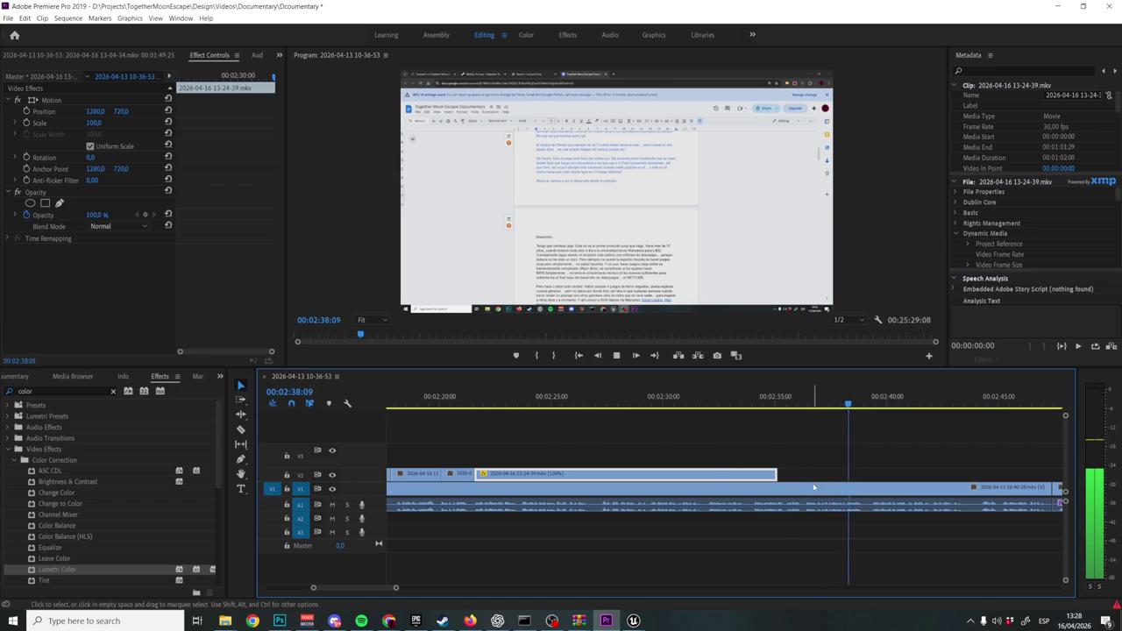
# Lower the clip speed to 120% and play back from 00:02:34:07.
pyautogui.rightClick(758, 474)
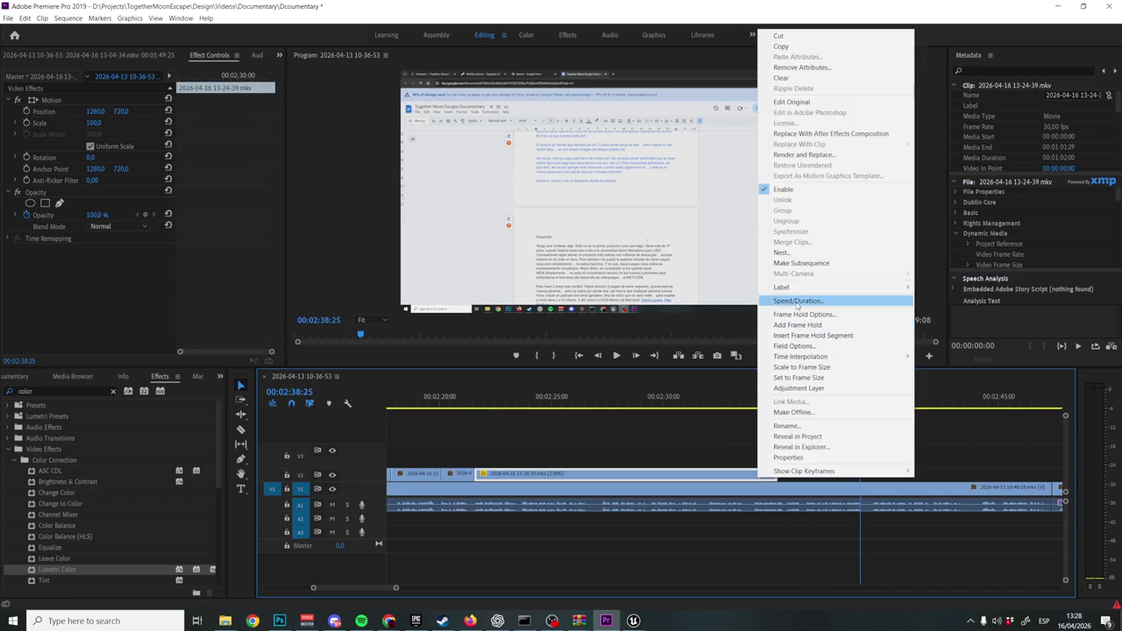
pyautogui.click(797, 300)
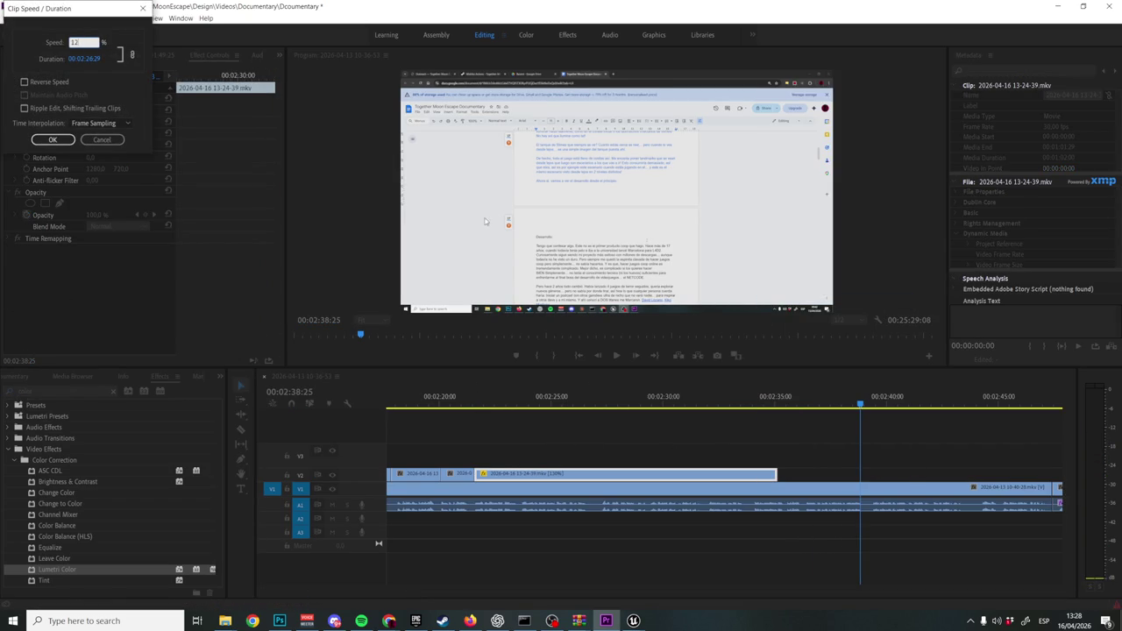
pyautogui.click(50, 140)
pyautogui.click(760, 394)
pyautogui.press('space')
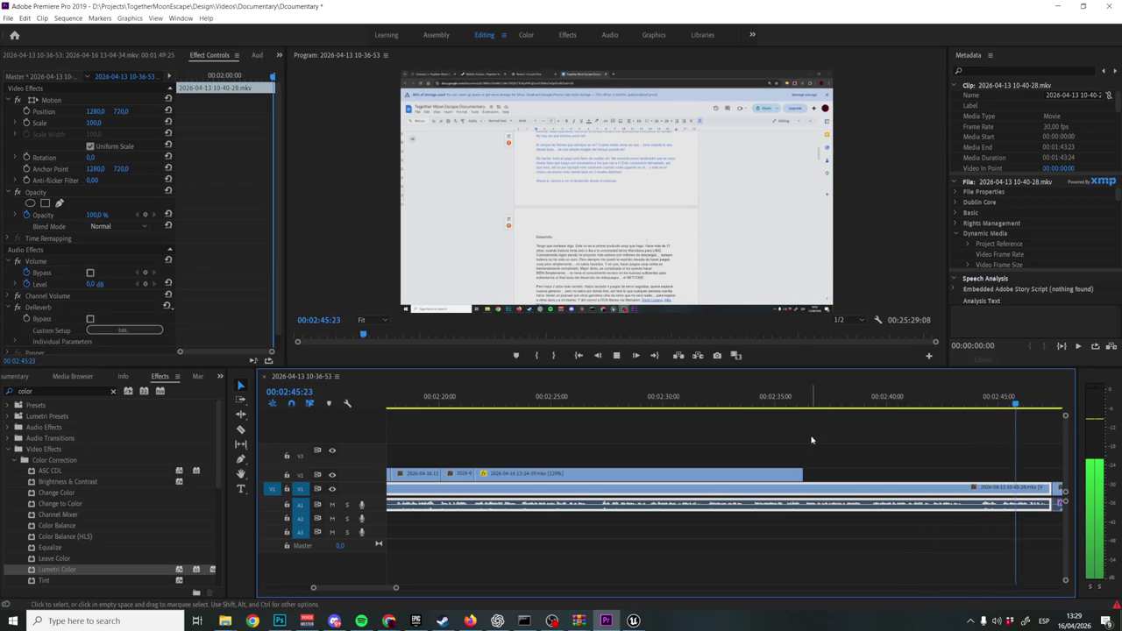
pyautogui.press('space')
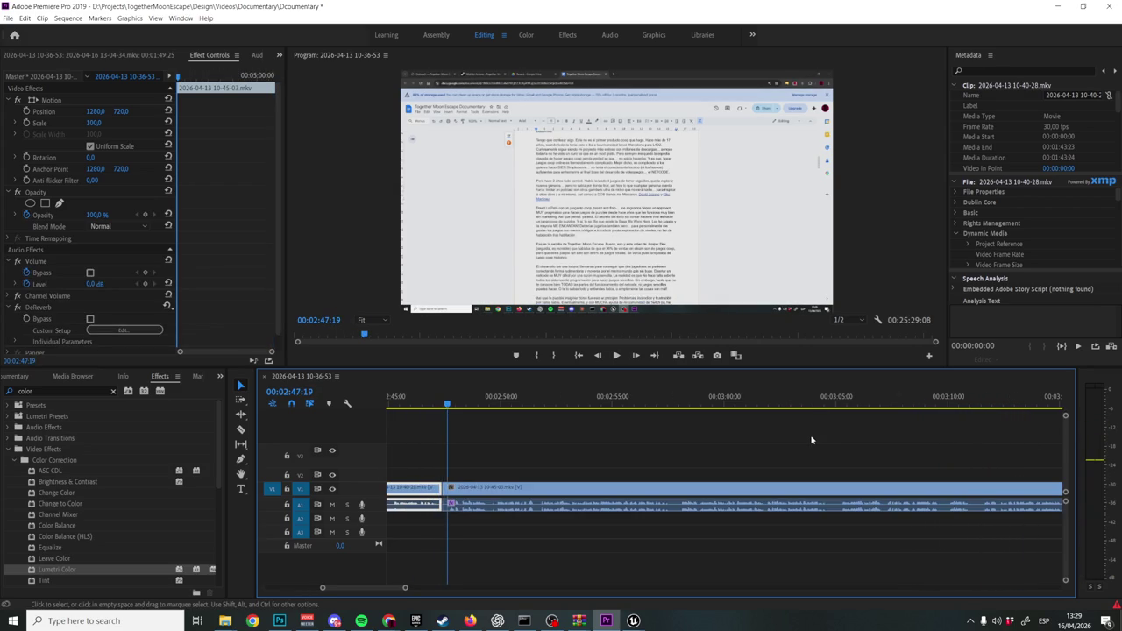
# Zoom the timeline out and switch to the Unreal Editor window.
pyautogui.press('-')
pyautogui.press('-')
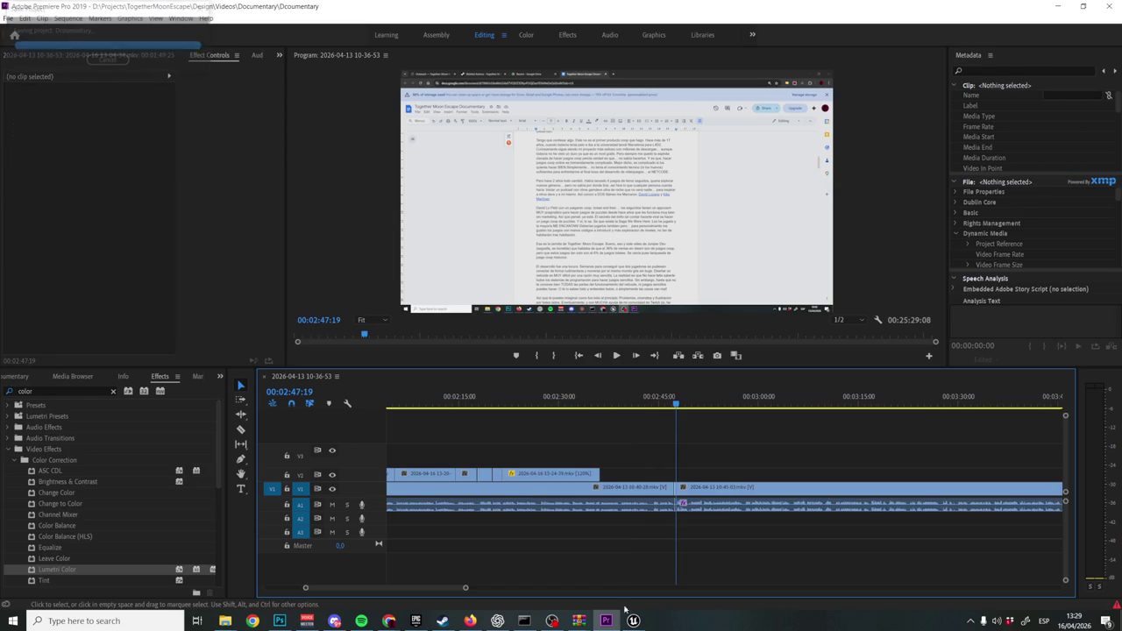
pyautogui.moveTo(633, 619)
pyautogui.click(671, 588)
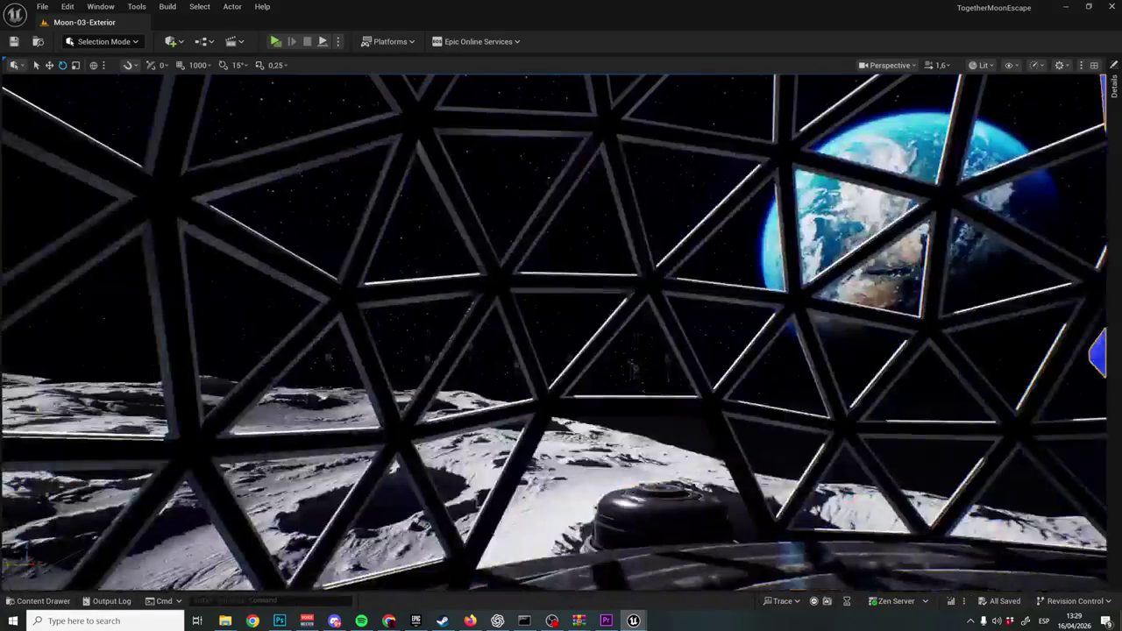
# Open the Moon-13-Broken-Elevator level from the Maps folder via File > Open Level.
pyautogui.click(42, 6)
pyautogui.click(110, 62)
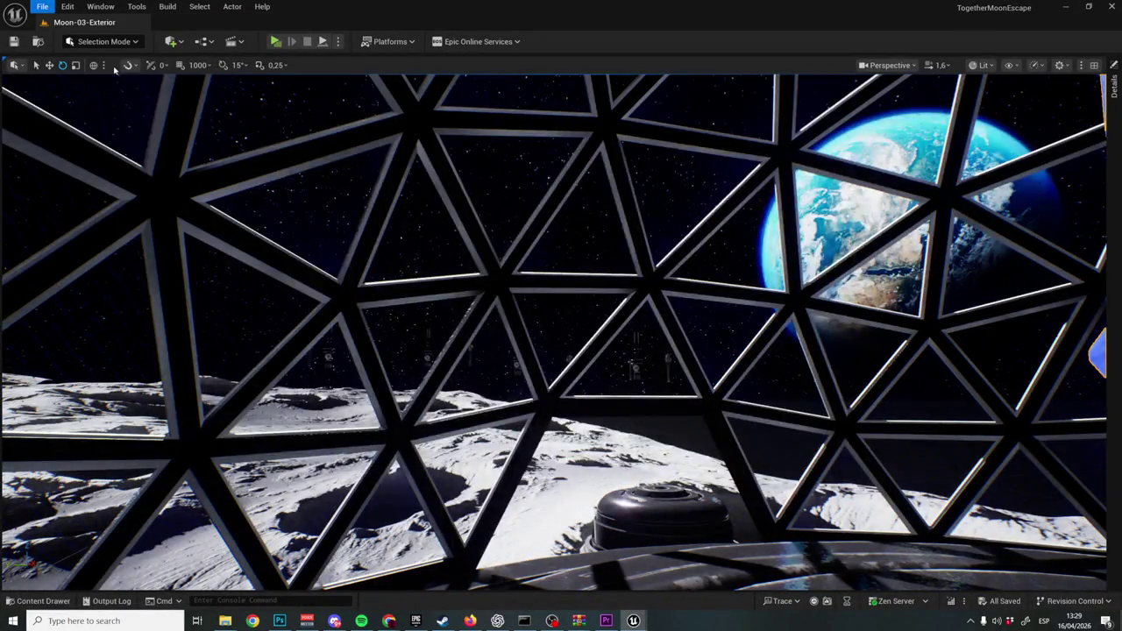
pyautogui.scroll(-4, 710, 377)
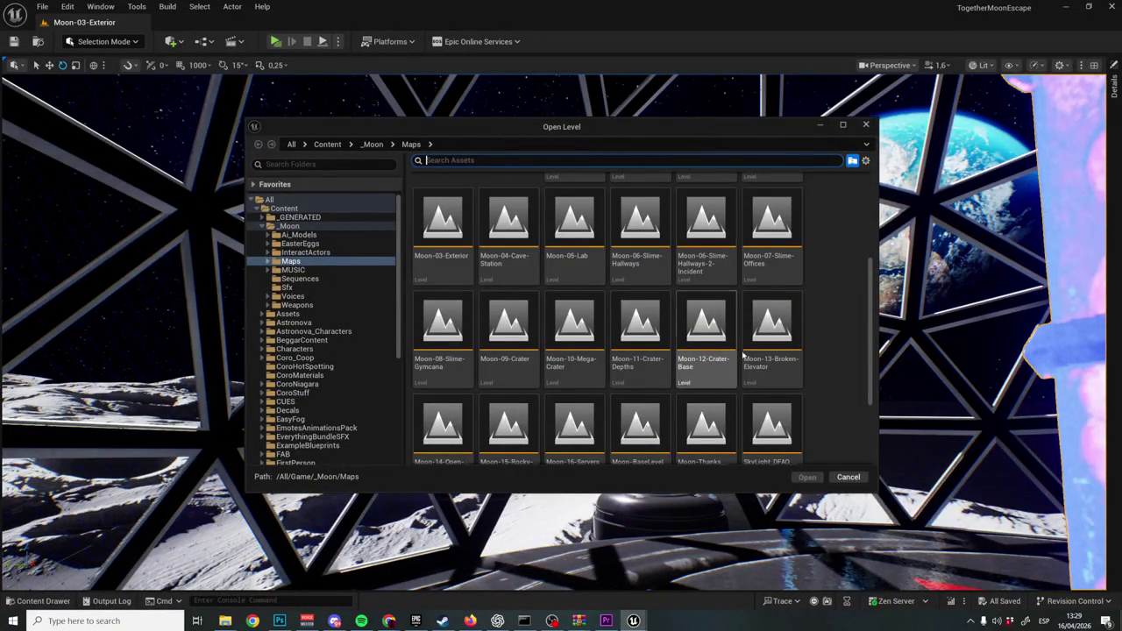
pyautogui.click(780, 355)
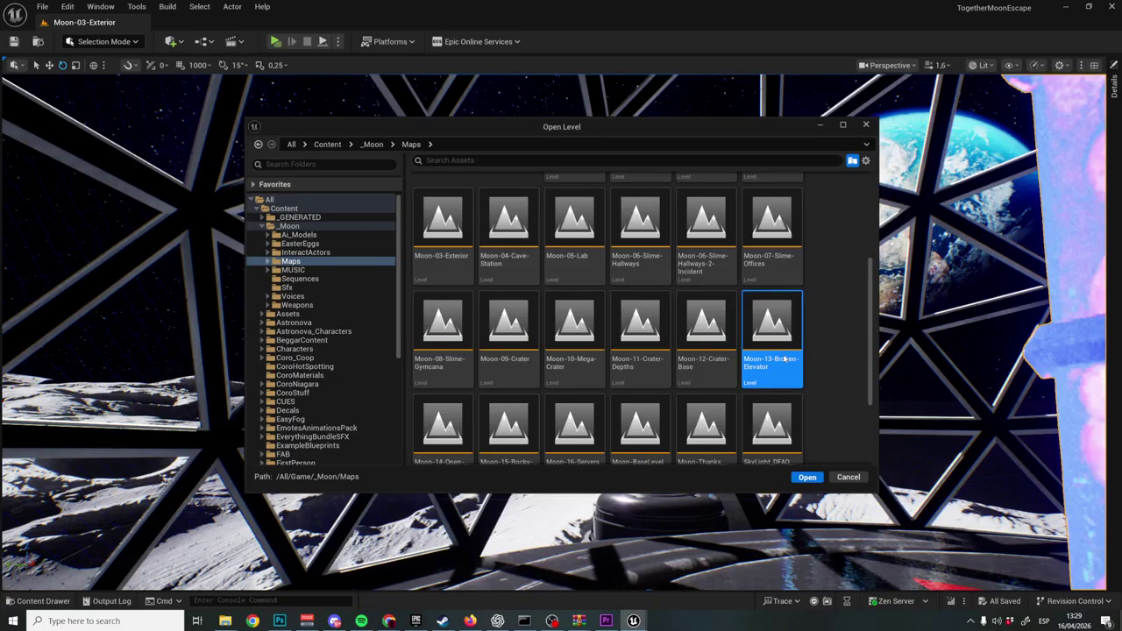
pyautogui.doubleClick(784, 358)
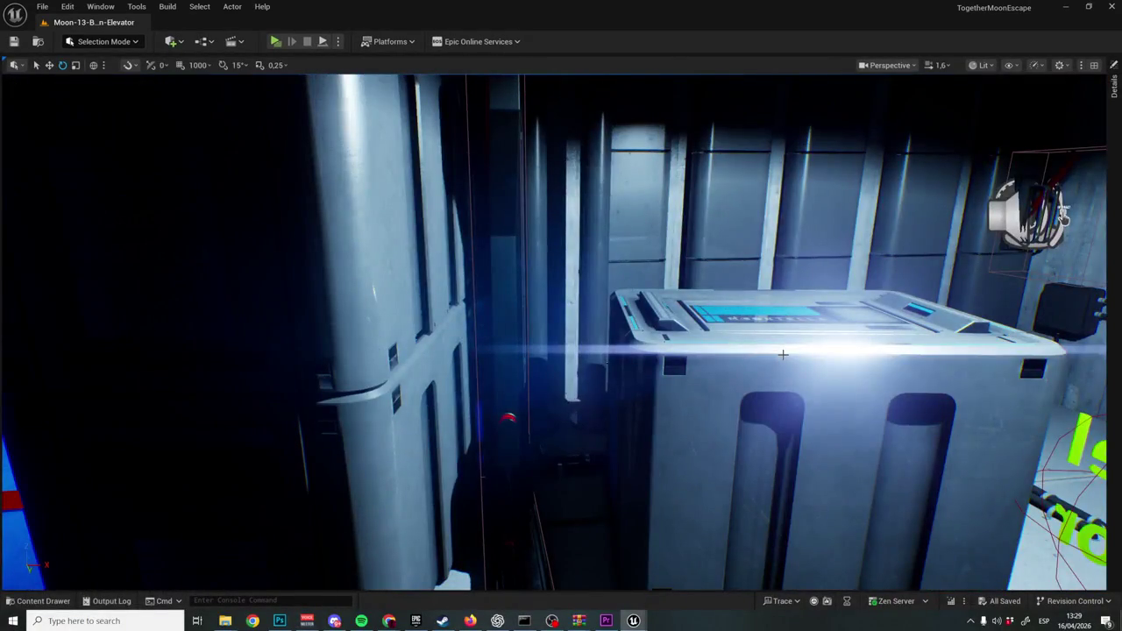